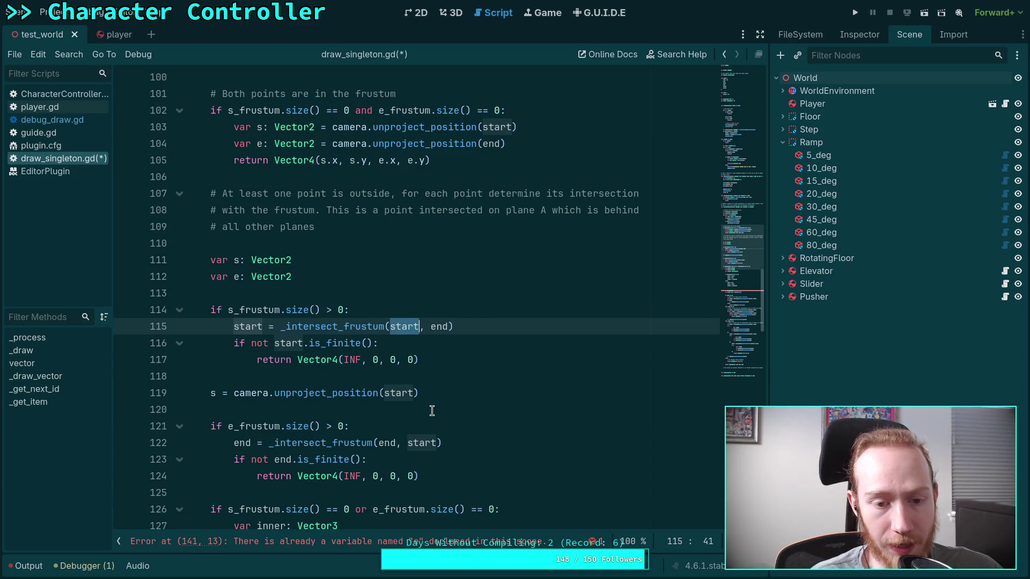
# Step: Remove the stray indentation from the blank line after the start-point intersection check
pyautogui.scroll(2, 338, 287)
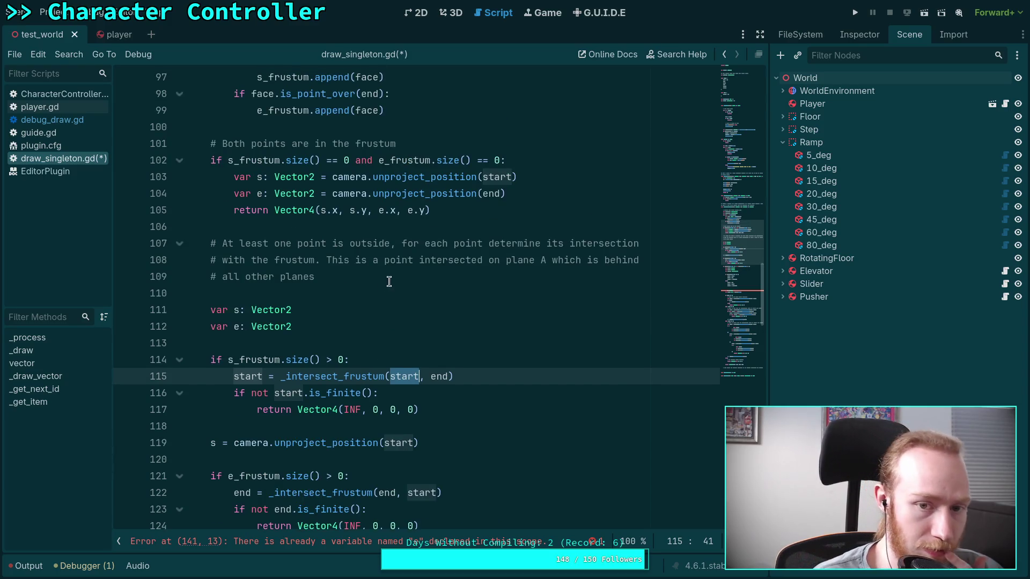
pyautogui.scroll(-14, 413, 283)
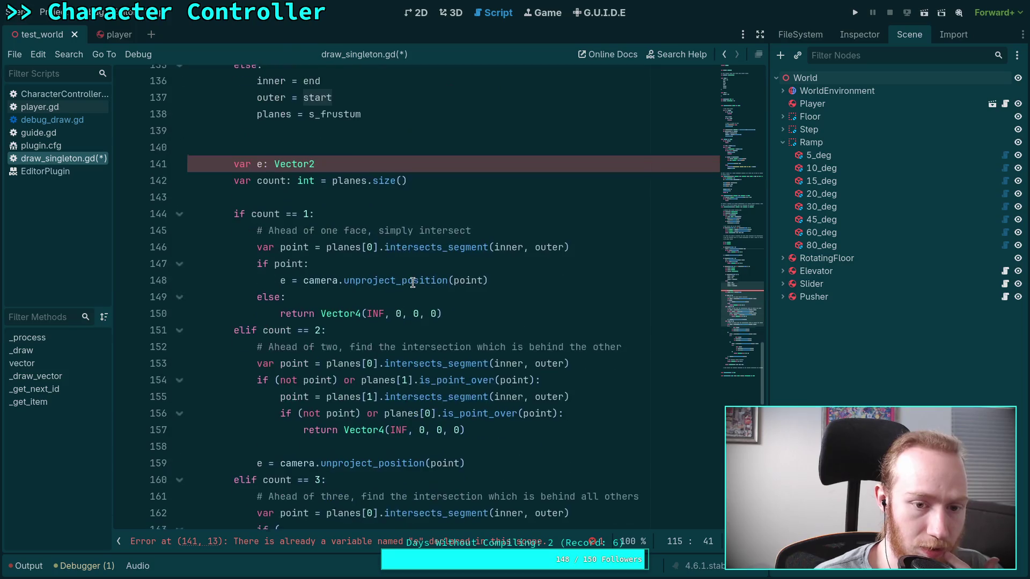
pyautogui.scroll(-2, 413, 282)
pyautogui.scroll(12, 375, 295)
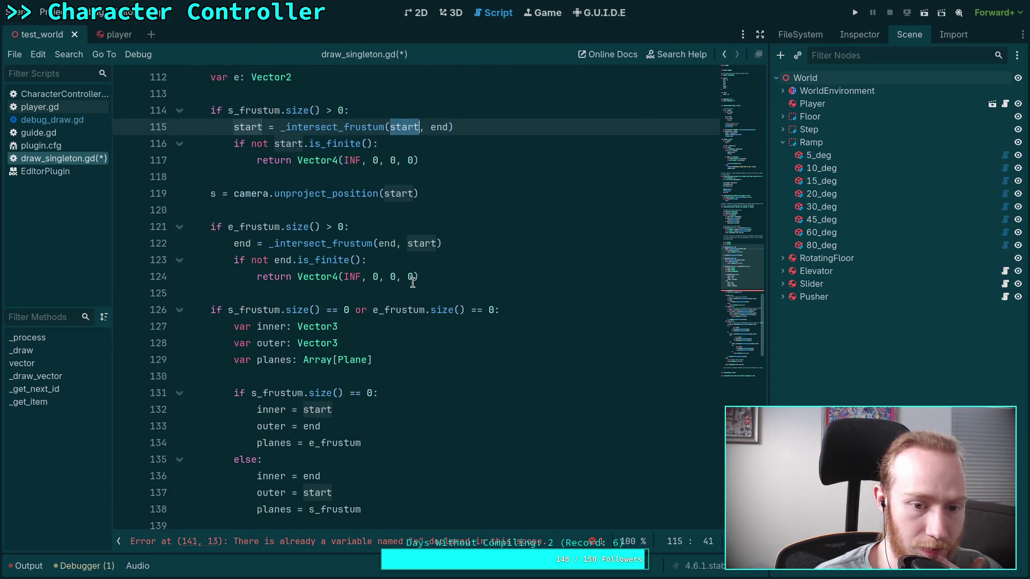
pyautogui.click(322, 326)
pyautogui.moveTo(336, 325); pyautogui.dragTo(156, 325)
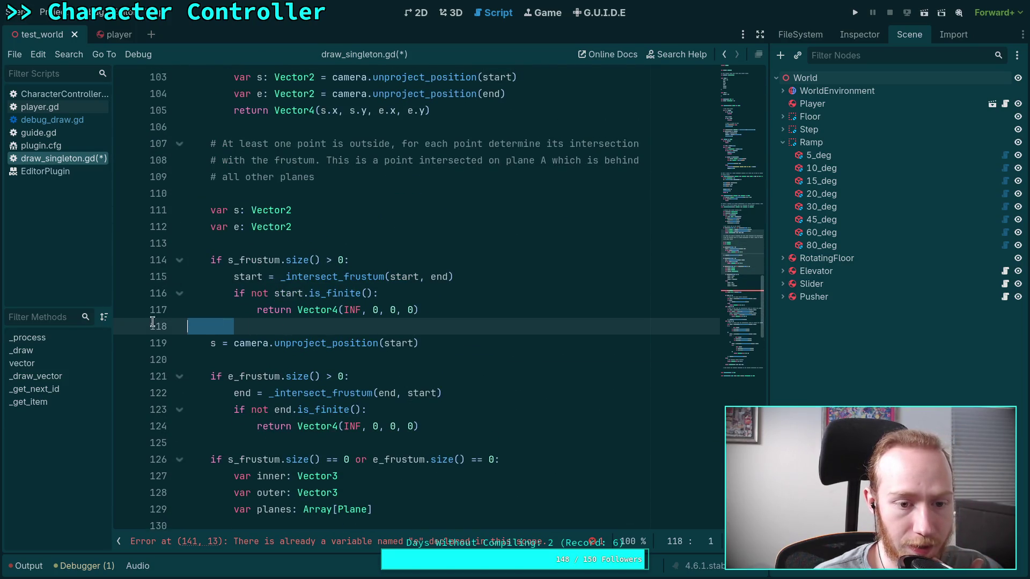
pyautogui.press('BackSpace')
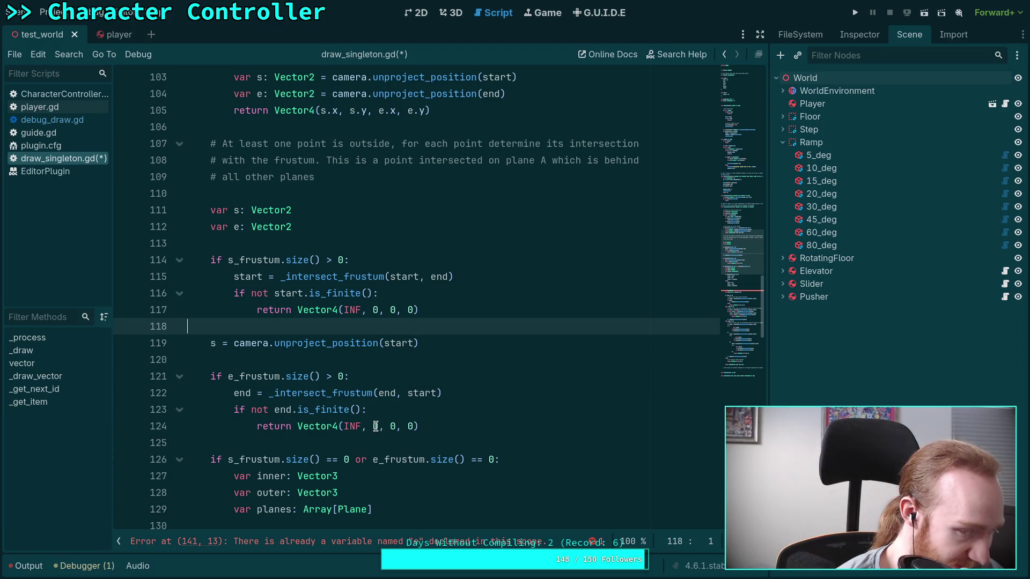
# Step: Delete the old inner/outer per-plane intersection block
pyautogui.scroll(-3, 376, 427)
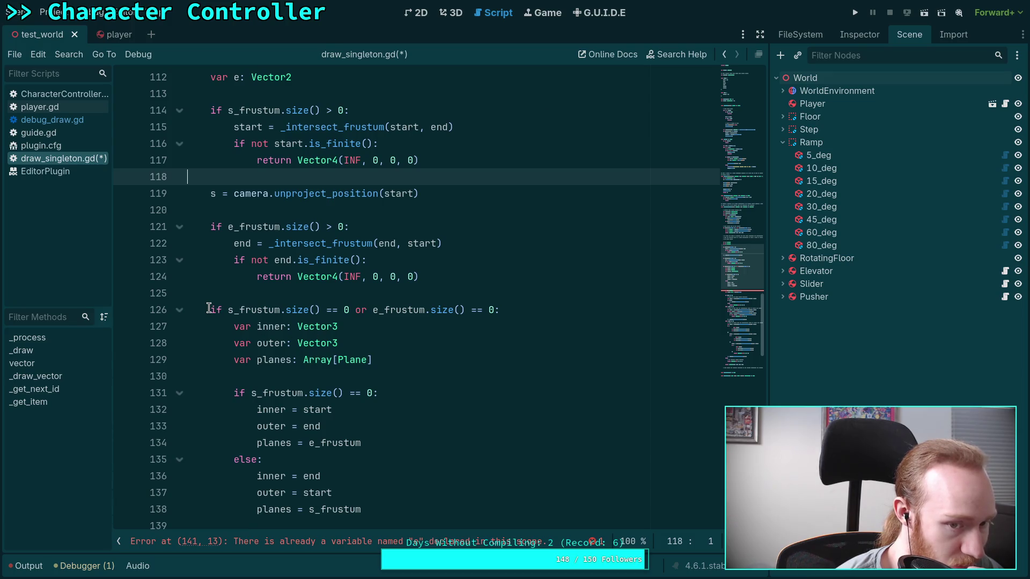
pyautogui.moveTo(213, 311)
pyautogui.mouseDown()
pyautogui.moveTo(395, 363)
pyautogui.moveTo(480, 311)
pyautogui.moveTo(480, 435)
pyautogui.moveTo(496, 432)
pyautogui.mouseUp()
pyautogui.press('Delete')
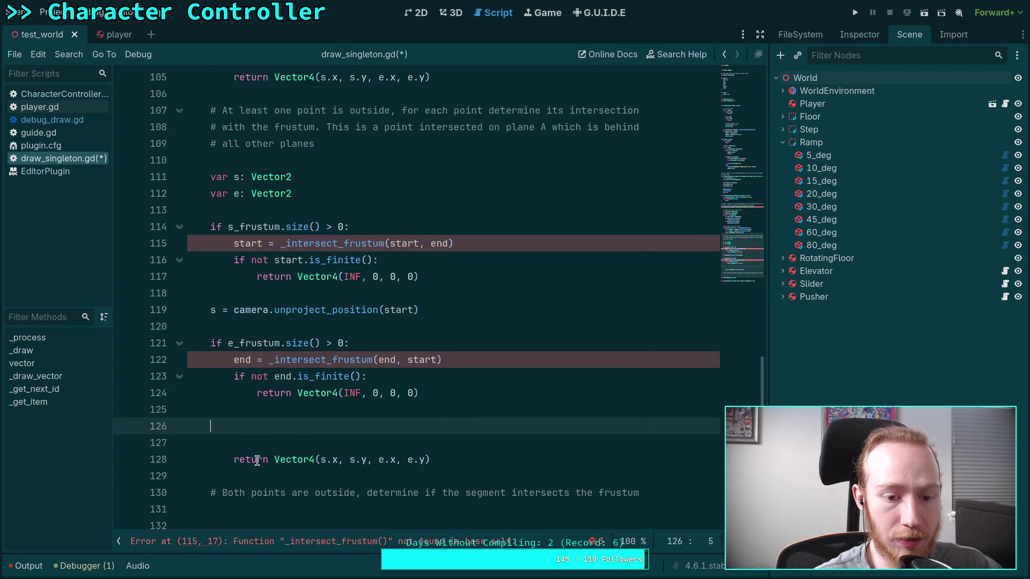
# Step: Dedent the leftover return line one level and remove the extra blank lines above it
pyautogui.click(257, 459)
pyautogui.hotkey('shift', 'Tab')
pyautogui.click(361, 424)
pyautogui.press('BackSpace')
pyautogui.press('BackSpace')
pyautogui.press('BackSpace')
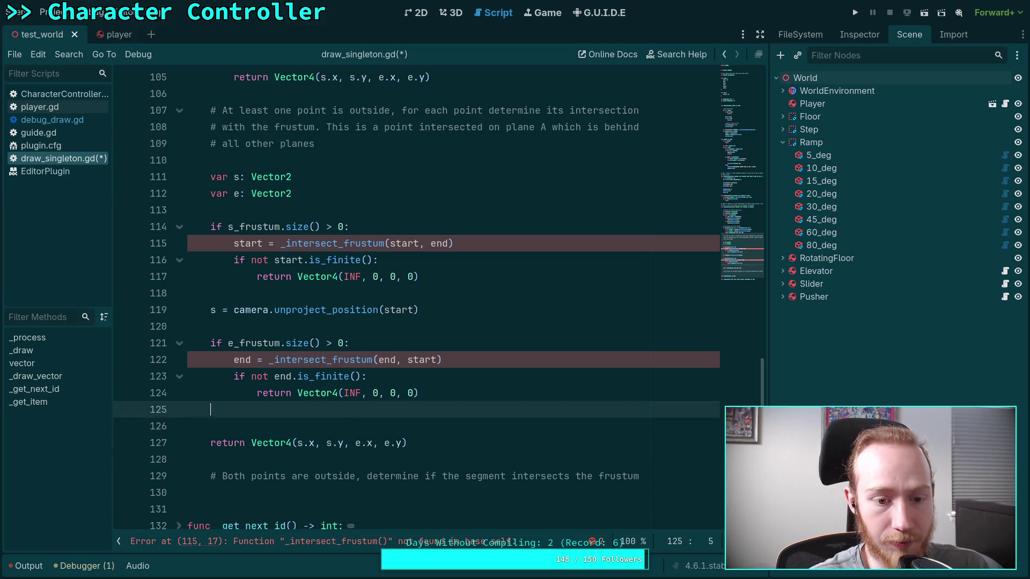
# Step: Change 'start' to 's' on line 115, then restore it to 'start'
pyautogui.doubleClick(263, 243)
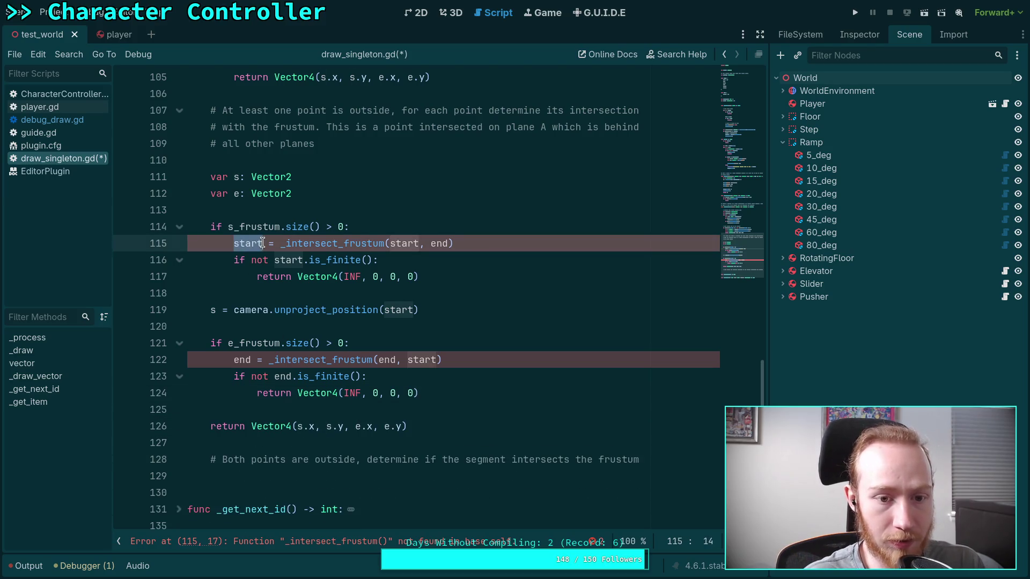
pyautogui.write('s')
pyautogui.click(319, 227)
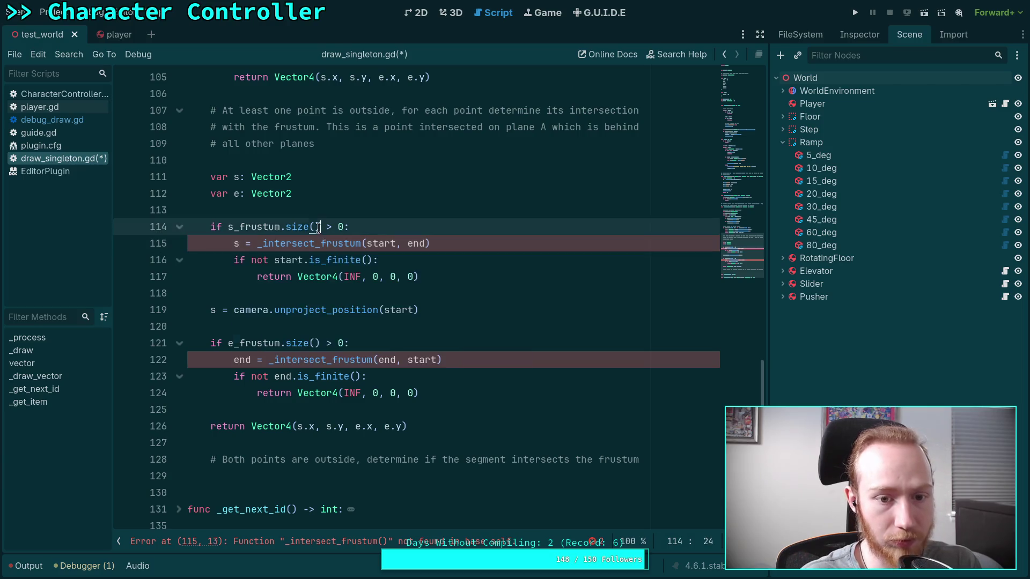
pyautogui.click(234, 243)
pyautogui.doubleClick(235, 243)
pyautogui.write('start')
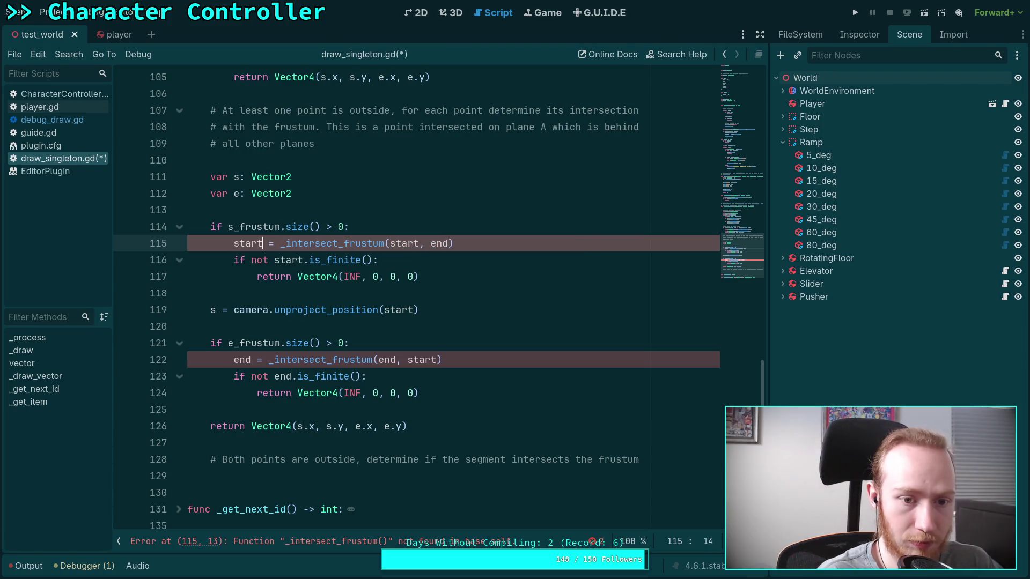
pyautogui.click(274, 208)
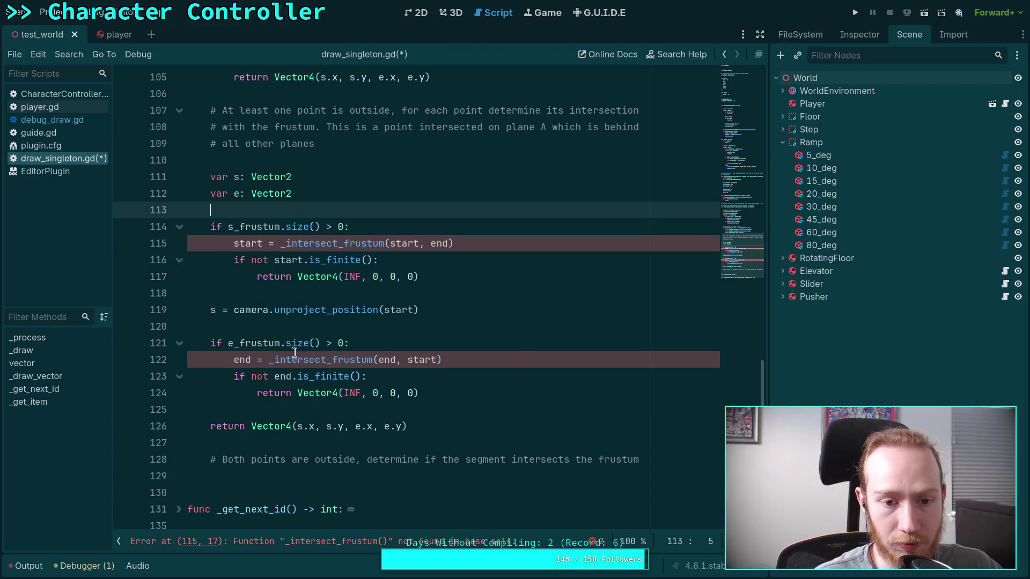
# Step: Add e = camera.unproject_position(end) after the end-point intersection check
pyautogui.click(473, 397)
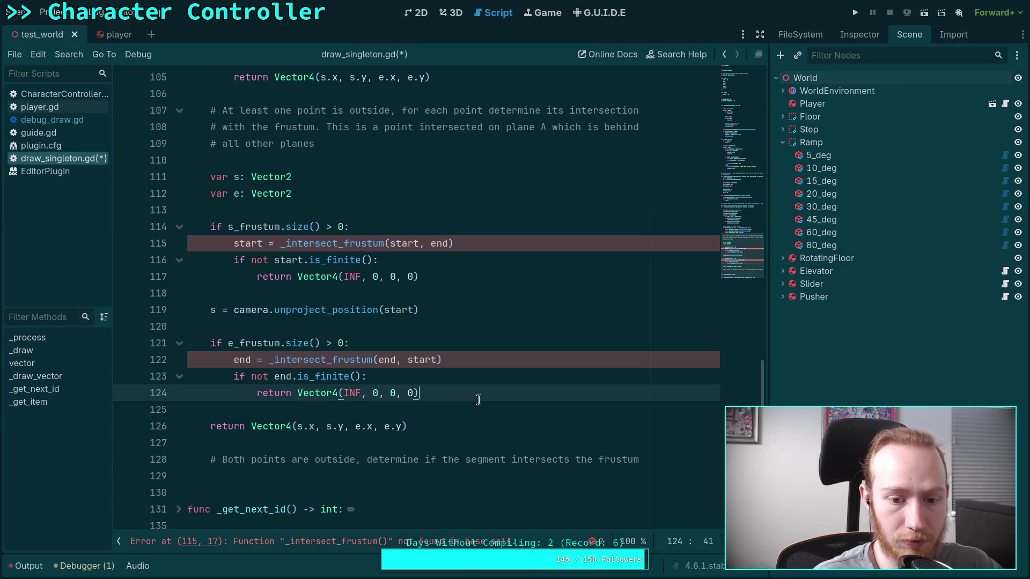
pyautogui.press('Return')
pyautogui.press('Return')
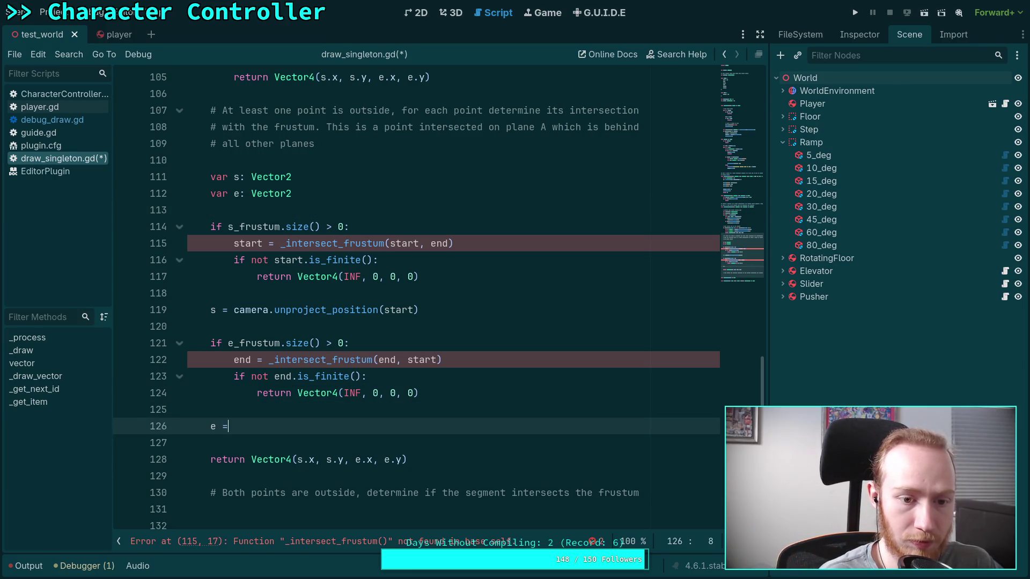
pyautogui.write('camera.')
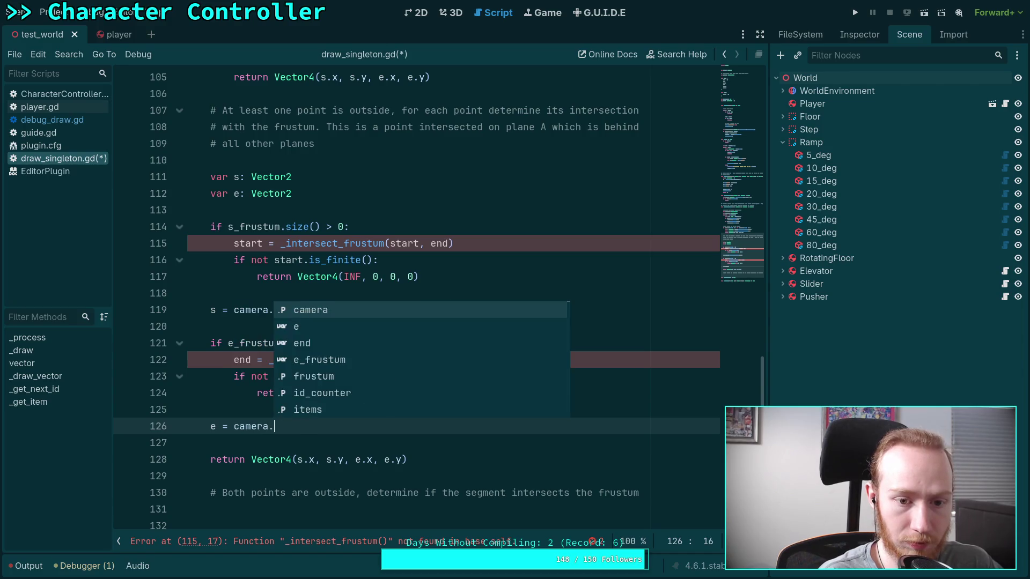
pyautogui.write('un')
pyautogui.press('Return')
pyautogui.write('end')
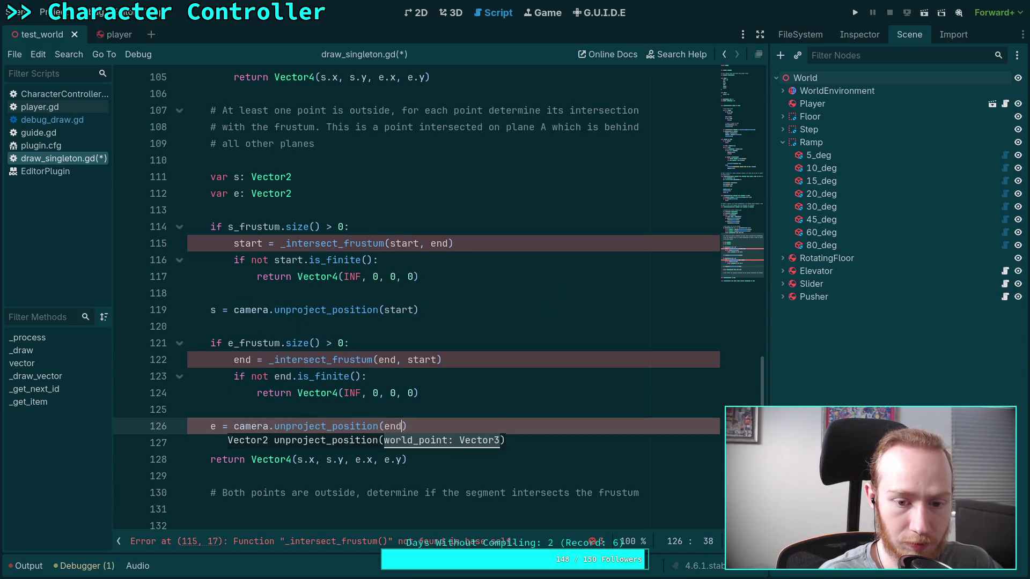
pyautogui.write(')')
# Step: Delete the leftover both-points-outside comment line and the blank line it leaves
pyautogui.scroll(-2, 461, 402)
pyautogui.click(674, 390)
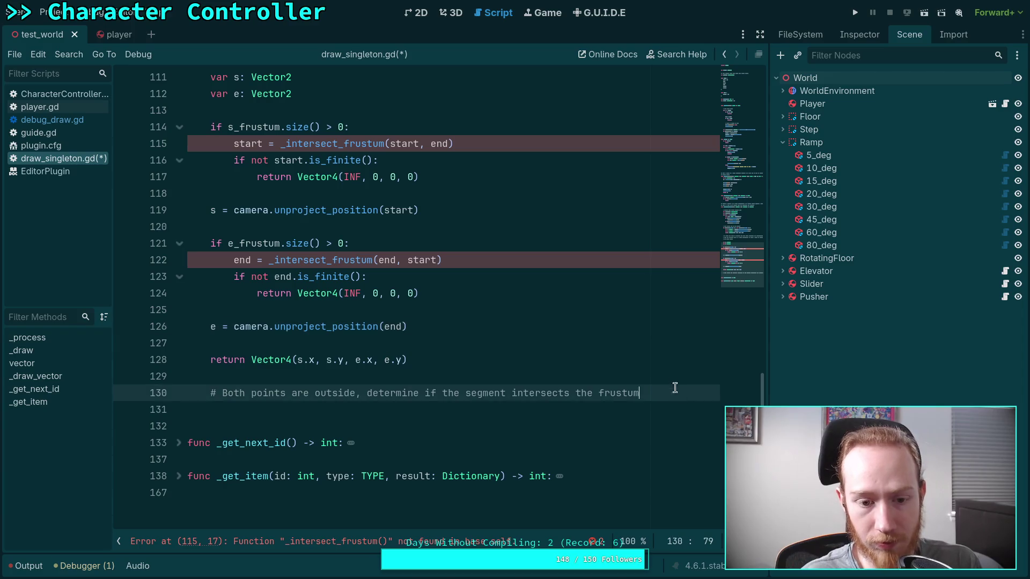
pyautogui.hotkey('shift', 'Up')
pyautogui.press('BackSpace')
pyautogui.press('BackSpace')
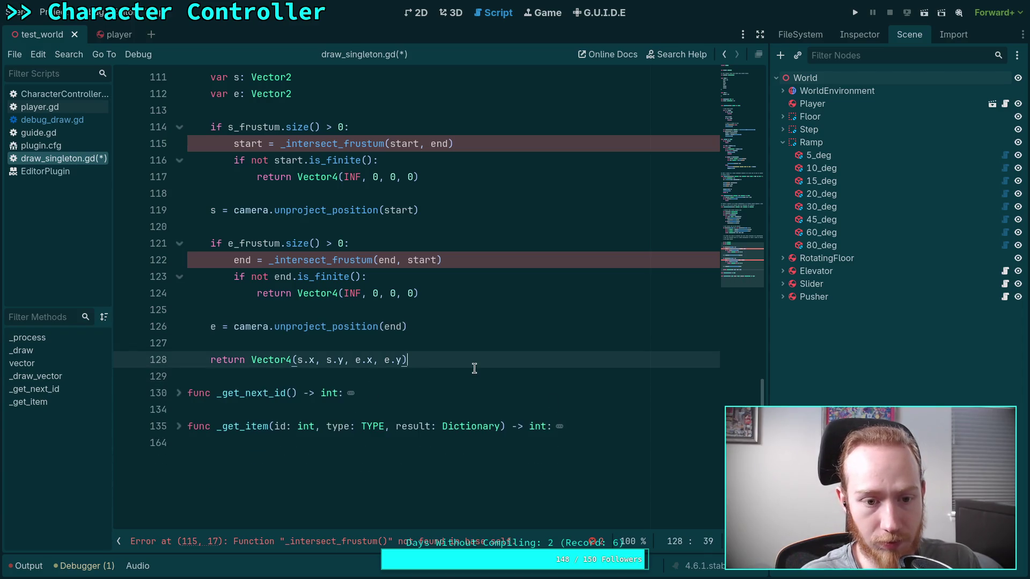
# Step: Remove the blank lines before the s and e assignments, leaving the cursor below the return
pyautogui.scroll(4, 386, 370)
pyautogui.click(290, 393)
pyautogui.press('BackSpace')
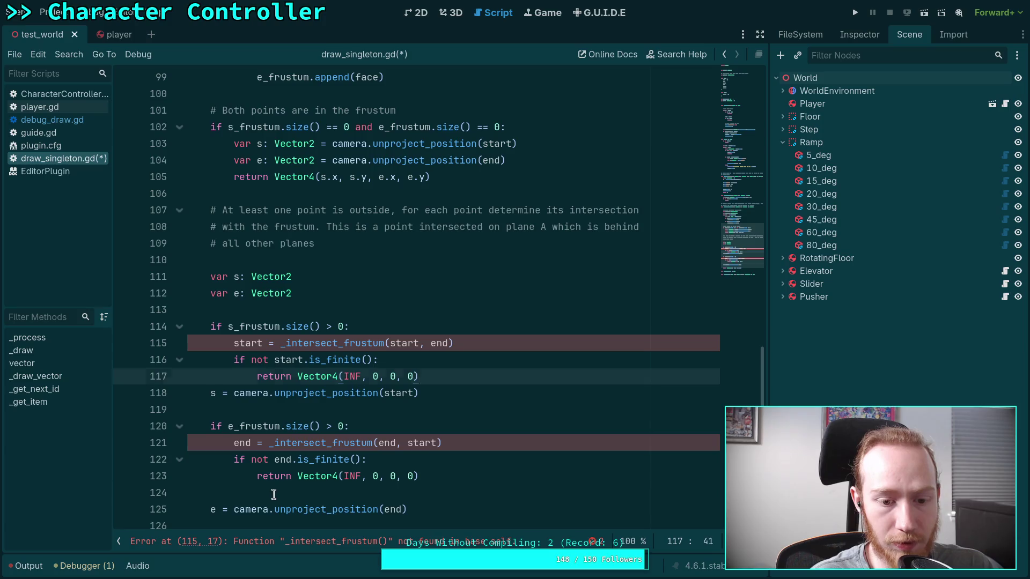
pyautogui.click(273, 493)
pyautogui.press('BackSpace')
pyautogui.scroll(-1, 429, 445)
pyautogui.press('Down')
pyautogui.press('Down')
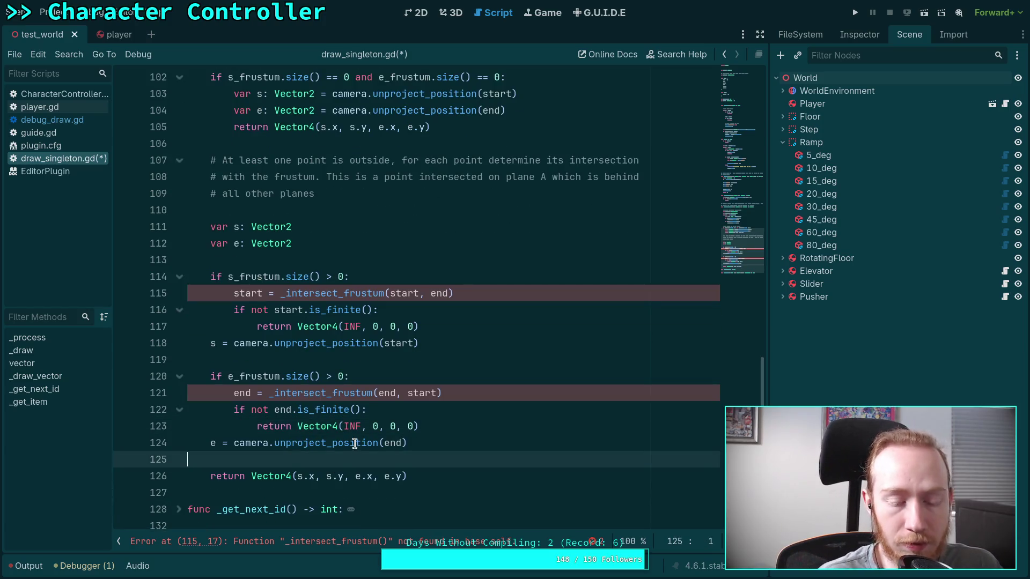
pyautogui.scroll(4, 322, 382)
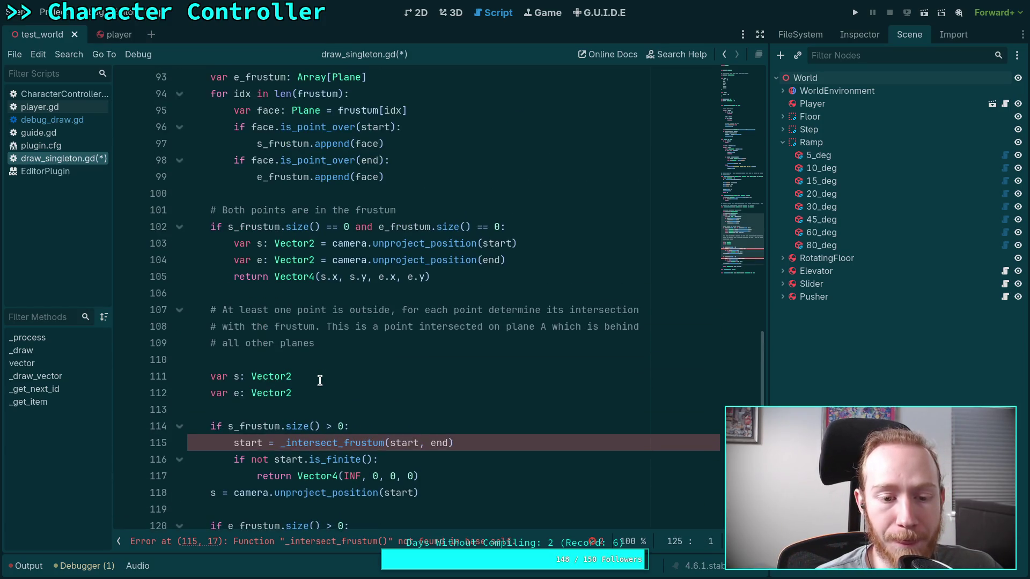
pyautogui.scroll(-5, 325, 378)
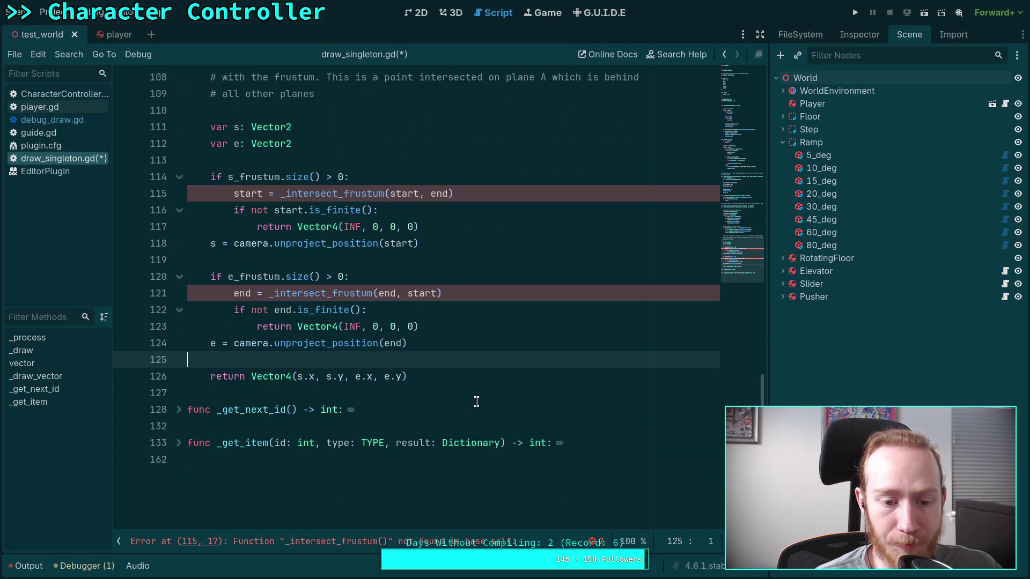
pyautogui.scroll(4, 252, 445)
pyautogui.scroll(5, 255, 444)
pyautogui.scroll(-8, 262, 420)
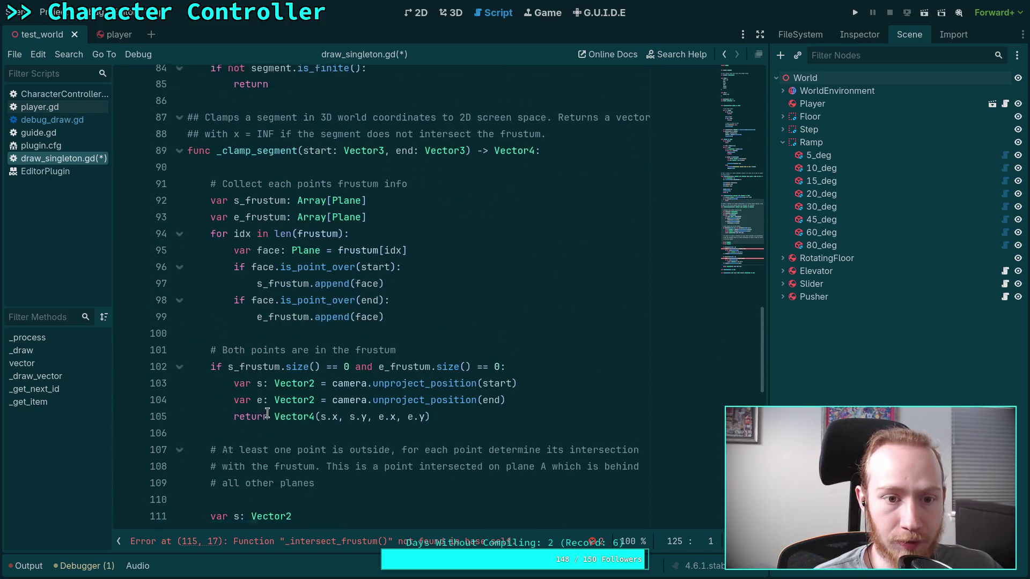
pyautogui.click(260, 443)
# Step: Declare func _intersect_frustum(from: Vector3, to: Vector3) -> Vector3 below _clamp_segment
pyautogui.press('Return')
pyautogui.press('Return')
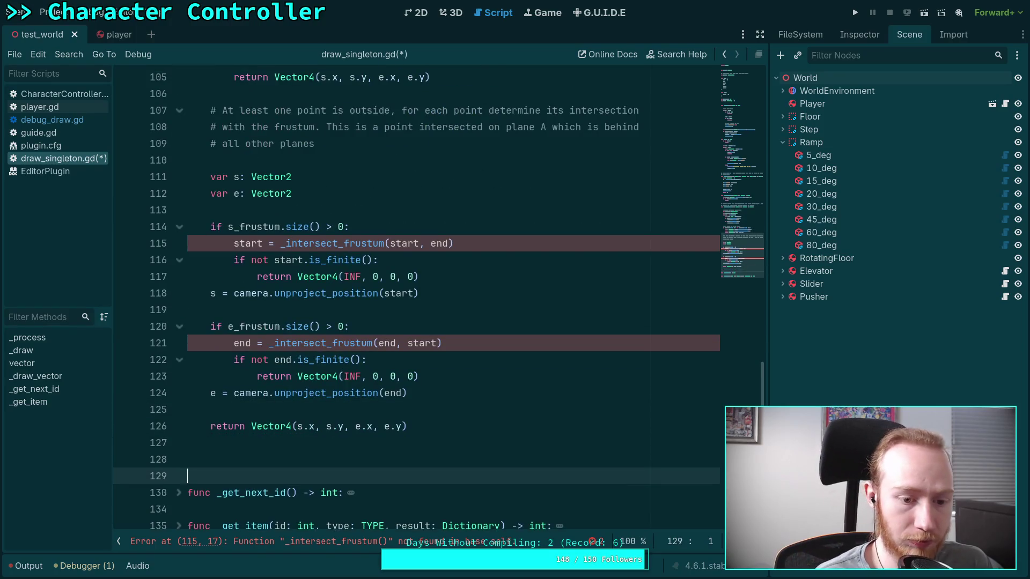
pyautogui.press('Up')
pyautogui.write('func _unt')
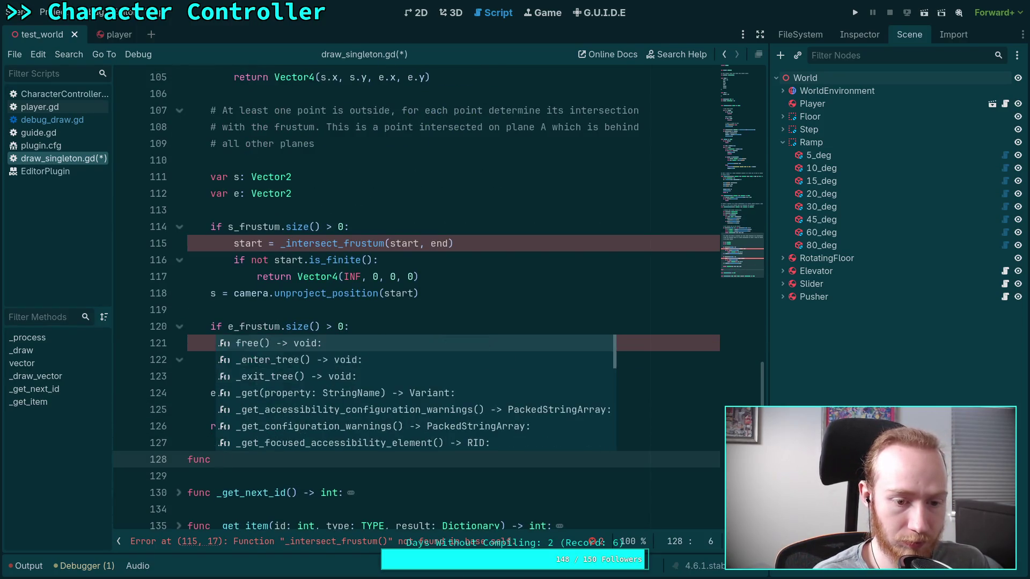
pyautogui.press('BackSpace')
pyautogui.press('BackSpace')
pyautogui.press('BackSpace')
pyautogui.write('inters')
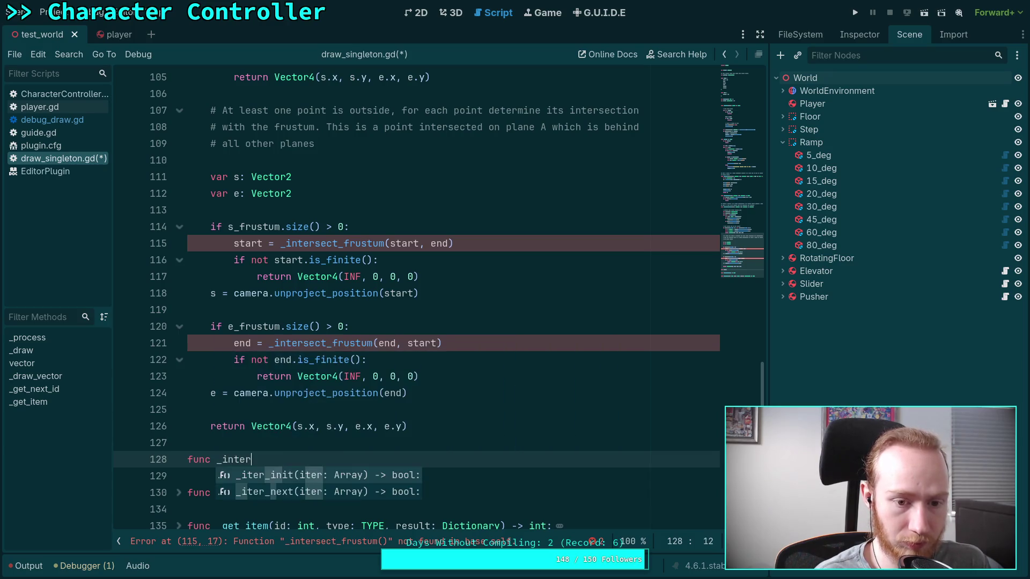
pyautogui.write('ect_frustum(')
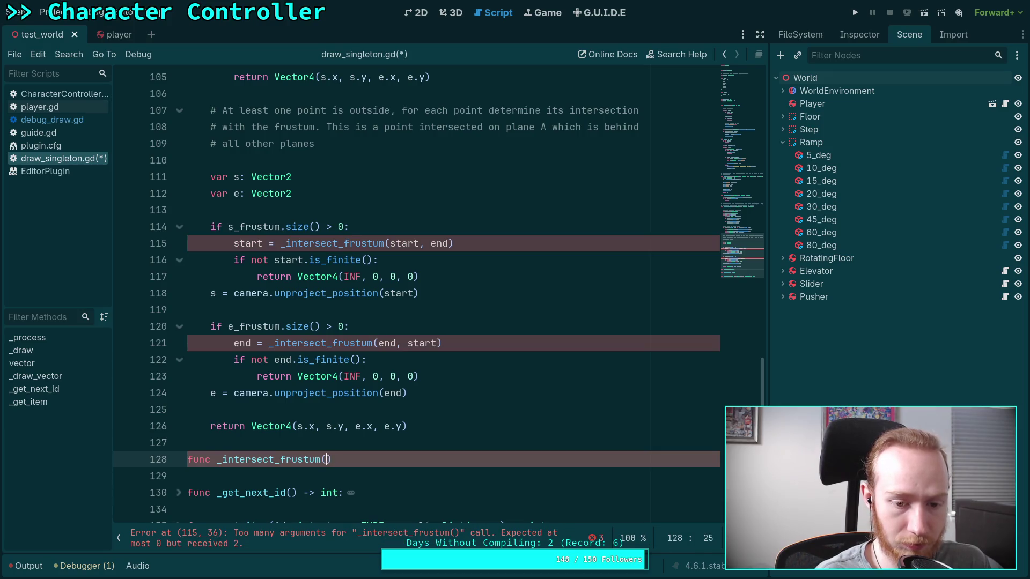
pyautogui.write('from: Vector')
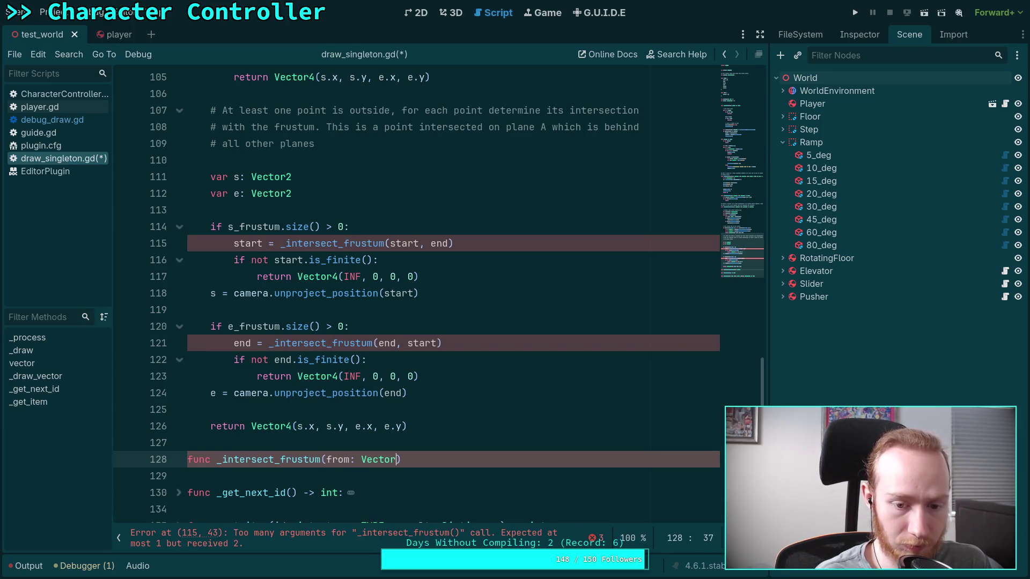
pyautogui.write('3, to: V')
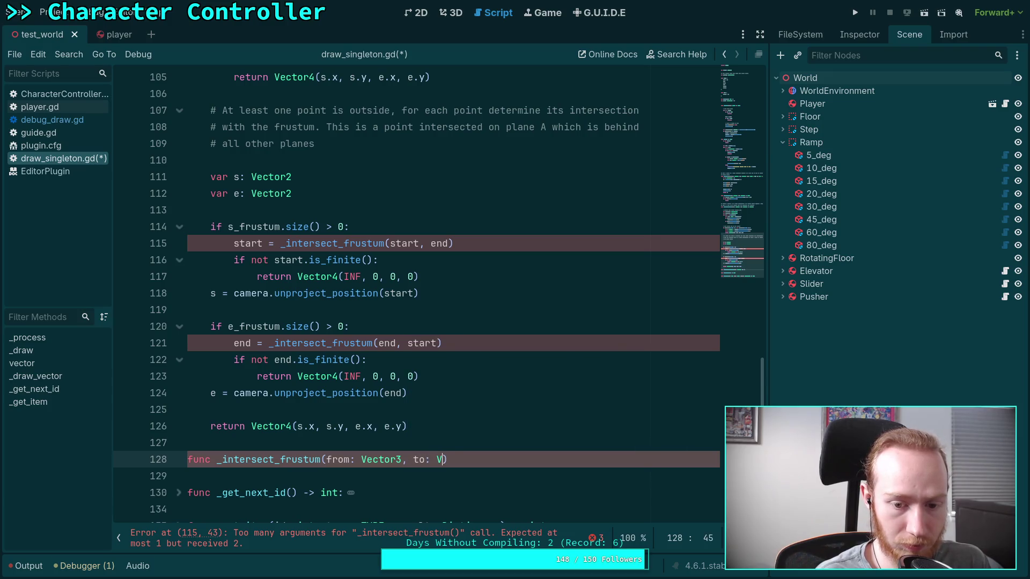
pyautogui.write('ector3) -> ')
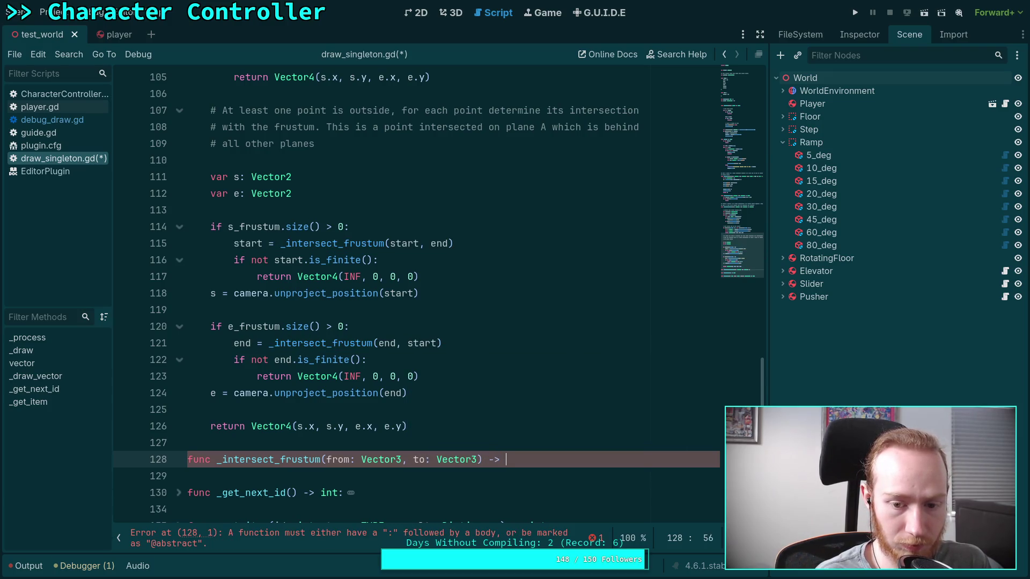
pyautogui.write('Vector3:')
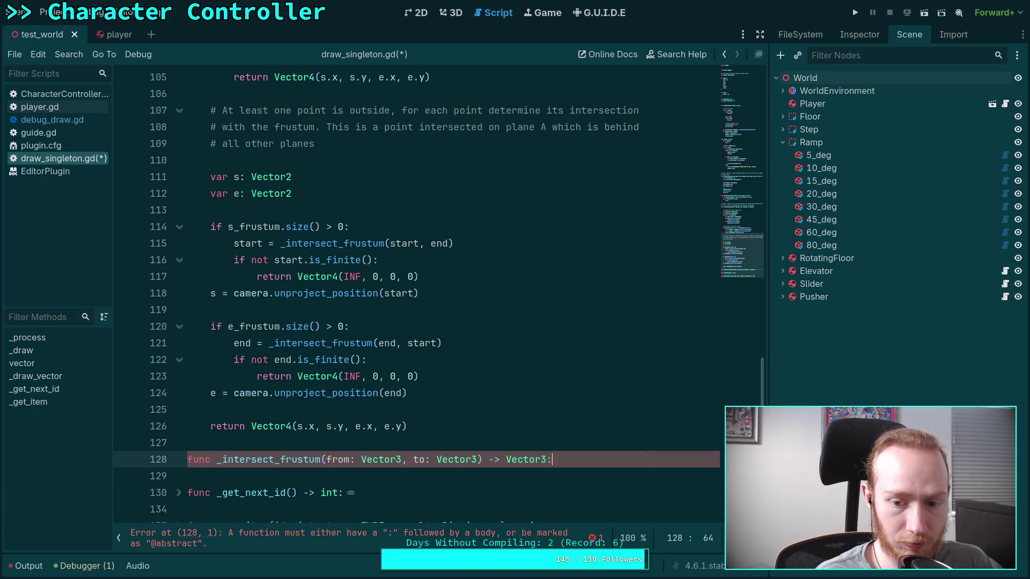
pyautogui.press('Return')
# Step: Start a ## doc comment reading 'Finds the point' above the declaration
pyautogui.press('Up')
pyautogui.press('Up')
pyautogui.press('Return')
pyautogui.write('##')
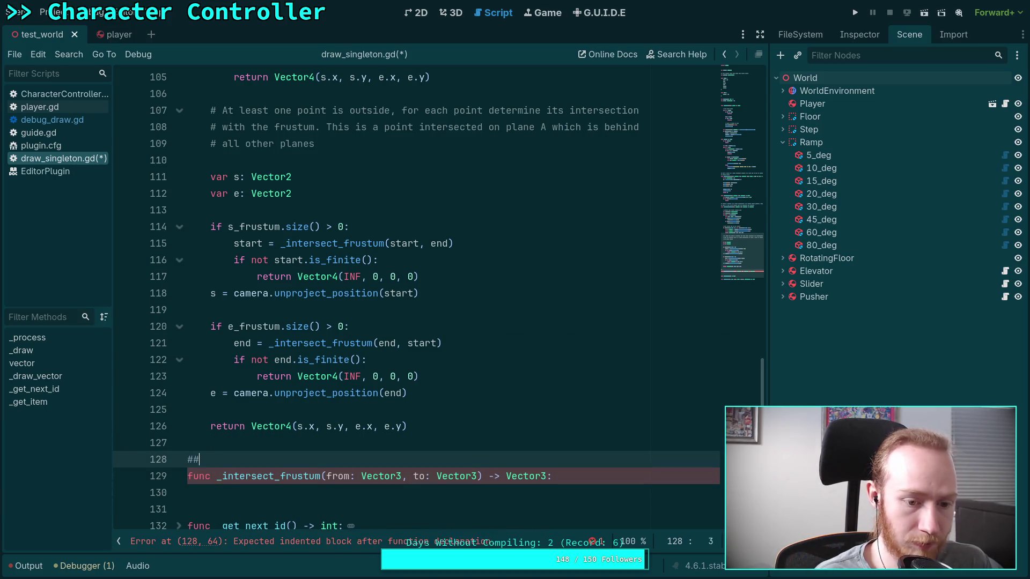
pyautogui.write('ind s the point')
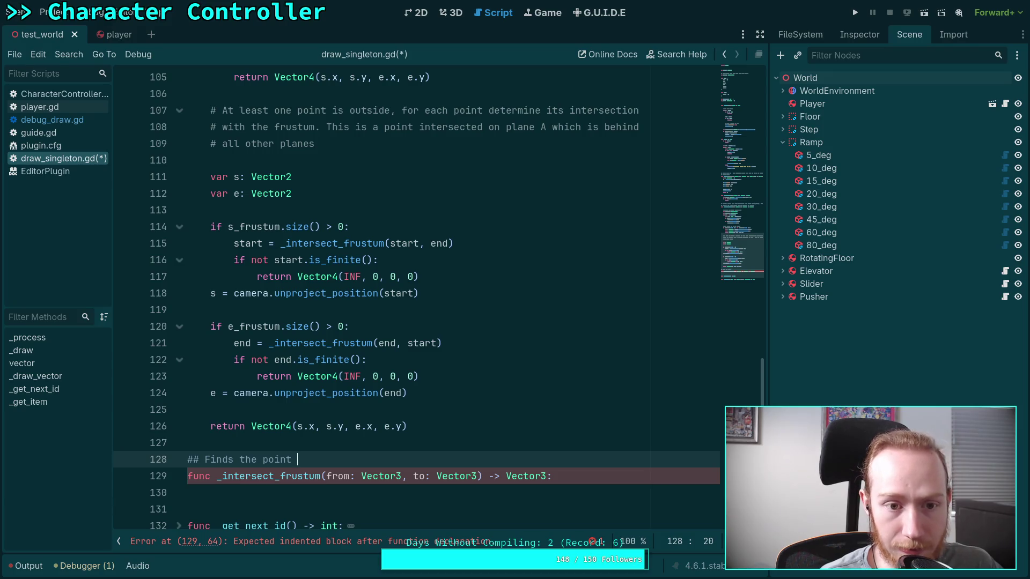
# Step: Rename the line 115 call to _intersect_planes and add a comma for a third argument
pyautogui.scroll(4, 295, 395)
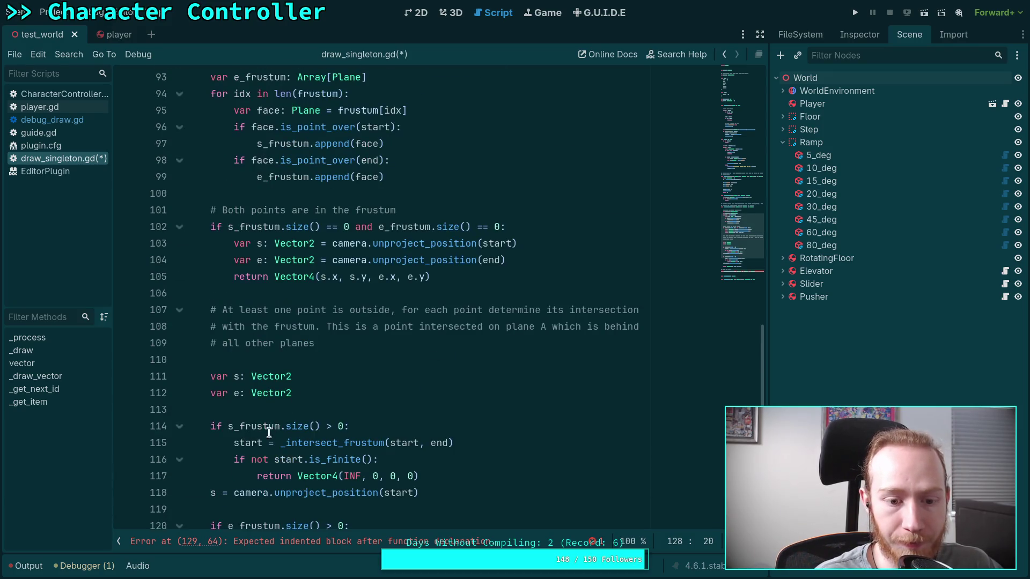
pyautogui.doubleClick(252, 425)
pyautogui.scroll(-3, 337, 419)
pyautogui.scroll(-2, 337, 419)
pyautogui.click(448, 243)
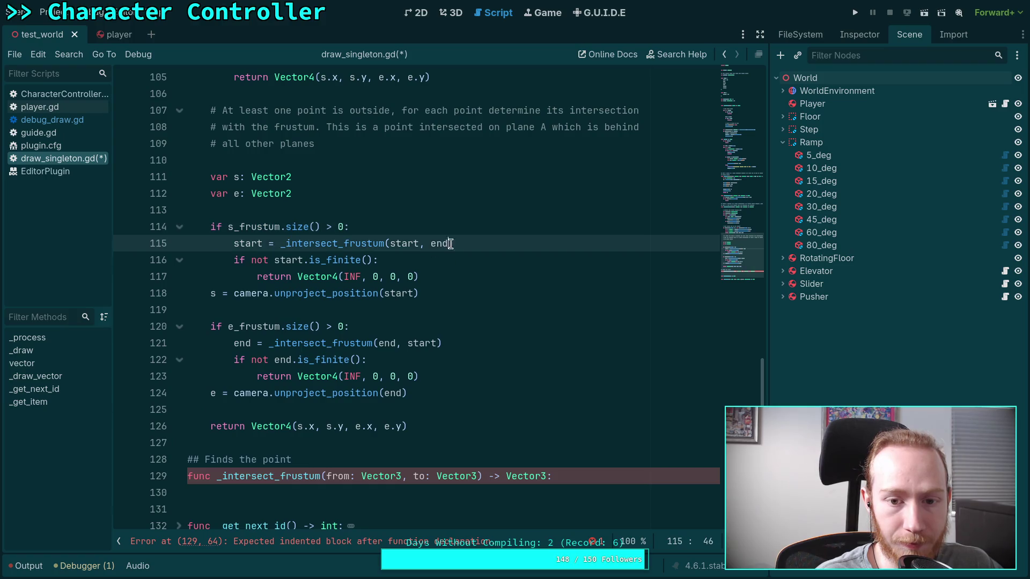
pyautogui.write(',')
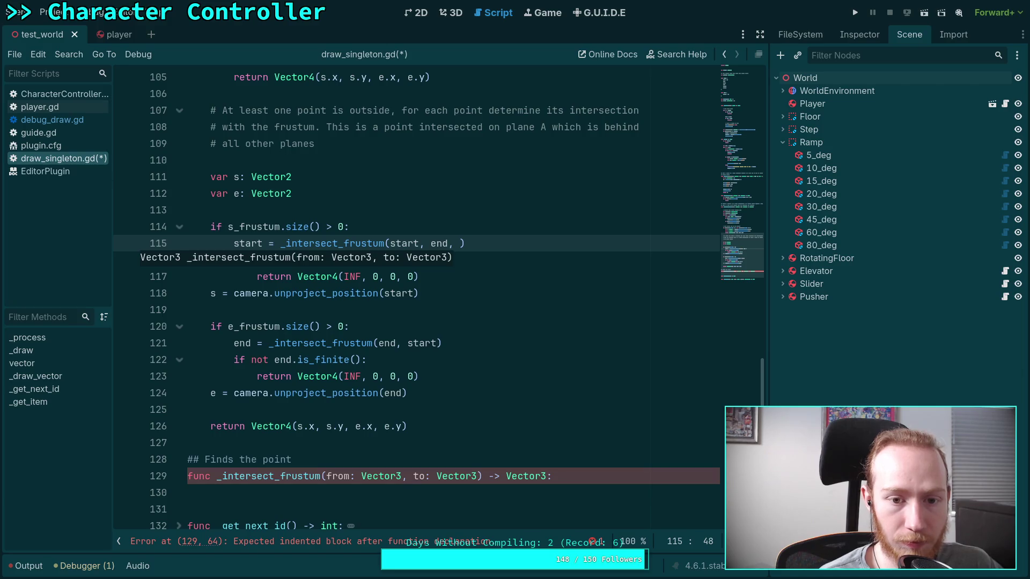
pyautogui.moveTo(344, 243); pyautogui.dragTo(383, 241)
pyautogui.write('plan')
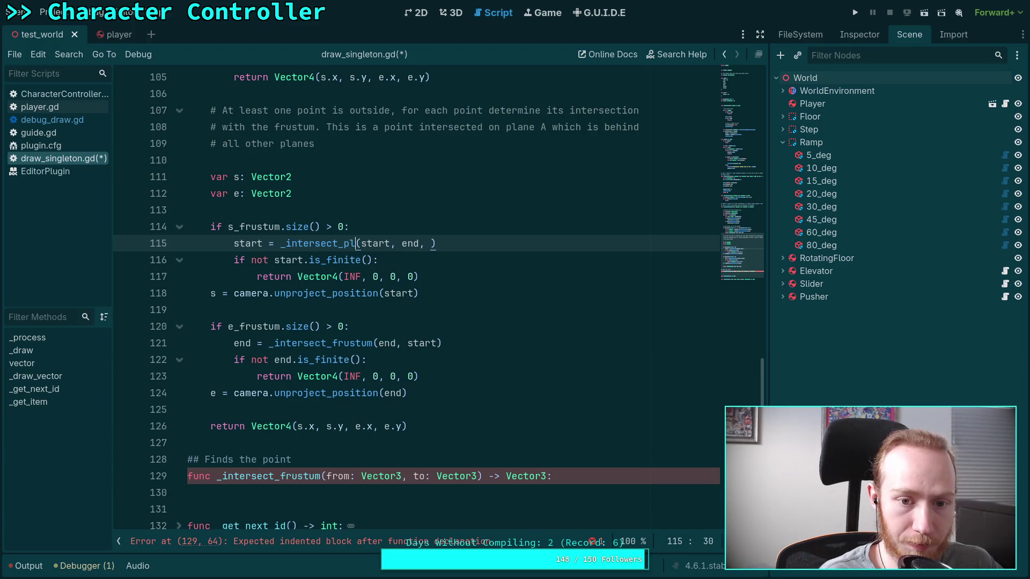
pyautogui.write('es')
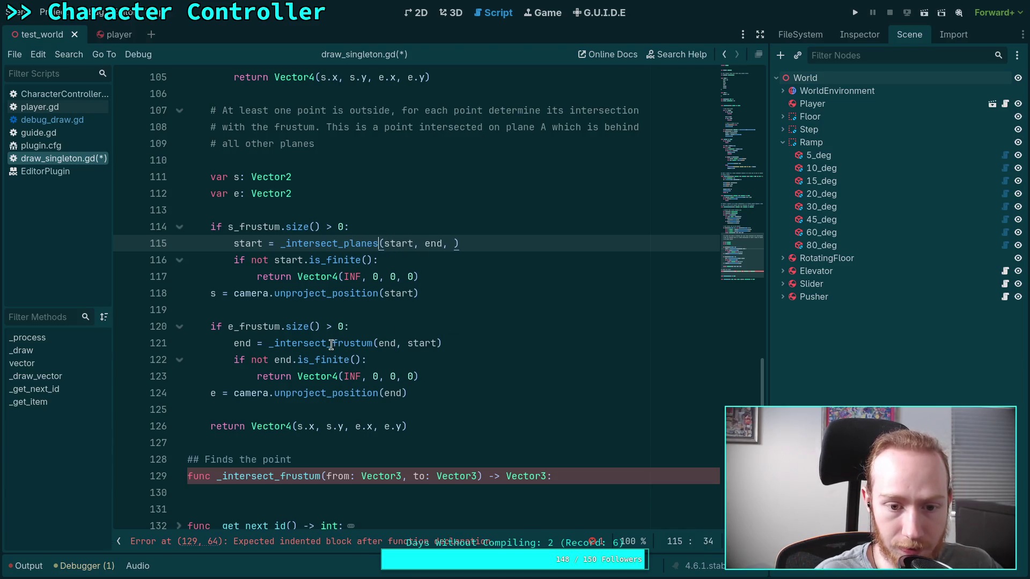
# Step: Pass e_frustum as the third argument on line 121 and s_frustum on line 115
pyautogui.moveTo(332, 343); pyautogui.dragTo(372, 343)
pyautogui.write('planes')
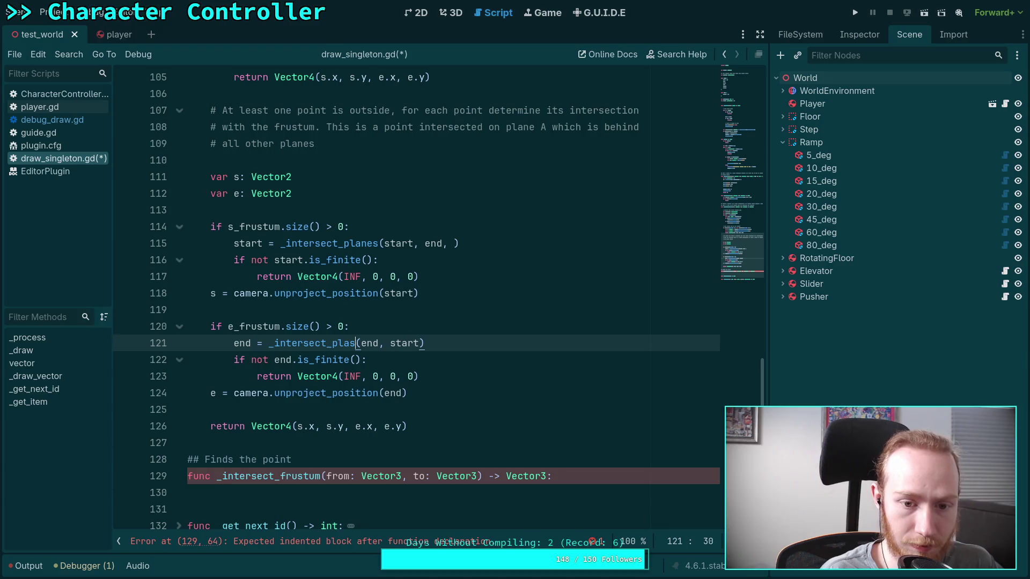
pyautogui.click(435, 344)
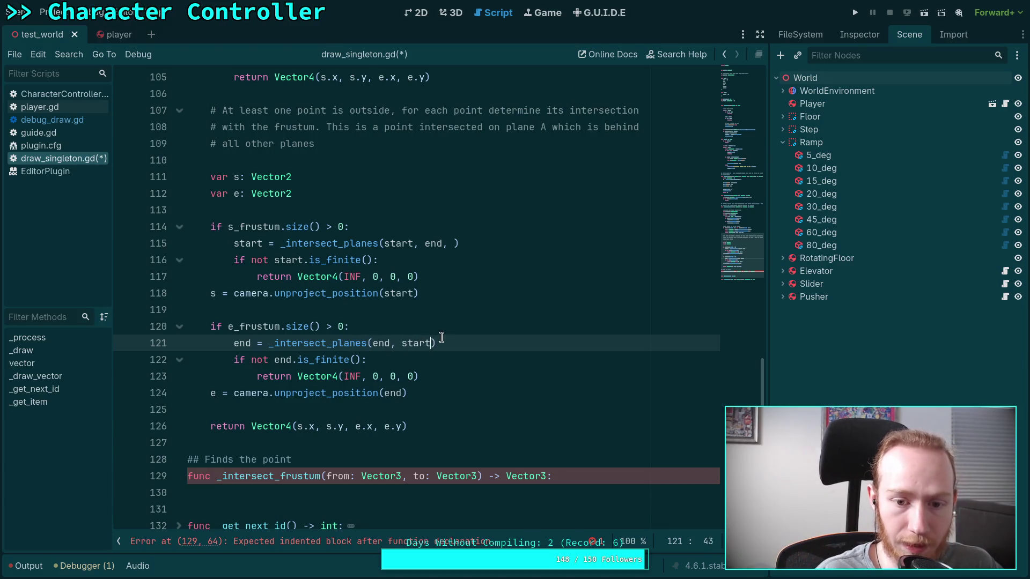
pyautogui.write(', e_fr')
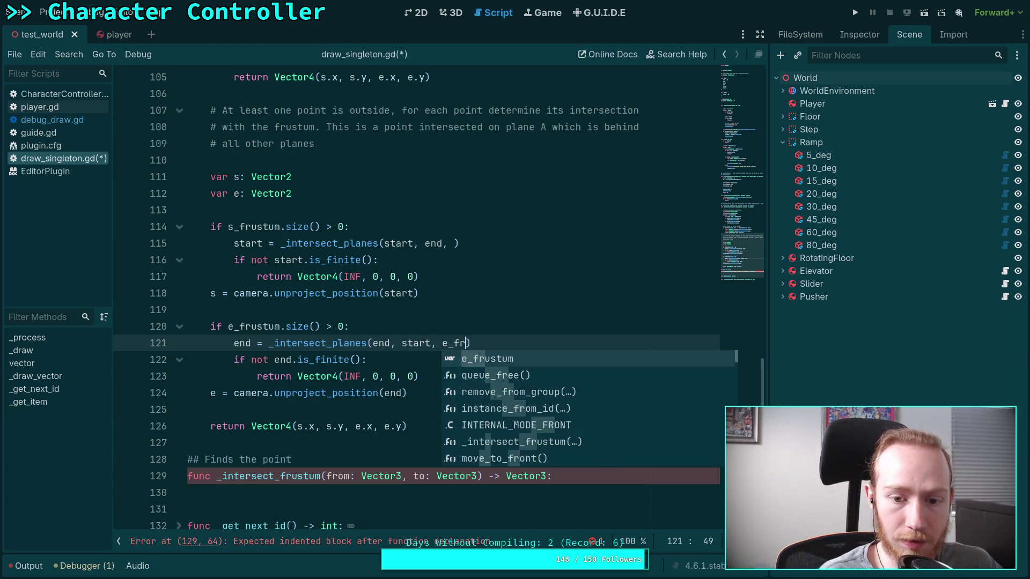
pyautogui.press('Return')
pyautogui.click(452, 244)
pyautogui.write('s_frustum')
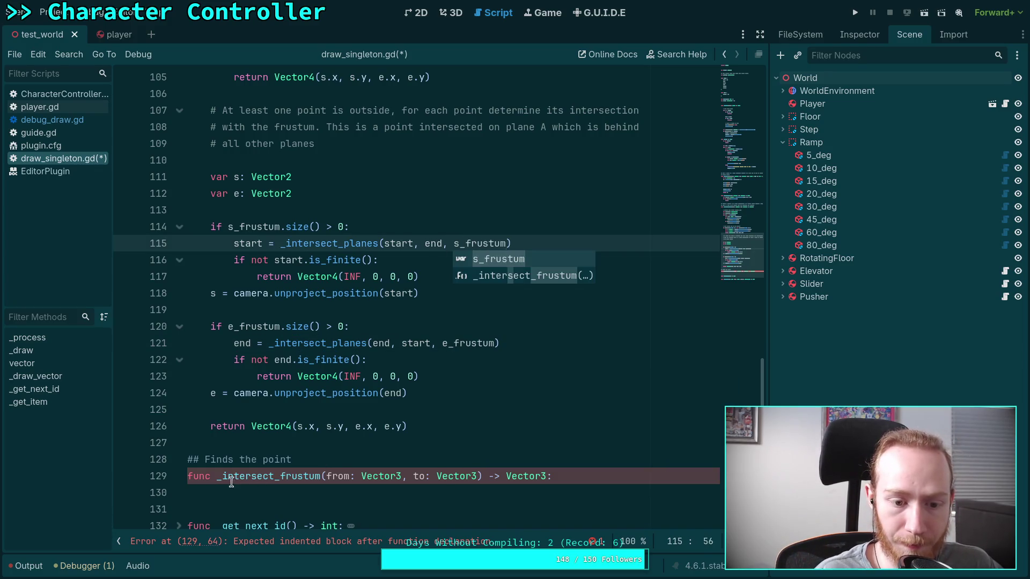
pyautogui.moveTo(280, 475)
pyautogui.mouseDown()
pyautogui.moveTo(327, 474)
pyautogui.moveTo(316, 473)
pyautogui.mouseUp()
# Step: Rename the declaration to _intersect_planes and document it as finding a plane intersection not over any other planes
pyautogui.write('planes')
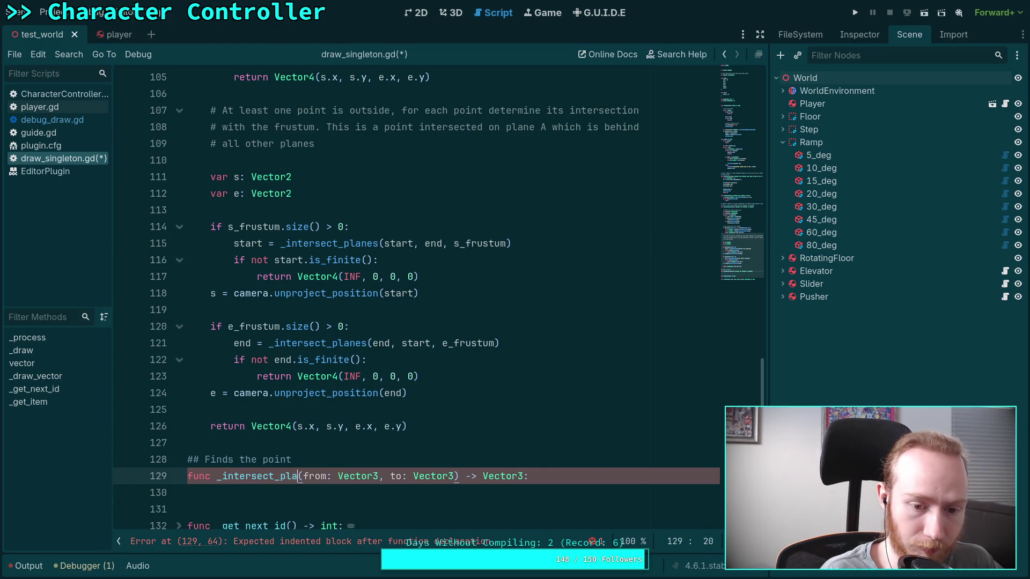
pyautogui.press('Up')
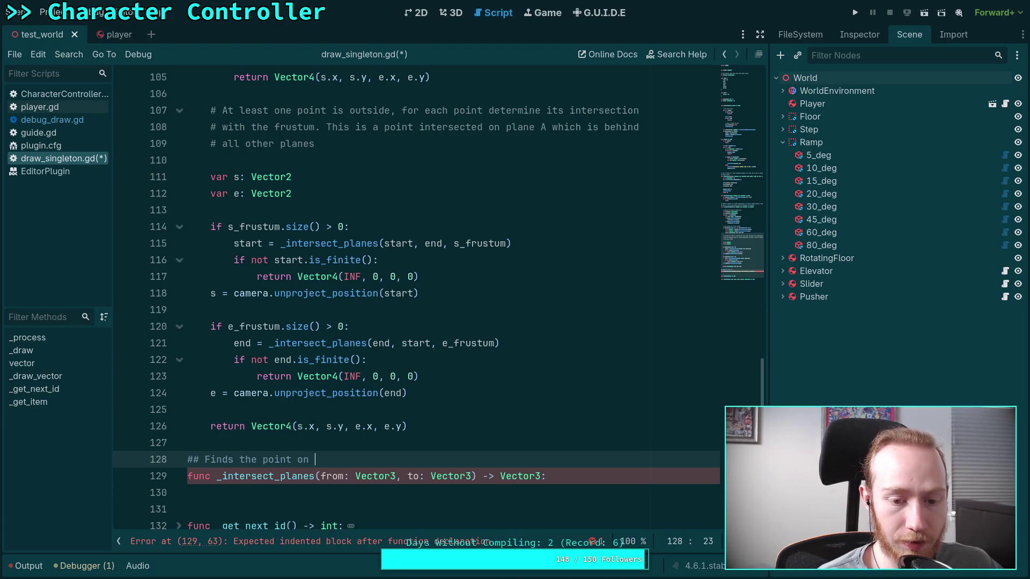
pyautogui.write('the')
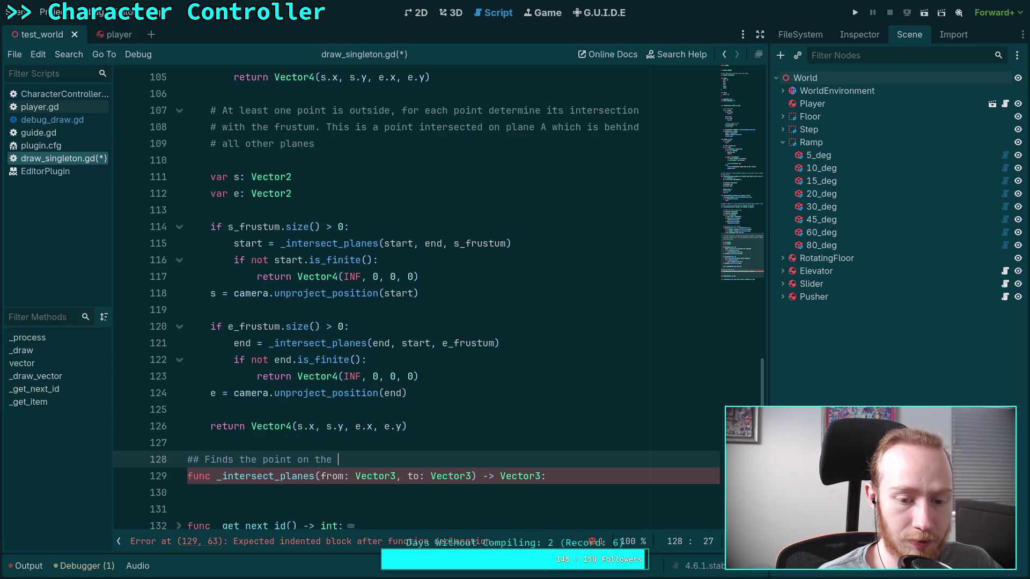
pyautogui.press('BackSpace')
pyautogui.press('BackSpace')
pyautogui.press('BackSpace')
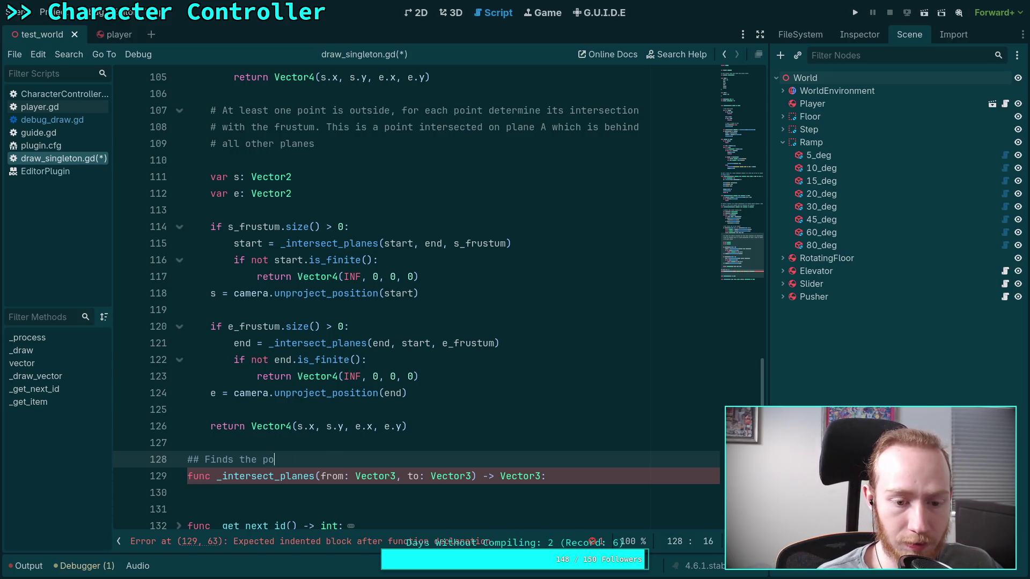
pyautogui.write('intersection p')
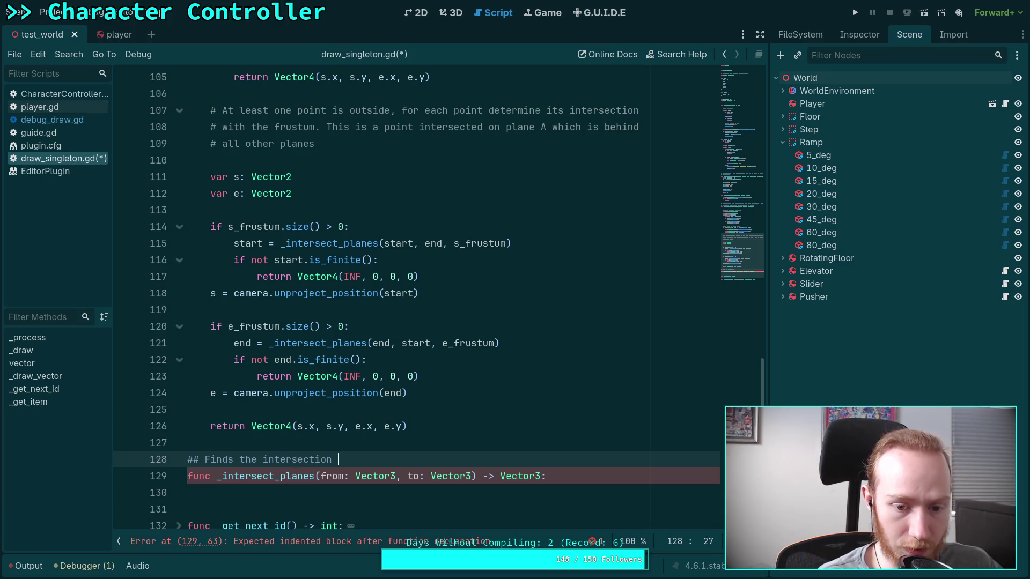
pyautogui.write('oint on a ')
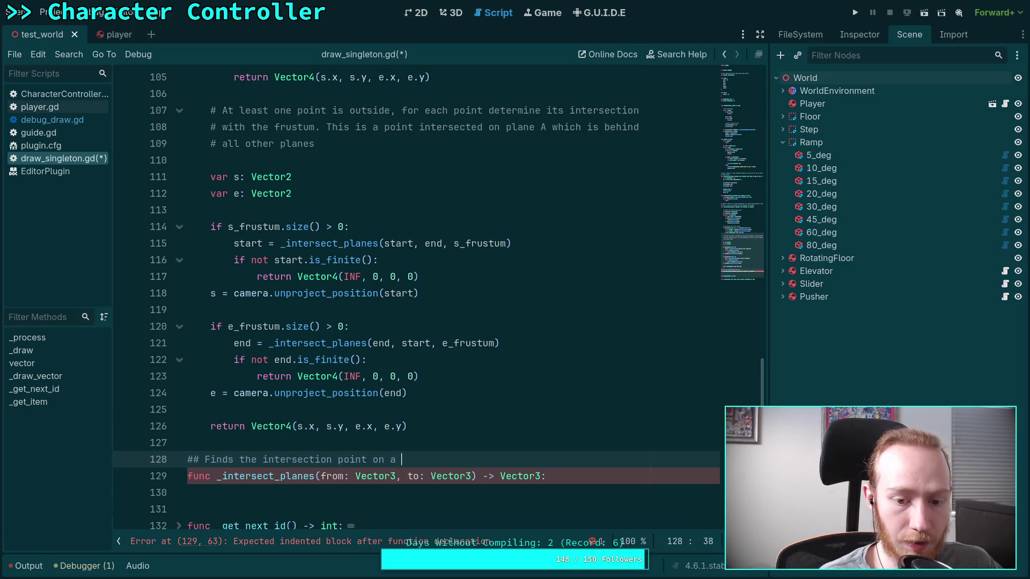
pyautogui.write('plane in')
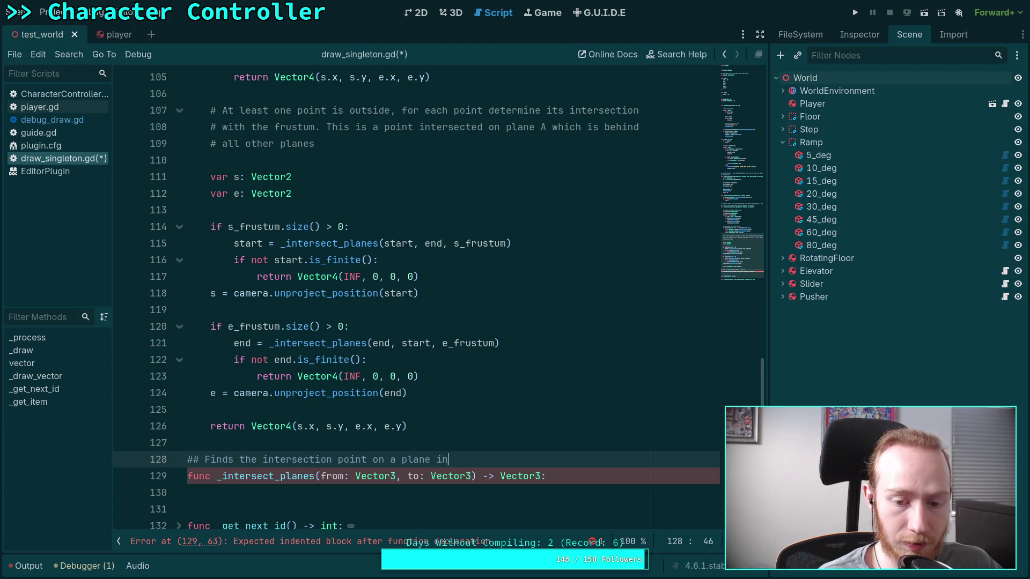
pyautogui.write(' the list ')
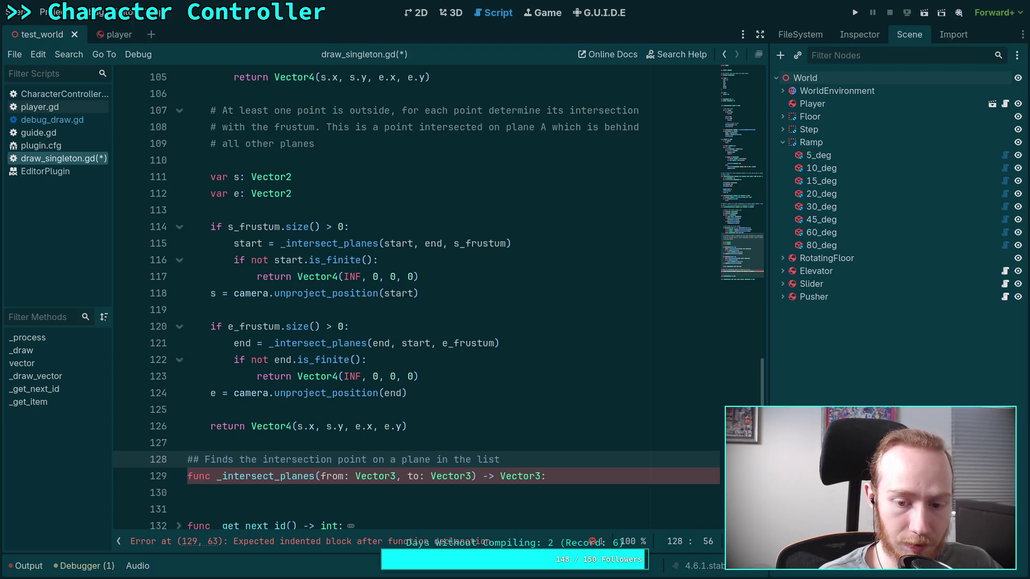
pyautogui.write('which is not')
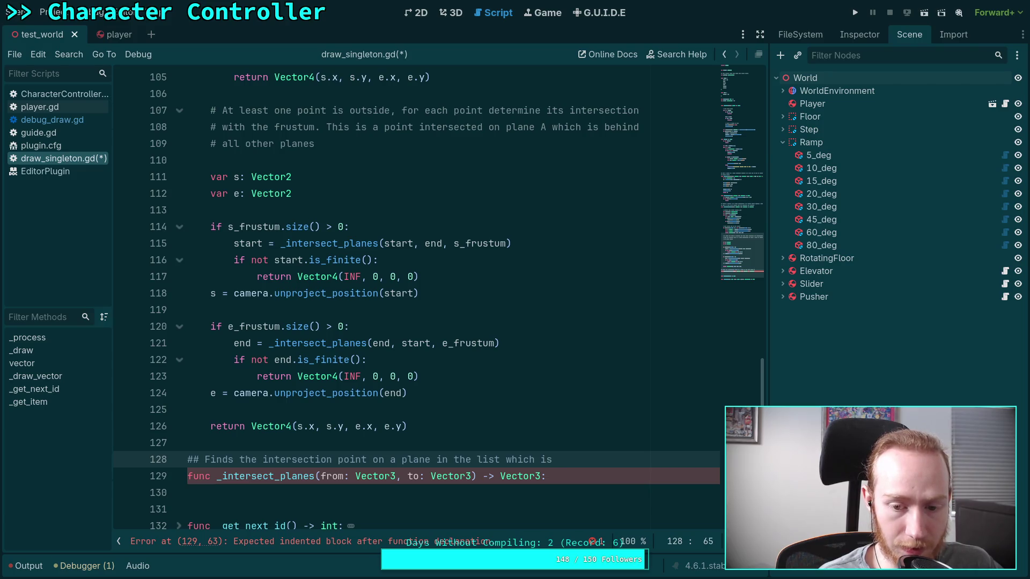
pyautogui.write(' abo')
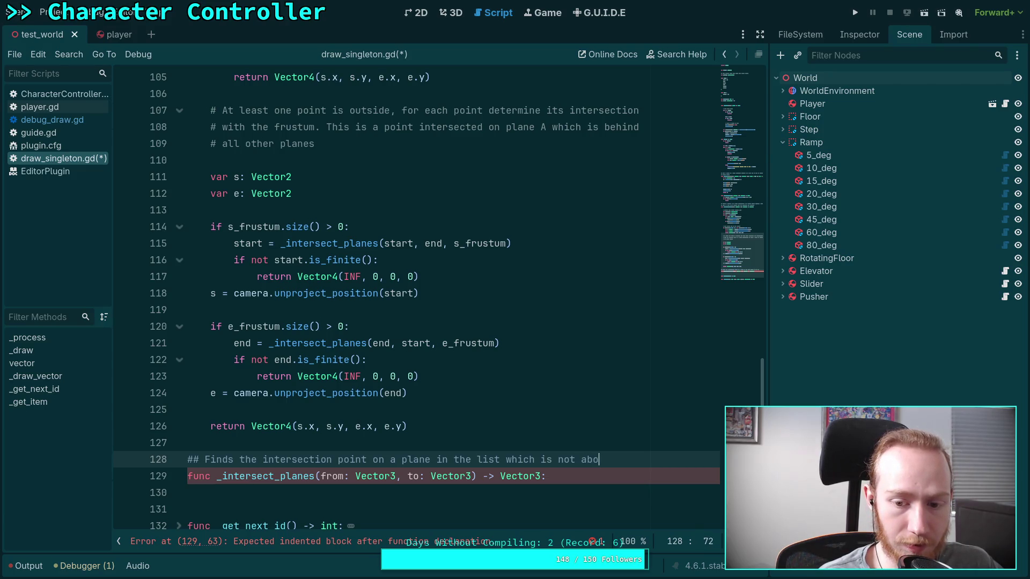
pyautogui.press('BackSpace')
pyautogui.press('BackSpace')
pyautogui.press('BackSpace')
pyautogui.write('over a')
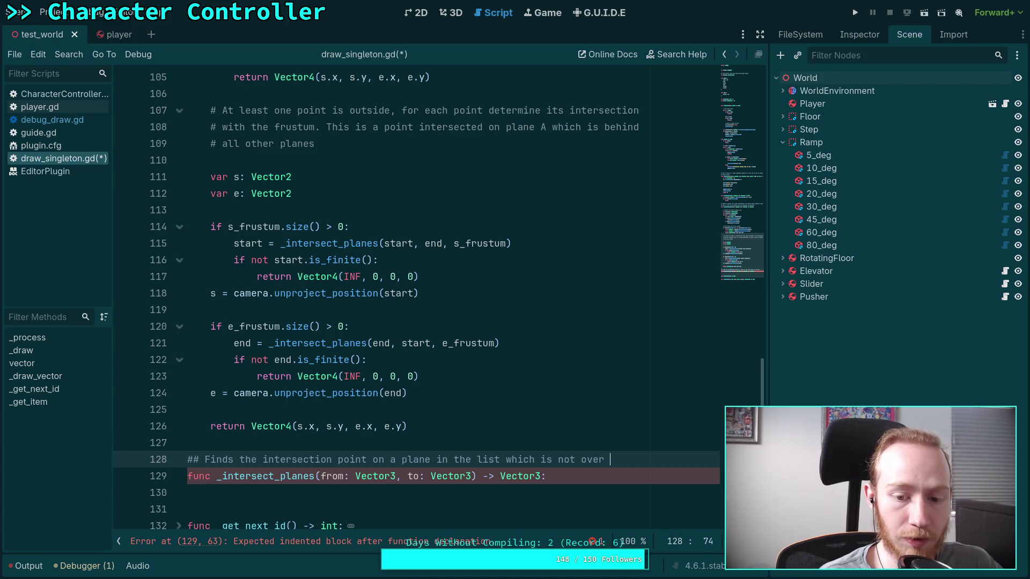
pyautogui.write('ny of')
pyautogui.press('Return')
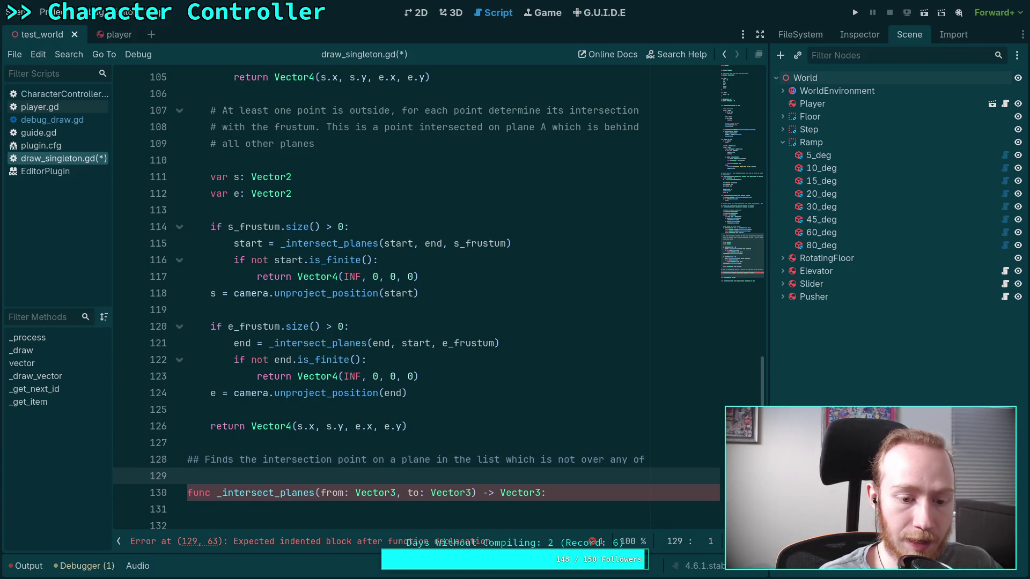
pyautogui.write('## the other planes.')
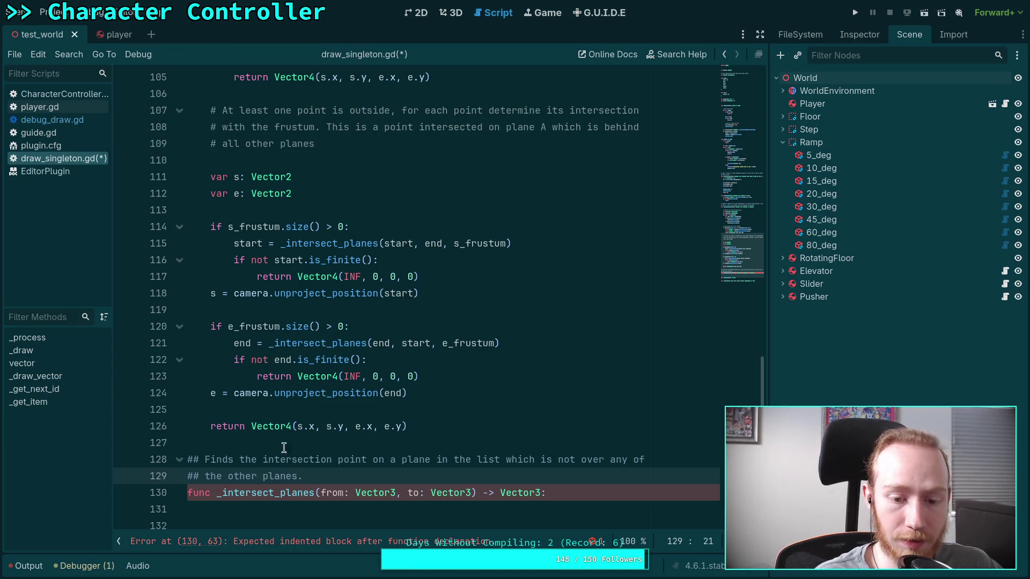
# Step: Add a planes: Array[Plane] parameter and begin the body with 'for i in'
pyautogui.scroll(-3, 469, 362)
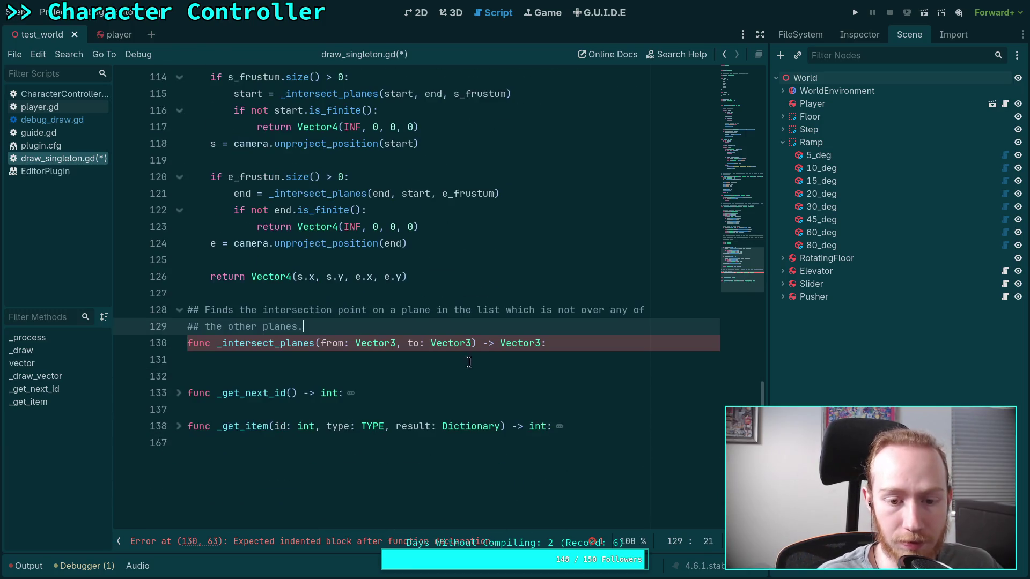
pyautogui.click(509, 358)
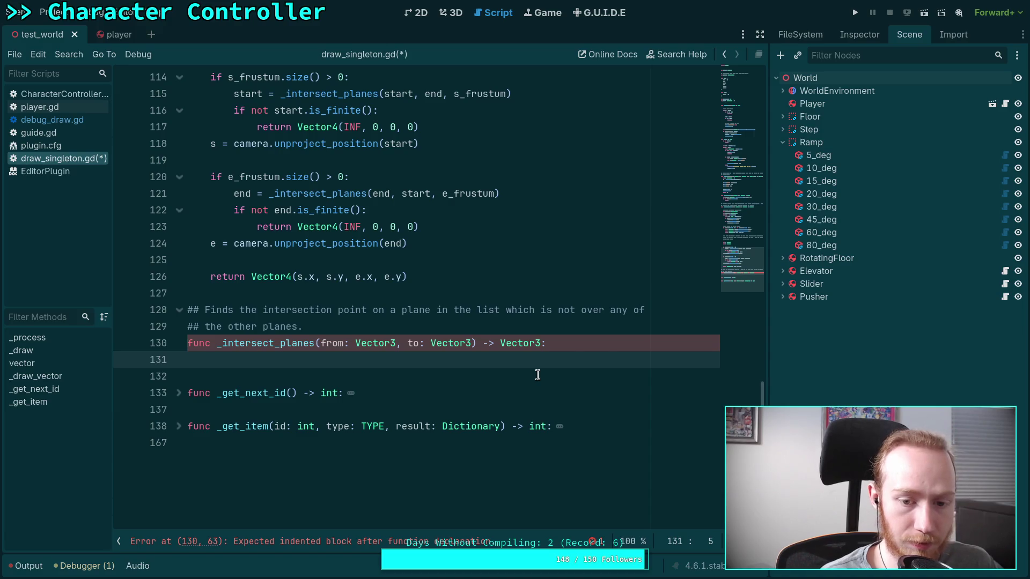
pyautogui.click(474, 344)
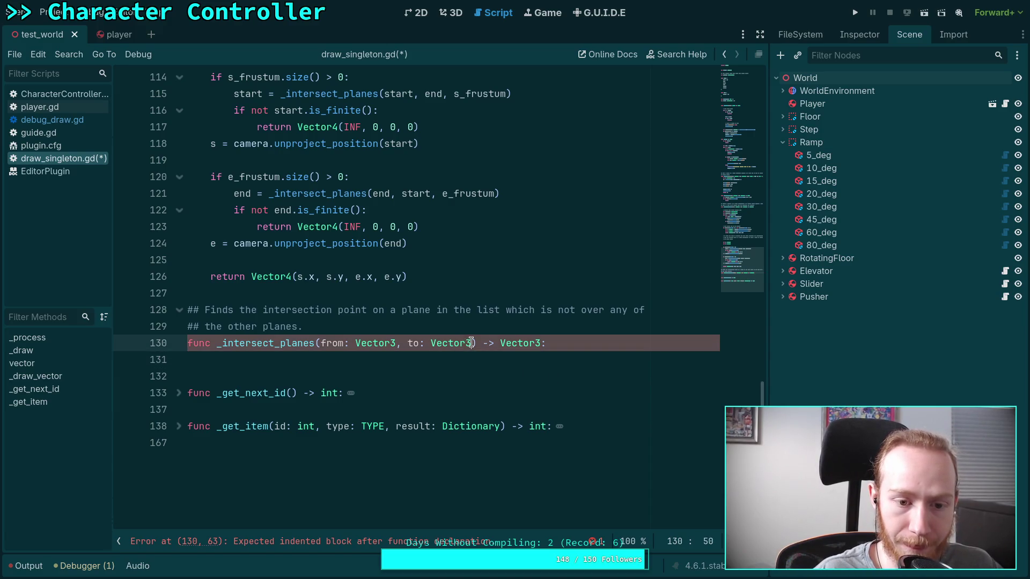
pyautogui.write(',')
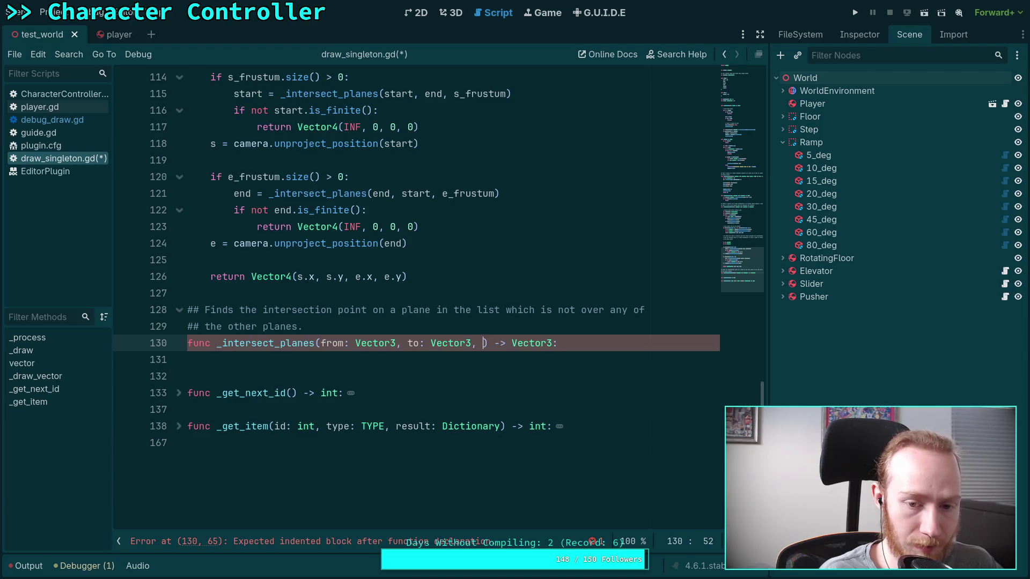
pyautogui.write(' planes: rr')
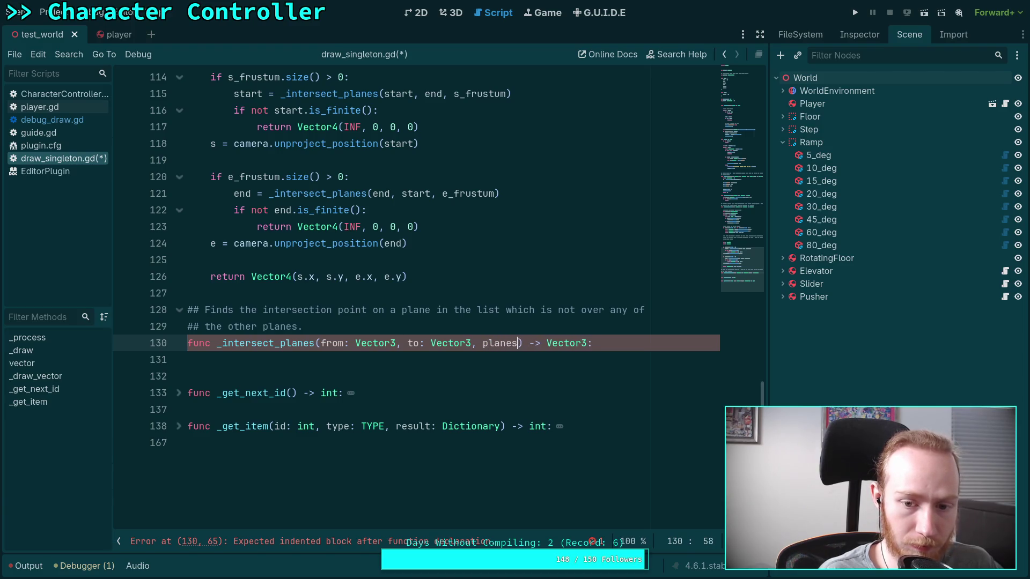
pyautogui.press('BackSpace')
pyautogui.press('BackSpace')
pyautogui.write('Array0')
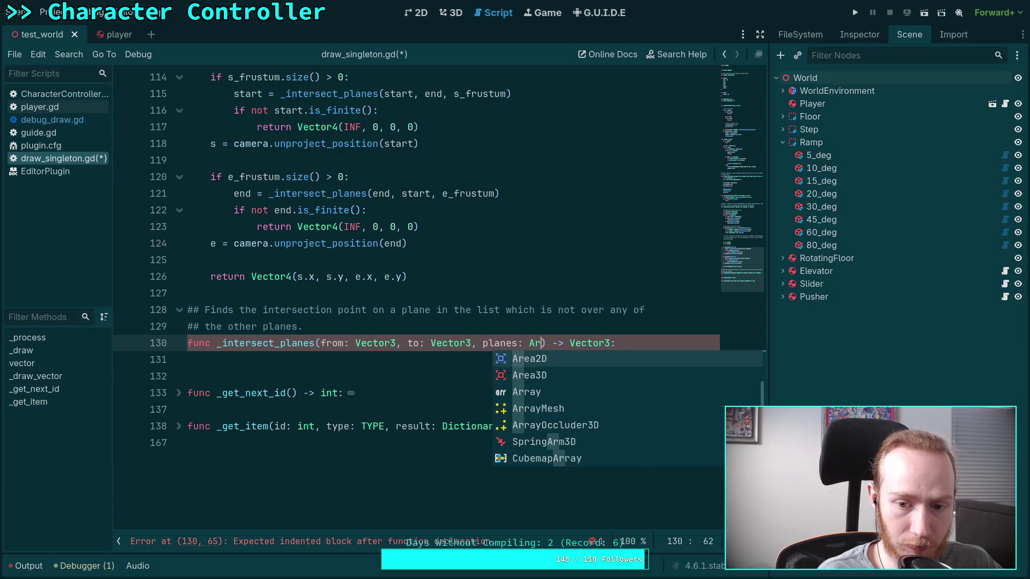
pyautogui.press('BackSpace')
pyautogui.write('[Plane')
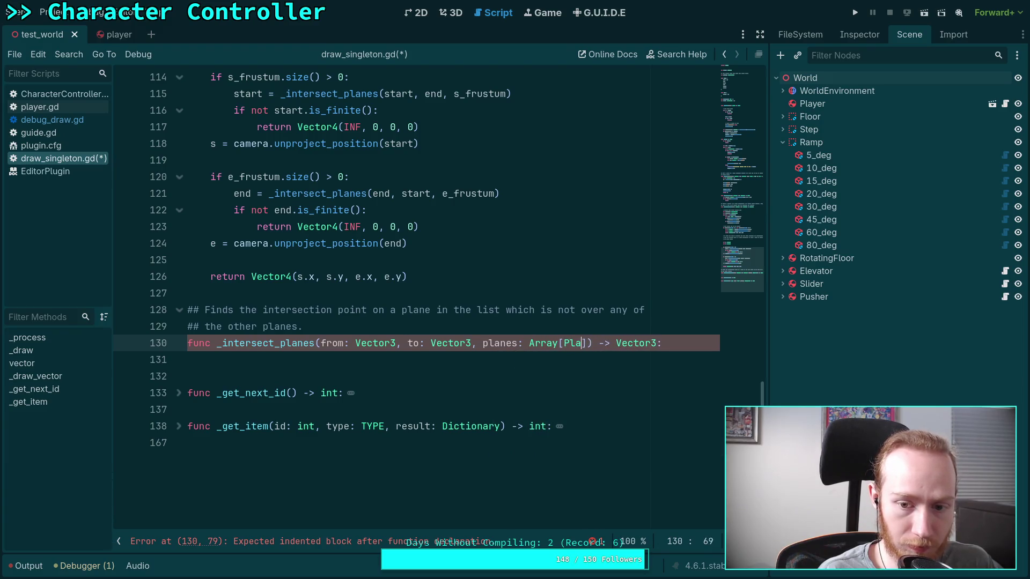
pyautogui.click(397, 358)
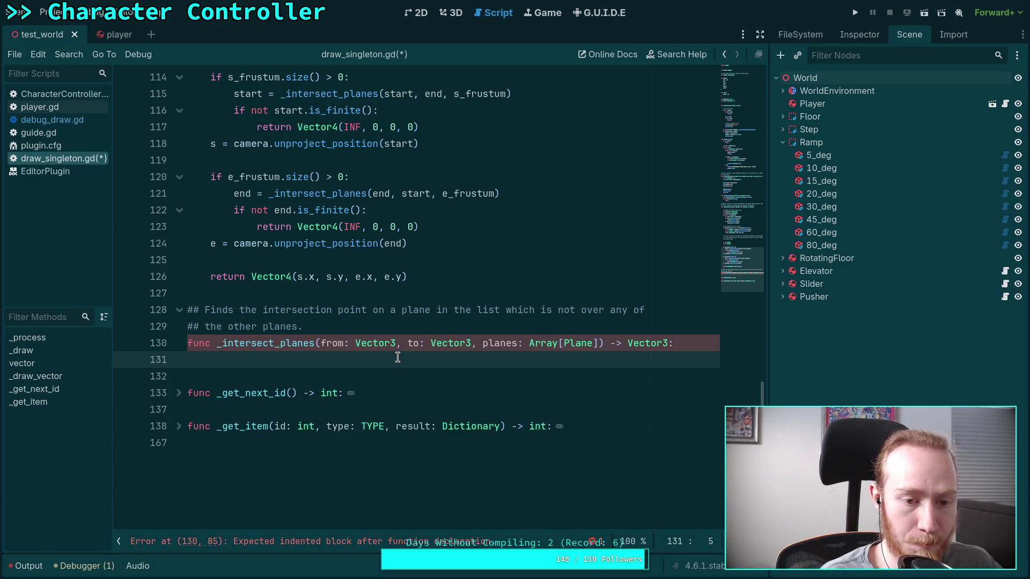
pyautogui.write('for ')
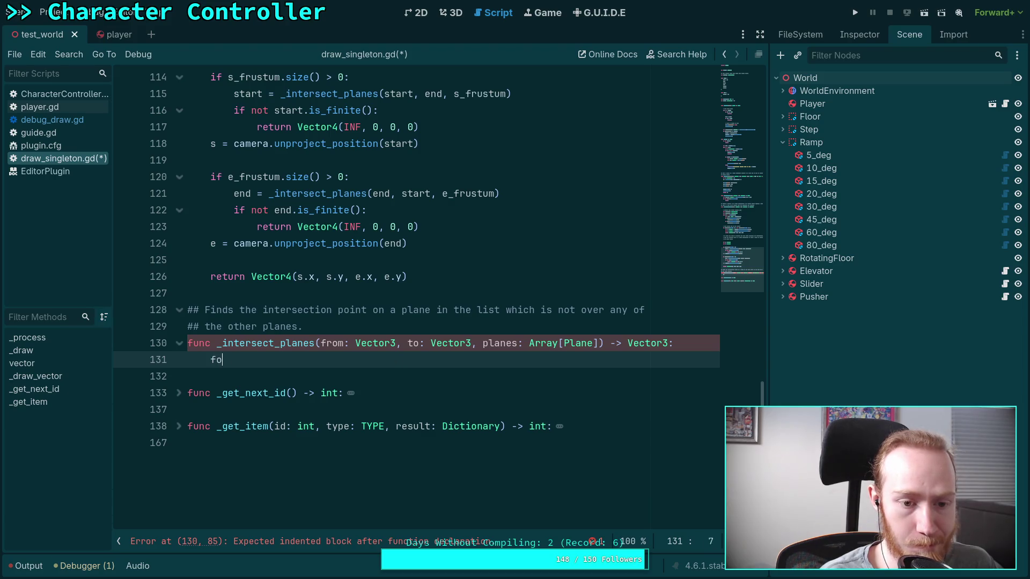
pyautogui.write('i in')
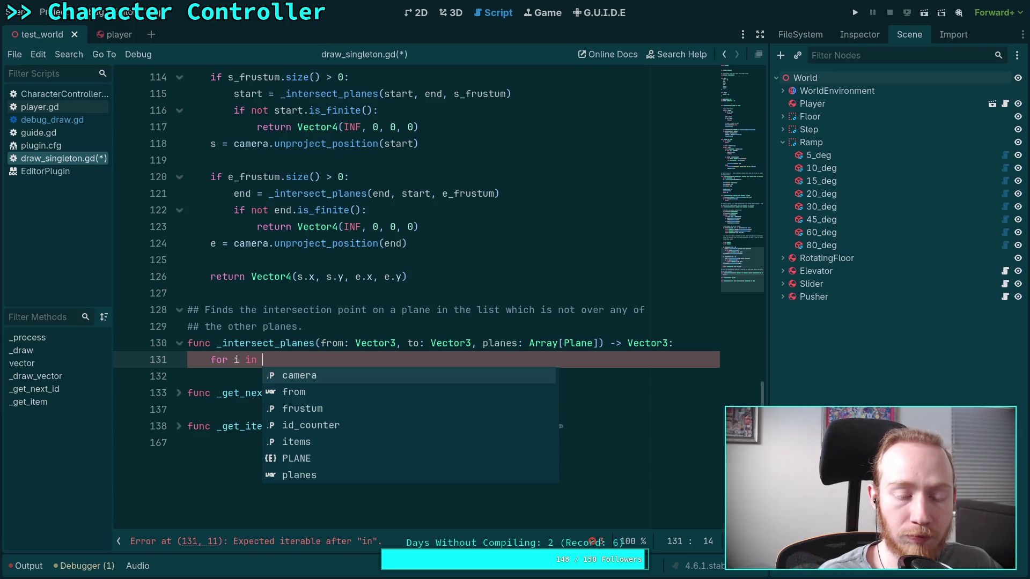
# Step: Add range() to the new for i in loop and wrap len(frustum) in range() on line 94
pyautogui.write('range')
pyautogui.press('Return')
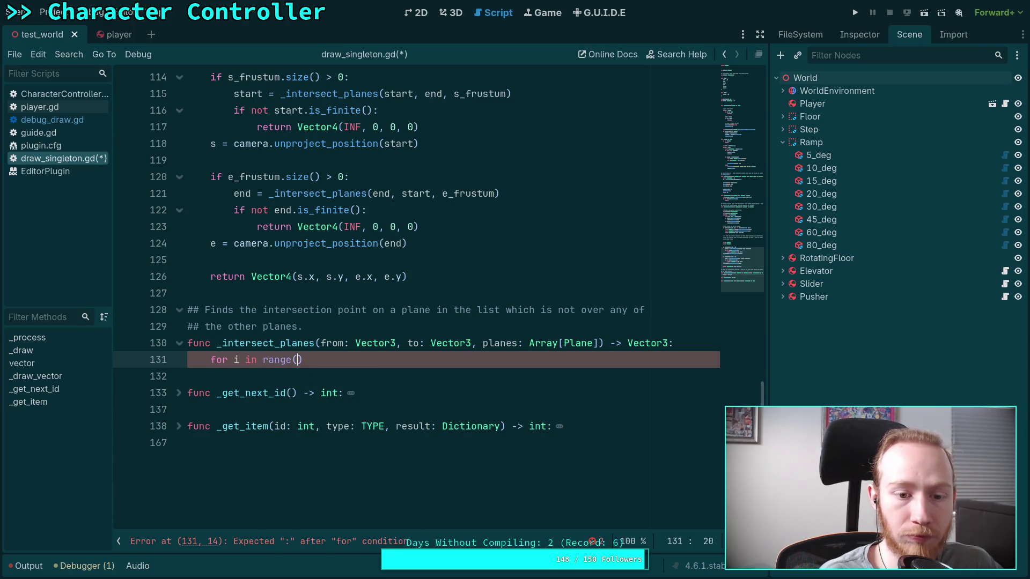
pyautogui.scroll(10, 285, 291)
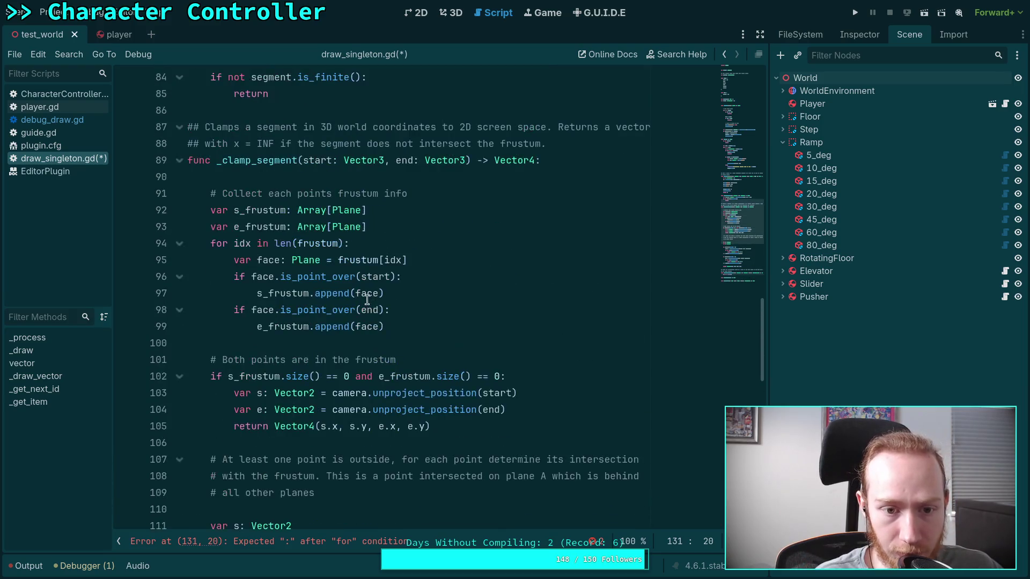
pyautogui.click(285, 291)
pyautogui.write('range')
pyautogui.press('Return')
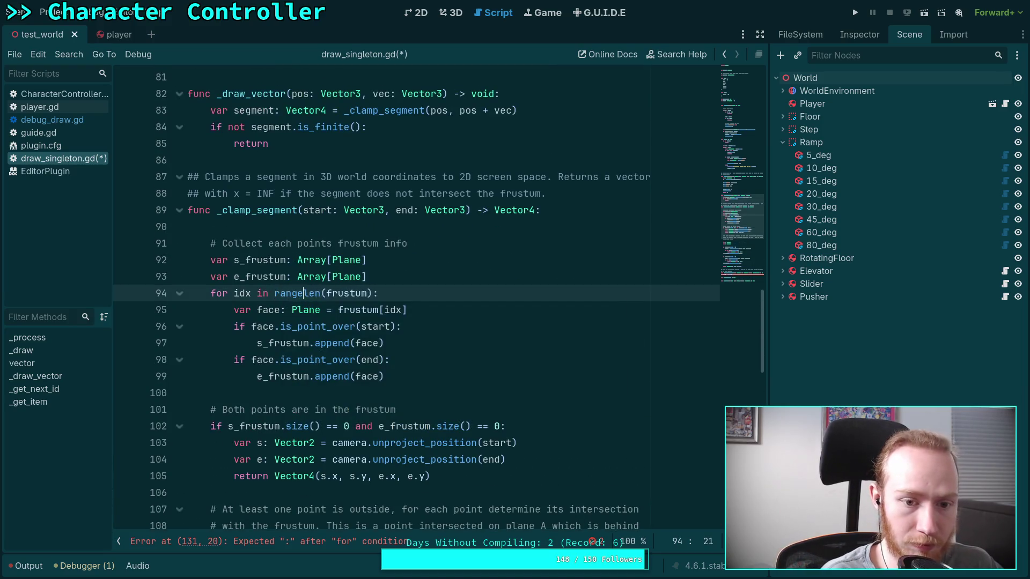
pyautogui.click(376, 286)
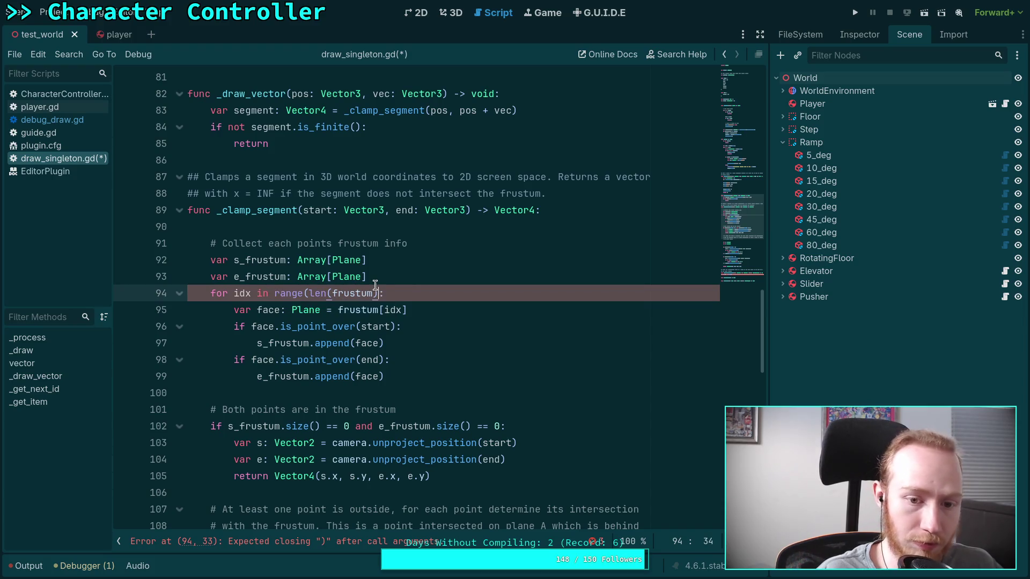
pyautogui.scroll(-10, 376, 300)
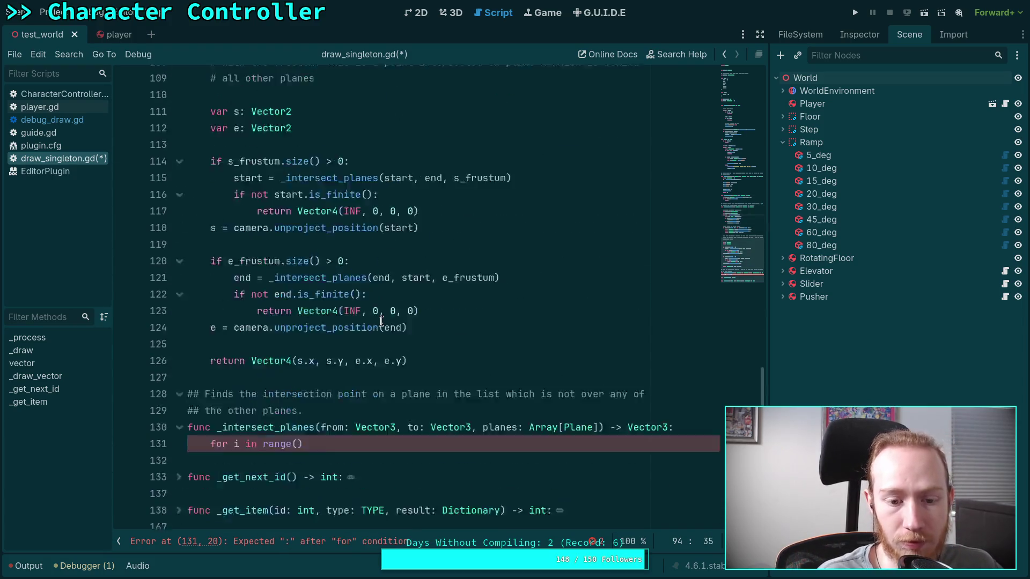
pyautogui.click(292, 360)
pyautogui.click(298, 360)
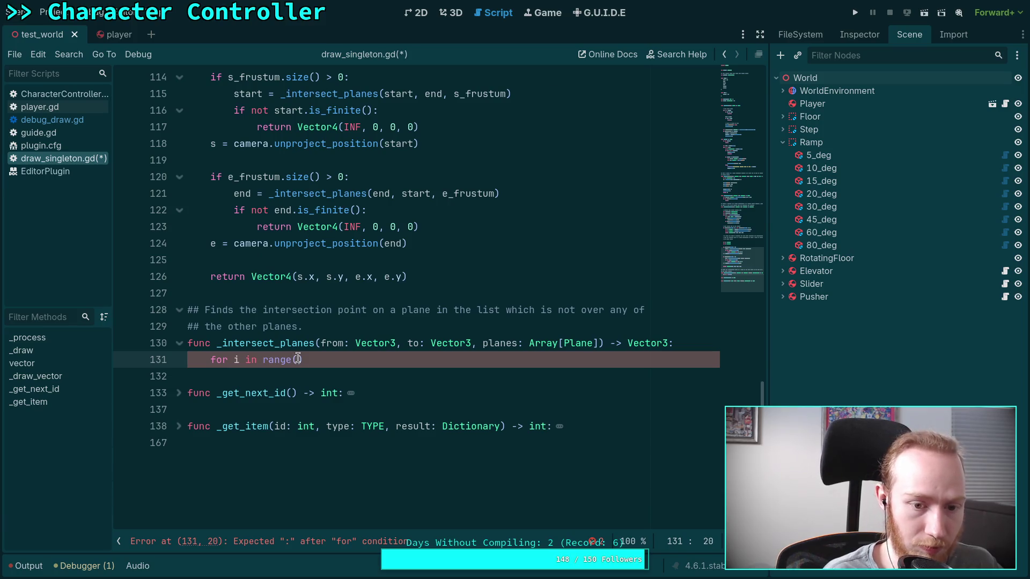
# Step: Write nested loops over range(len(planes)) that skip matching indices with continue
pyautogui.write('len(')
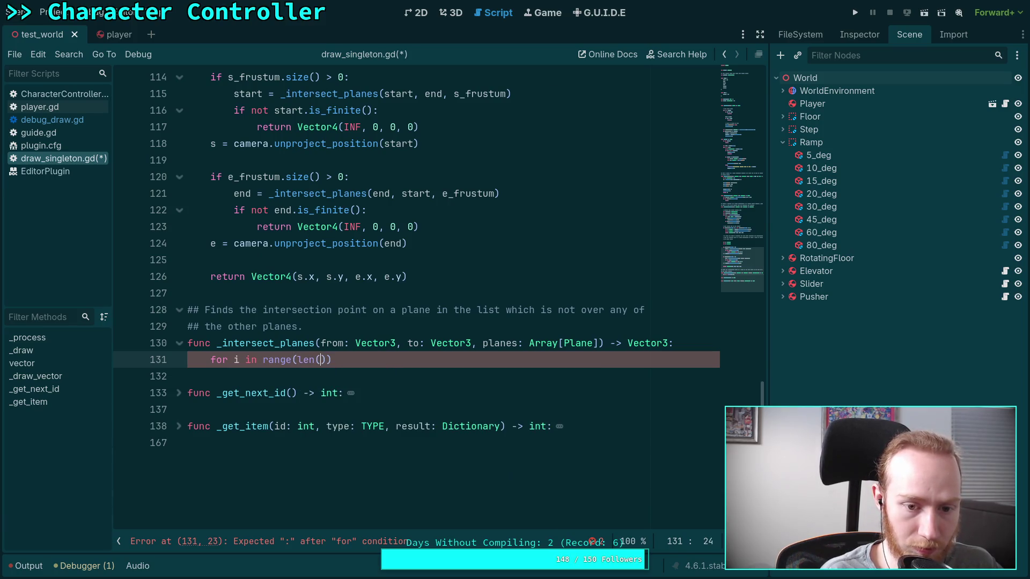
pyautogui.write('planes)):')
pyautogui.press('Return')
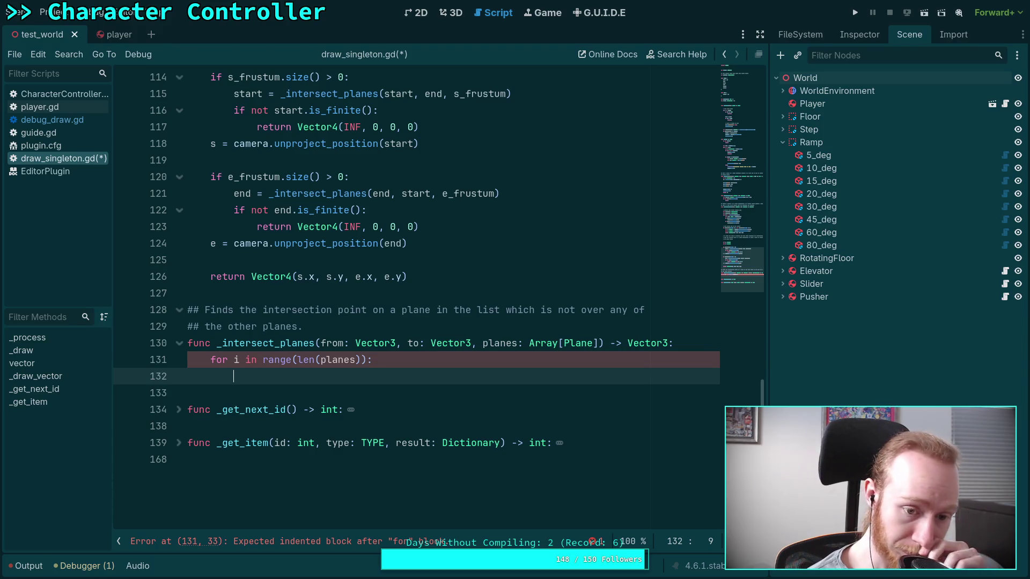
pyautogui.press('Return')
pyautogui.write('for x')
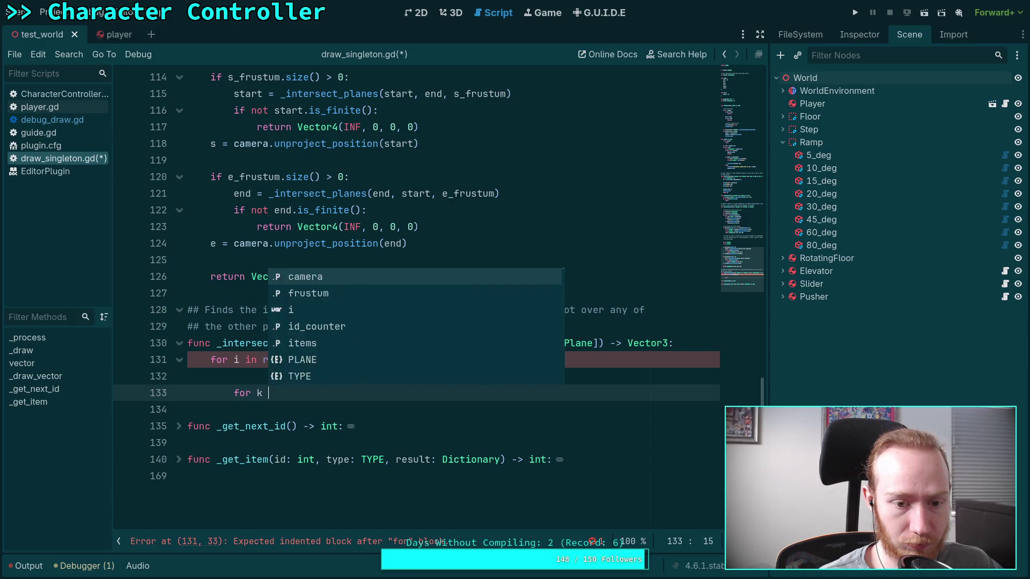
pyautogui.write('in range')
pyautogui.write('(len(plane')
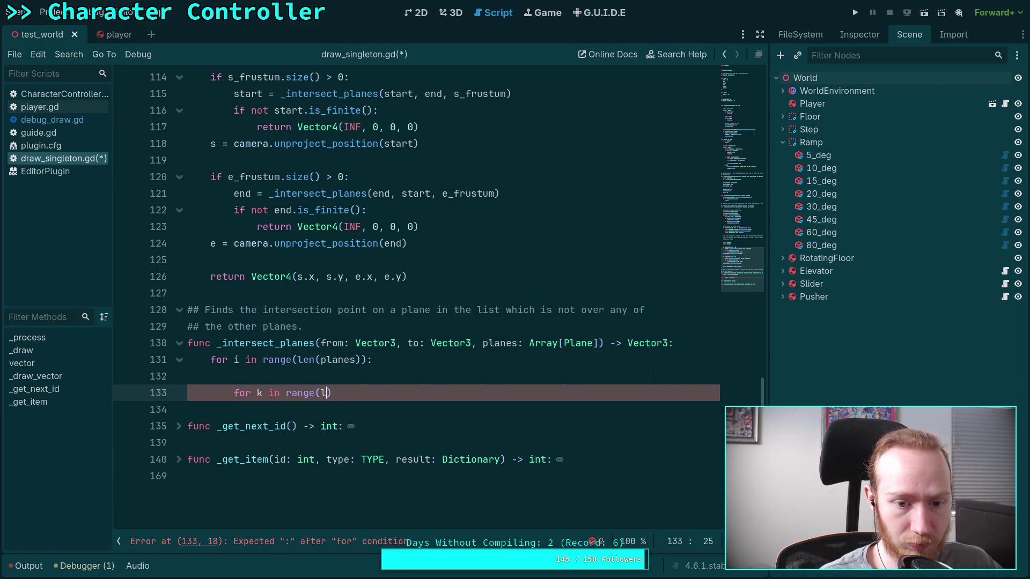
pyautogui.write('s)):')
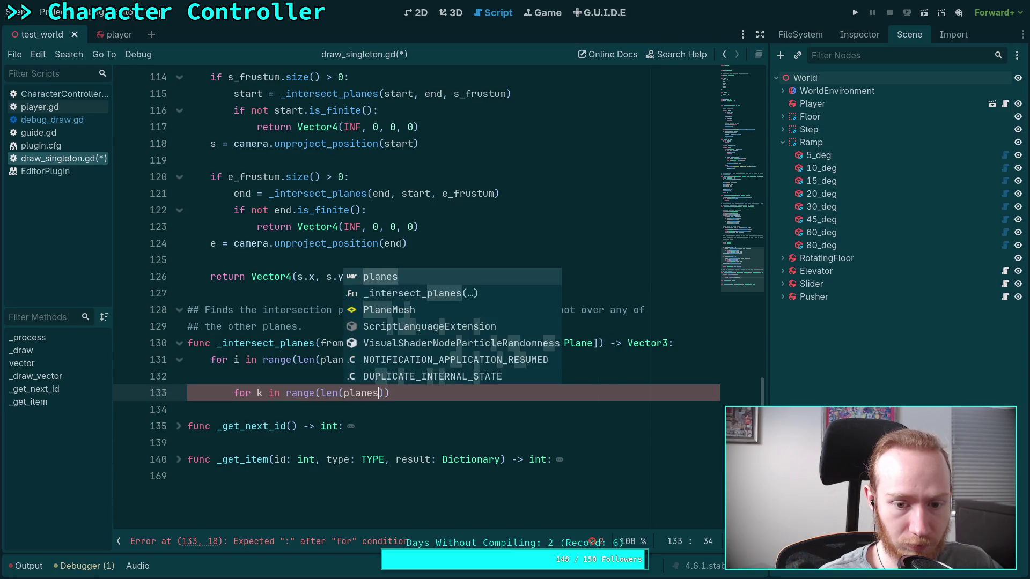
pyautogui.press('Return')
pyautogui.write('if i ')
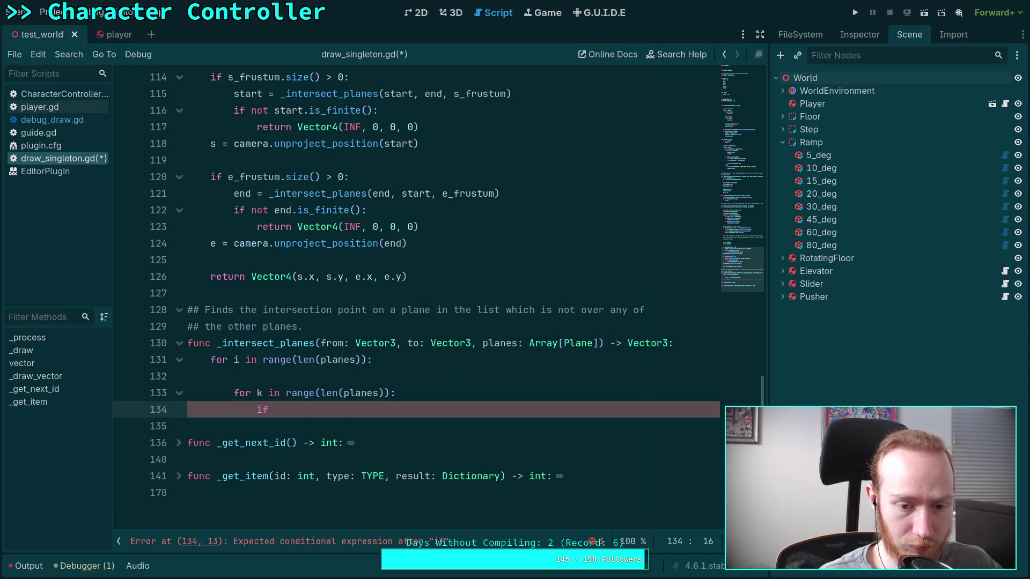
pyautogui.write('== k:')
pyautogui.press('Return')
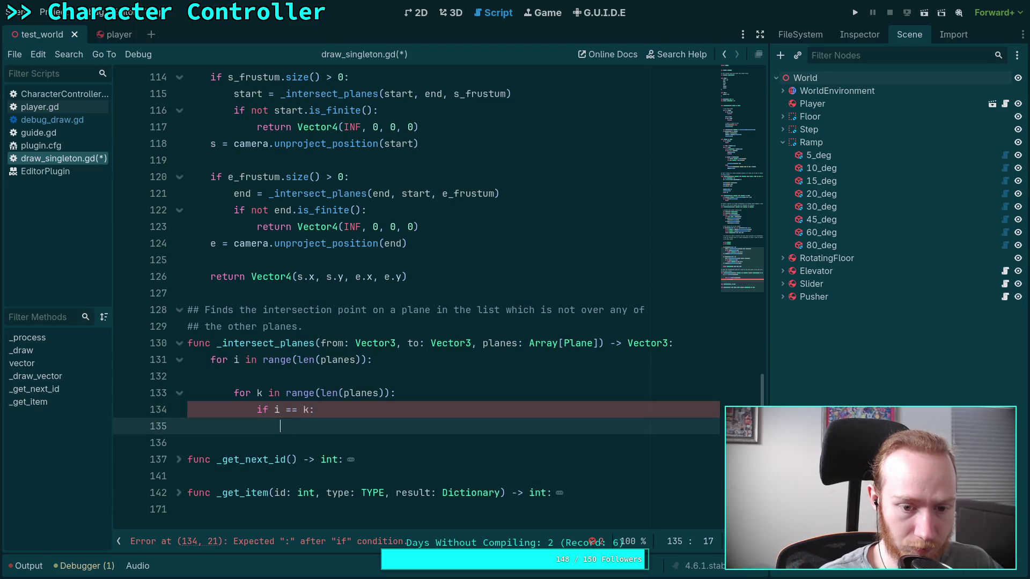
pyautogui.write('continue')
pyautogui.press('Return')
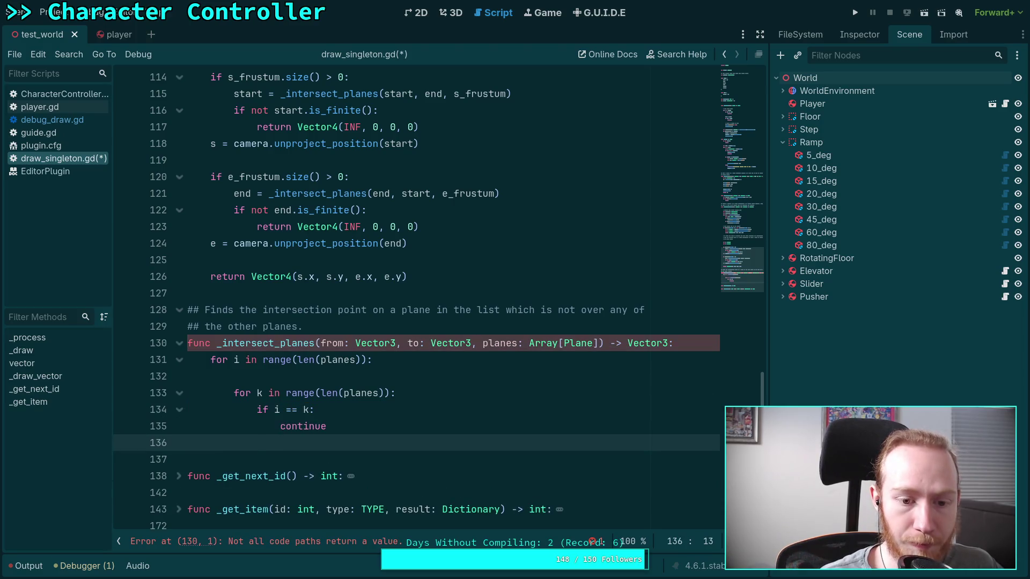
# Step: Declare var point: Variant = null above the loops
pyautogui.click(386, 380)
pyautogui.press('Return')
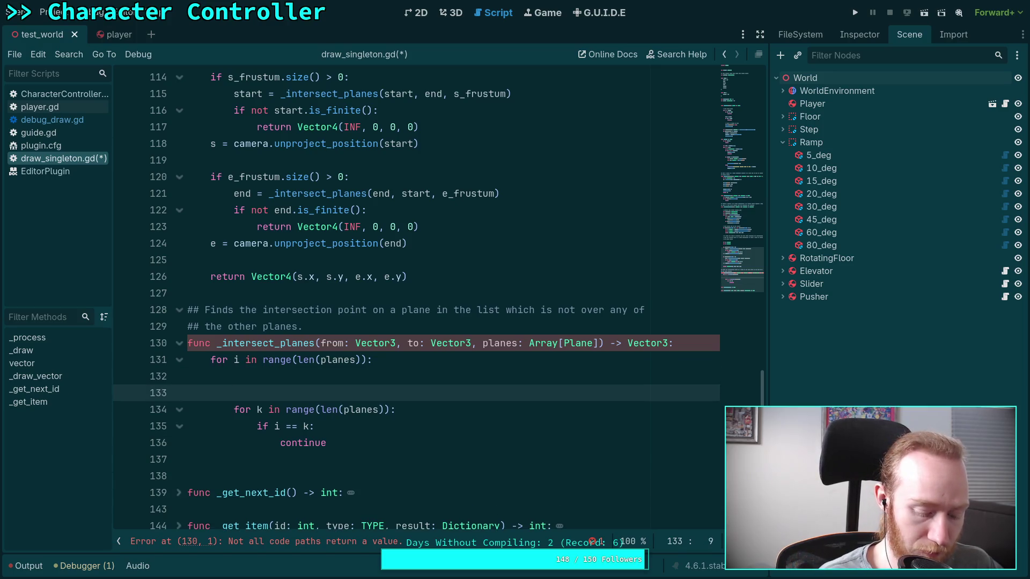
pyautogui.write('var poi')
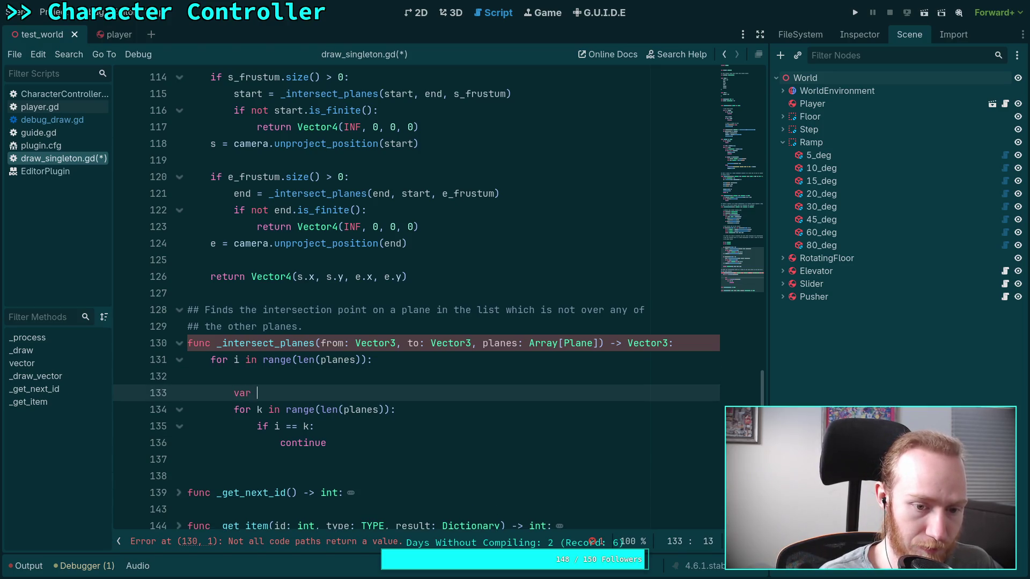
pyautogui.write('nt: Varia')
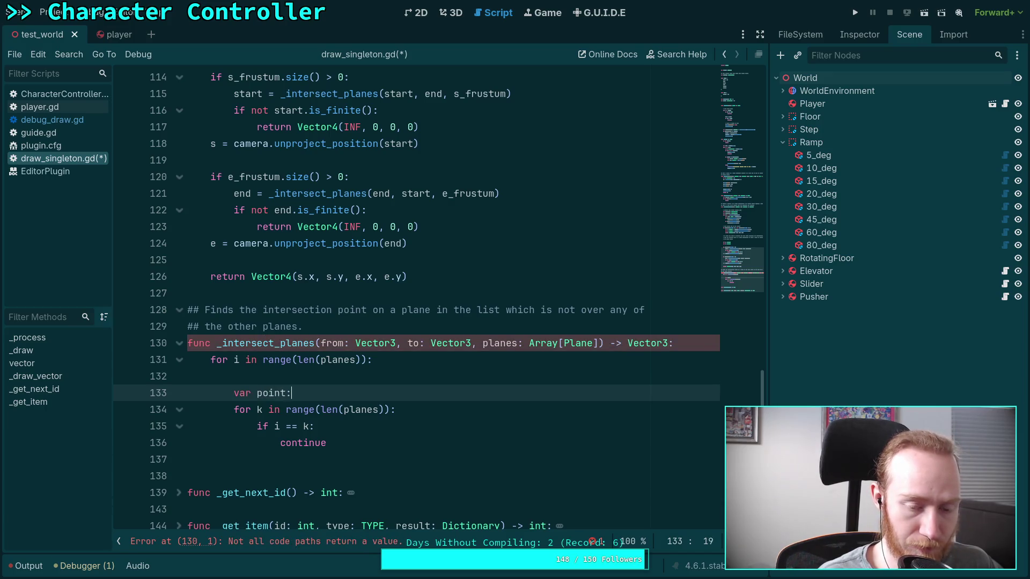
pyautogui.write('nt')
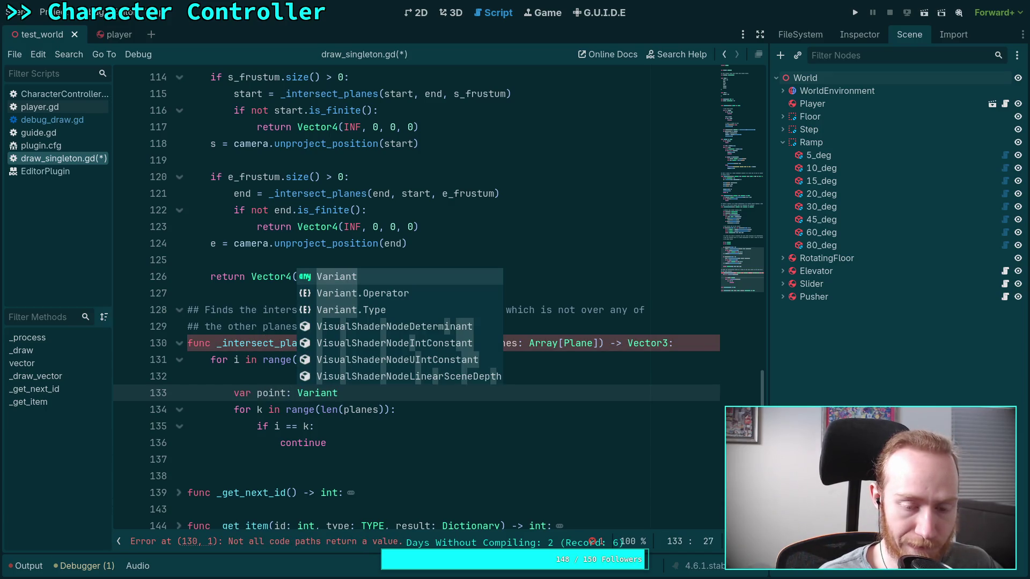
pyautogui.write(' = null')
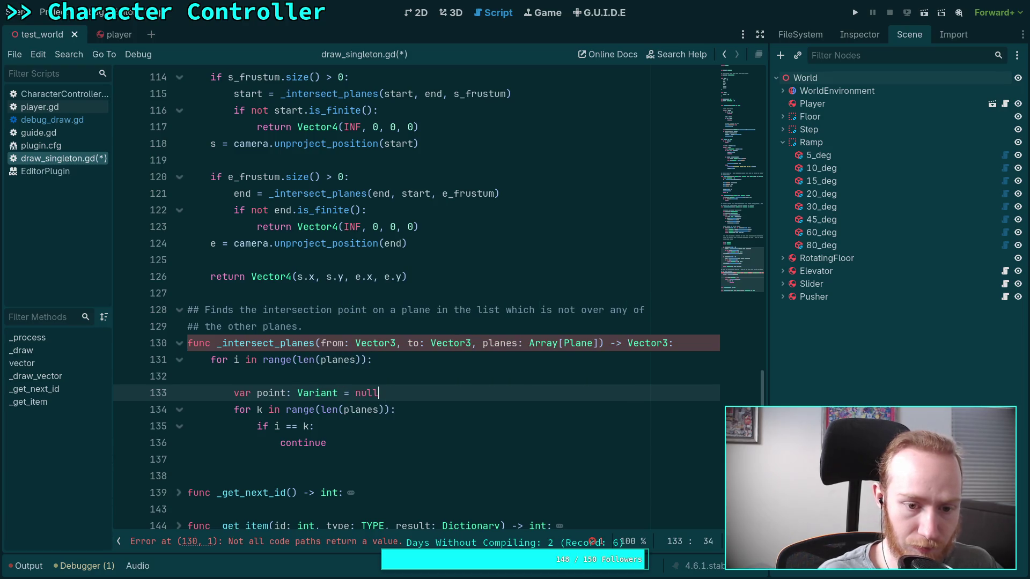
# Step: After the loops, return point when point != null
pyautogui.click(373, 460)
pyautogui.scroll(-1, 378, 450)
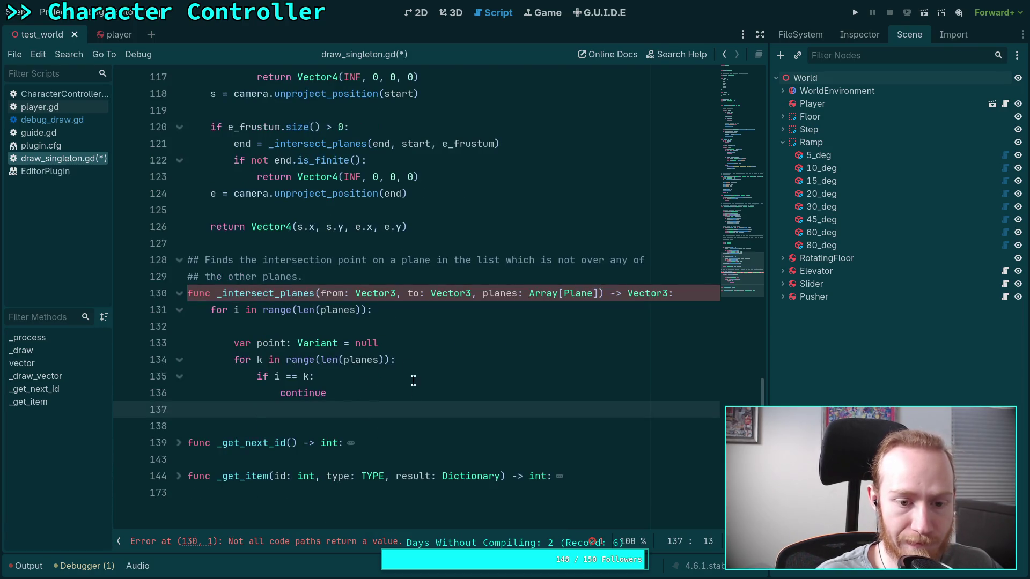
pyautogui.press('Return')
pyautogui.press('BackSpace')
pyautogui.write('if pount')
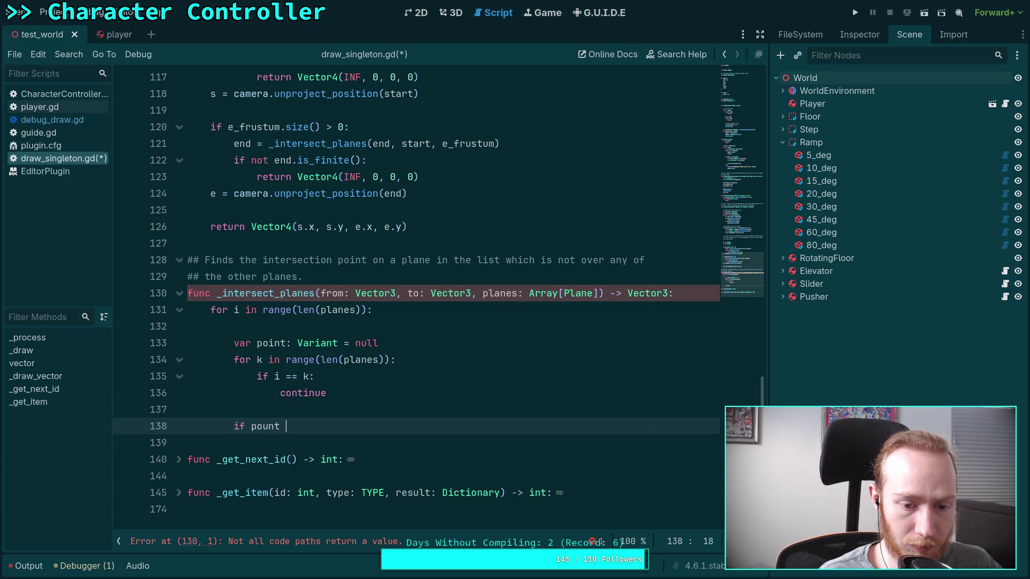
pyautogui.press('BackSpace')
pyautogui.press('BackSpace')
pyautogui.press('BackSpace')
pyautogui.write('int != ')
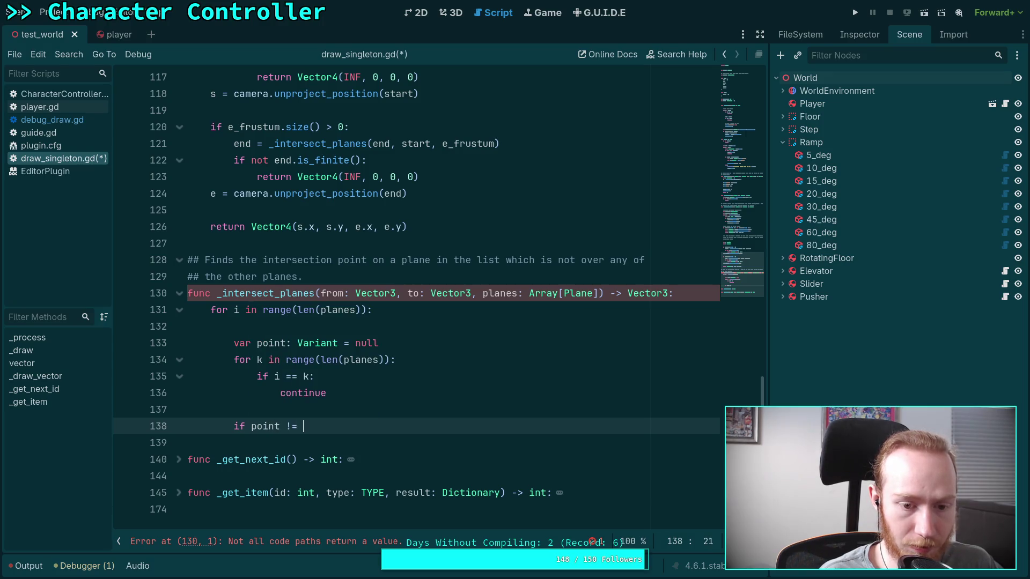
pyautogui.write('null:')
pyautogui.press('Return')
pyautogui.write('ret')
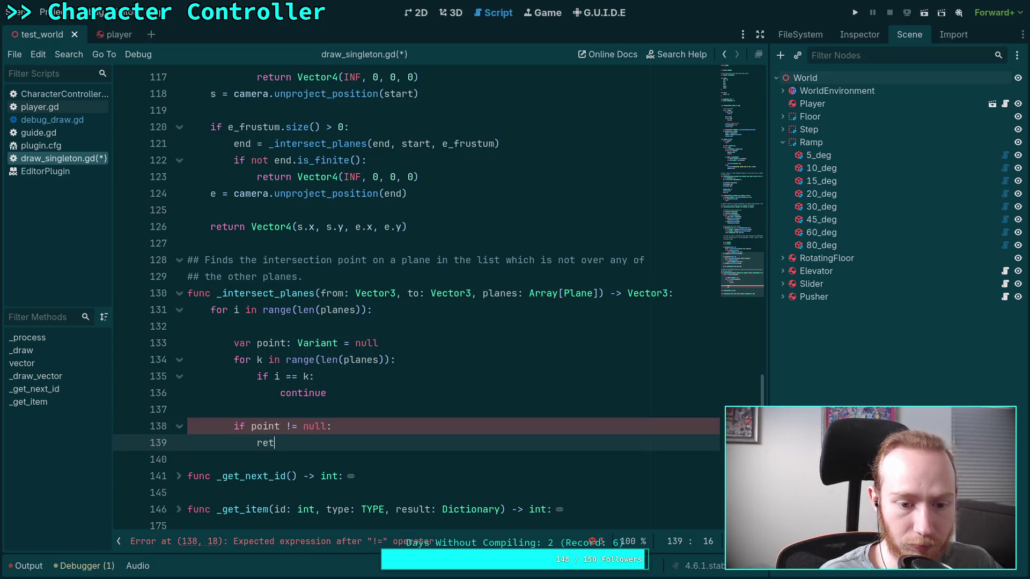
pyautogui.write('urn point')
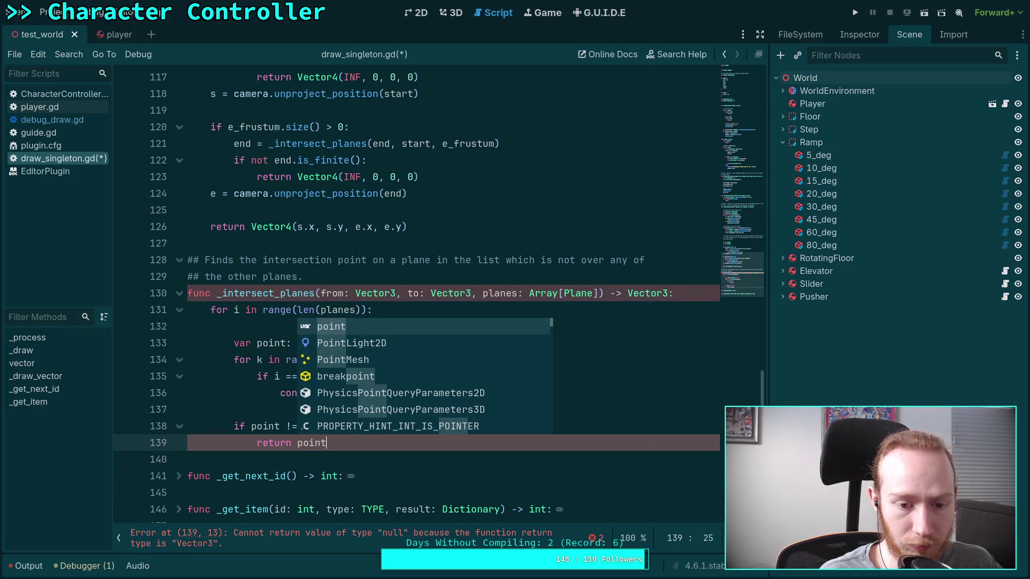
pyautogui.press('Escape')
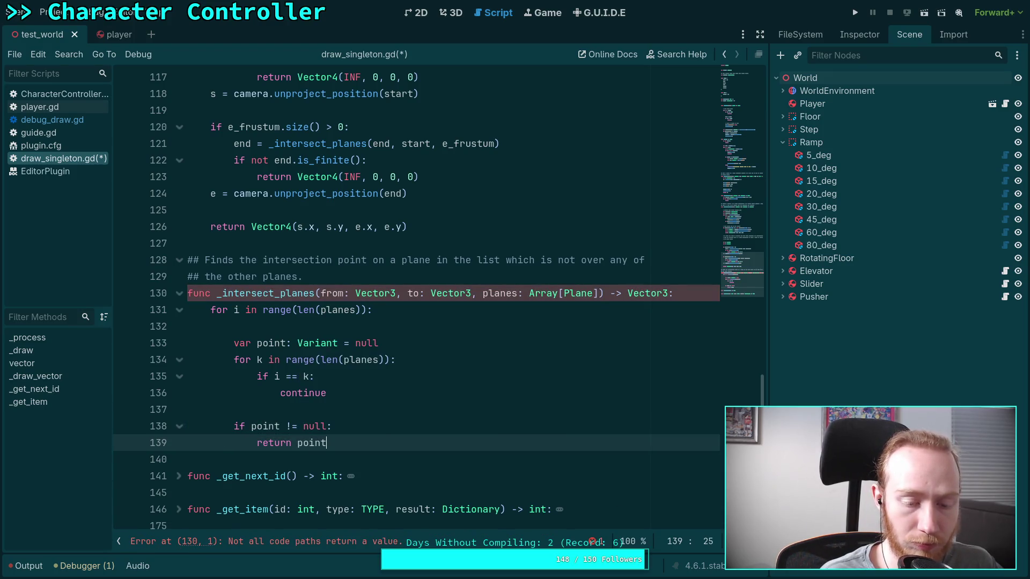
pyautogui.press('Return')
pyautogui.press('Return')
# Step: End the function with return Vector3(INF, 0, 0)
pyautogui.write('return Ve')
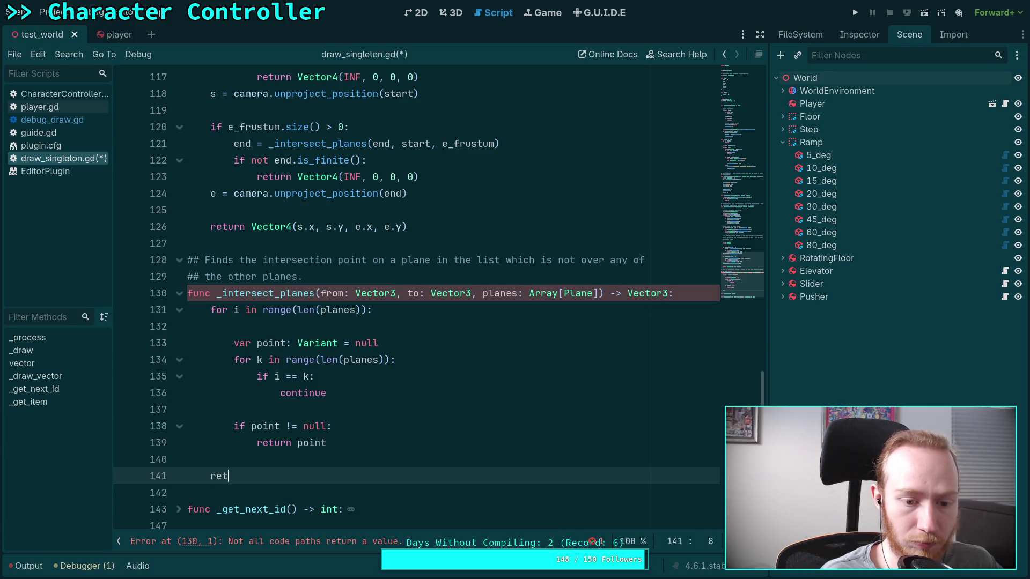
pyautogui.write('ctor3(')
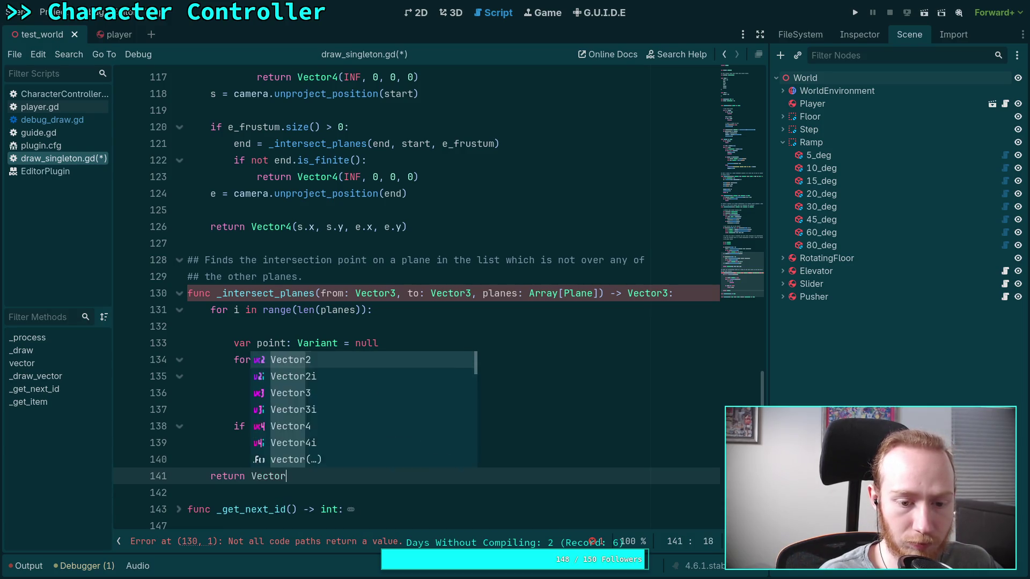
pyautogui.write('INF, ')
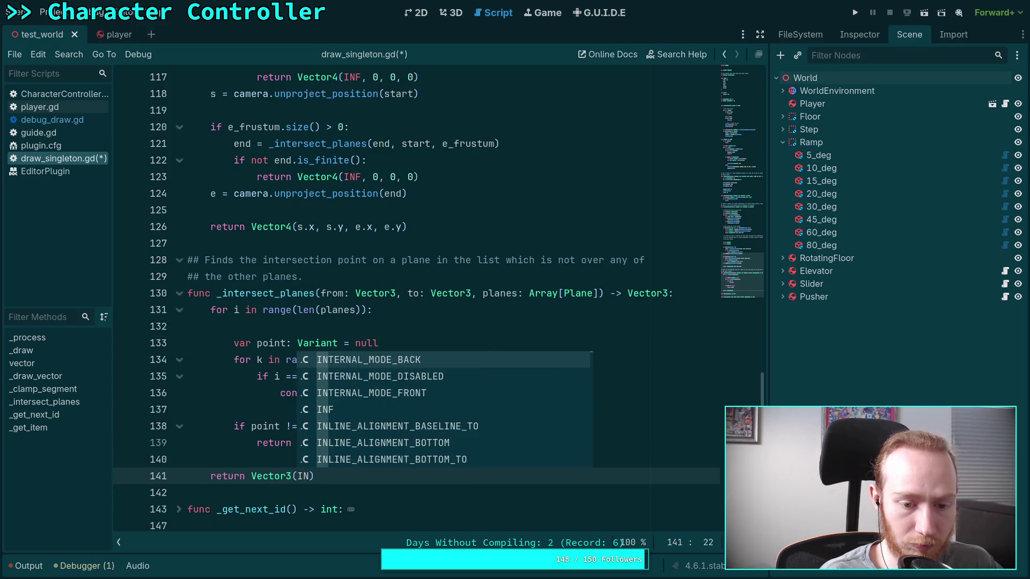
pyautogui.write('INF, INF')
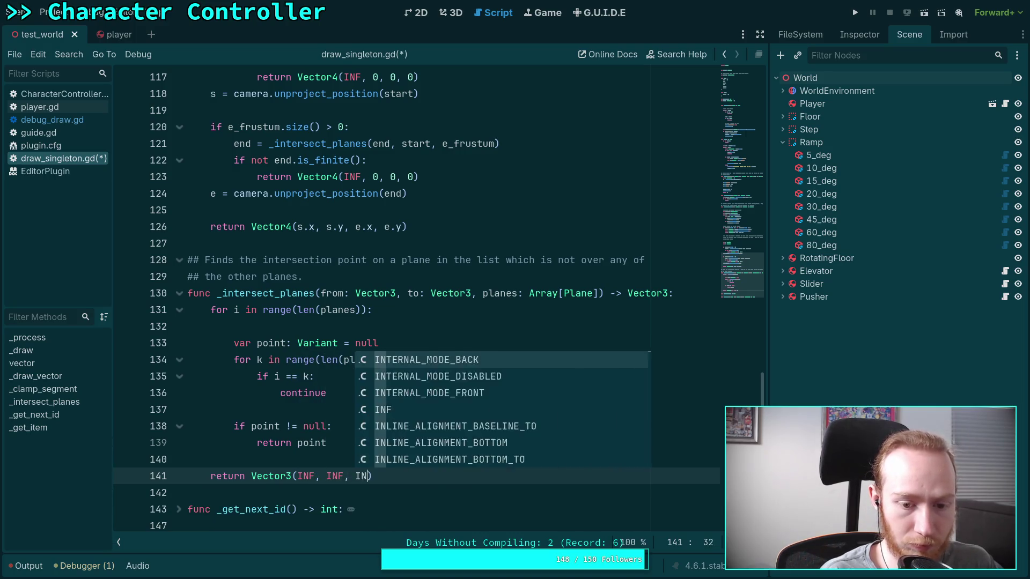
pyautogui.click(300, 462)
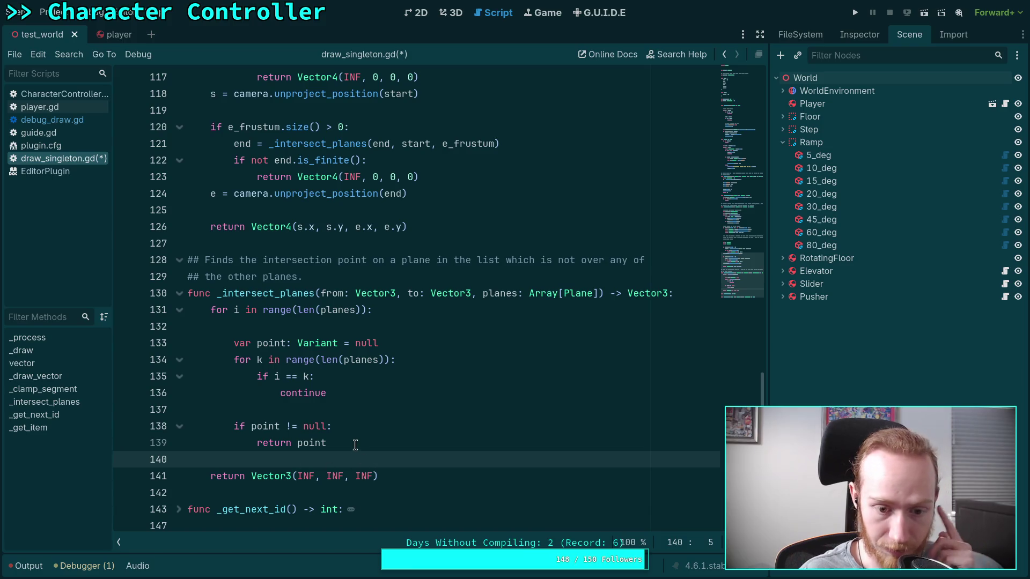
pyautogui.moveTo(325, 475); pyautogui.dragTo(374, 476)
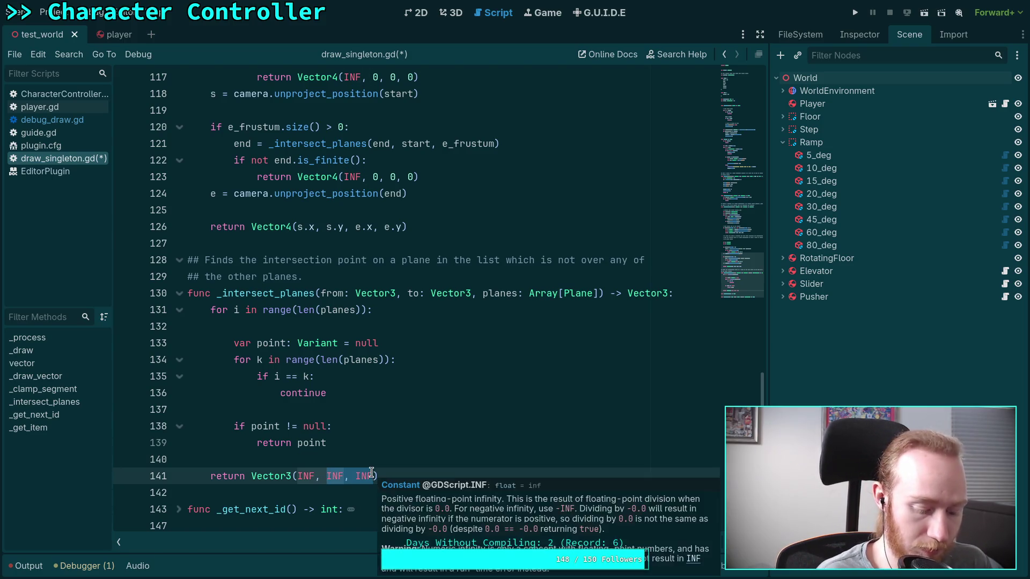
pyautogui.write('0, 0')
pyautogui.click(343, 461)
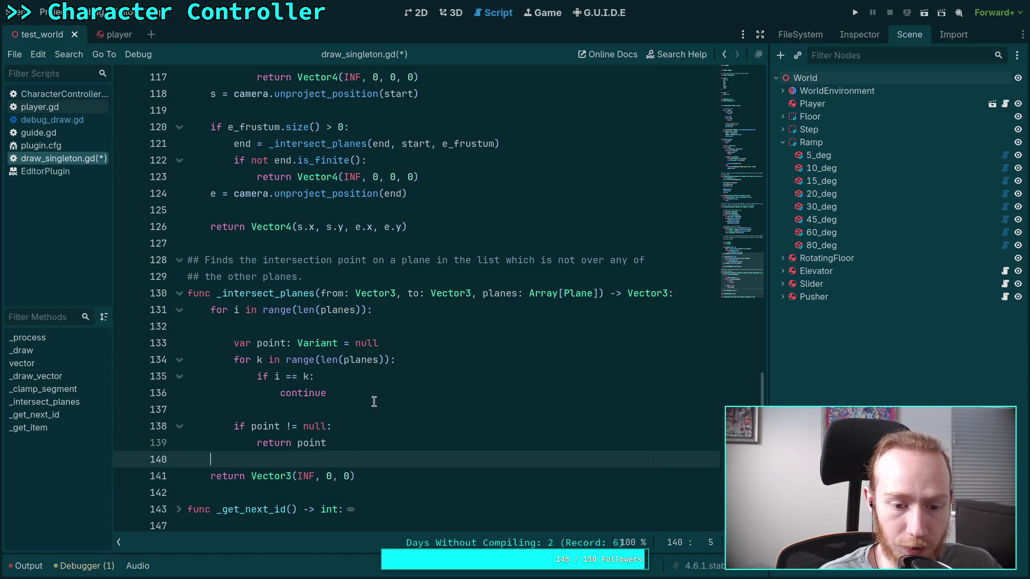
pyautogui.scroll(1, 381, 408)
pyautogui.click(405, 376)
pyautogui.scroll(-2, 432, 375)
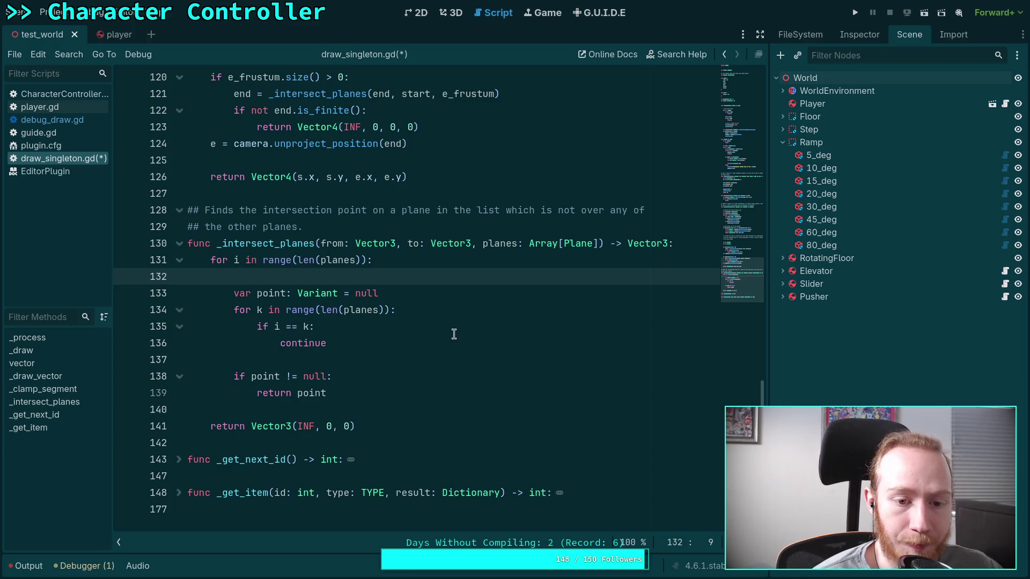
pyautogui.press('Return')
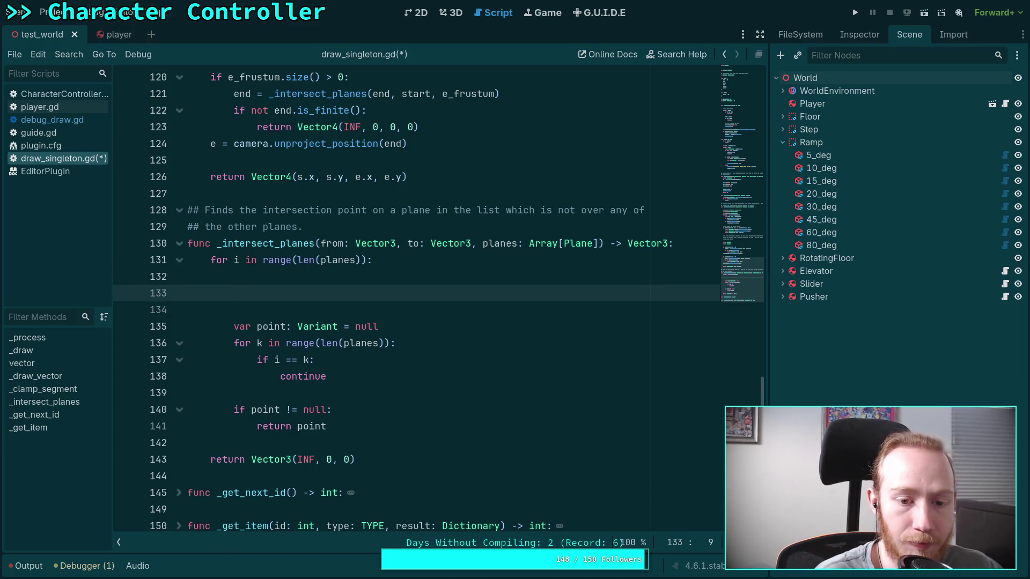
pyautogui.press('BackSpace')
pyautogui.press('BackSpace')
pyautogui.press('BackSpace')
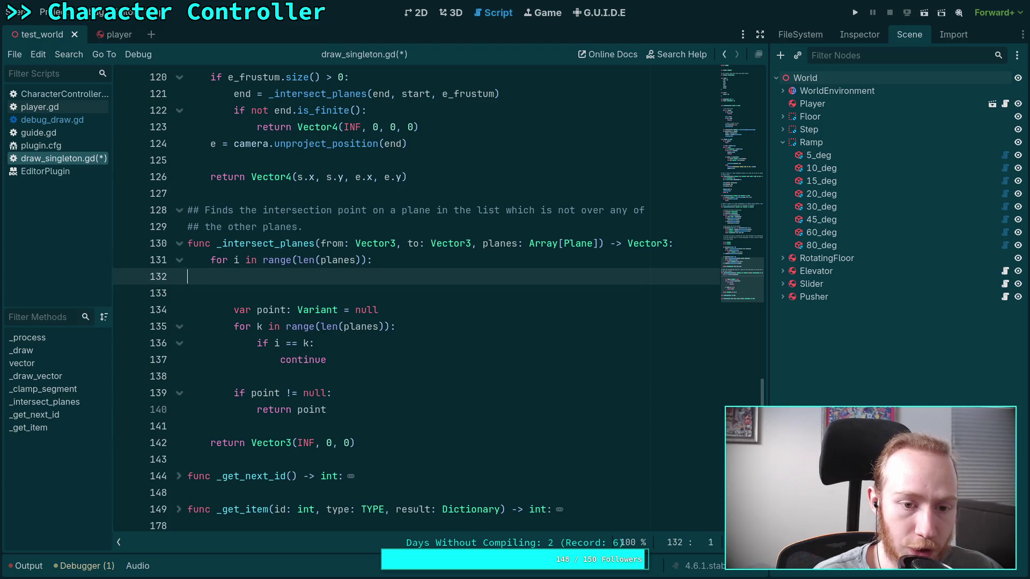
pyautogui.click(394, 345)
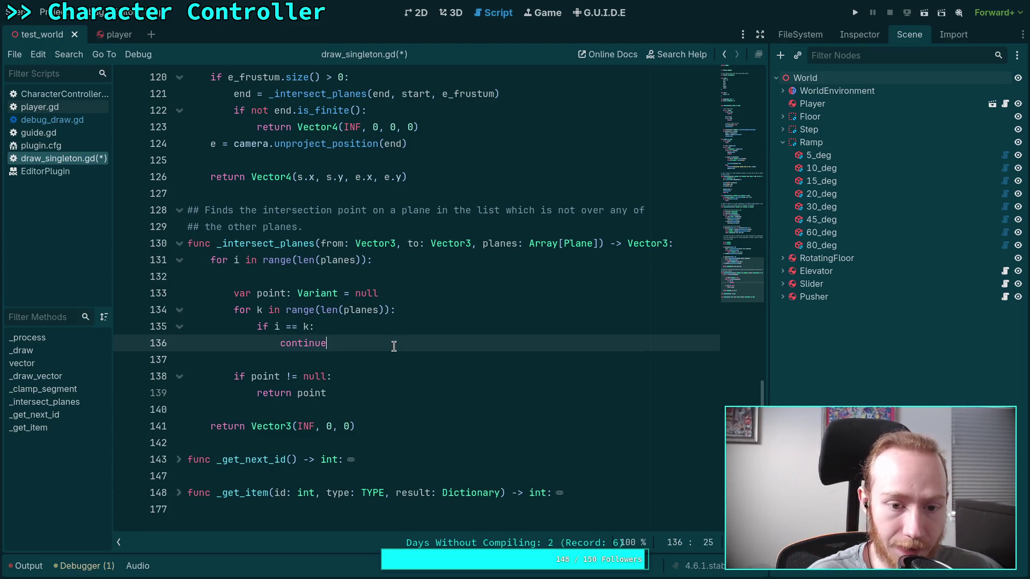
pyautogui.press('Return')
pyautogui.press('Return')
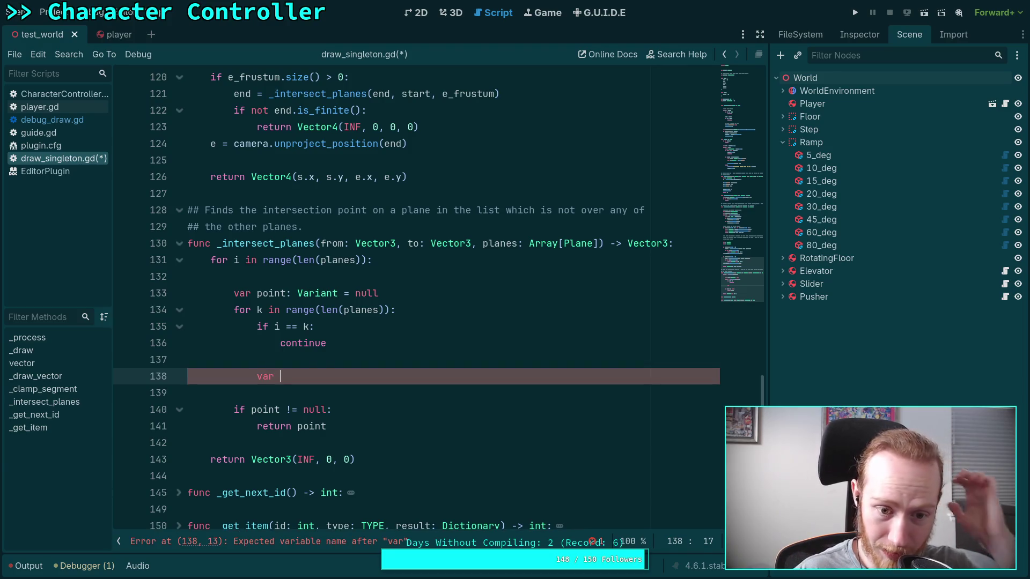
pyautogui.moveTo(303, 377); pyautogui.dragTo(309, 358)
pyautogui.press('BackSpace')
pyautogui.press('BackSpace')
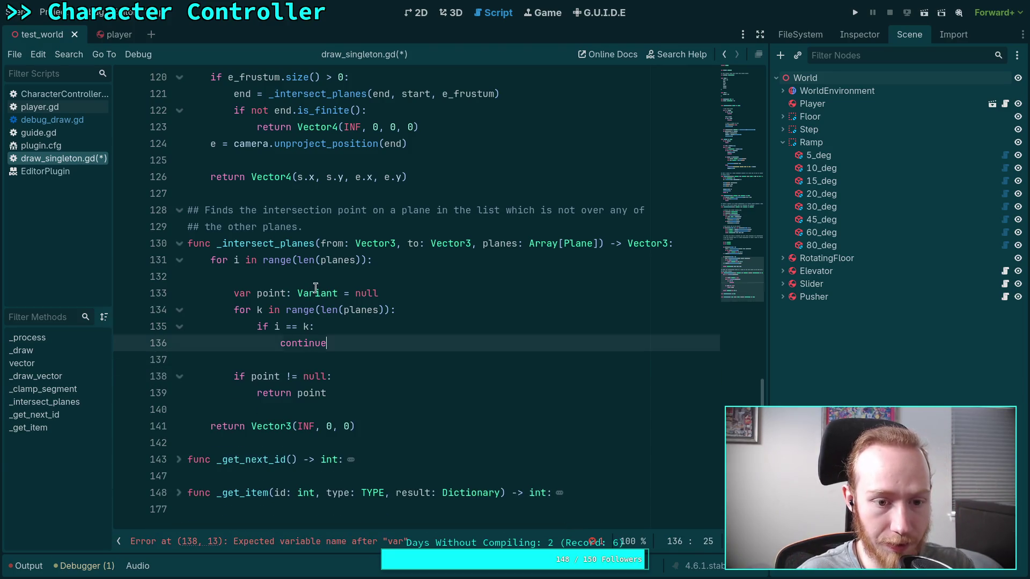
pyautogui.click(347, 276)
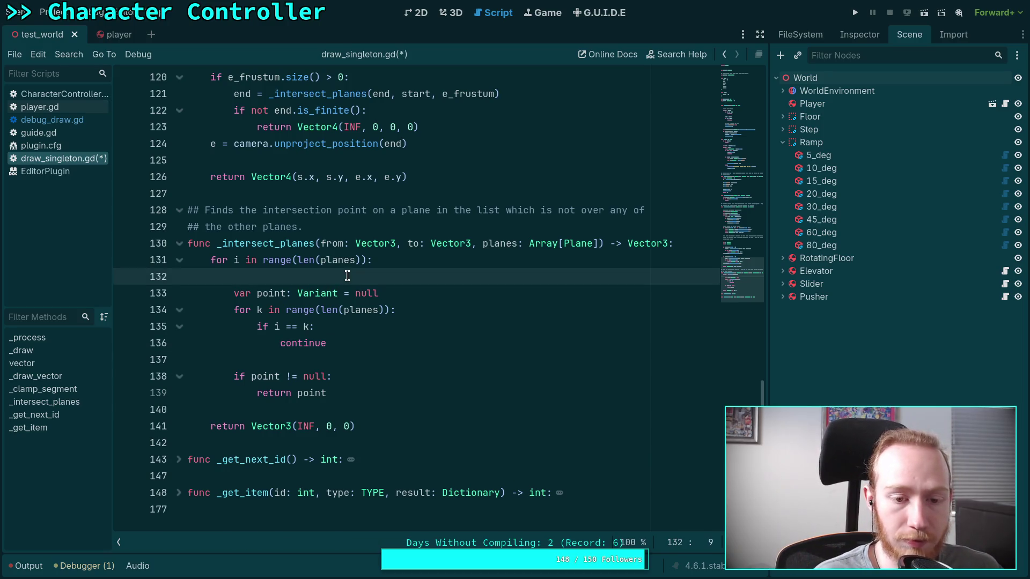
pyautogui.moveTo(382, 293); pyautogui.dragTo(298, 293)
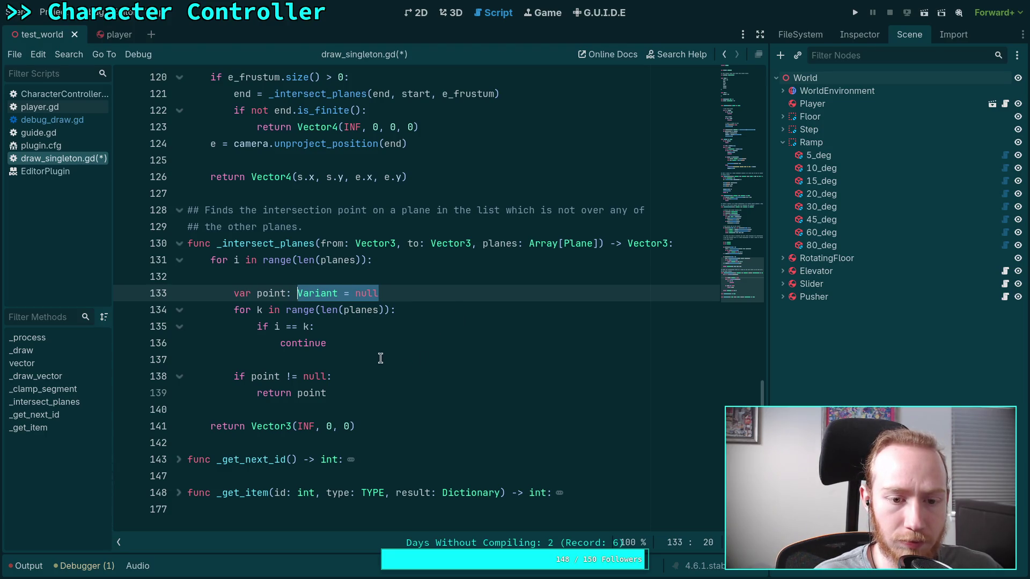
pyautogui.moveTo(256, 293); pyautogui.dragTo(389, 294)
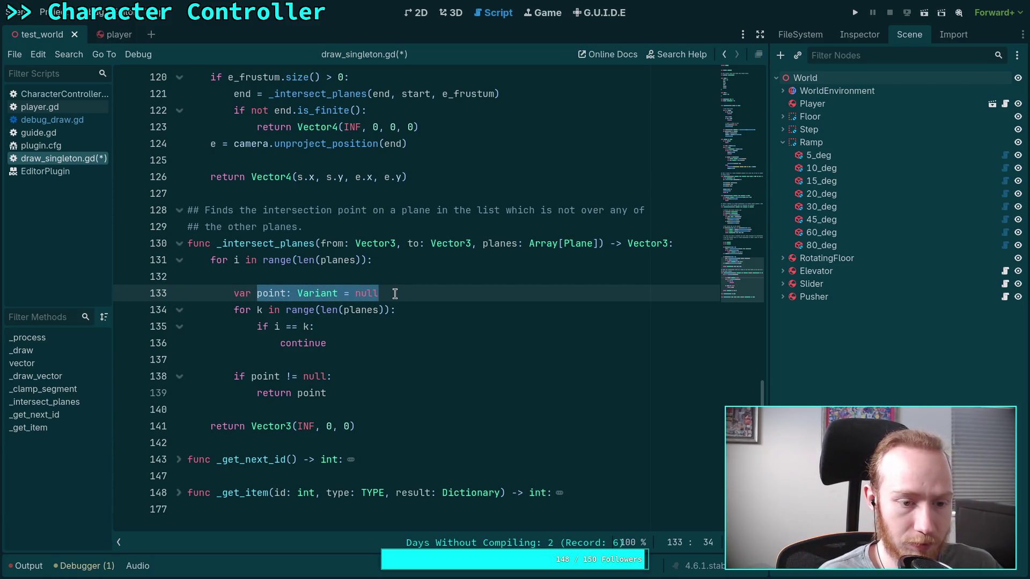
# Step: Declare is_over: bool = false in the loop, with if is_over: continue and otherwise return point
pyautogui.write('is_over:')
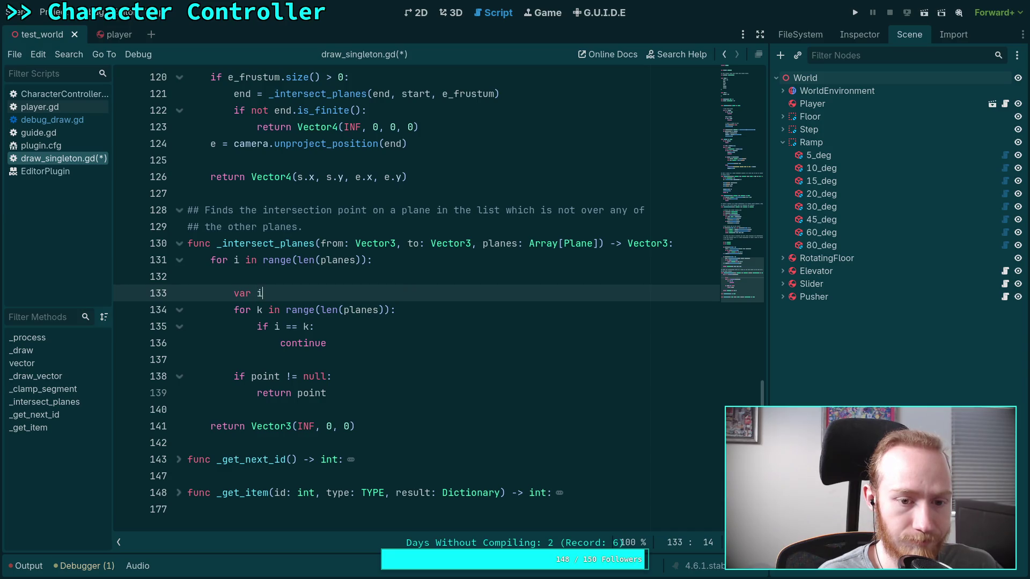
pyautogui.write(' bool ')
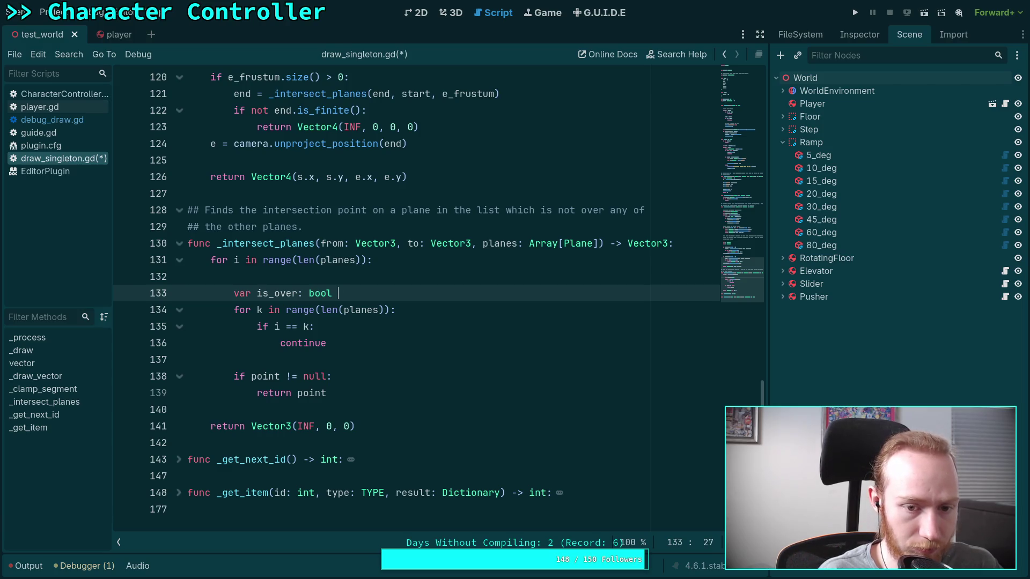
pyautogui.write('= false')
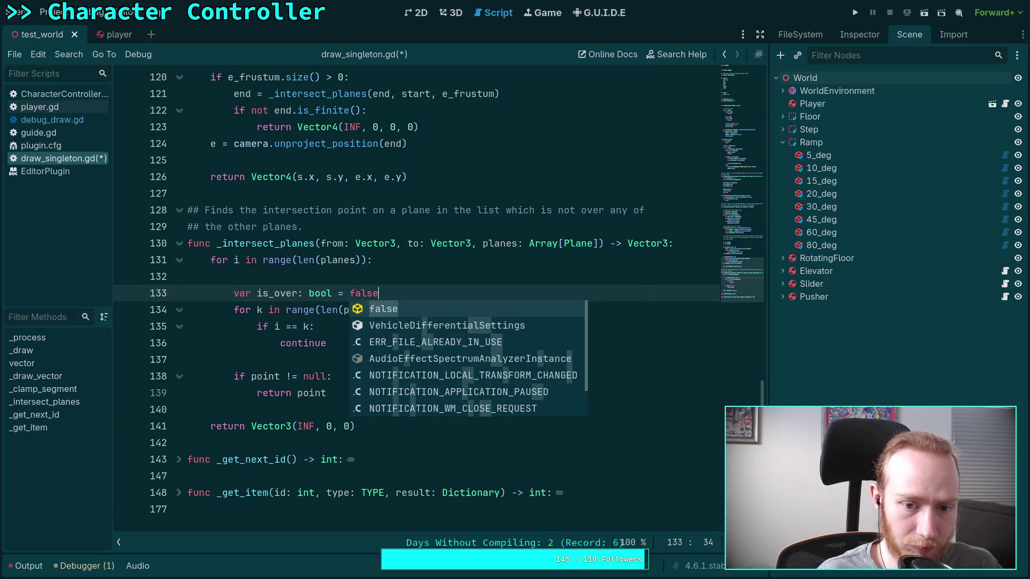
pyautogui.press('Escape')
pyautogui.moveTo(251, 376); pyautogui.dragTo(327, 376)
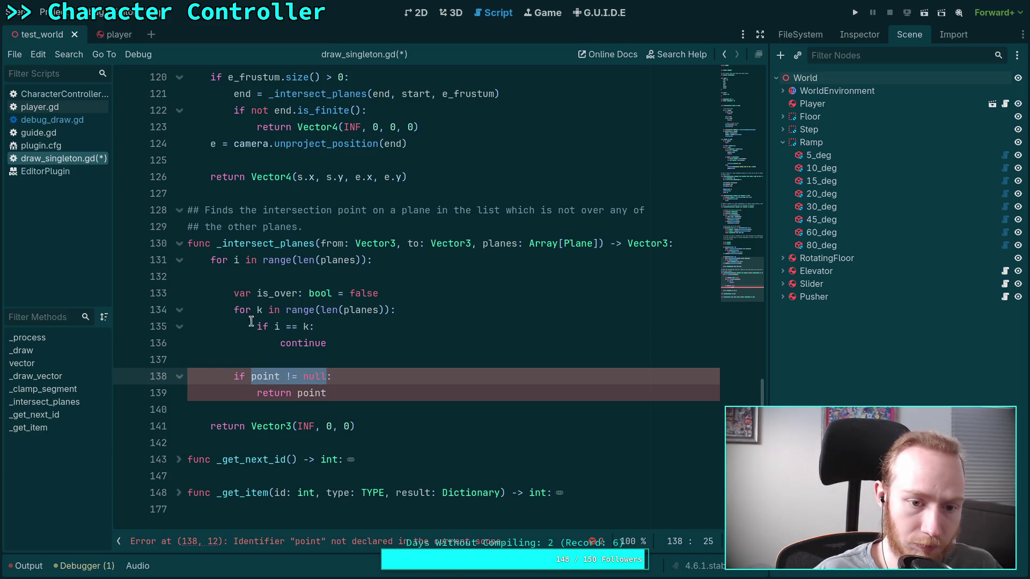
pyautogui.moveTo(256, 293); pyautogui.dragTo(297, 293)
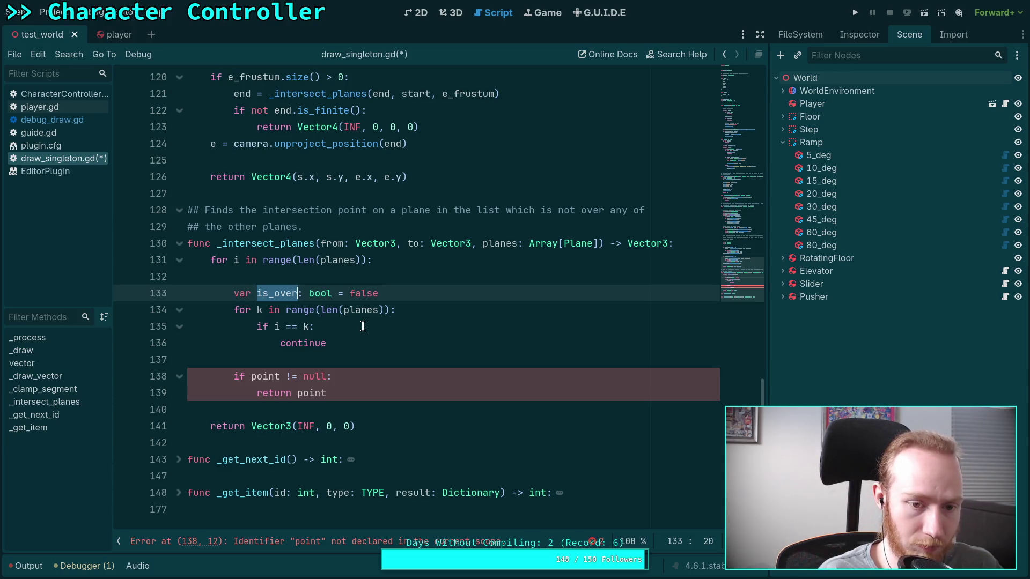
pyautogui.moveTo(251, 376); pyautogui.dragTo(325, 376)
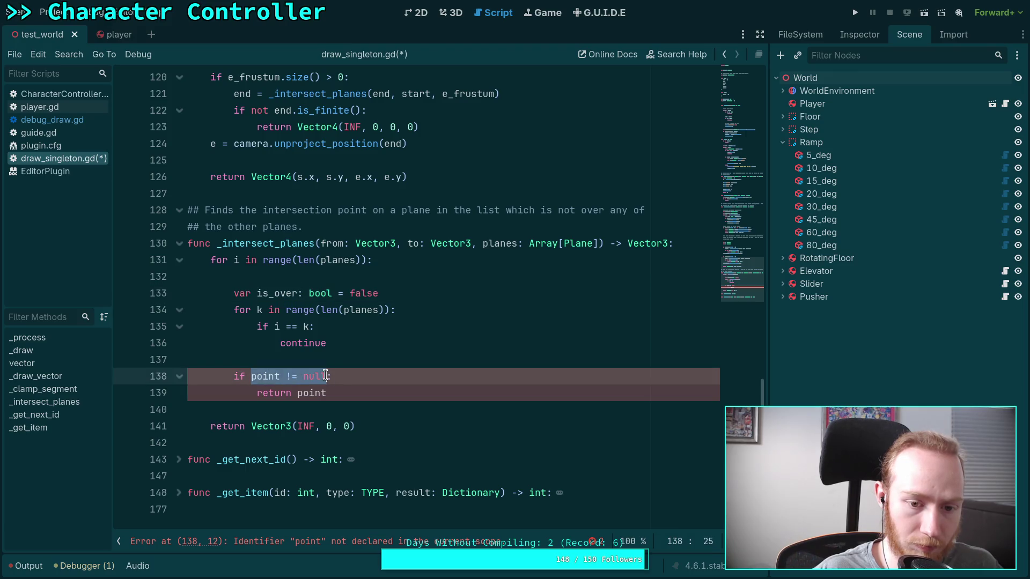
pyautogui.write('is')
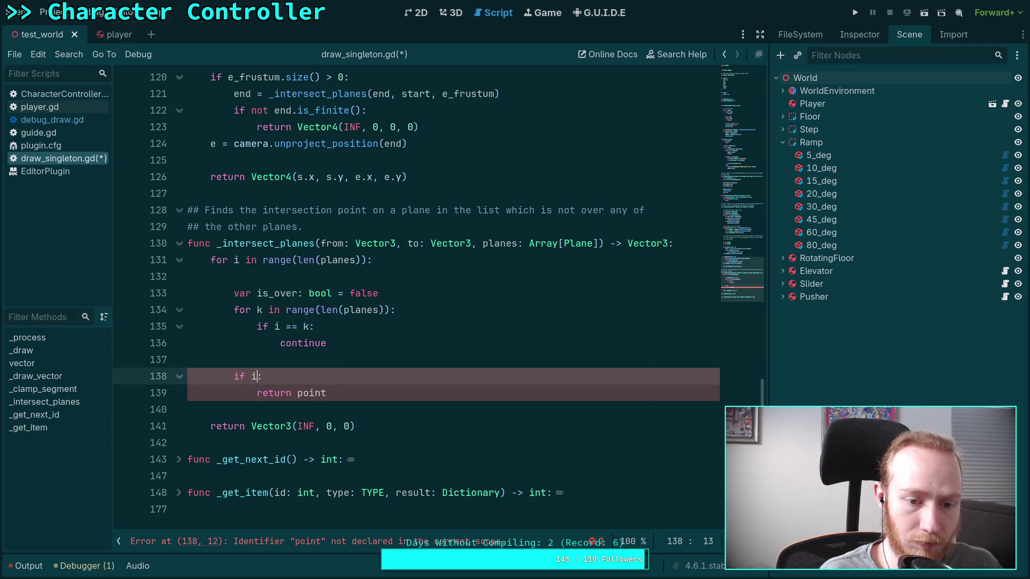
pyautogui.write('_over')
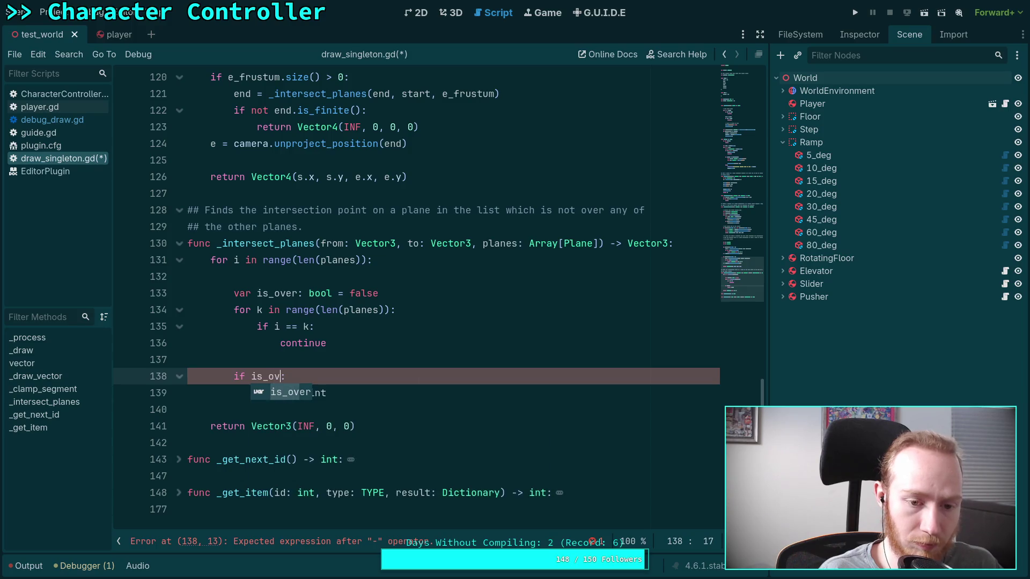
pyautogui.moveTo(257, 393); pyautogui.dragTo(344, 394)
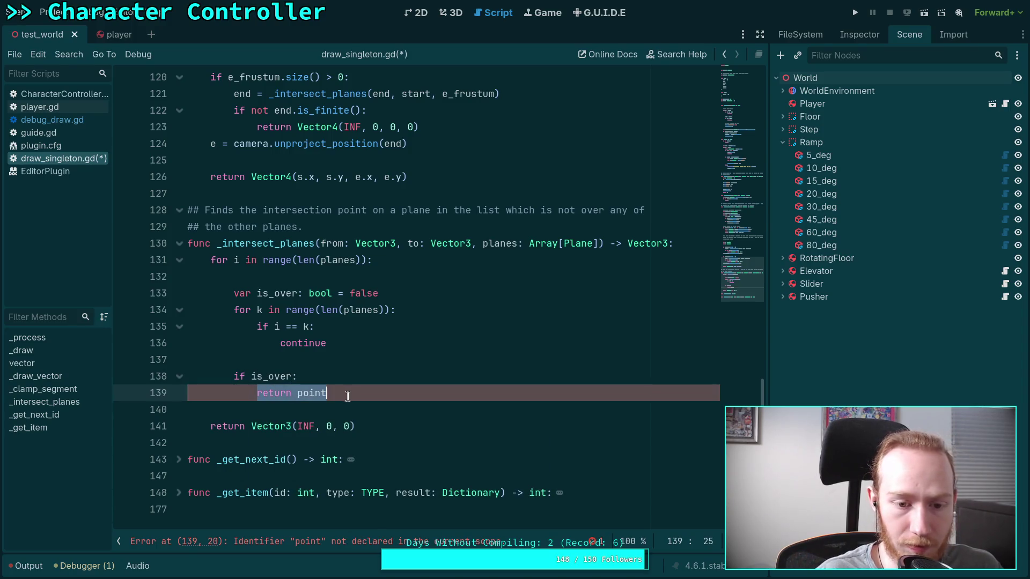
pyautogui.write('continue')
pyautogui.press('Return')
pyautogui.press('Return')
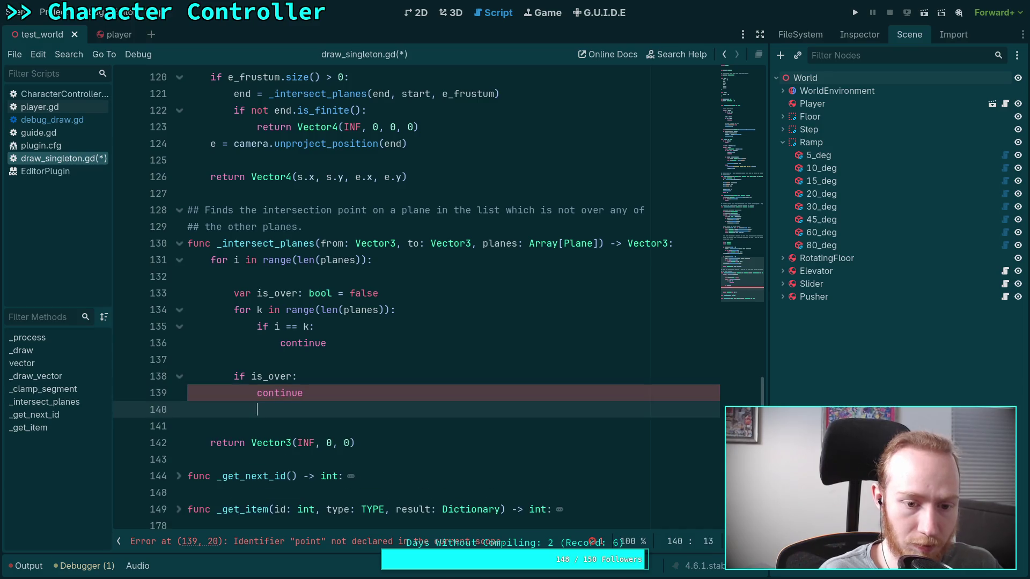
pyautogui.write('return point')
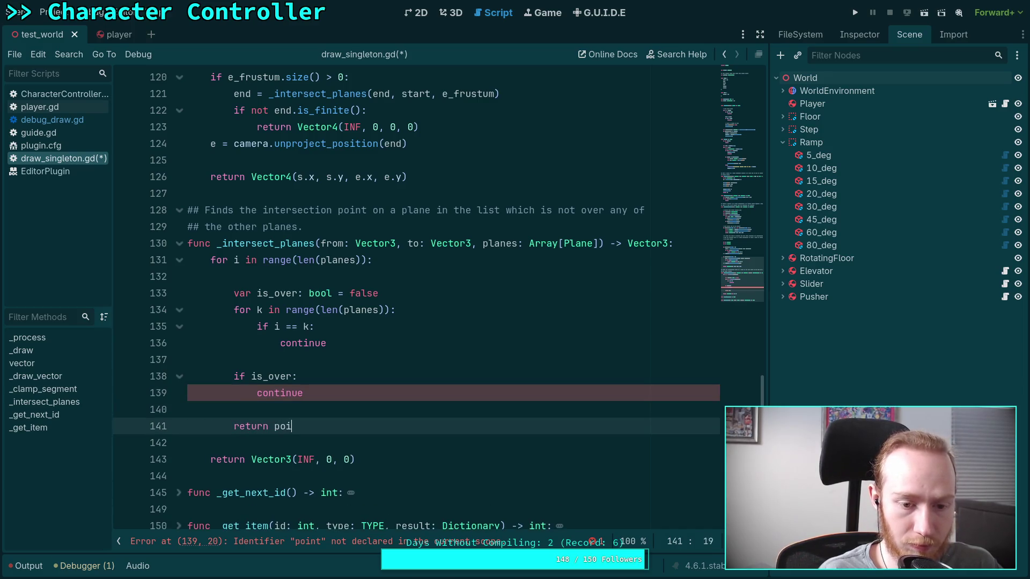
pyautogui.press('Escape')
# Step: Declare var point: Vector3 at function level above the for loop
pyautogui.click(312, 276)
pyautogui.press('Return')
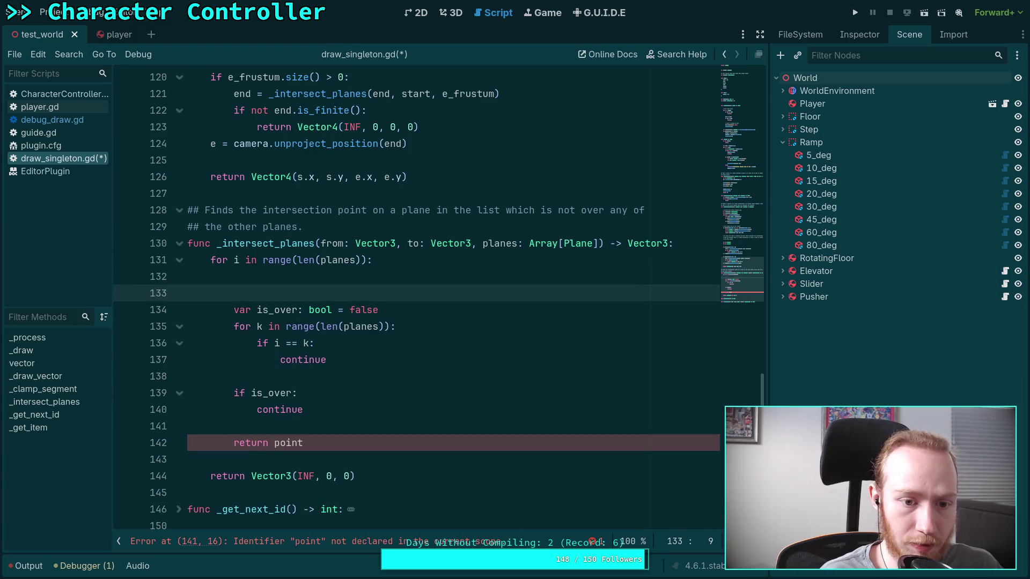
pyautogui.press('Up')
pyautogui.write('var')
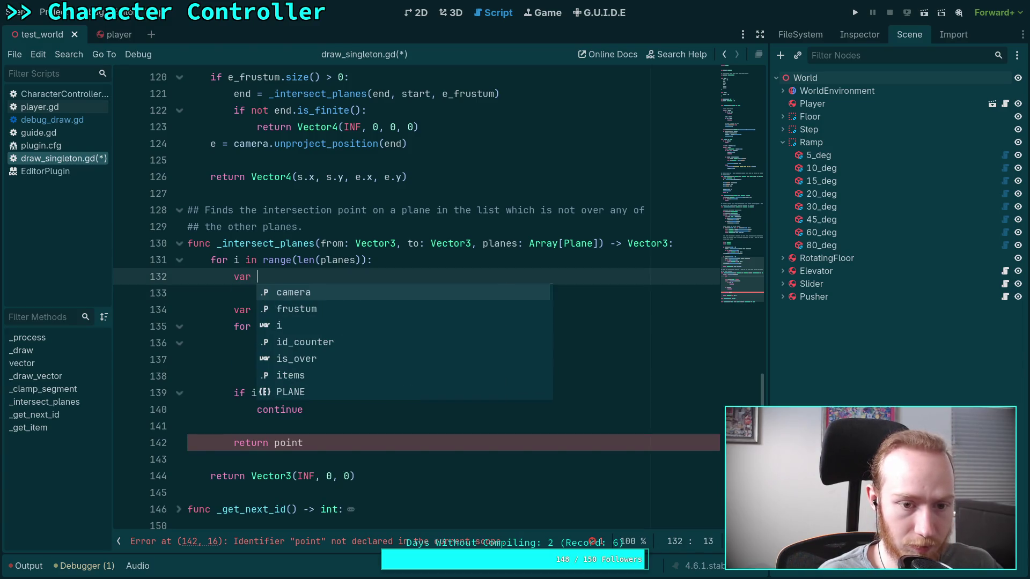
pyautogui.hotkey('ctrl', 'BackSpace')
pyautogui.press('BackSpace')
pyautogui.press('Up')
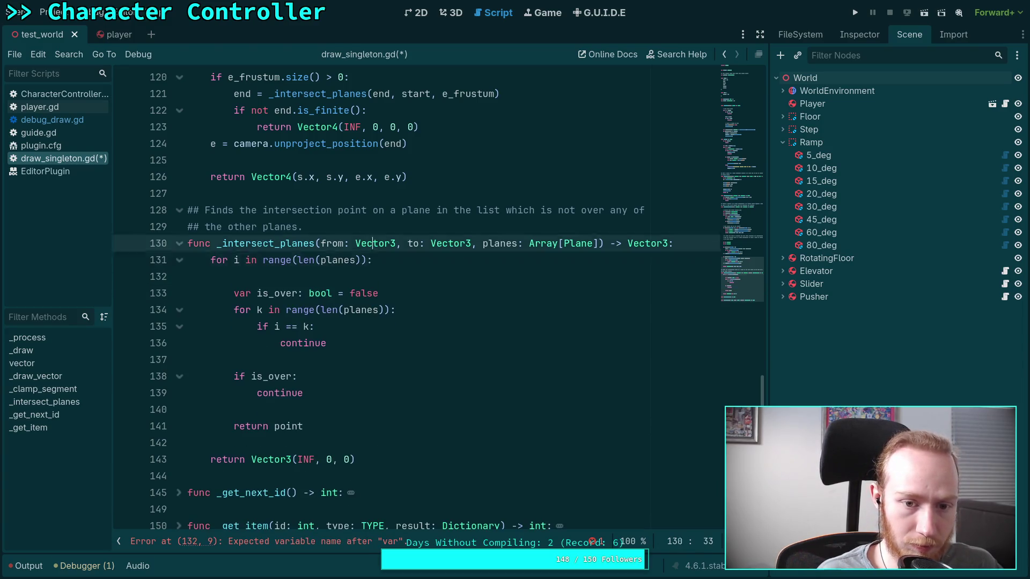
pyautogui.press('End')
pyautogui.press('Return')
pyautogui.write('var point')
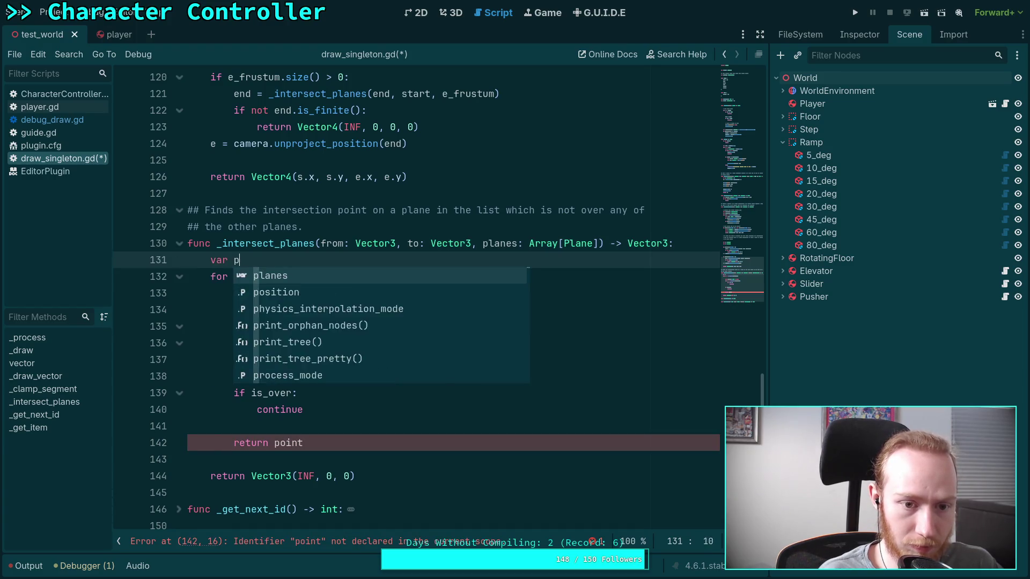
pyautogui.press('Escape')
pyautogui.write('Vect')
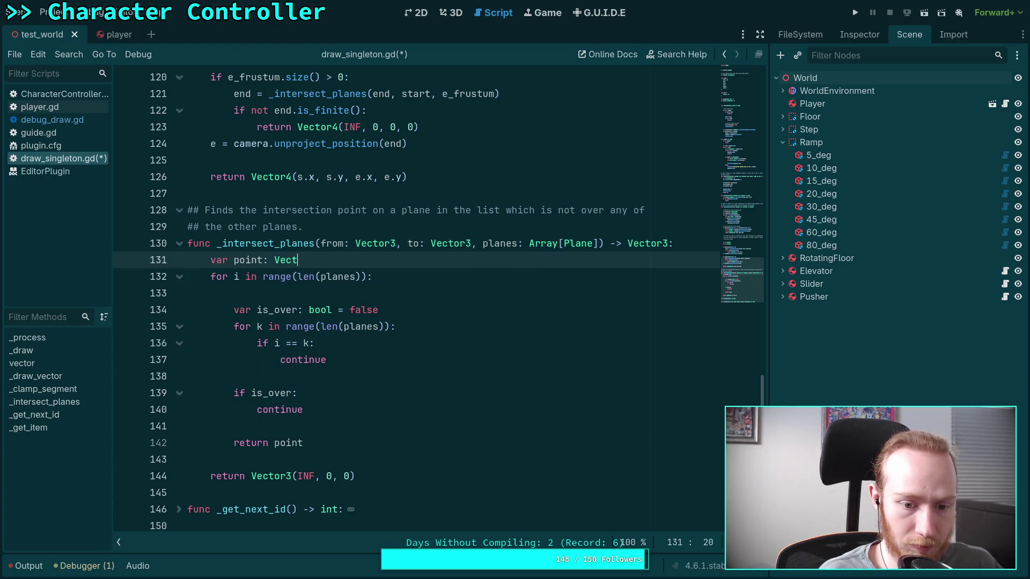
pyautogui.press('Return')
pyautogui.press('Down')
pyautogui.press('Down')
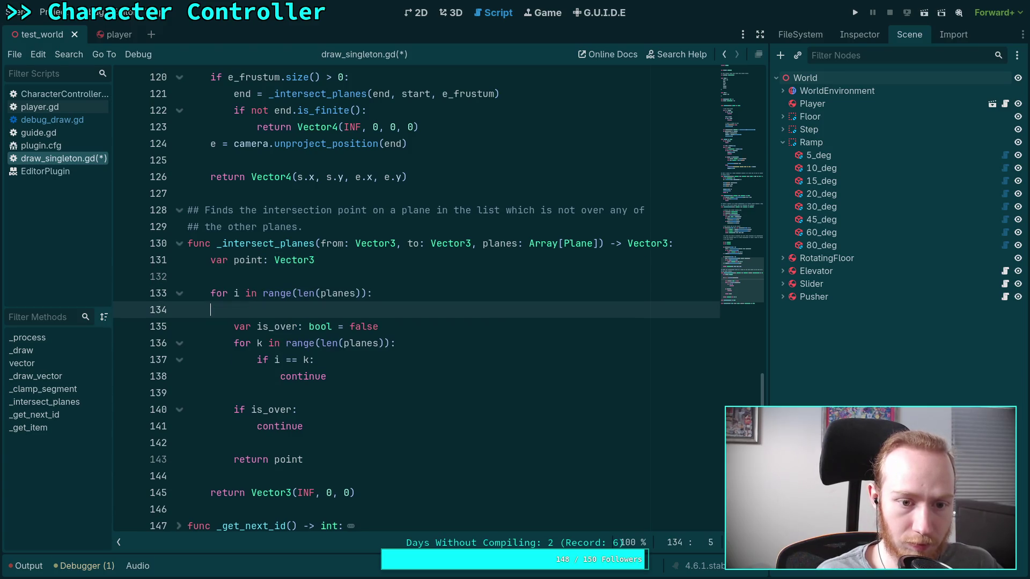
# Step: Assign point = planes[i].intersects_segment() inside the loop
pyautogui.press('Return')
pyautogui.hotkey('ctrl', 'z')
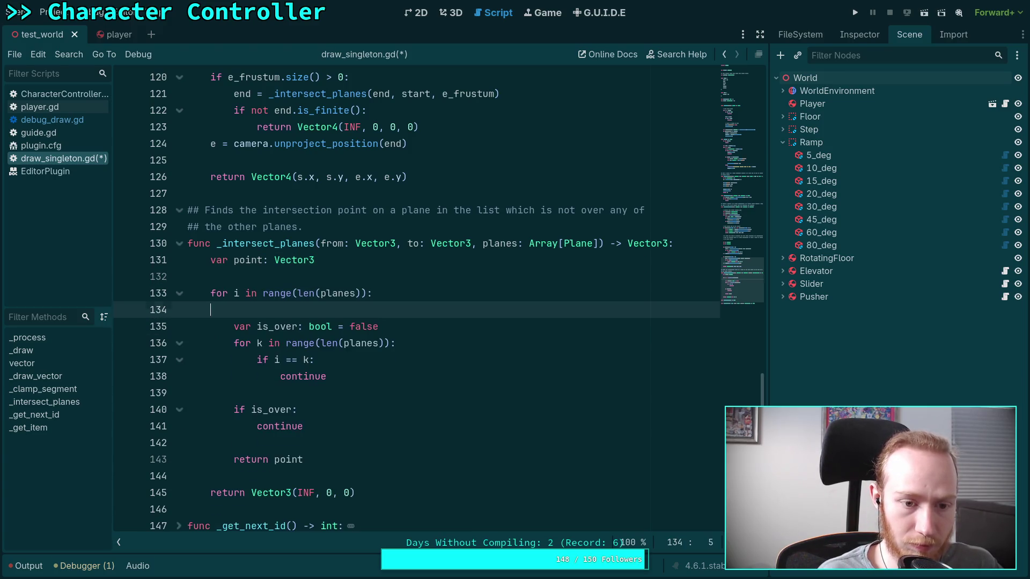
pyautogui.write('point = ')
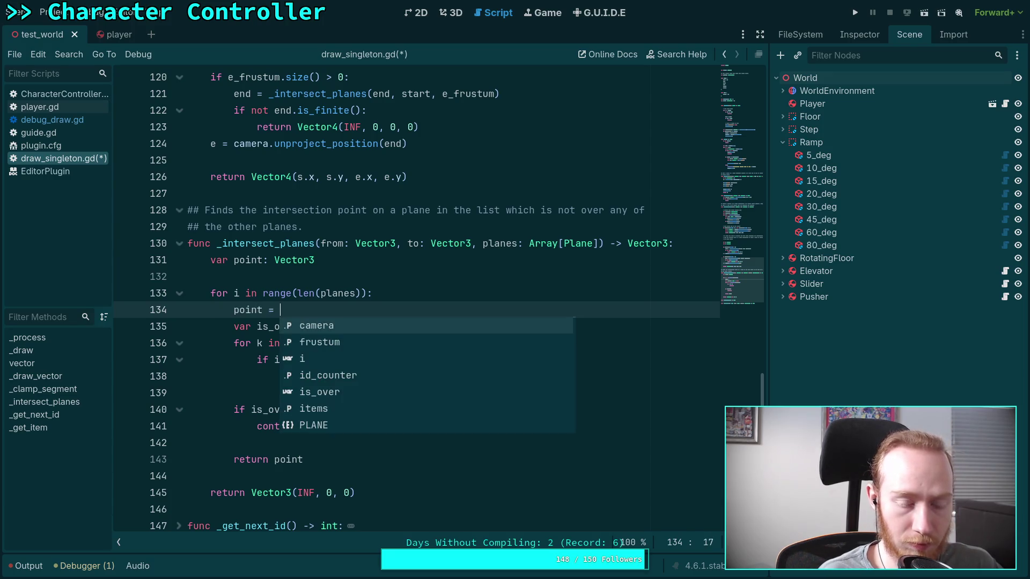
pyautogui.write('planes[i')
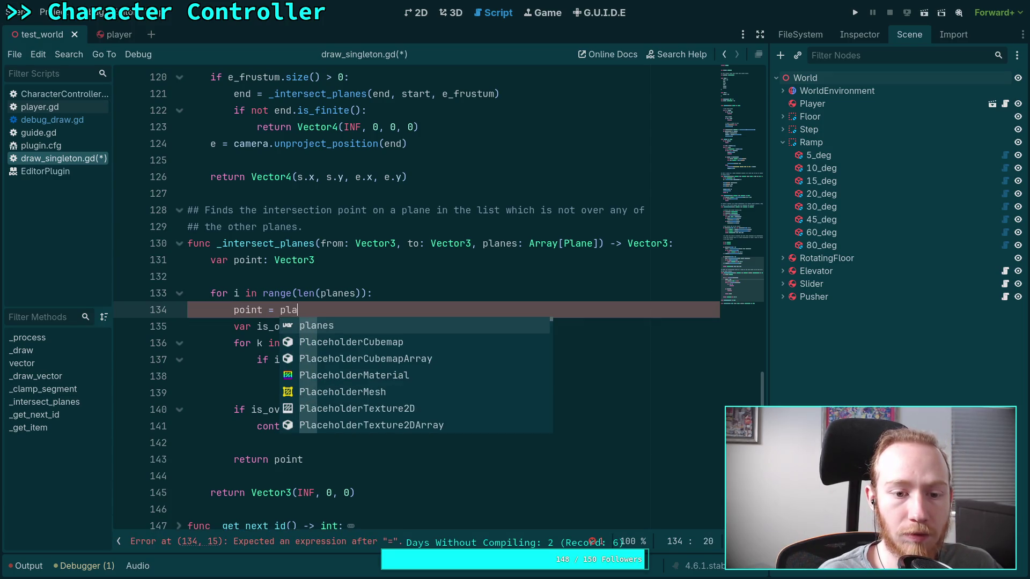
pyautogui.write('].int')
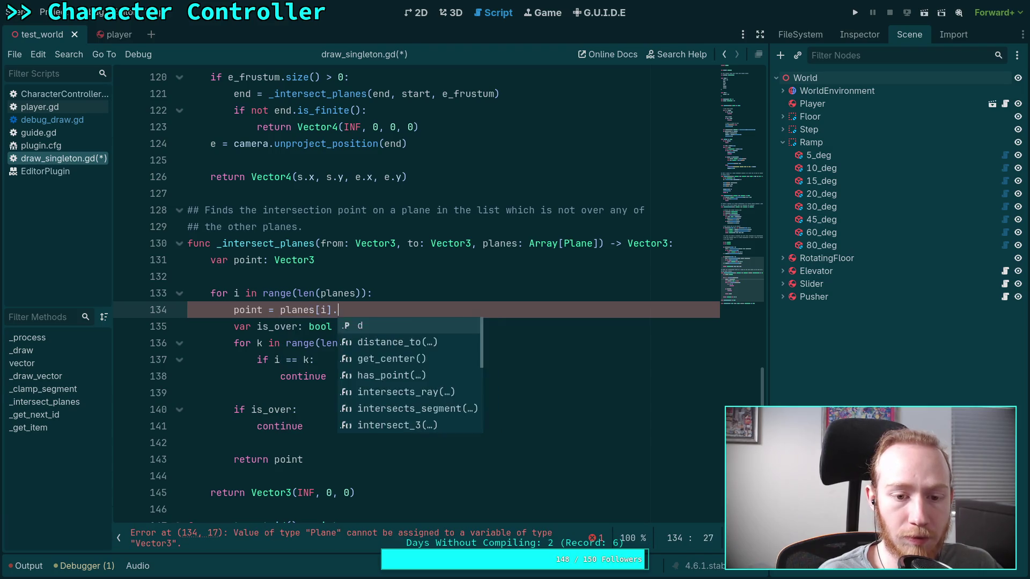
pyautogui.press('Down')
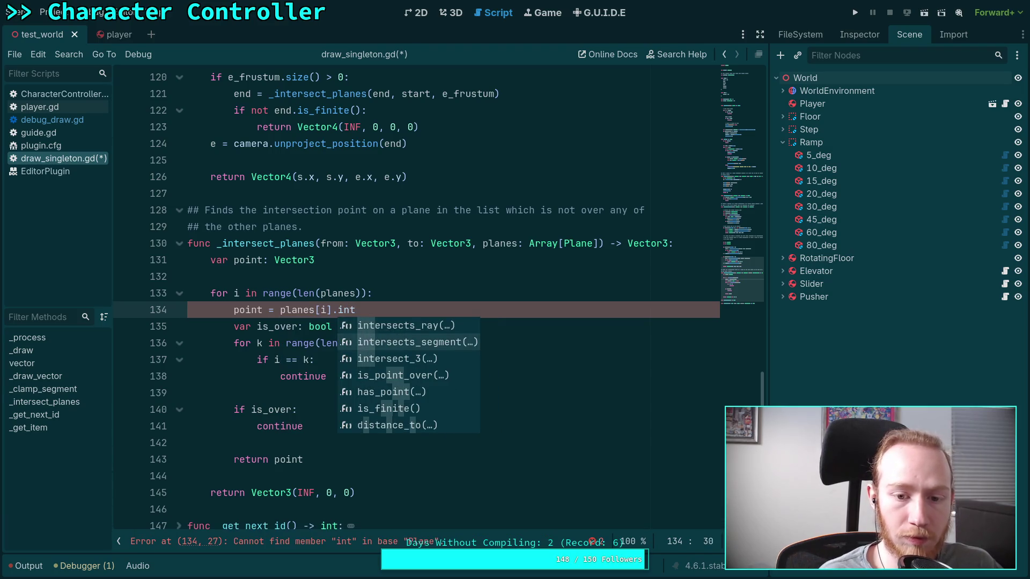
pyautogui.press('Return')
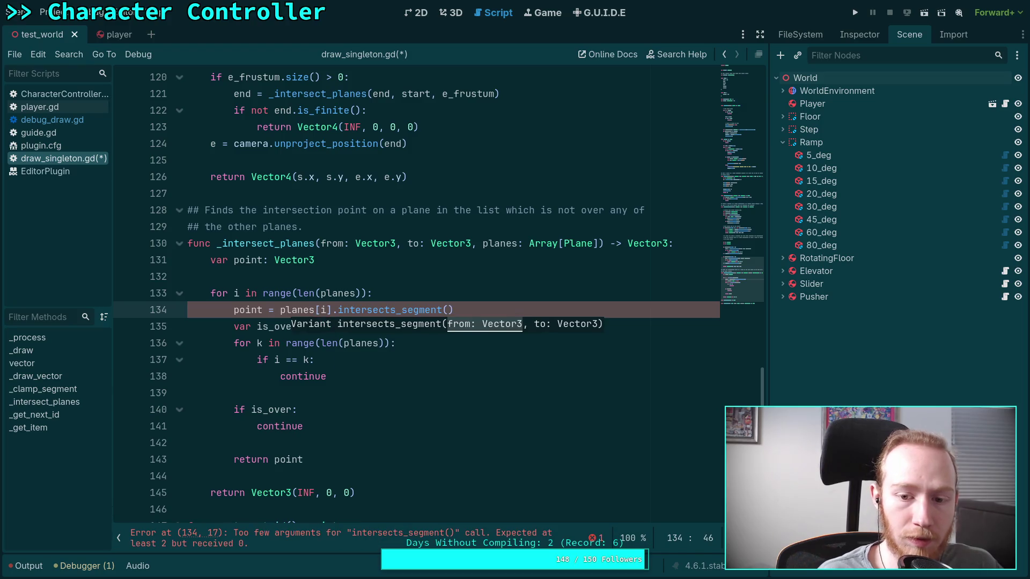
# Step: Change point's declared type on line 131 from Vector3 to Variant
pyautogui.click(235, 260)
pyautogui.click(289, 261)
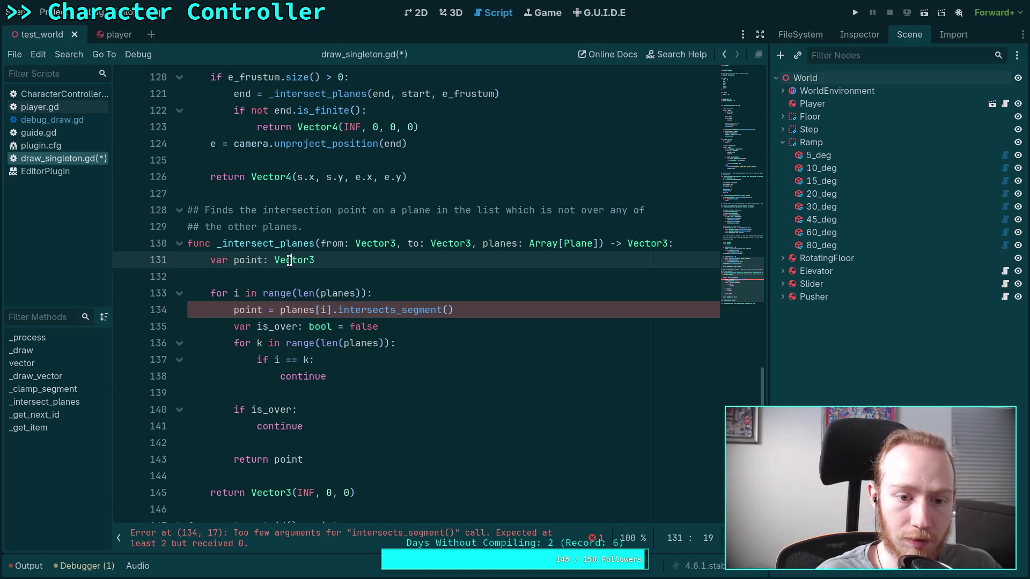
pyautogui.hotkey('ctrl', 'Delete')
pyautogui.press('BackSpace')
pyautogui.press('BackSpace')
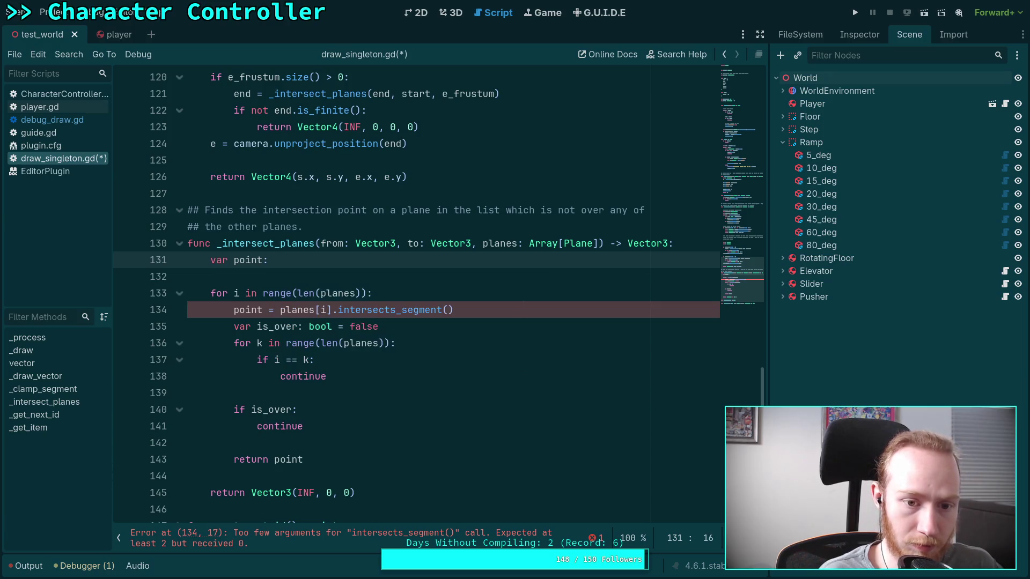
pyautogui.write('Variant')
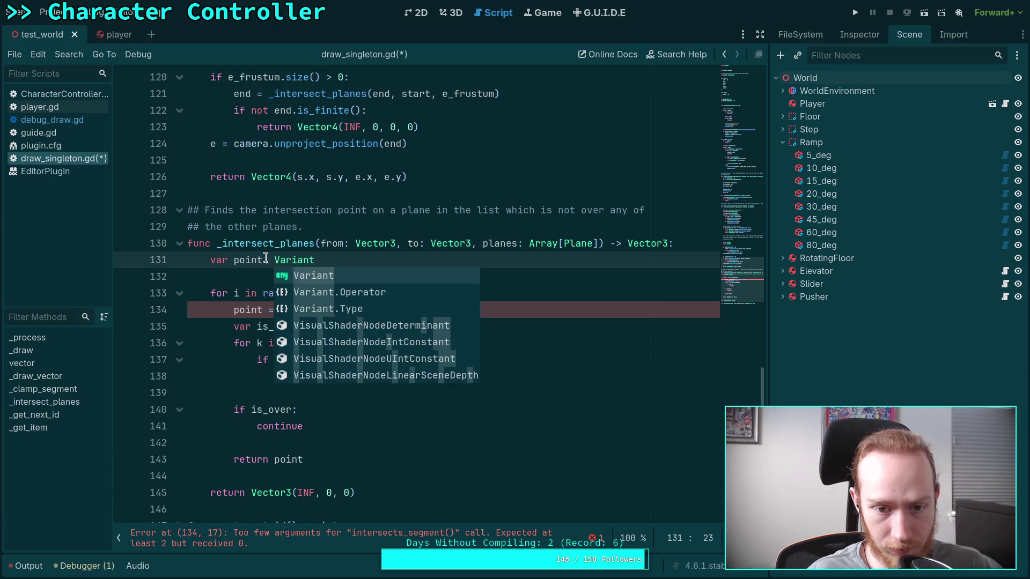
pyautogui.press('Escape')
# Step: Pass (from, to) to intersects_segment, save the script, and begin an if not point: check
pyautogui.click(463, 310)
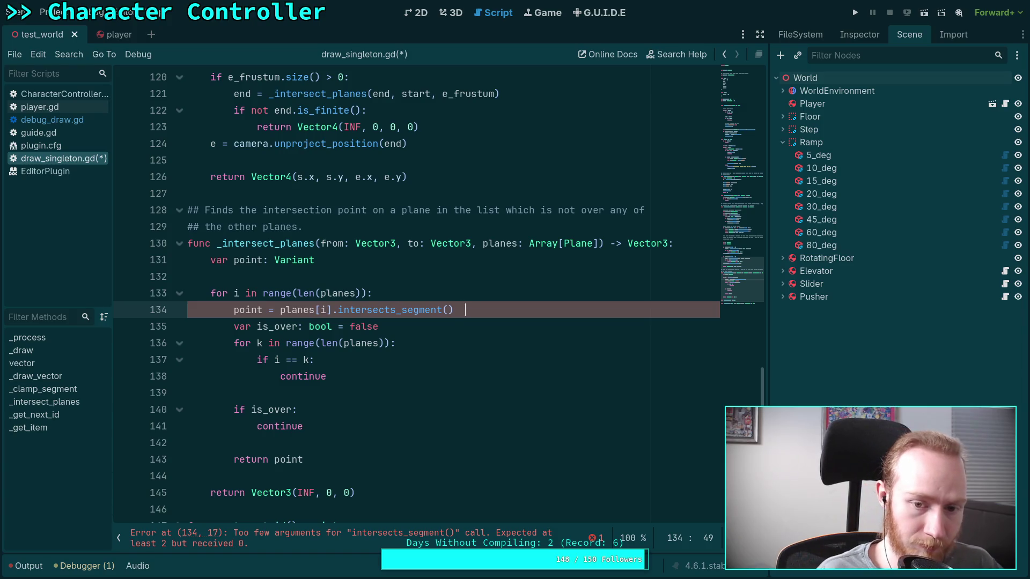
pyautogui.press('BackSpace')
pyautogui.write('(')
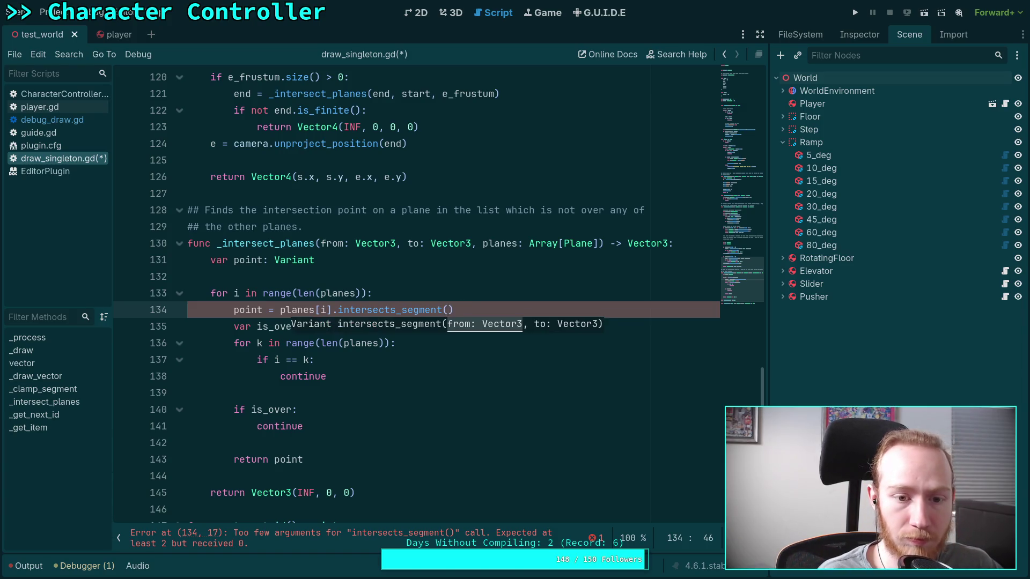
pyautogui.write('from, to)')
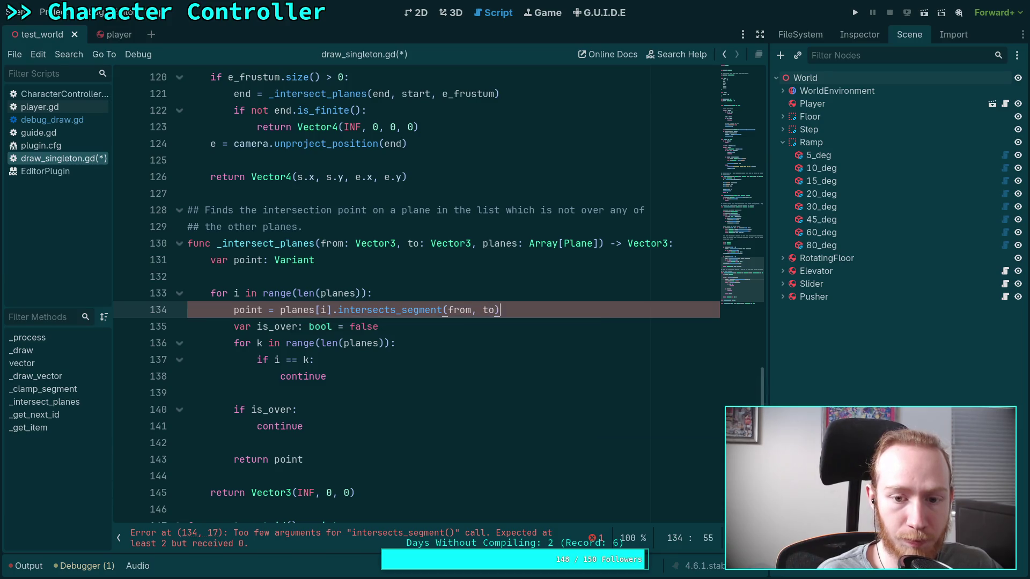
pyautogui.press('Down')
pyautogui.press('Up')
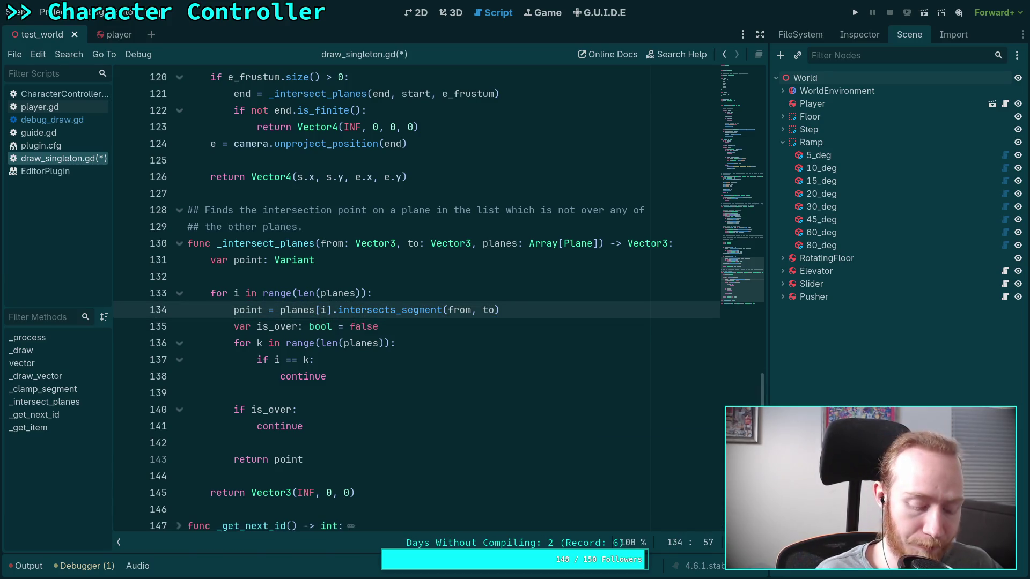
pyautogui.hotkey('ctrl', 's')
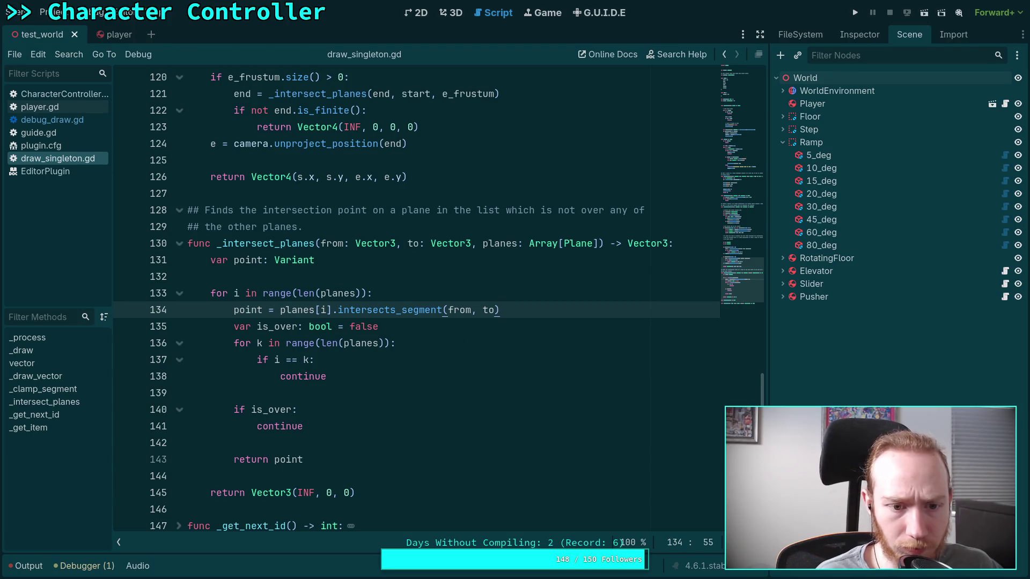
pyautogui.press('Return')
pyautogui.press('Return')
pyautogui.press('Up')
pyautogui.write('if not ')
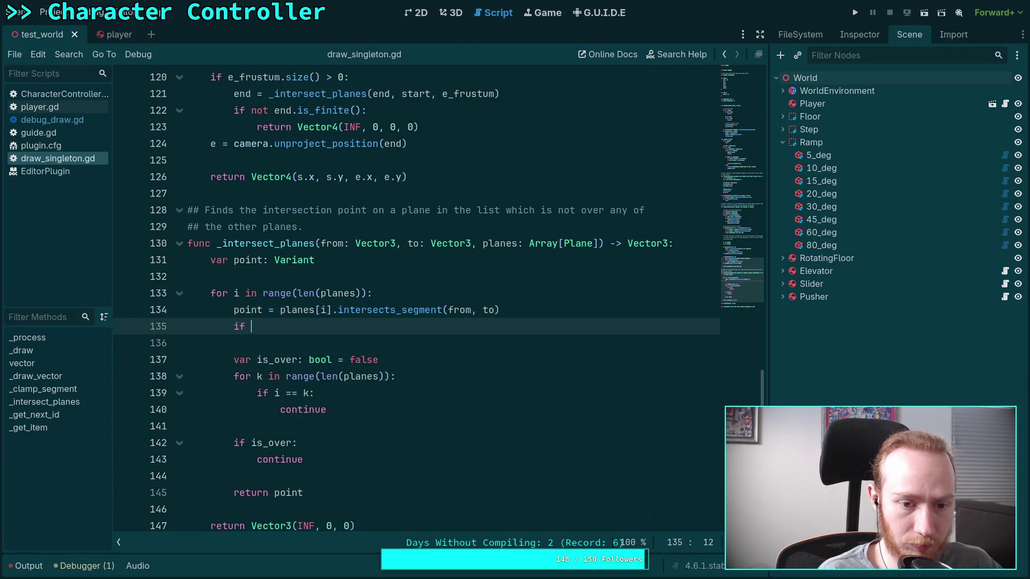
pyautogui.write('point:')
# Step: Finish if not point: continue, and add new lines after the inner loop's continue
pyautogui.press('Return')
pyautogui.write('continue')
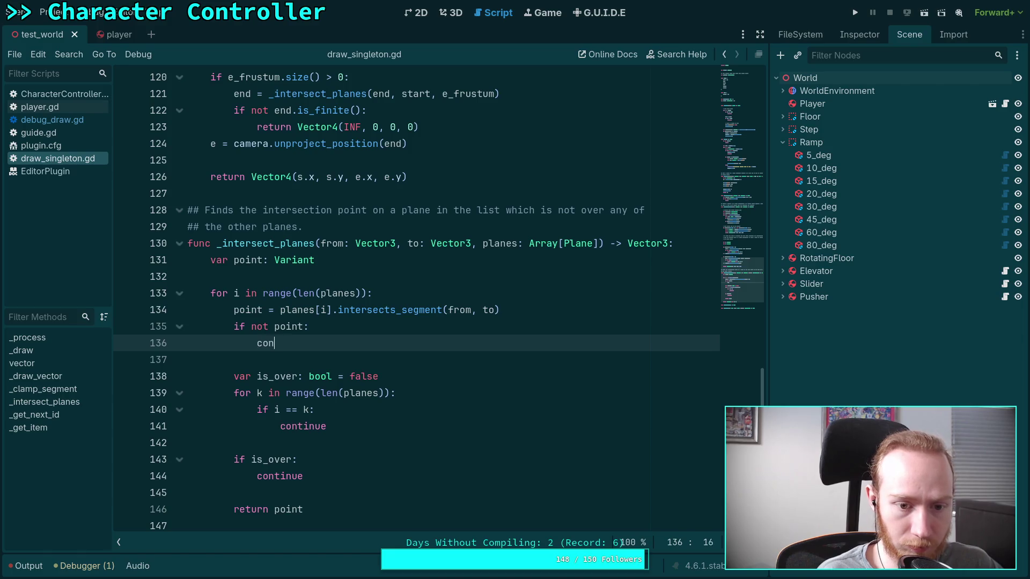
pyautogui.scroll(-1, 482, 346)
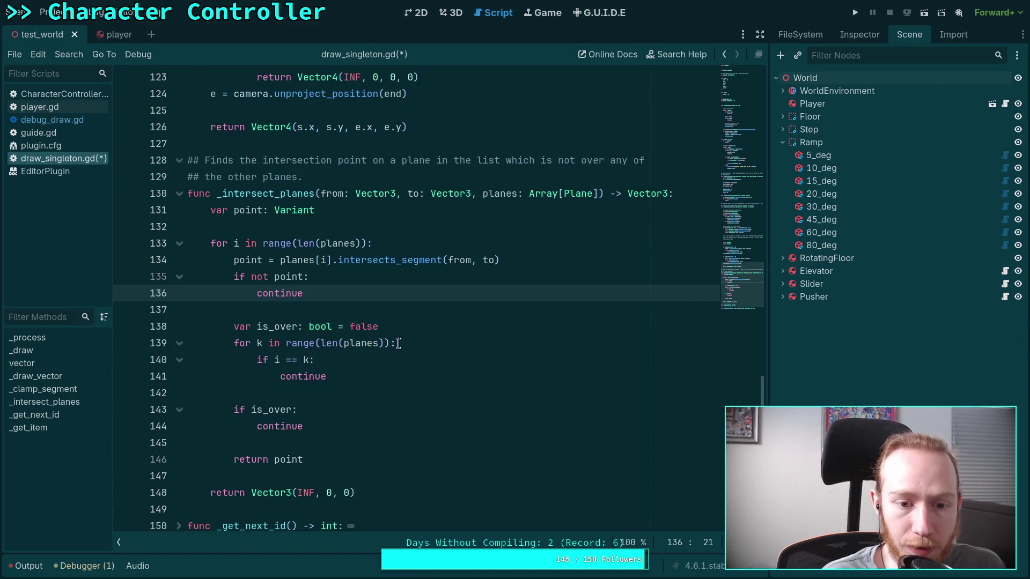
pyautogui.click(389, 377)
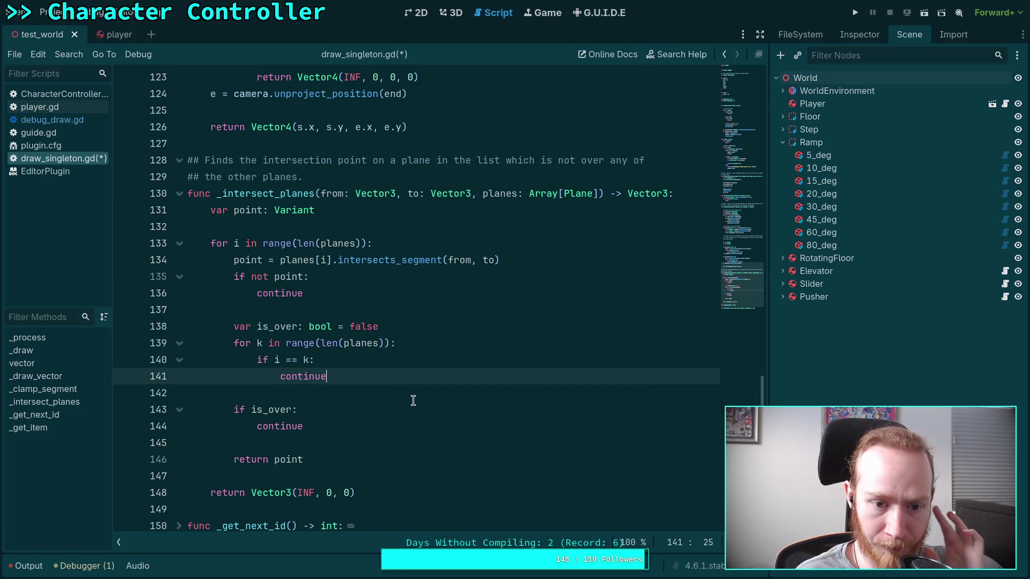
pyautogui.press('Return')
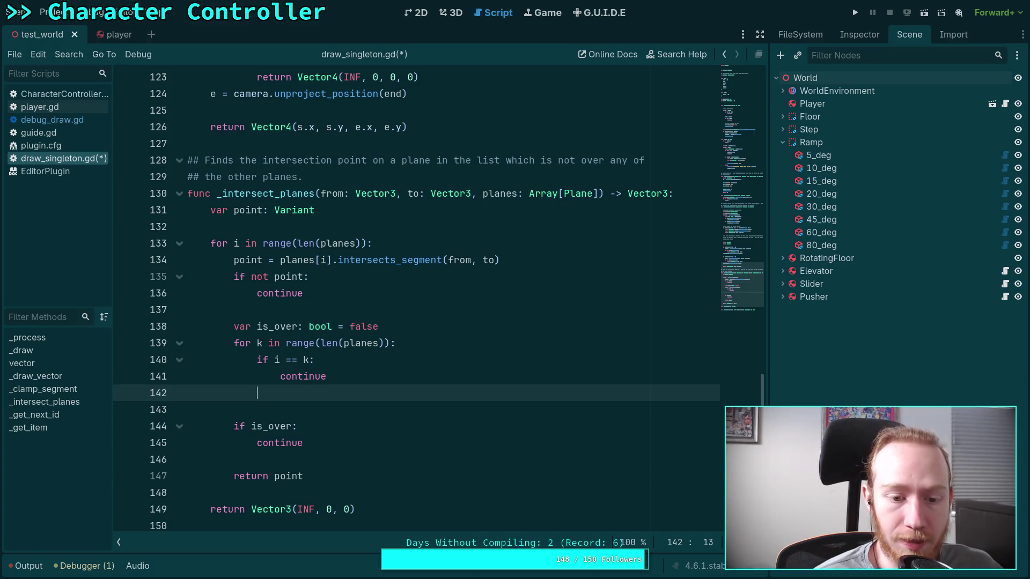
pyautogui.press('Return')
pyautogui.scroll(-1, 420, 384)
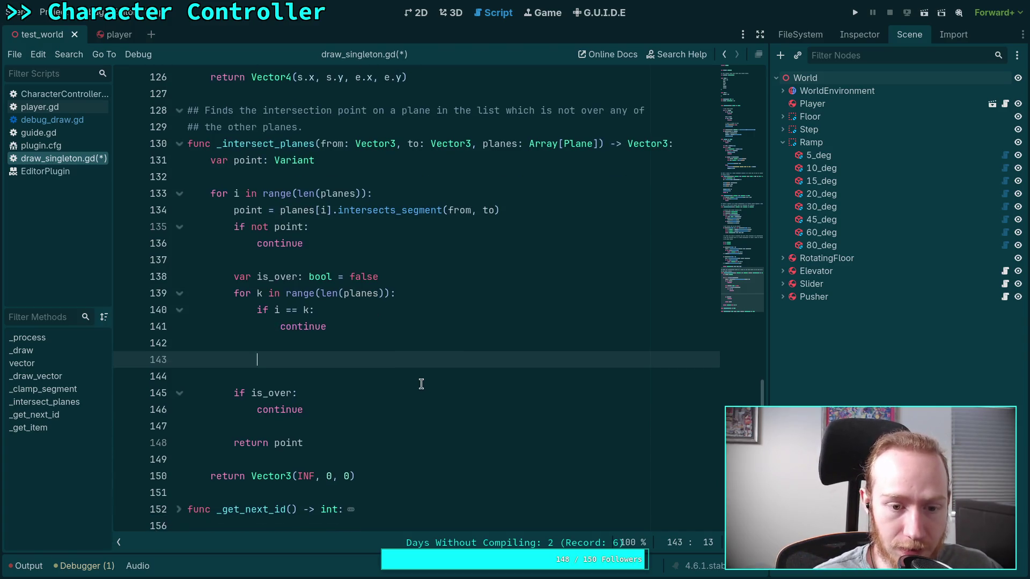
pyautogui.scroll(1, 420, 384)
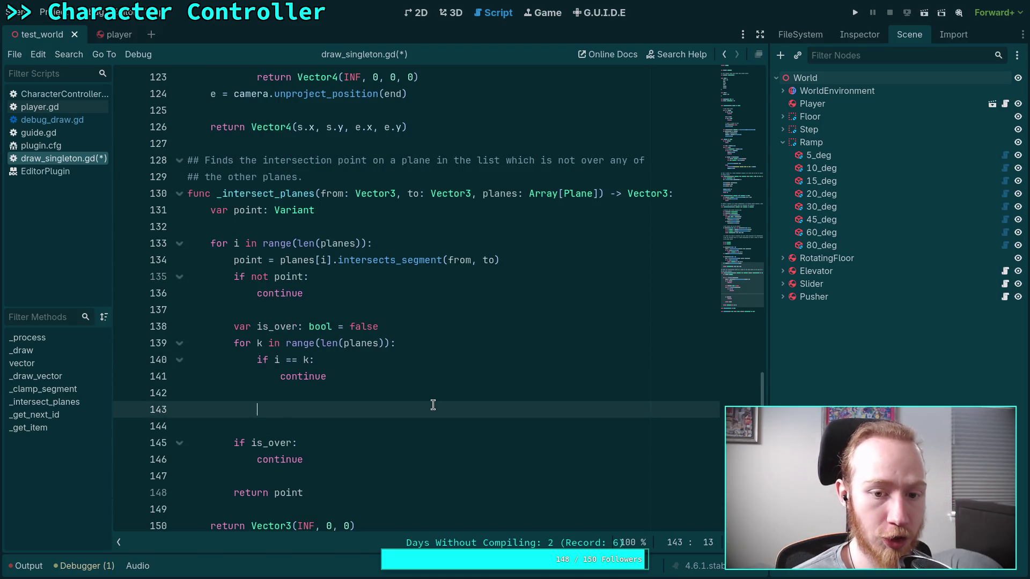
# Step: Add the check if planes[k].is_point_over(point): in the inner loop
pyautogui.write('if ')
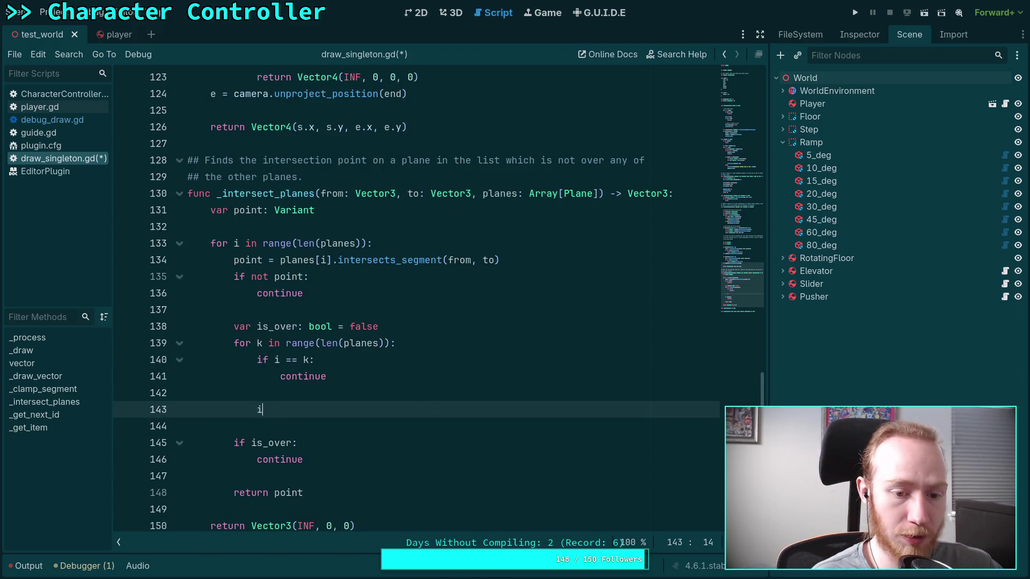
pyautogui.write('planes[x]')
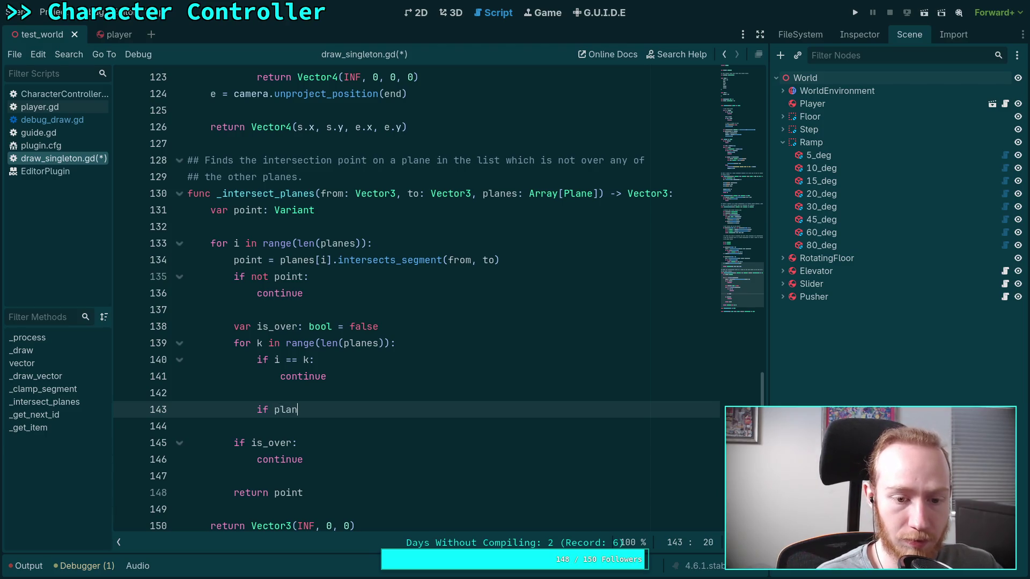
pyautogui.press('BackSpace')
pyautogui.press('BackSpace')
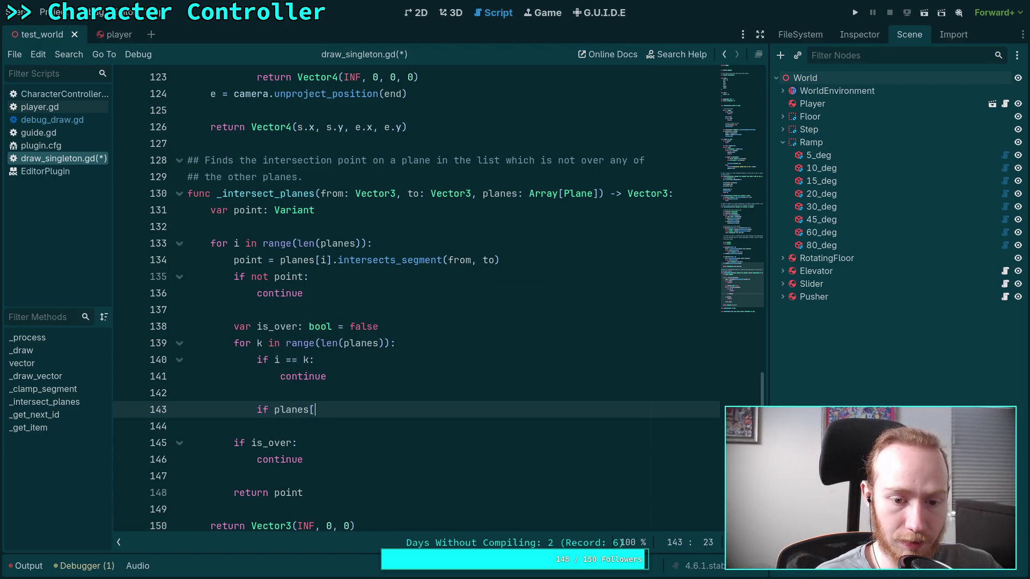
pyautogui.write('k].is')
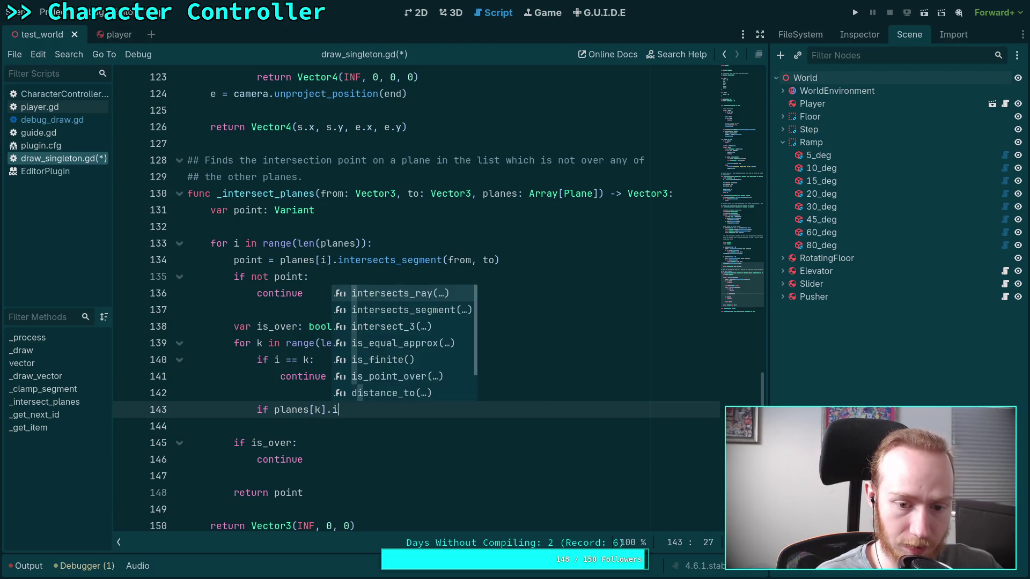
pyautogui.press('Down')
pyautogui.press('Down')
pyautogui.press('Return')
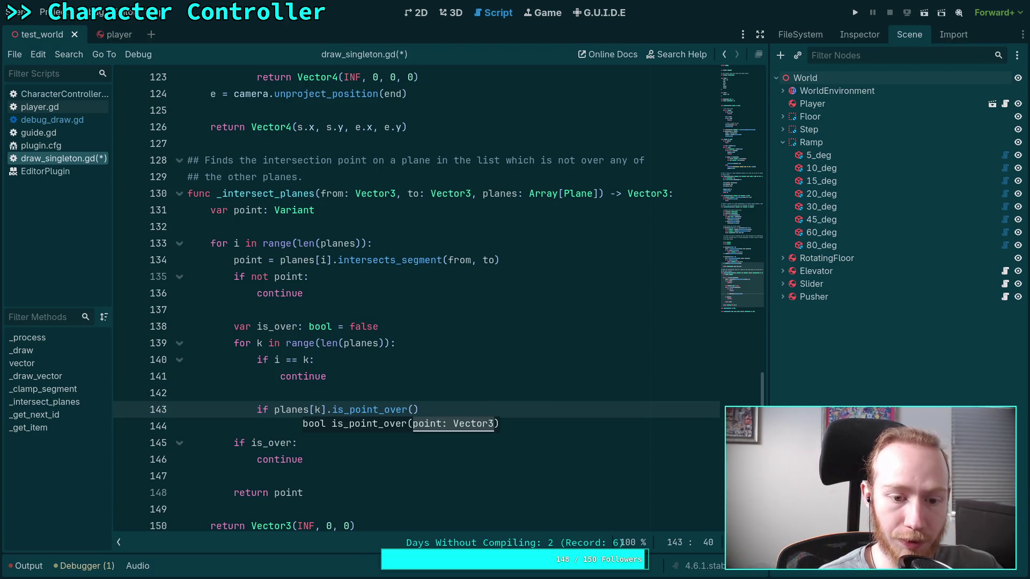
pyautogui.write('point)')
# Step: Inside that check, set is_over = true and break
pyautogui.press('Return')
pyautogui.write('is_')
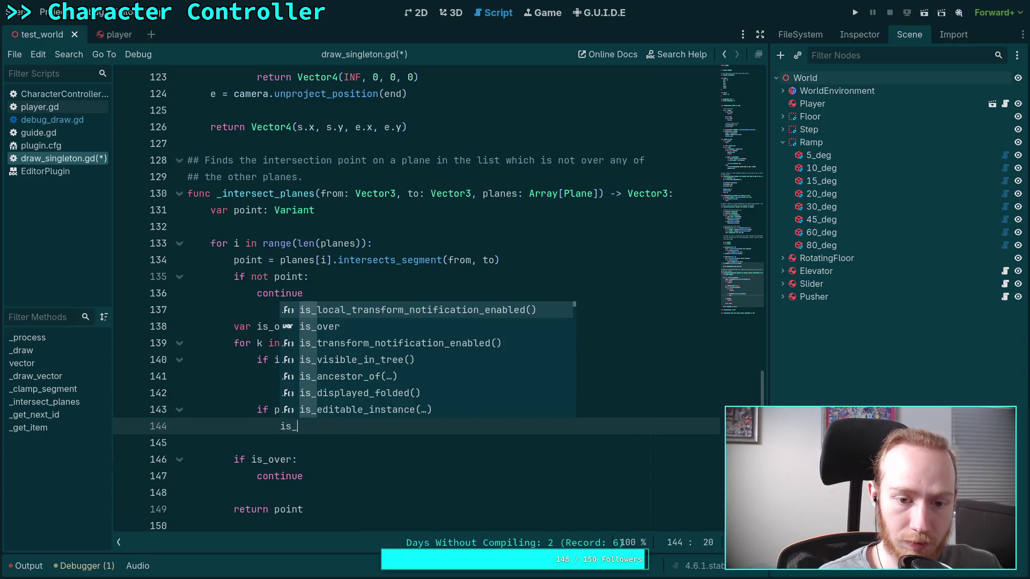
pyautogui.press('Down')
pyautogui.press('Return')
pyautogui.press('BackSpace')
pyautogui.press('BackSpace')
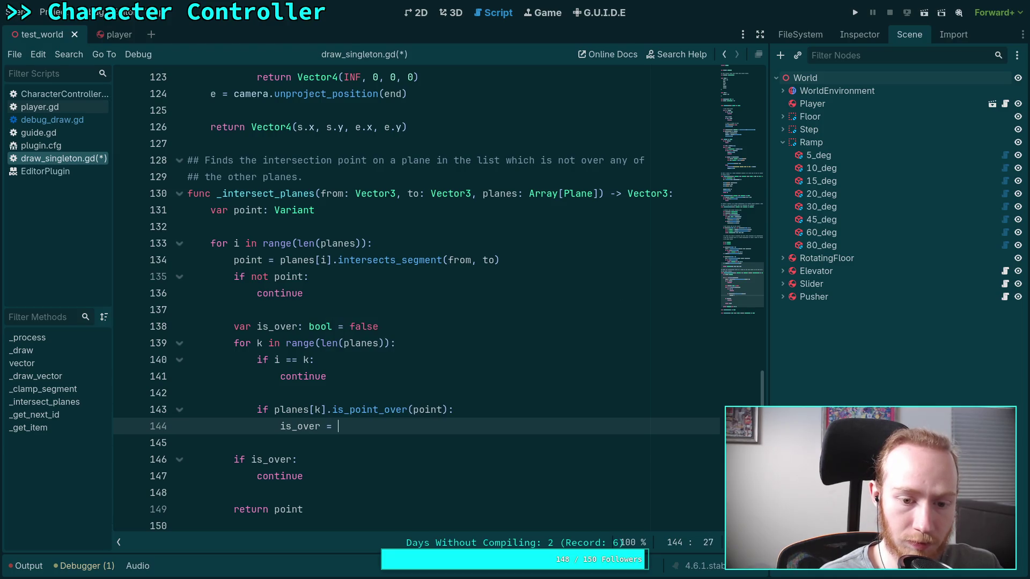
pyautogui.write('true')
pyautogui.press('Return')
pyautogui.press('Return')
pyautogui.press('BackSpace')
pyautogui.press('BackSpace')
pyautogui.press('BackSpace')
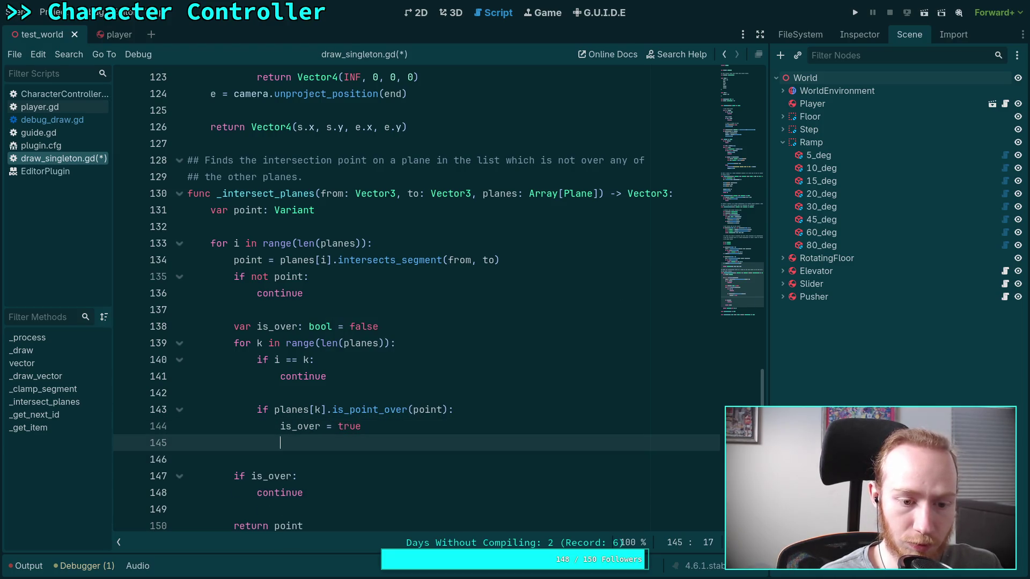
pyautogui.write('break')
pyautogui.scroll(-1, 397, 415)
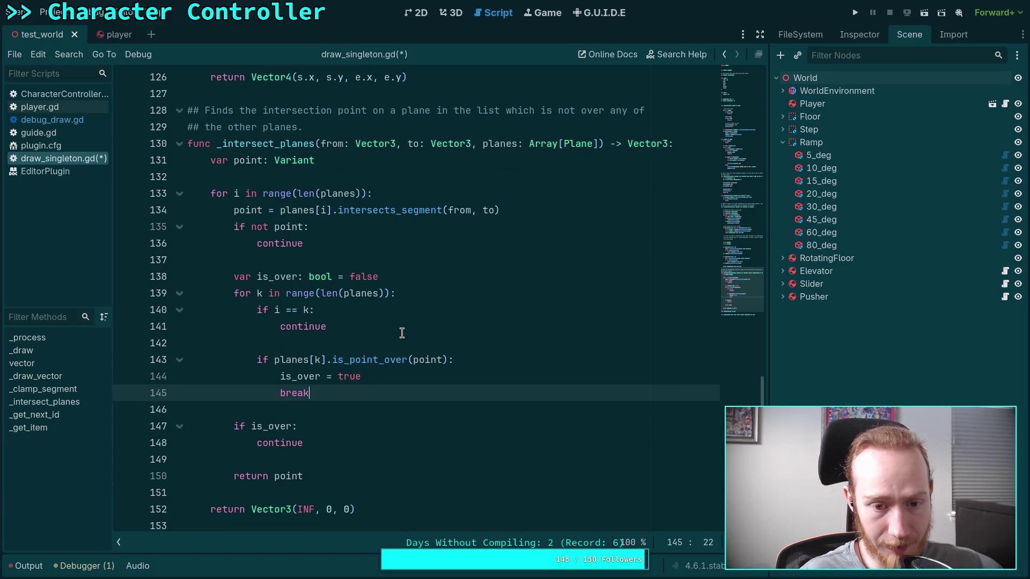
pyautogui.click(418, 330)
pyautogui.scroll(-1, 436, 335)
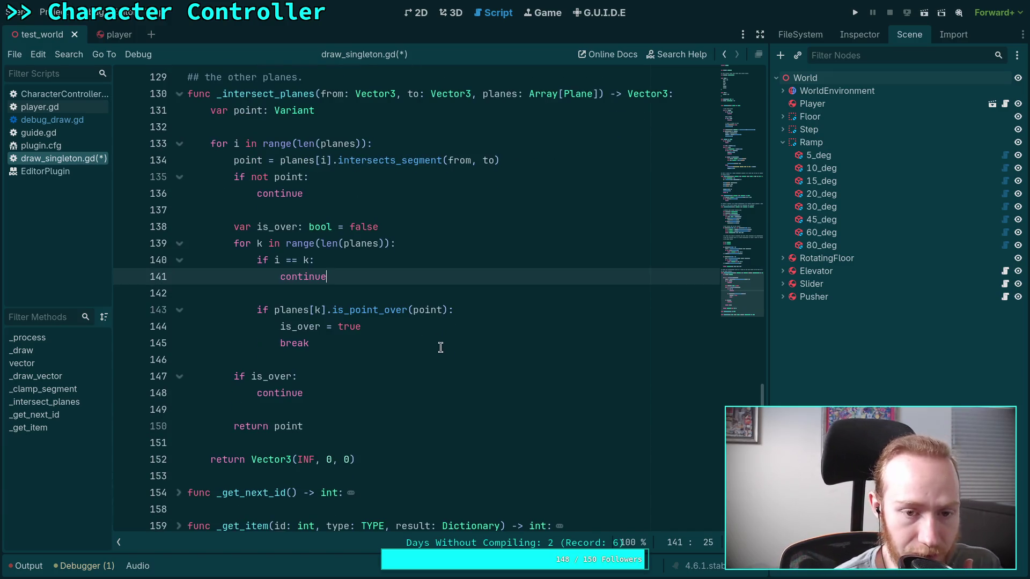
pyautogui.scroll(1, 438, 347)
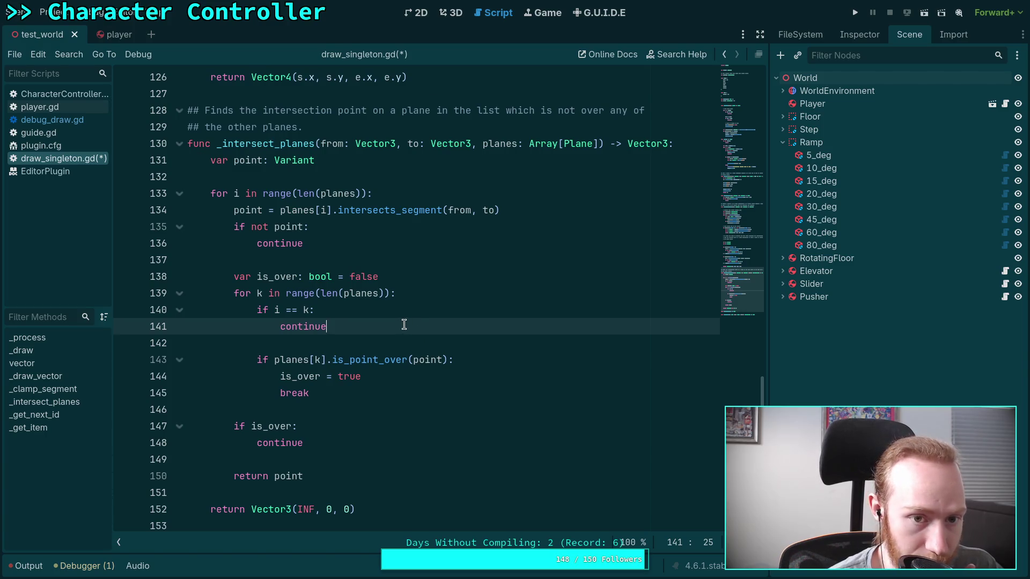
pyautogui.scroll(-2, 400, 327)
pyautogui.scroll(1, 395, 340)
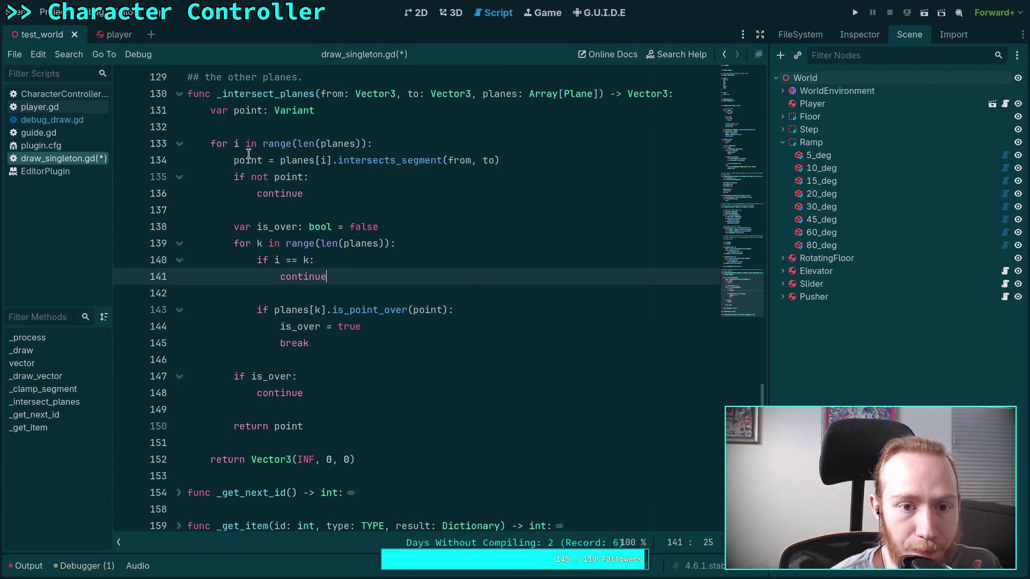
pyautogui.click(275, 131)
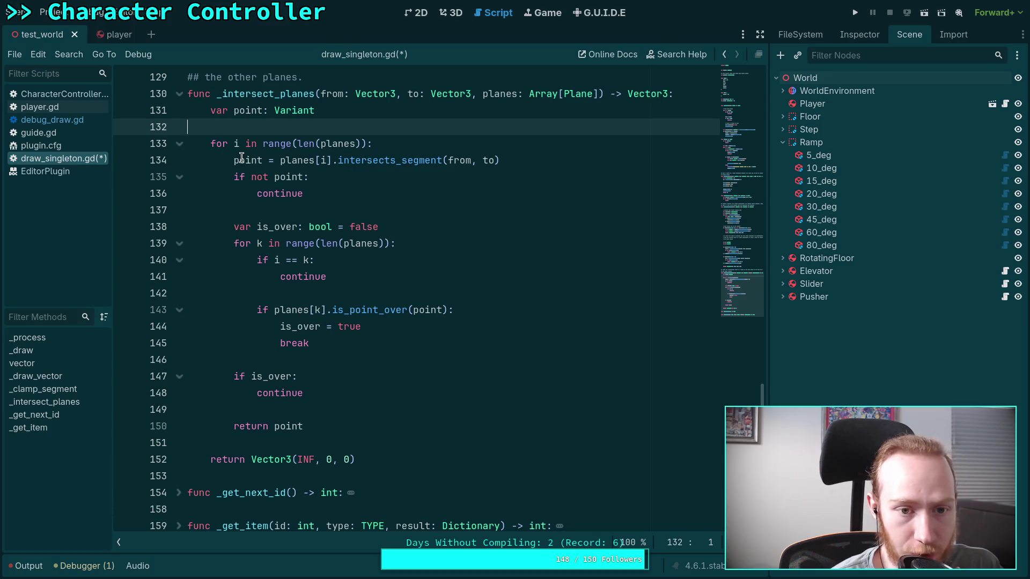
pyautogui.doubleClick(241, 160)
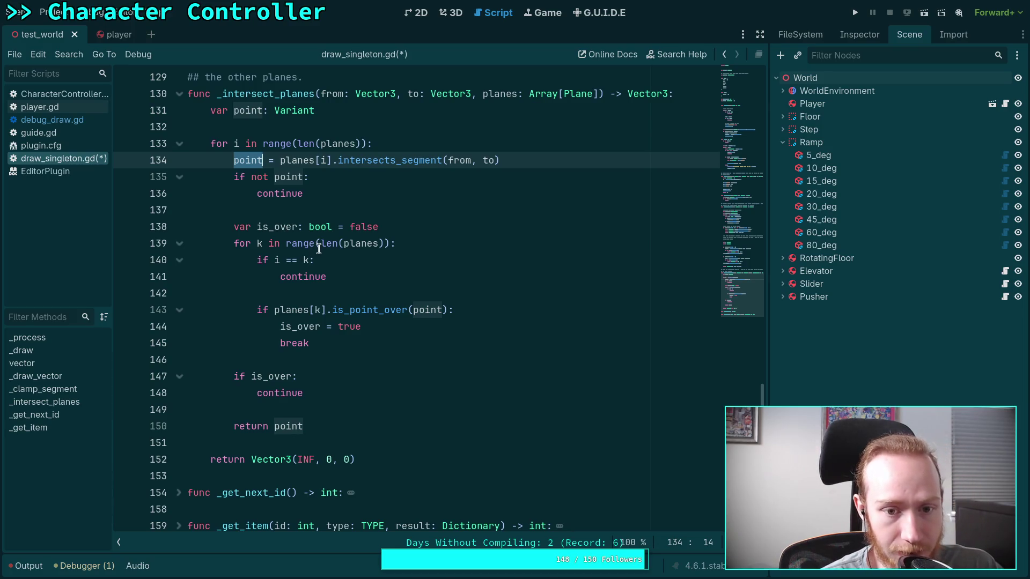
pyautogui.moveTo(319, 347); pyautogui.dragTo(257, 310)
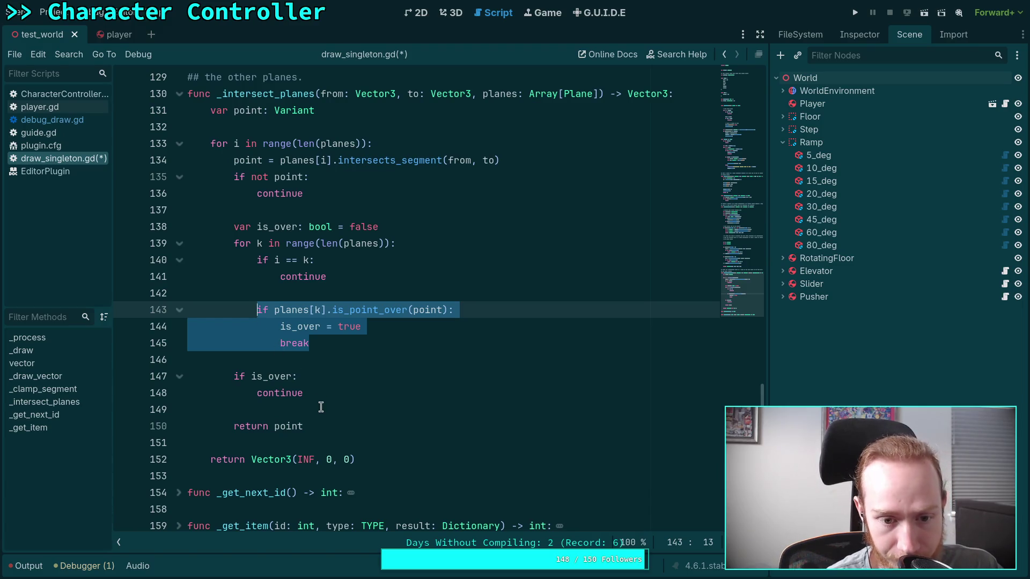
pyautogui.click(311, 426)
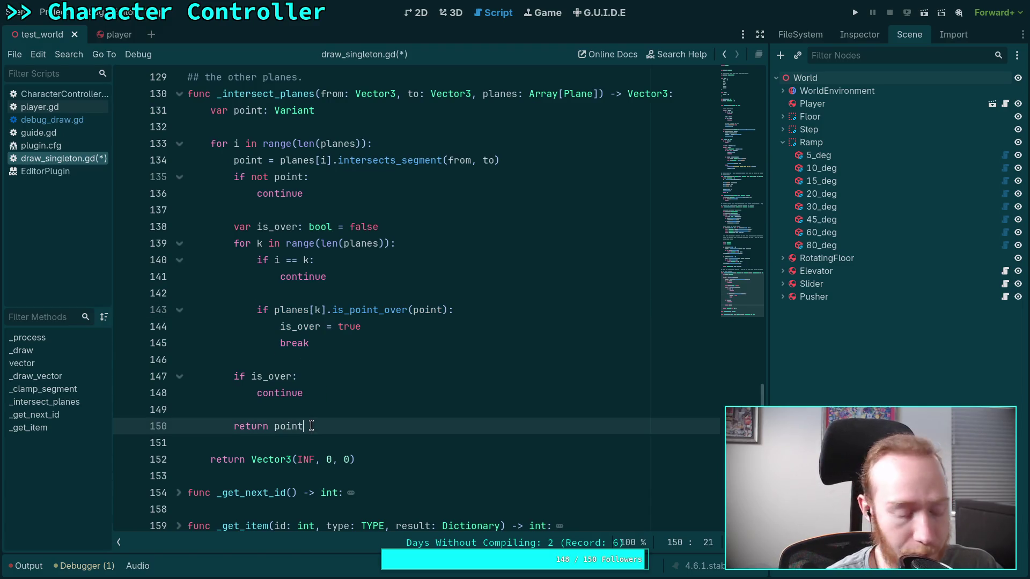
pyautogui.scroll(3, 317, 392)
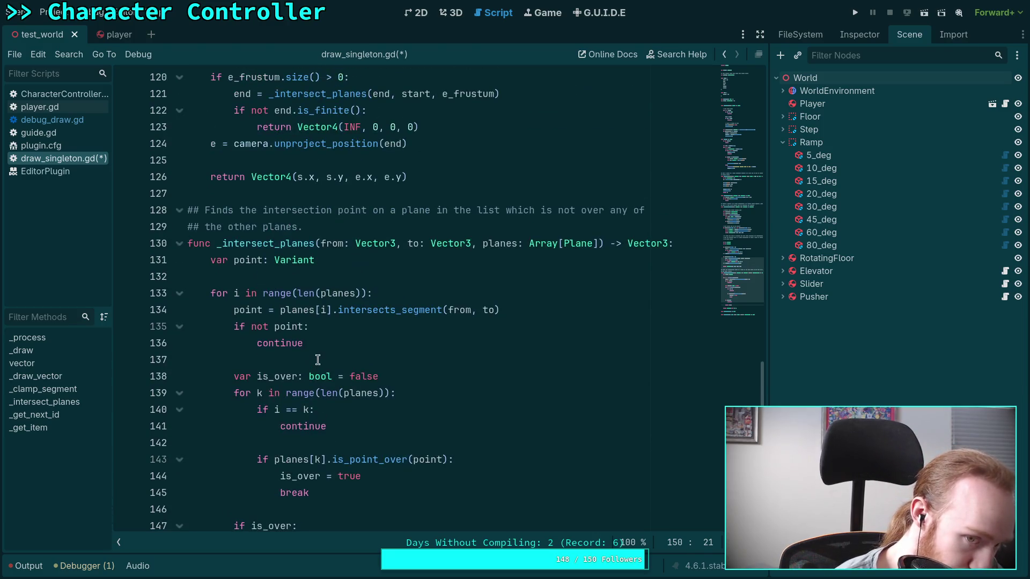
pyautogui.scroll(8, 318, 359)
pyautogui.scroll(-8, 351, 350)
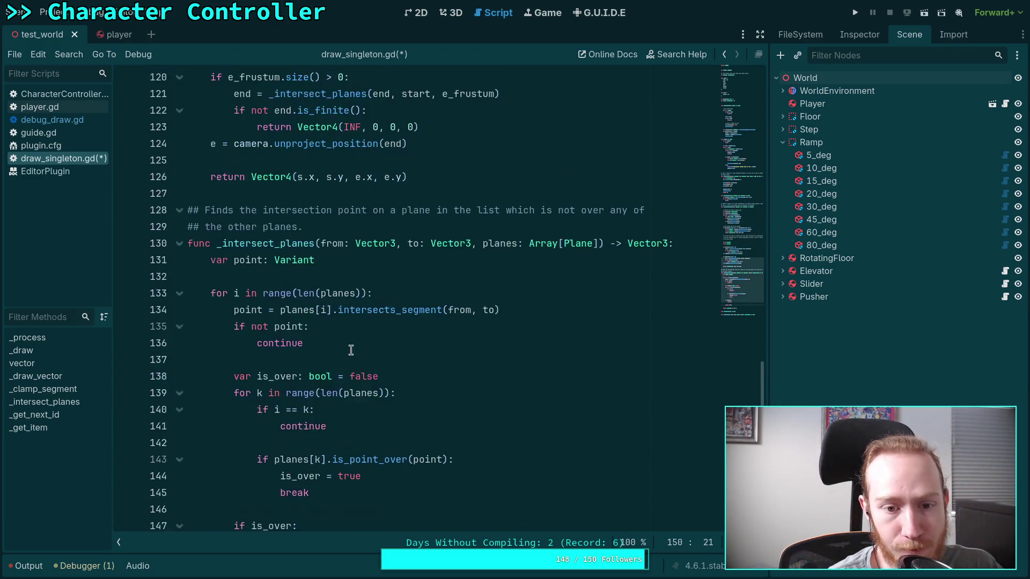
pyautogui.press('Down')
pyautogui.scroll(1, 321, 322)
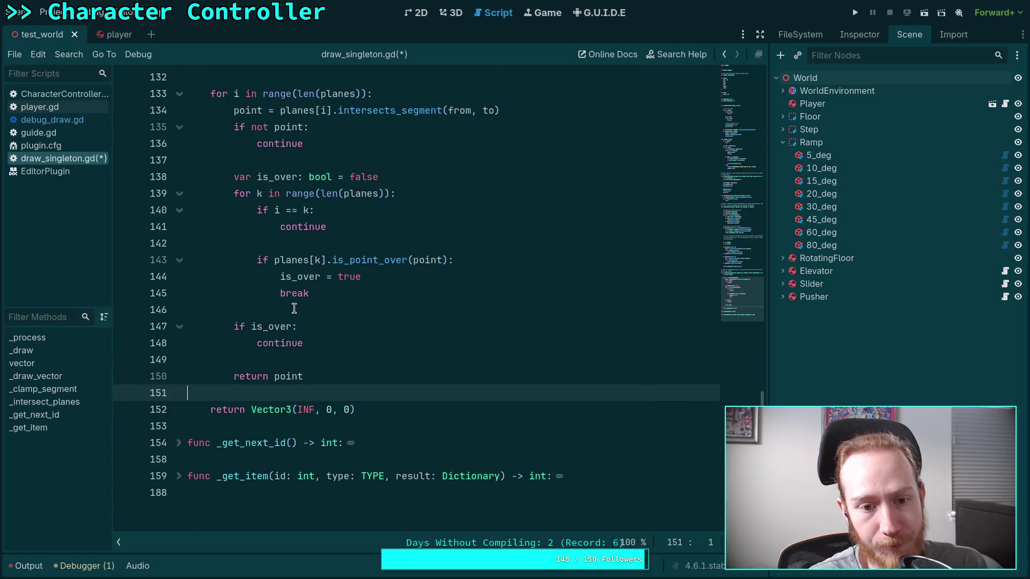
pyautogui.scroll(6, 294, 308)
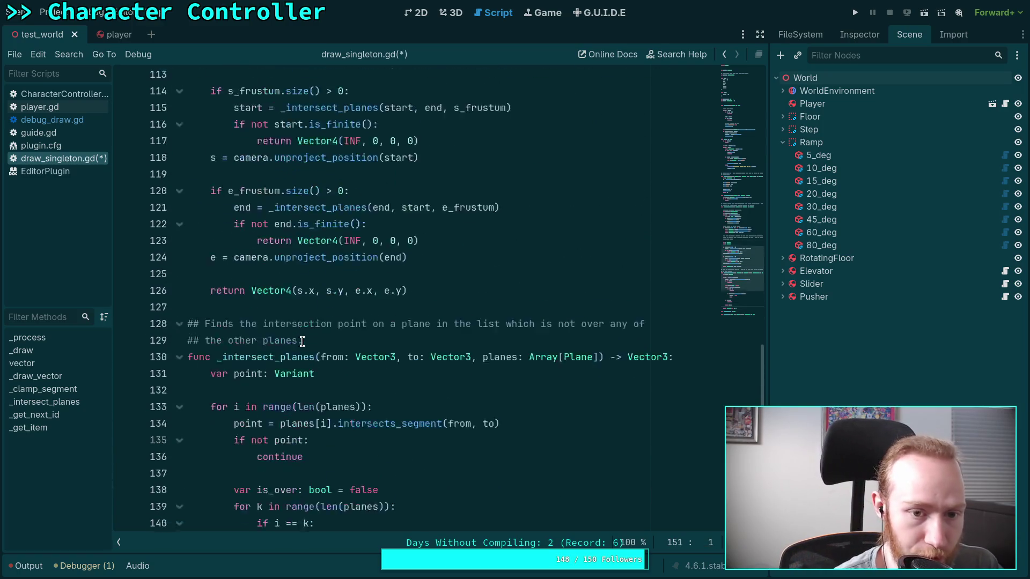
# Step: Add empty lines after _draw_vector's early return on line 85, below the _clamp_segment check
pyautogui.scroll(11, 302, 342)
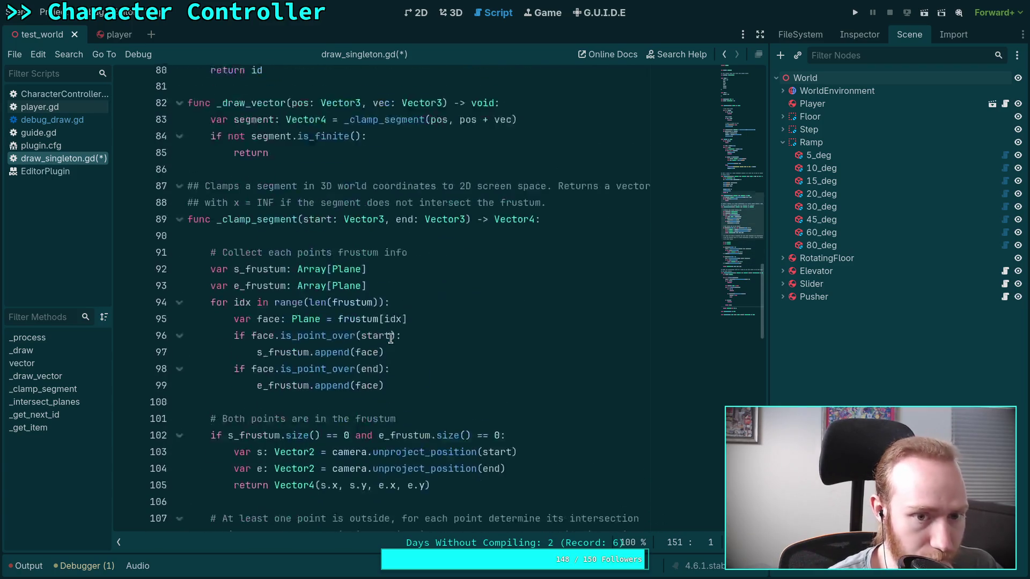
pyautogui.scroll(1, 391, 337)
pyautogui.doubleClick(276, 260)
pyautogui.scroll(2, 322, 300)
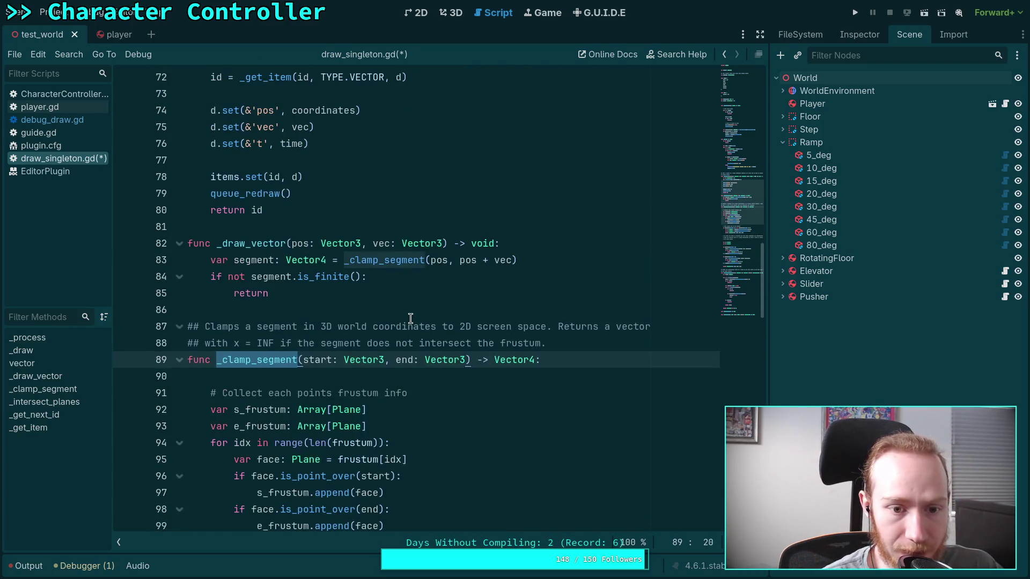
pyautogui.click(328, 292)
pyautogui.press('Return')
pyautogui.press('Return')
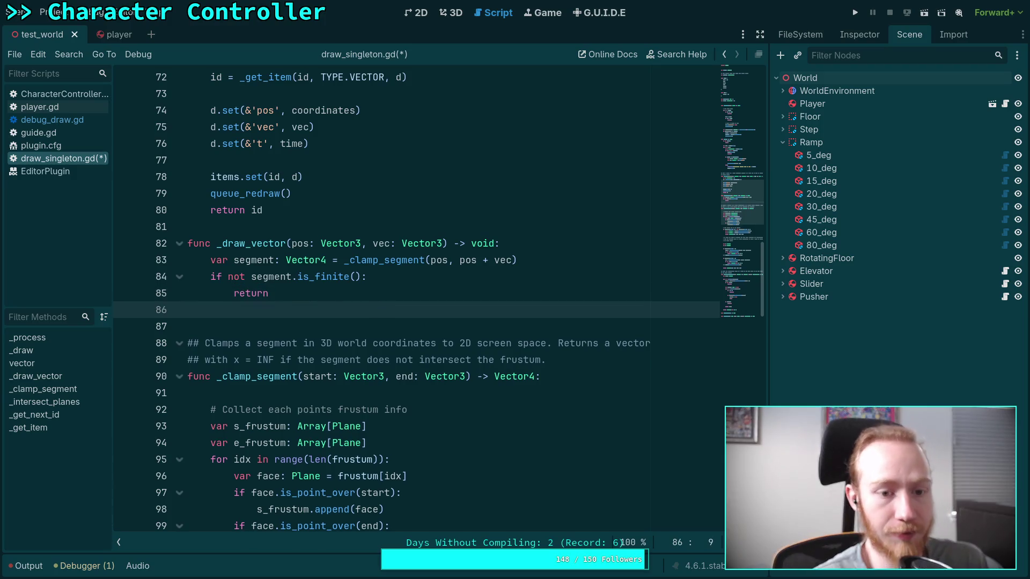
pyautogui.scroll(2, 433, 317)
pyautogui.scroll(-20, 432, 317)
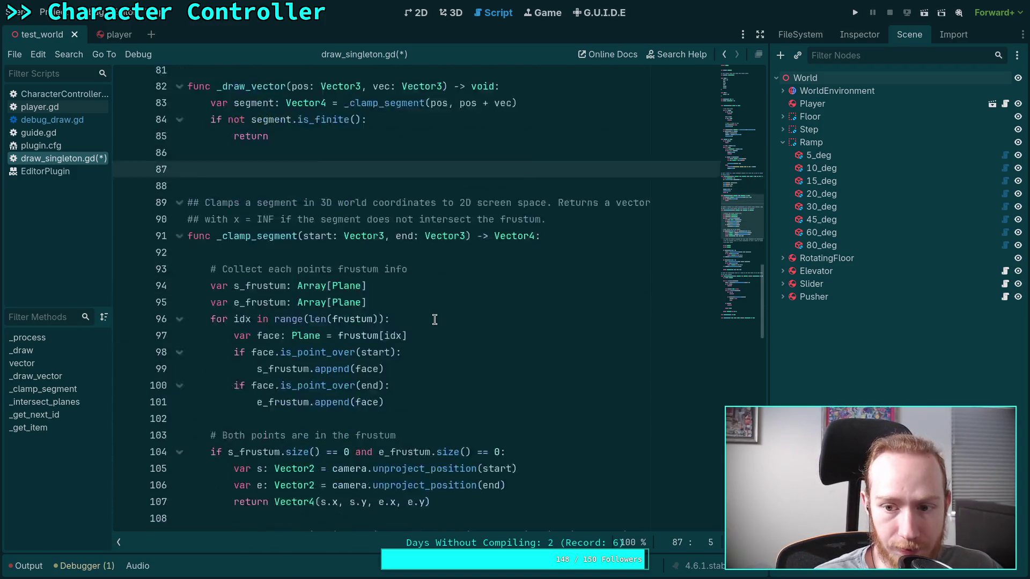
pyautogui.scroll(19, 438, 317)
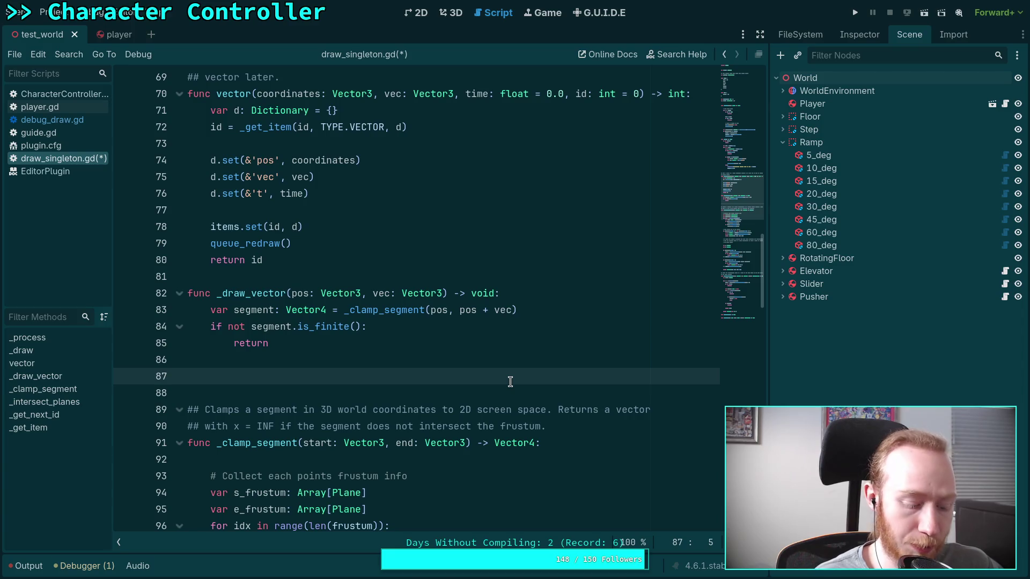
# Step: Start a draw_line call with start point Vector2(segment.x, segment.y)
pyautogui.write('draw')
pyautogui.press('Down')
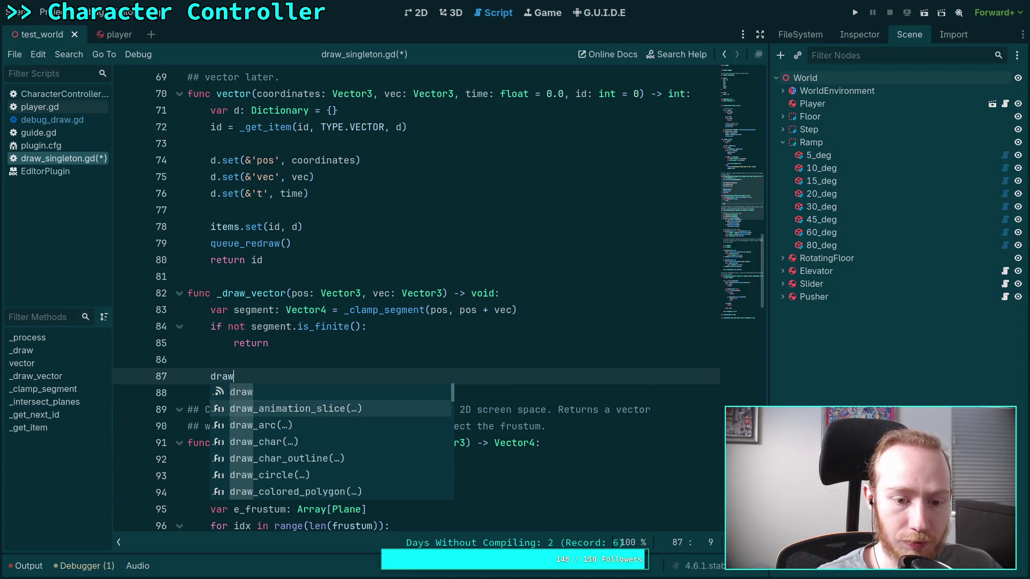
pyautogui.press('Down')
pyautogui.press('Down')
pyautogui.press('Down')
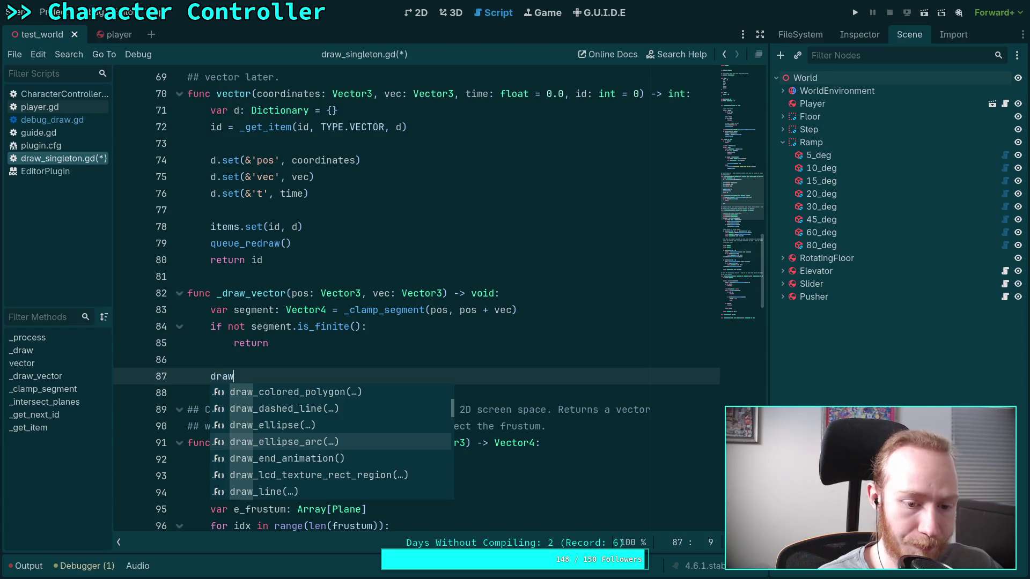
pyautogui.press('Down')
pyautogui.press('Down')
pyautogui.press('Down')
pyautogui.press('Return')
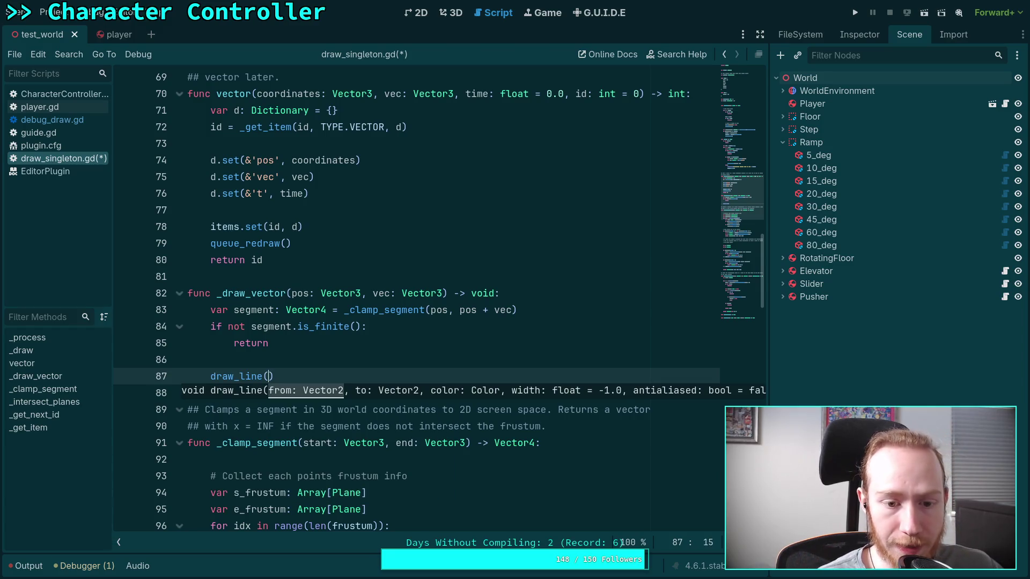
pyautogui.write('Vector2(')
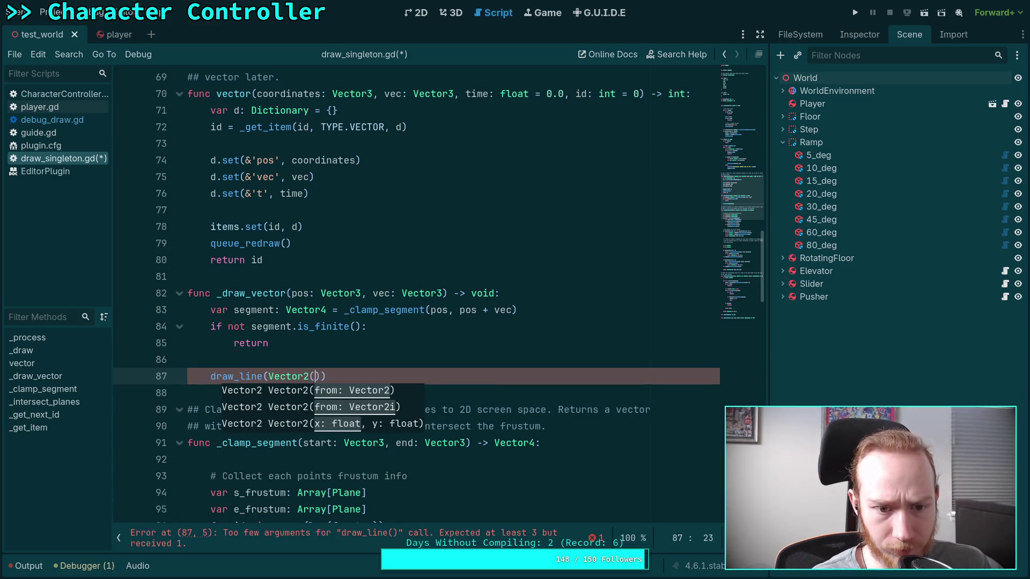
pyautogui.write('segment,')
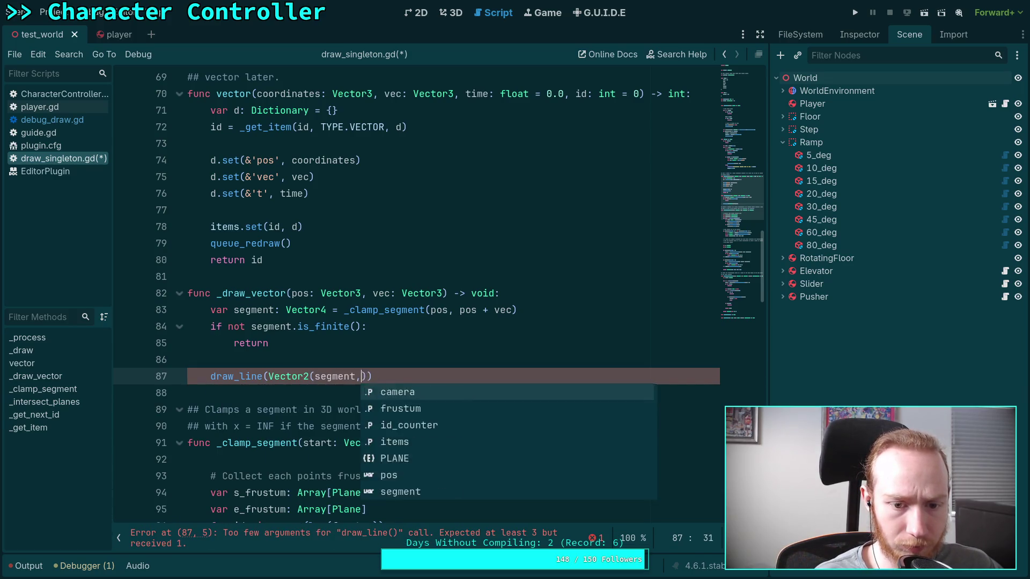
pyautogui.press('BackSpace')
pyautogui.write('.x, segme')
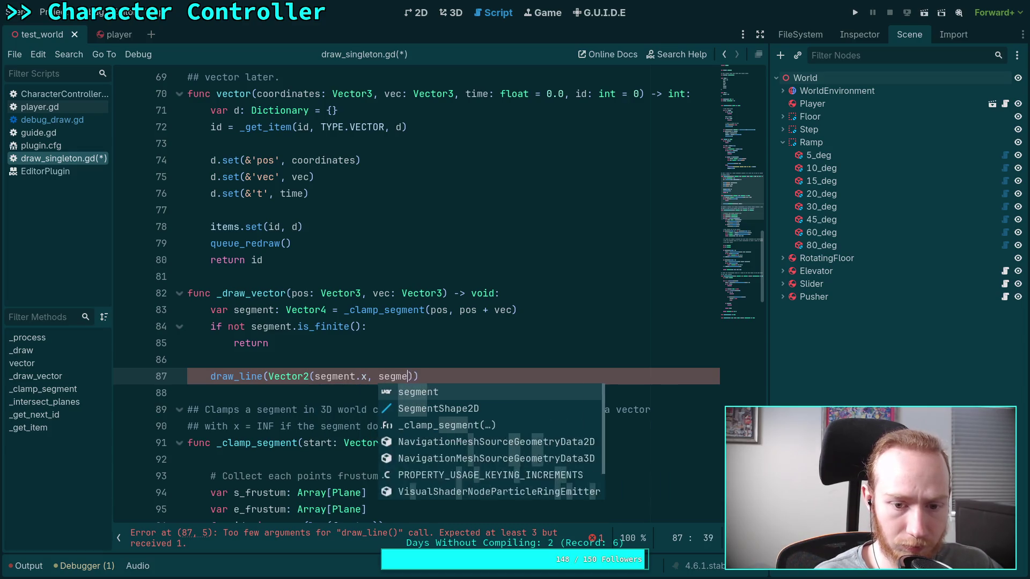
pyautogui.write('nt.f')
pyautogui.press('BackSpace')
pyautogui.write('y')
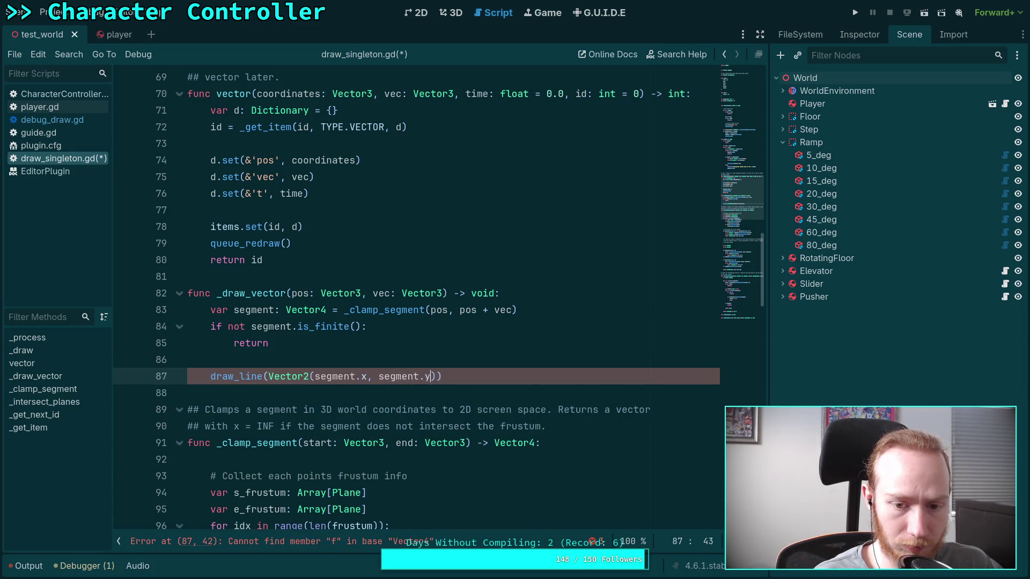
pyautogui.write('),')
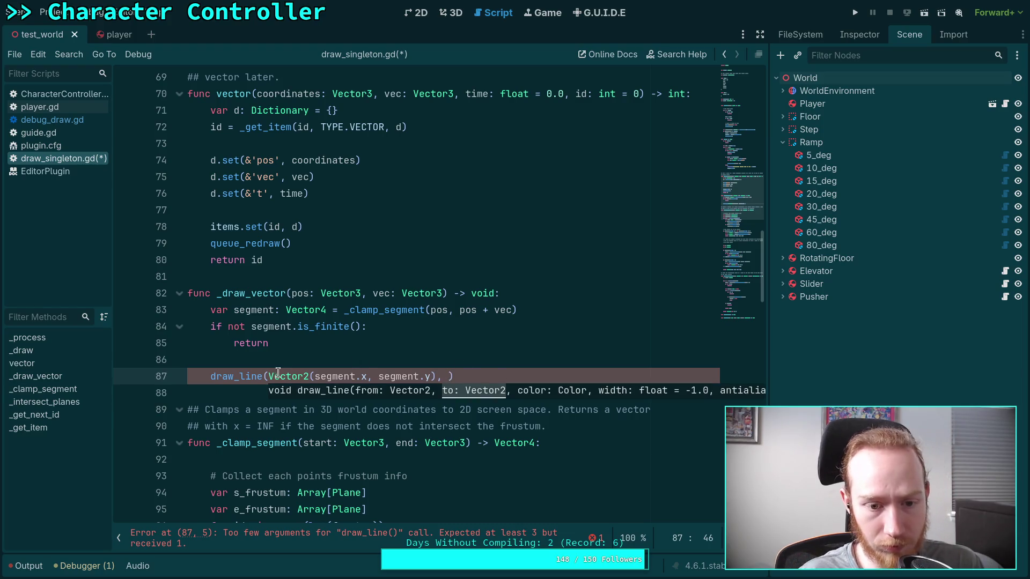
# Step: Put the draw_line arguments on separate lines and add end point Vector2(segment.z, segment.w)
pyautogui.click(268, 376)
pyautogui.press('Return')
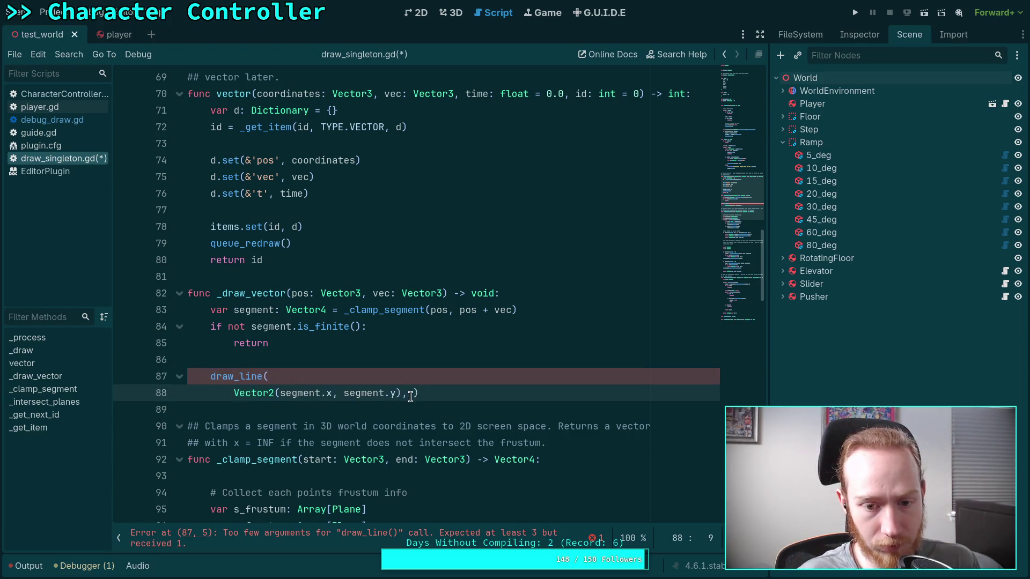
pyautogui.click(410, 395)
pyautogui.press('Return')
pyautogui.click(450, 395)
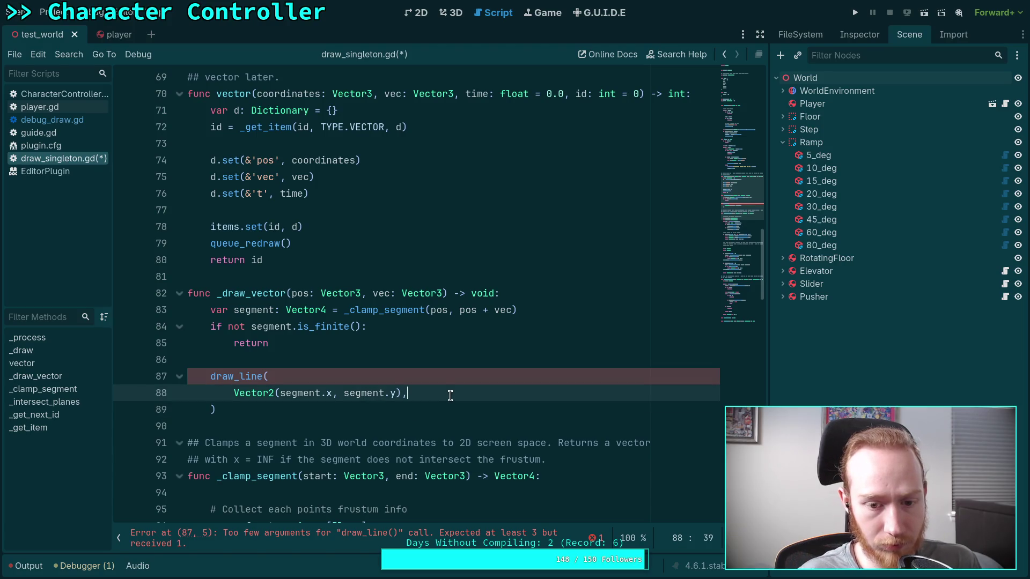
pyautogui.press('Return')
pyautogui.write('Vecto')
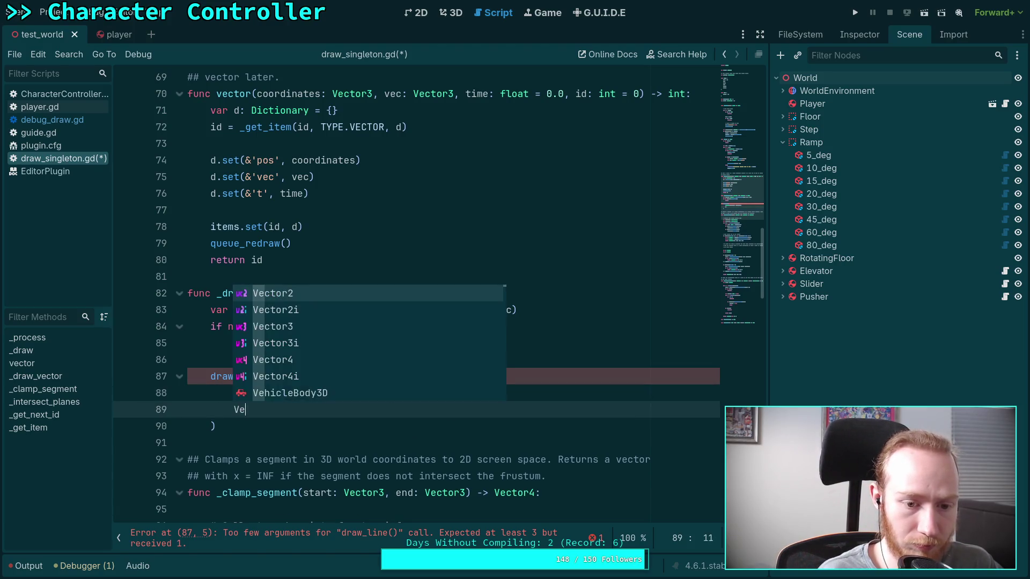
pyautogui.write('r2')
pyautogui.press('Return')
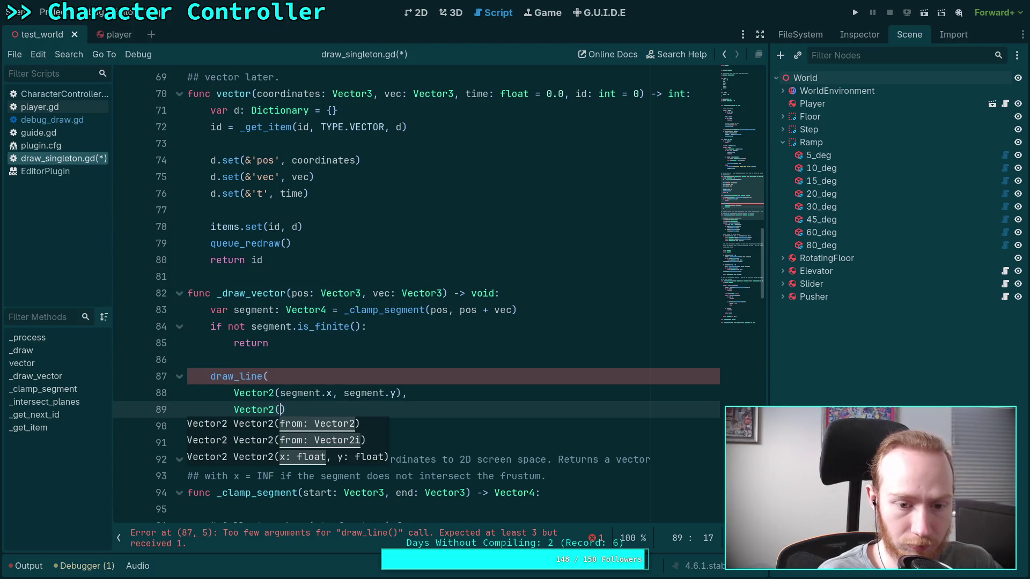
pyautogui.write('segment.z, ')
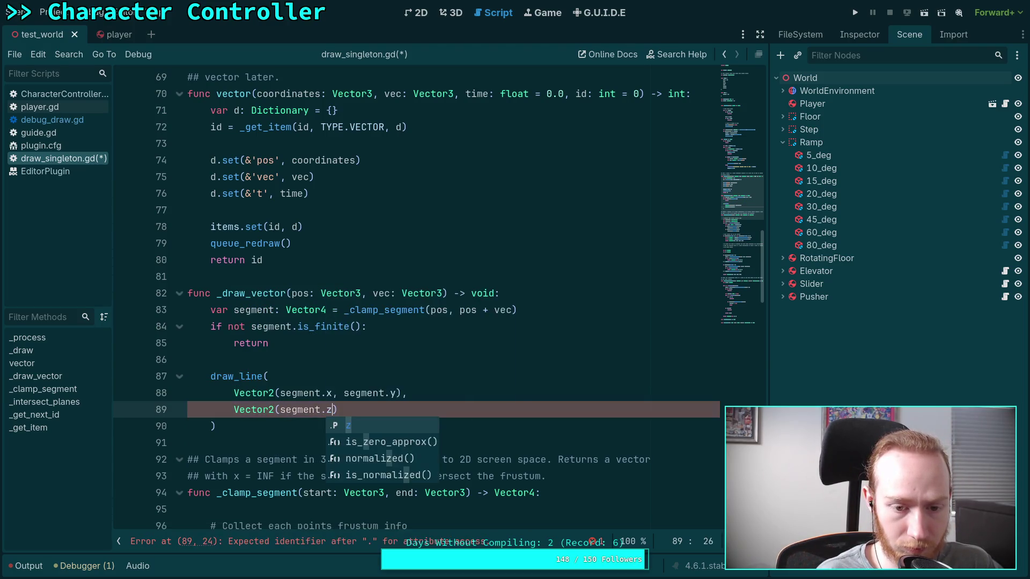
pyautogui.write('segment.w')
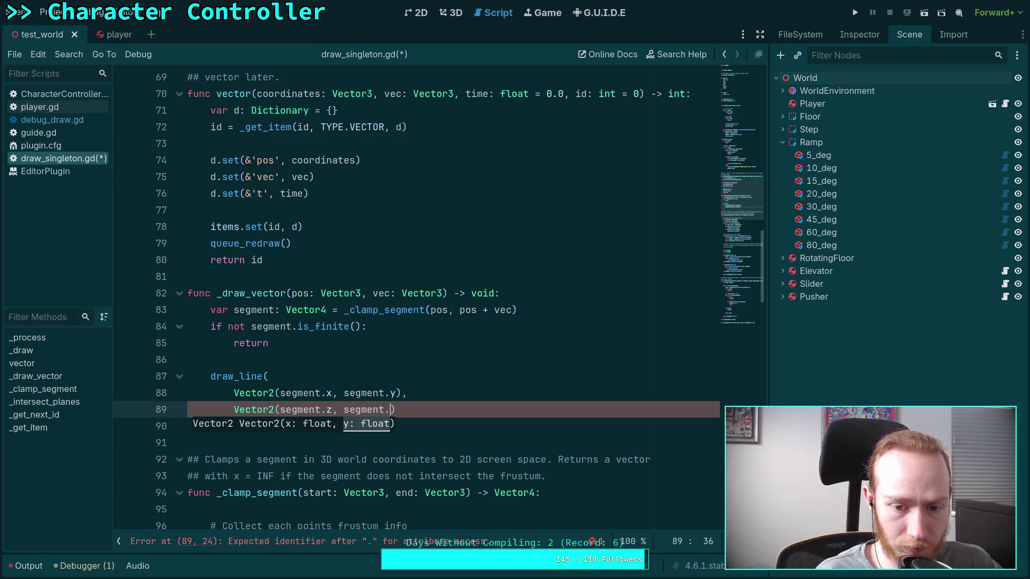
pyautogui.press('Right')
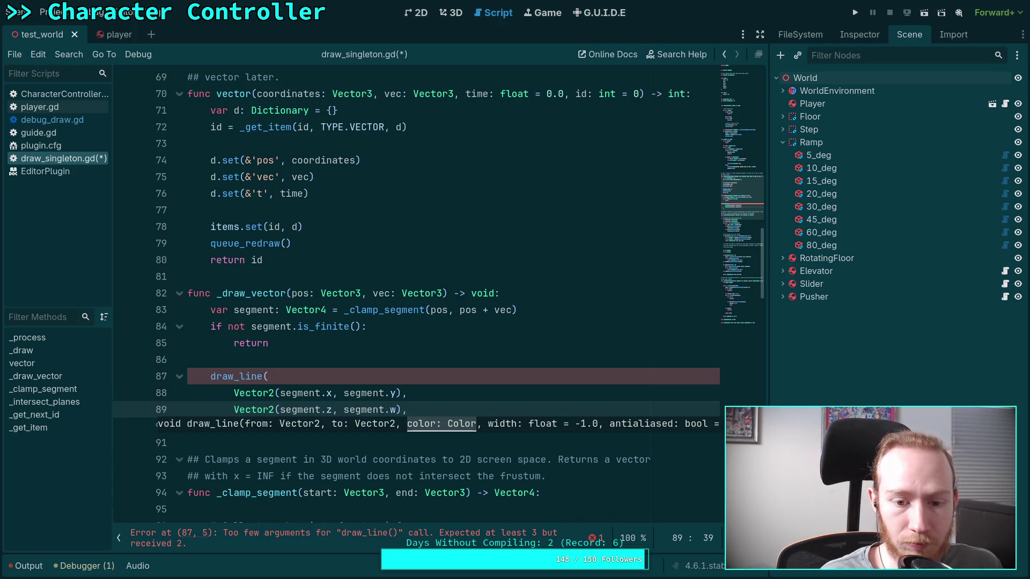
# Step: Add Color.BLUE as the line colour argument
pyautogui.press('Return')
pyautogui.write('Color.BL')
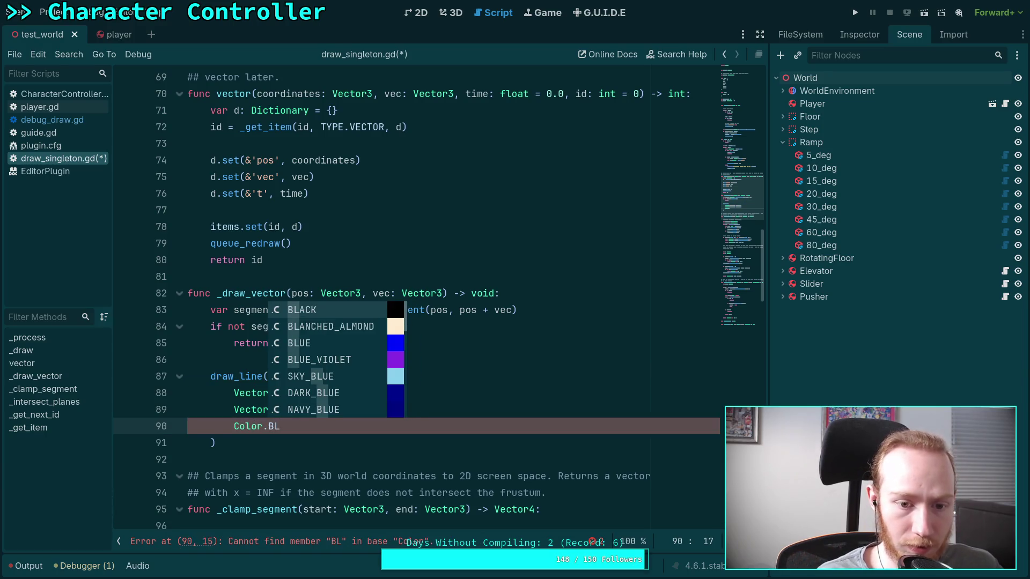
pyautogui.press('Down')
pyautogui.press('Down')
pyautogui.press('Return')
pyautogui.write(',')
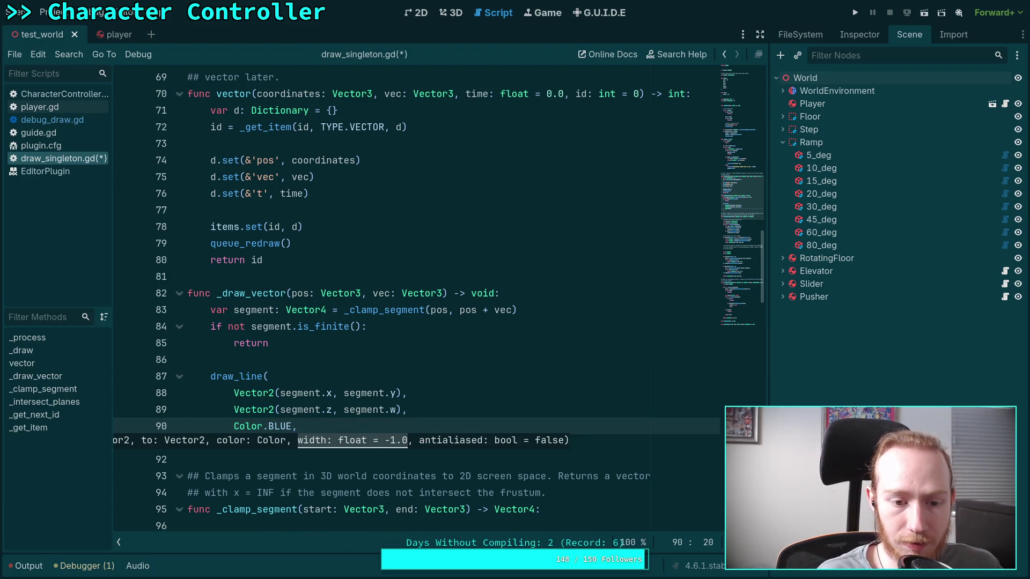
pyautogui.moveTo(241, 377)
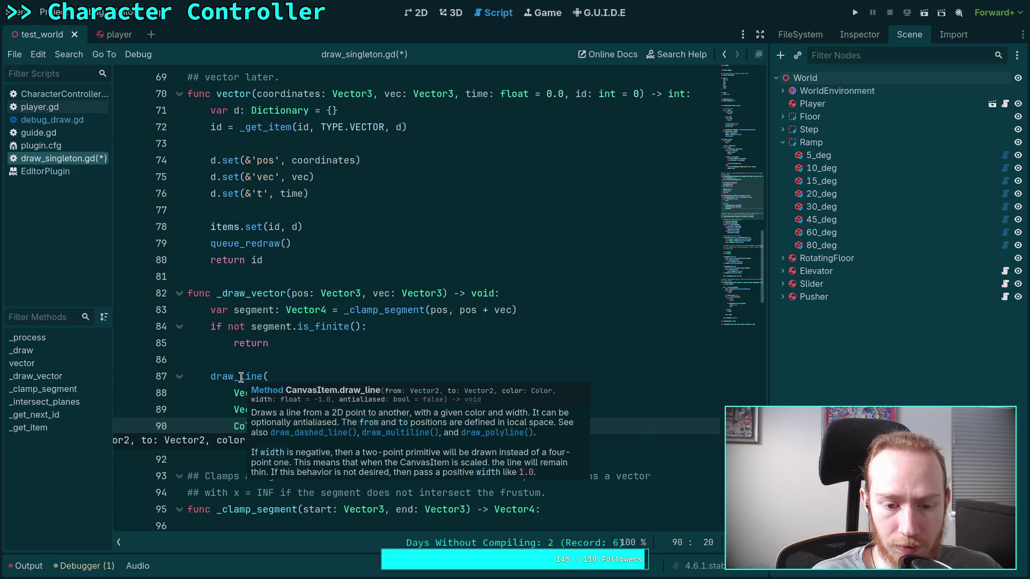
pyautogui.click(279, 331)
# Step: Append width -1.0 and antialiasing true after Color.BLUE, then save draw_singleton.gd
pyautogui.click(330, 429)
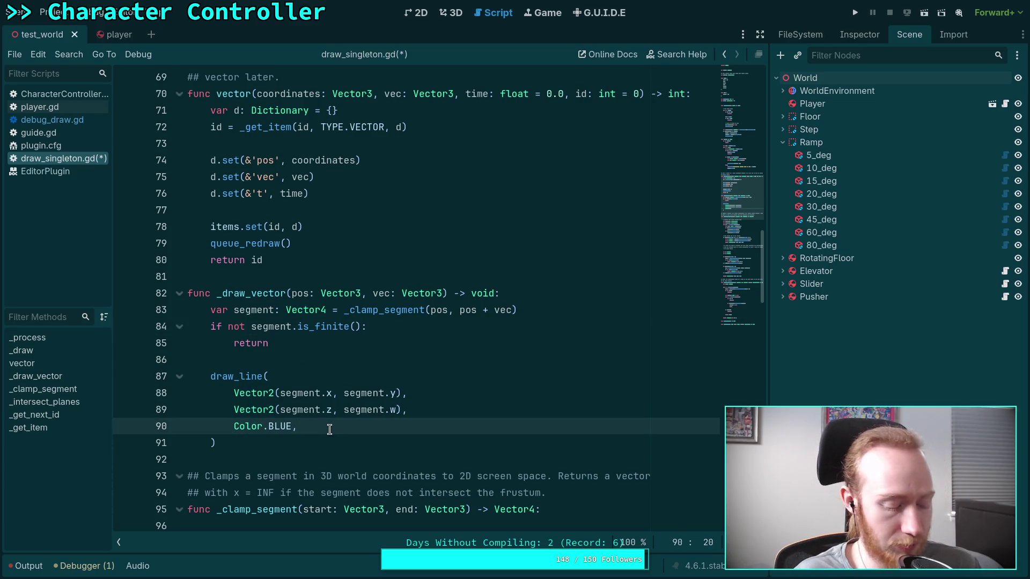
pyautogui.press('BackSpace')
pyautogui.write(',')
pyautogui.press('BackSpace')
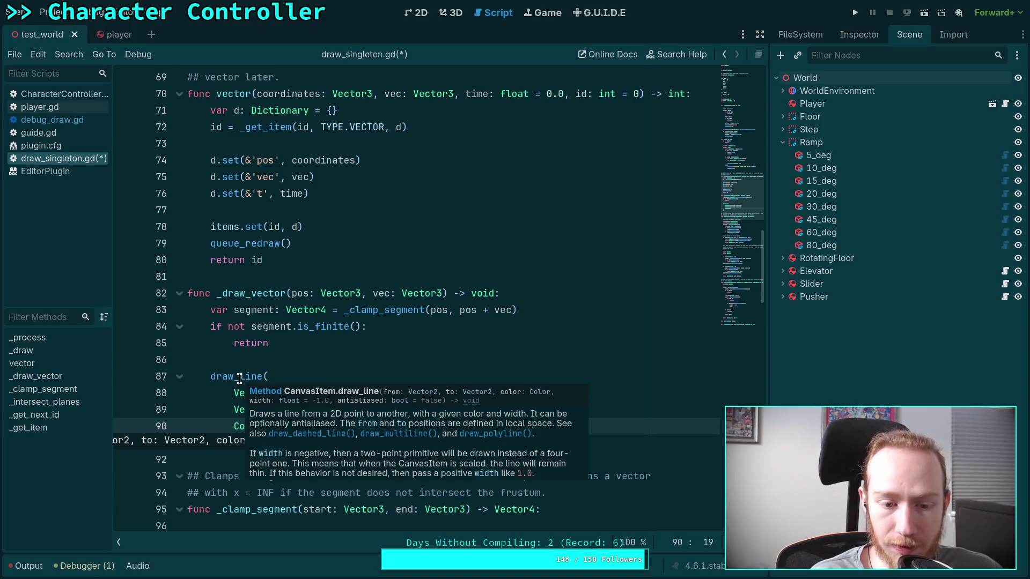
pyautogui.write(', -')
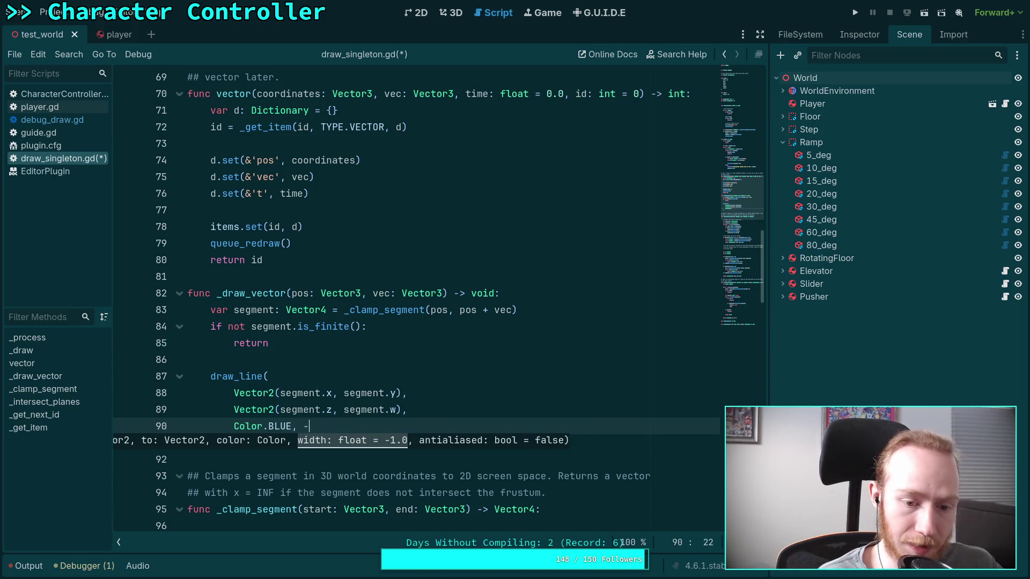
pyautogui.write('1.0, true')
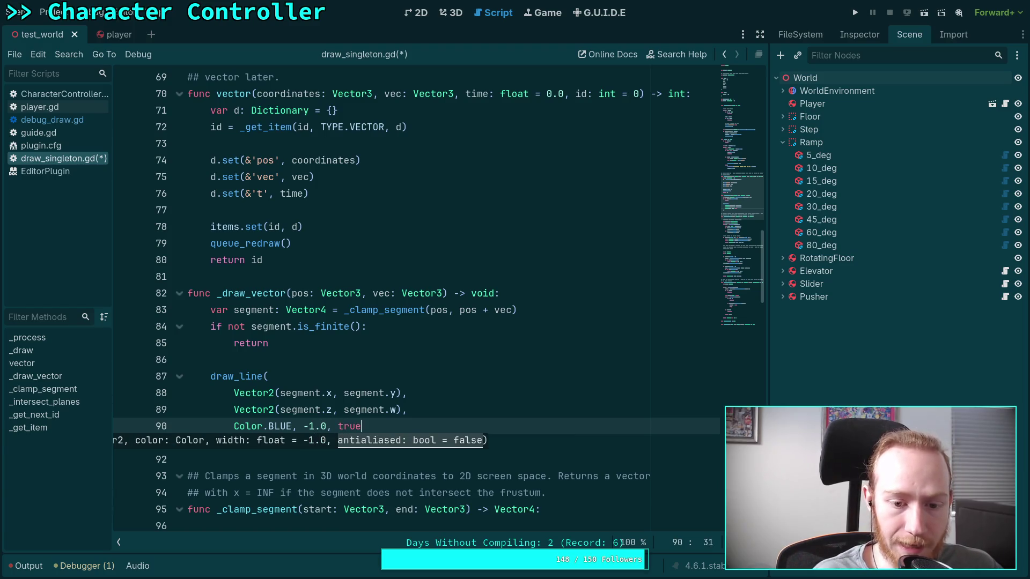
pyautogui.click(322, 360)
pyautogui.scroll(-3, 301, 418)
pyautogui.click(288, 407)
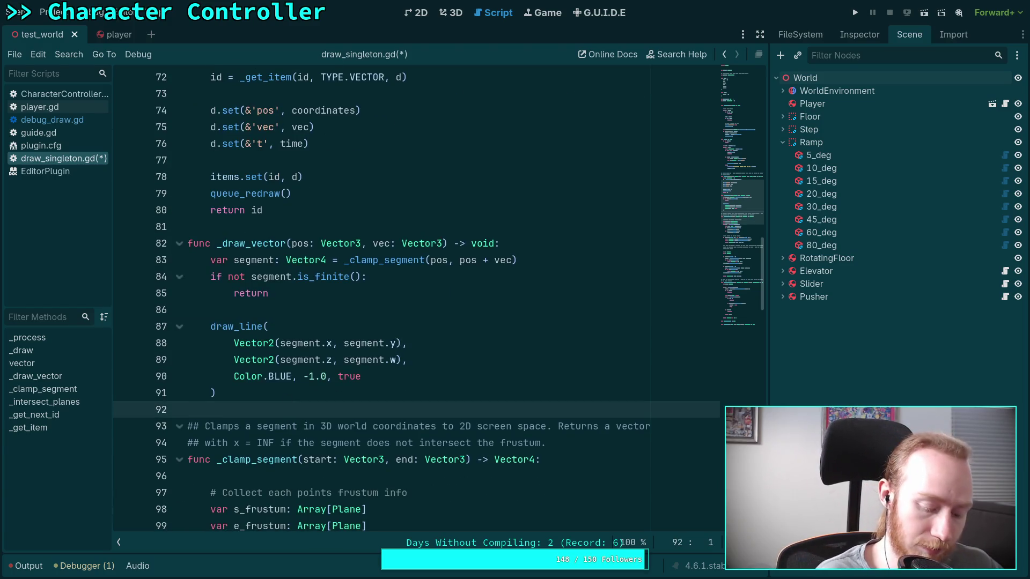
pyautogui.hotkey('ctrl', 's')
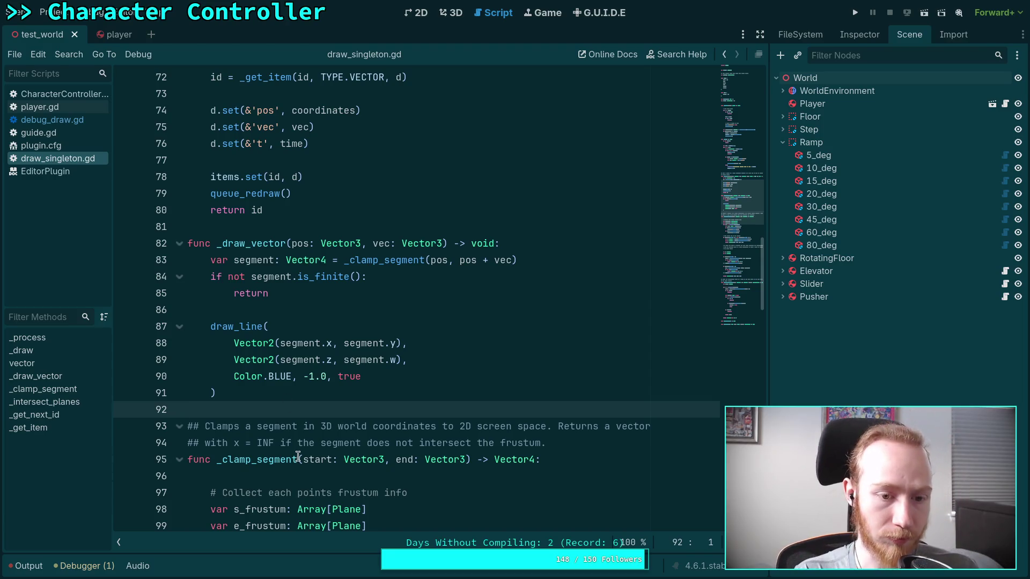
# Step: Add a '# Arrow' comment below the blue draw_line call
pyautogui.click(337, 397)
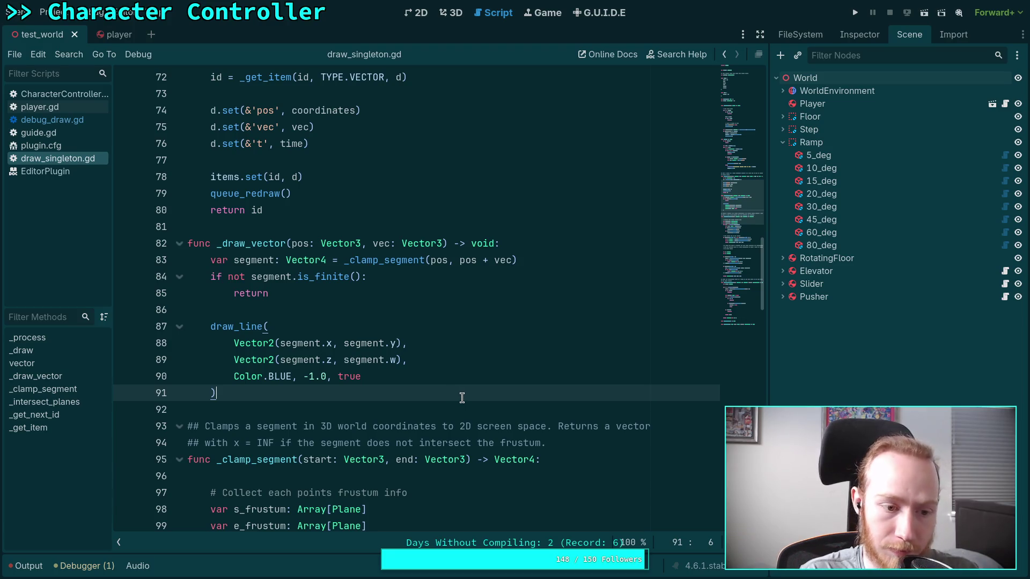
pyautogui.press('Return')
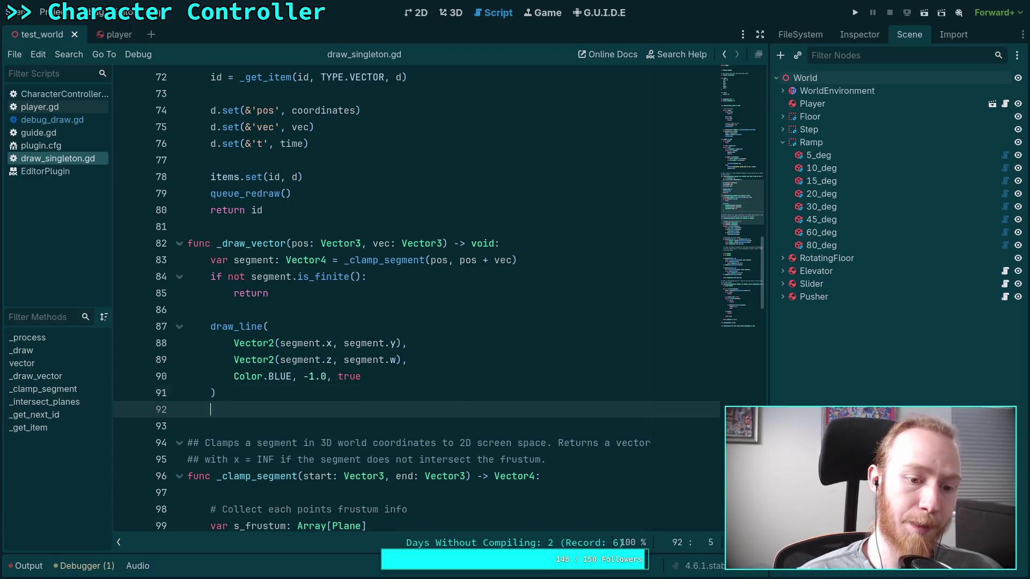
pyautogui.press('Return')
pyautogui.press('Up')
pyautogui.press('Return')
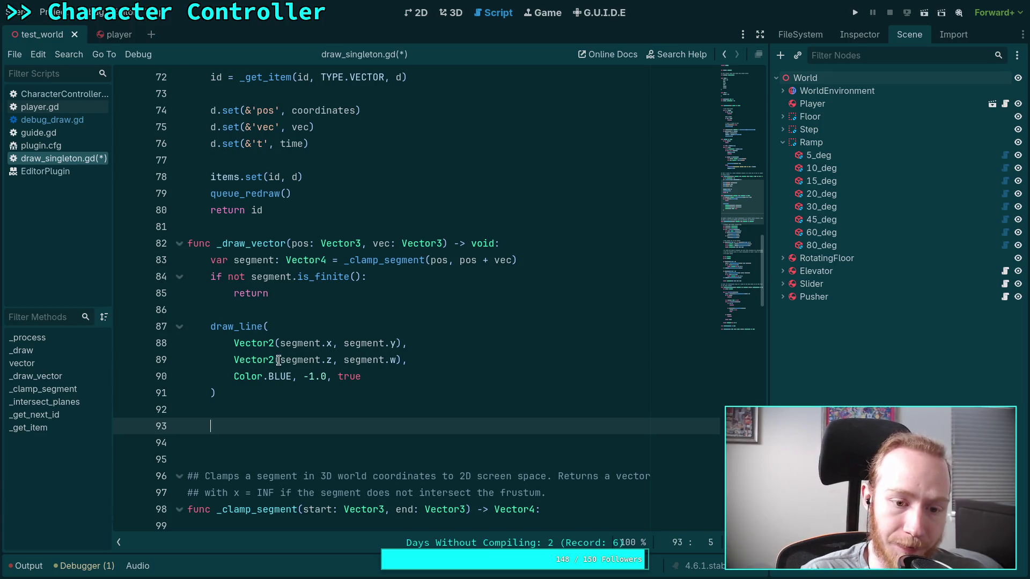
pyautogui.moveTo(279, 360); pyautogui.dragTo(397, 360)
pyautogui.click(324, 425)
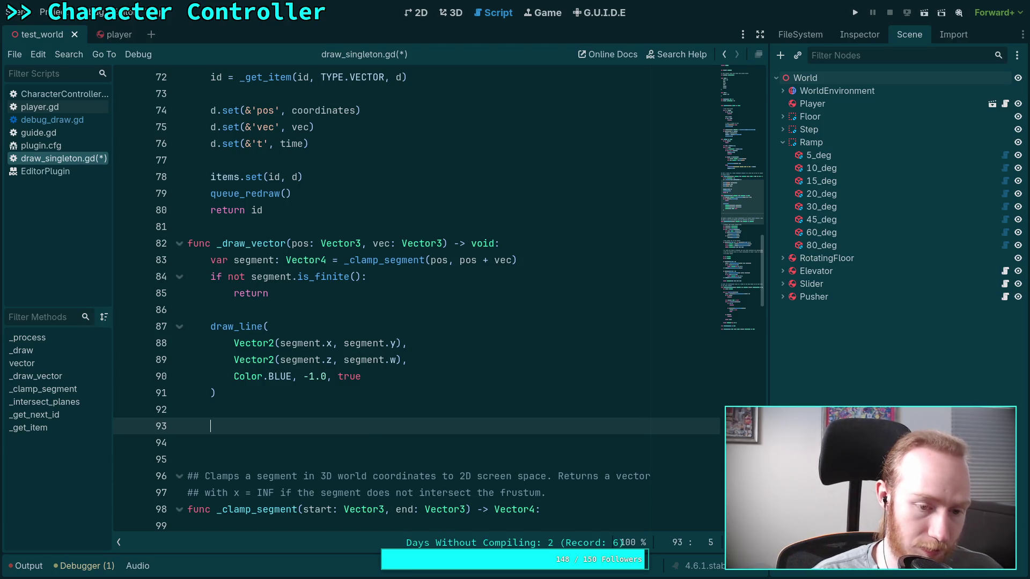
pyautogui.write('# Arrow')
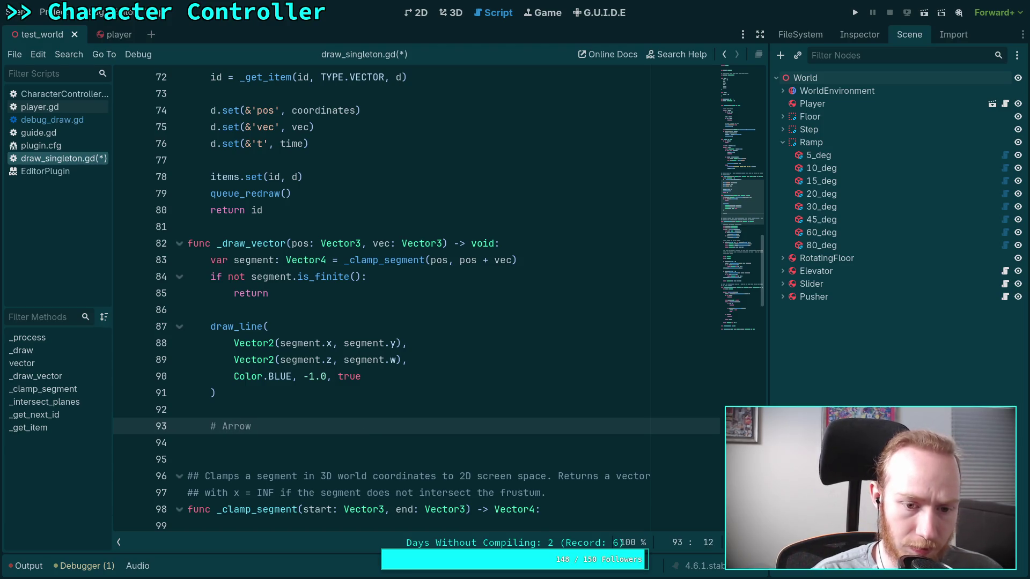
pyautogui.press('Return')
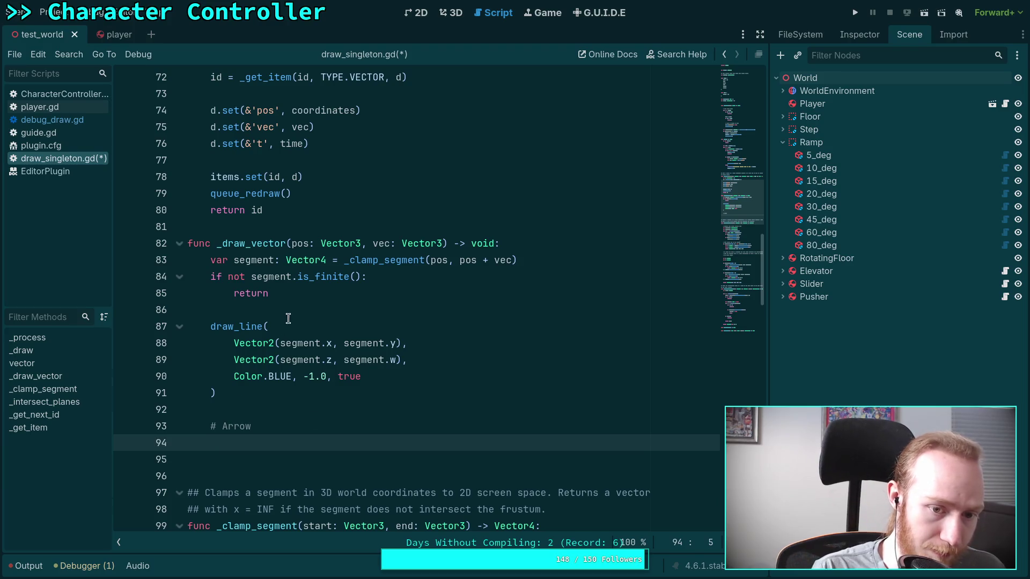
# Step: Add a '# Vector line' comment above the blue draw_line call
pyautogui.click(214, 309)
pyautogui.press('Return')
pyautogui.write('# M')
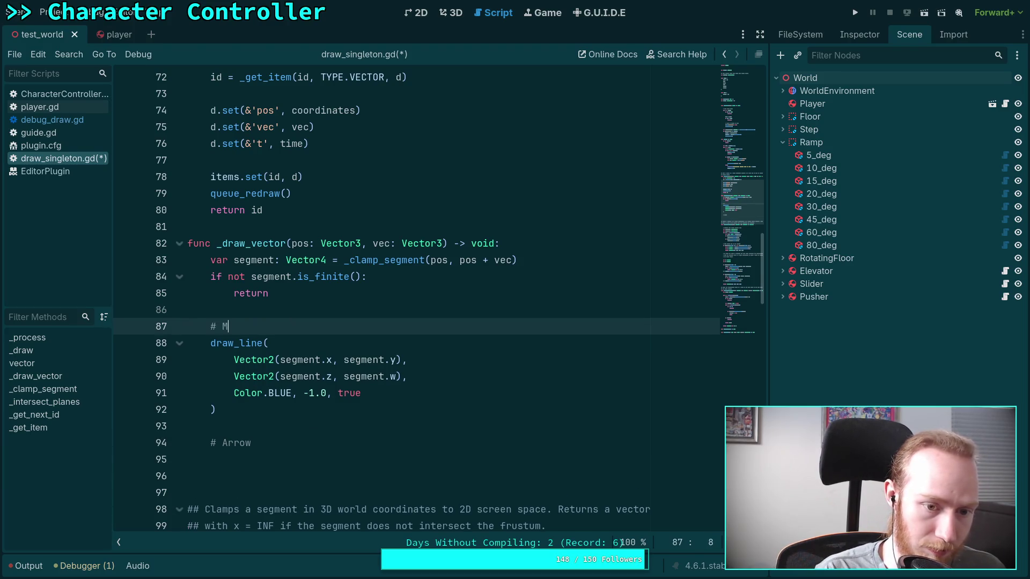
pyautogui.press('BackSpace')
pyautogui.write('Vector')
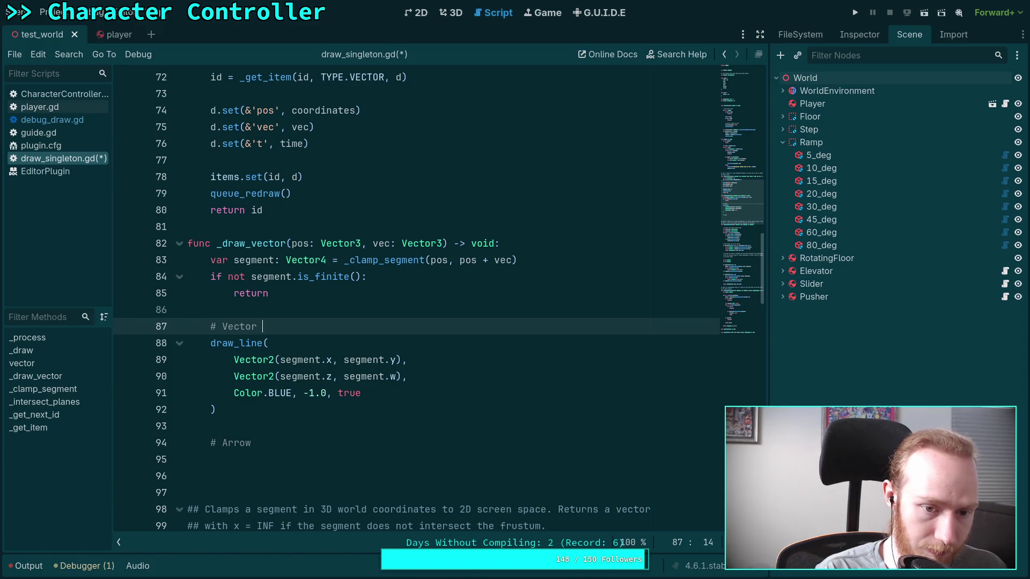
pyautogui.write(' line')
# Step: Under '# Arrow', start a second draw_line with first argument Vector2(segment.z, segment.w)
pyautogui.scroll(-1, 283, 406)
pyautogui.click(282, 408)
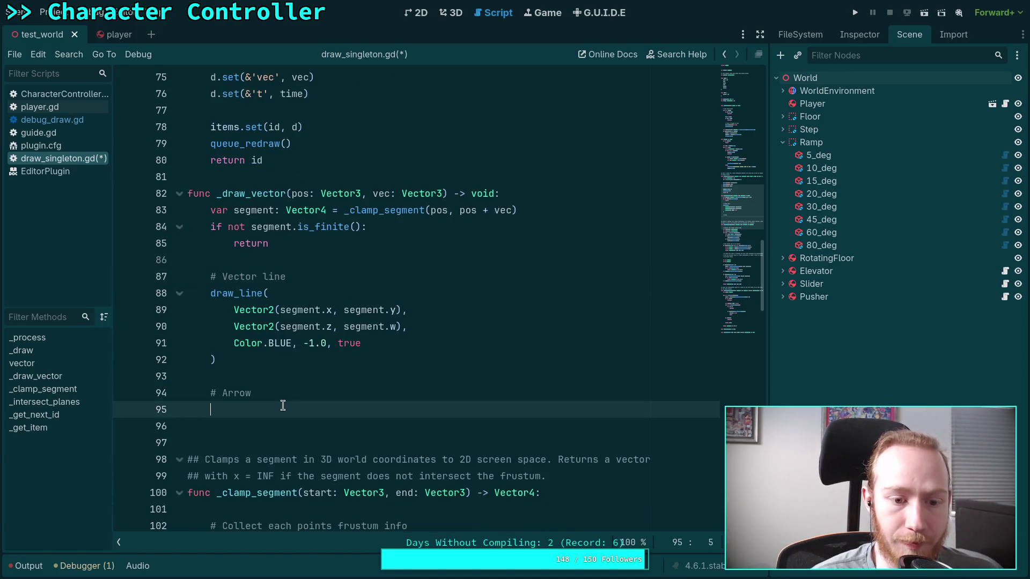
pyautogui.write('dra')
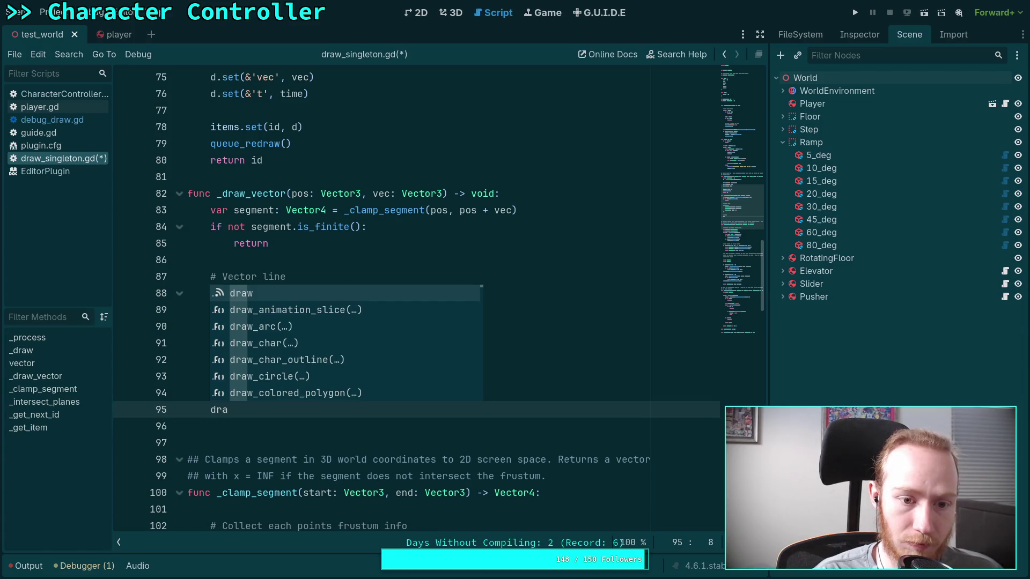
pyautogui.write('w_l')
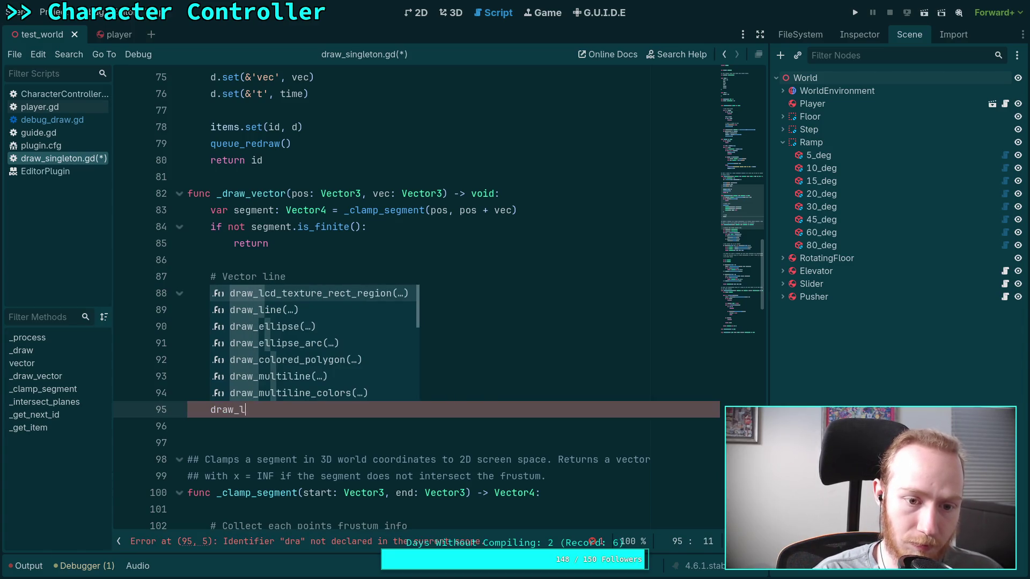
pyautogui.press('Down')
pyautogui.press('Return')
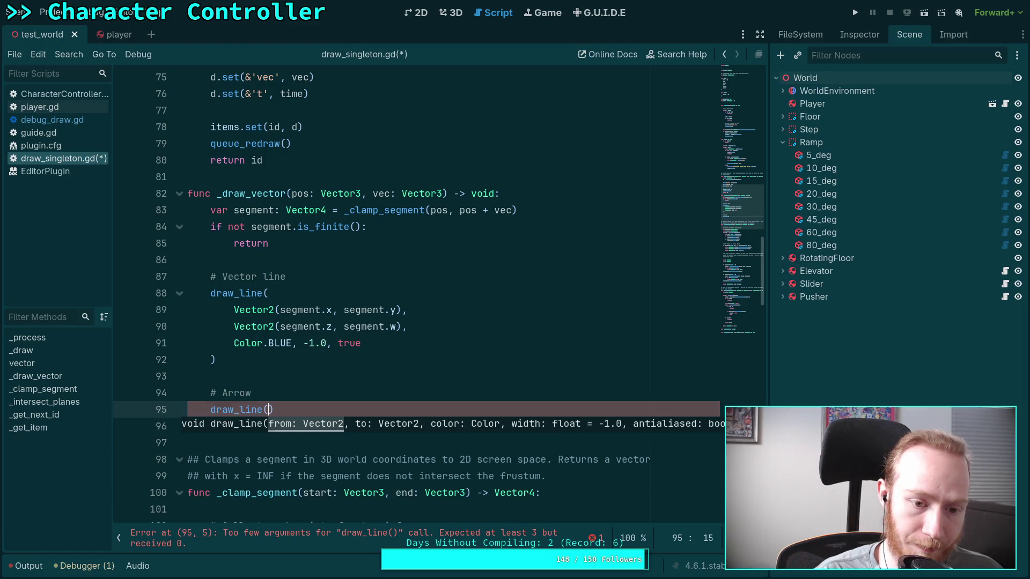
pyautogui.press('Return')
pyautogui.write('Vector2')
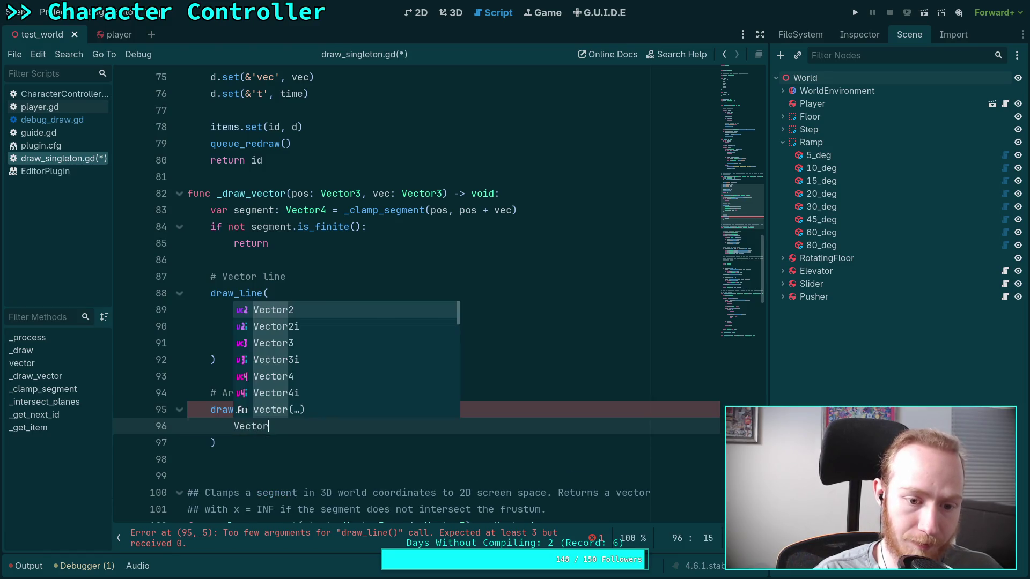
pyautogui.write('(segment.')
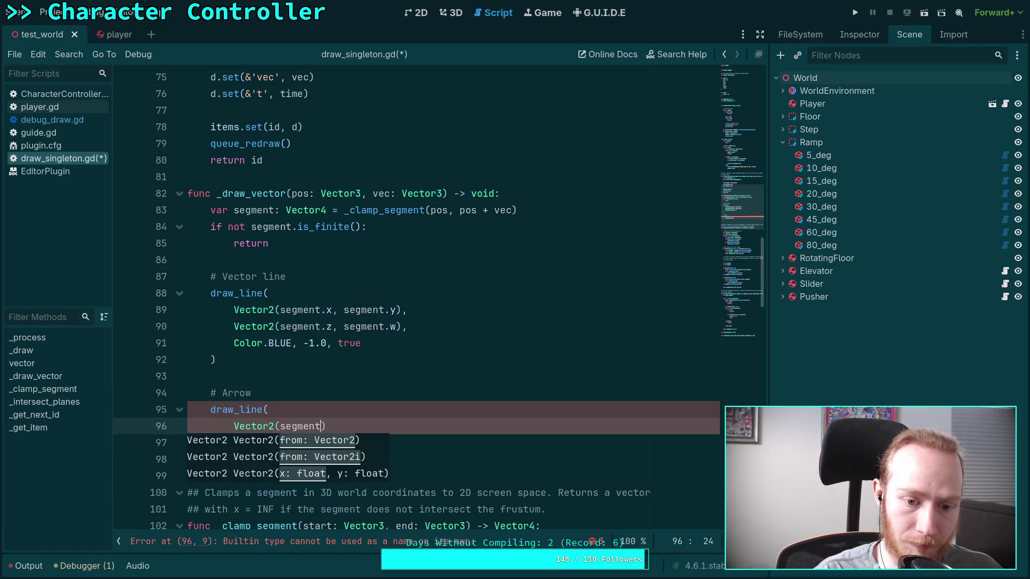
pyautogui.write('z, segm')
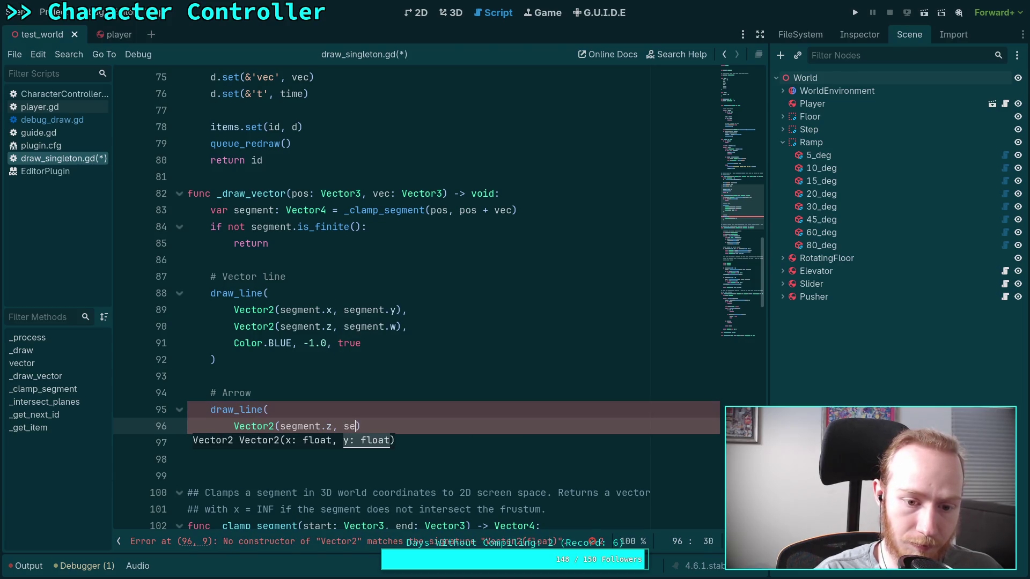
pyautogui.write('ent.w)')
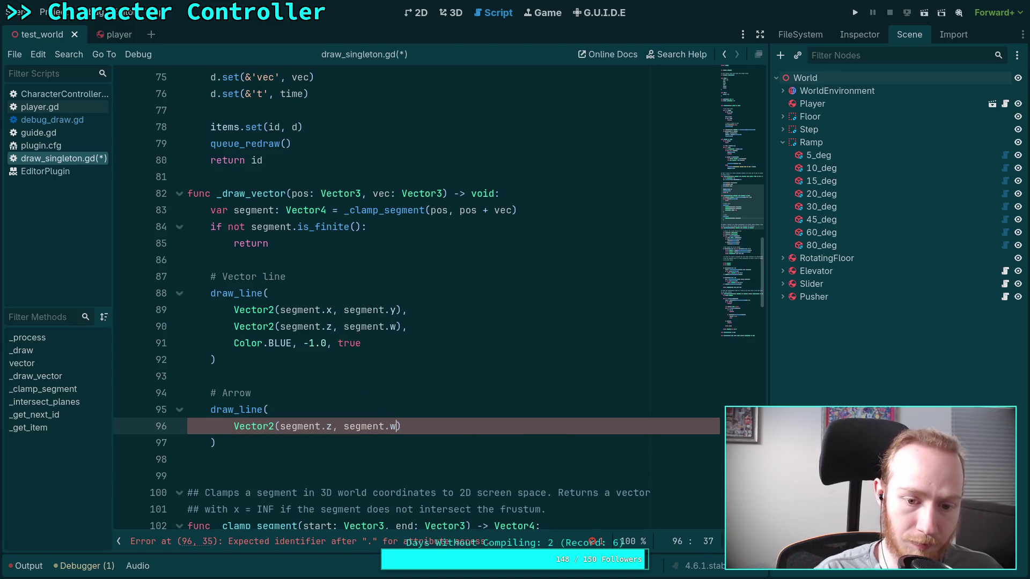
pyautogui.press('Return')
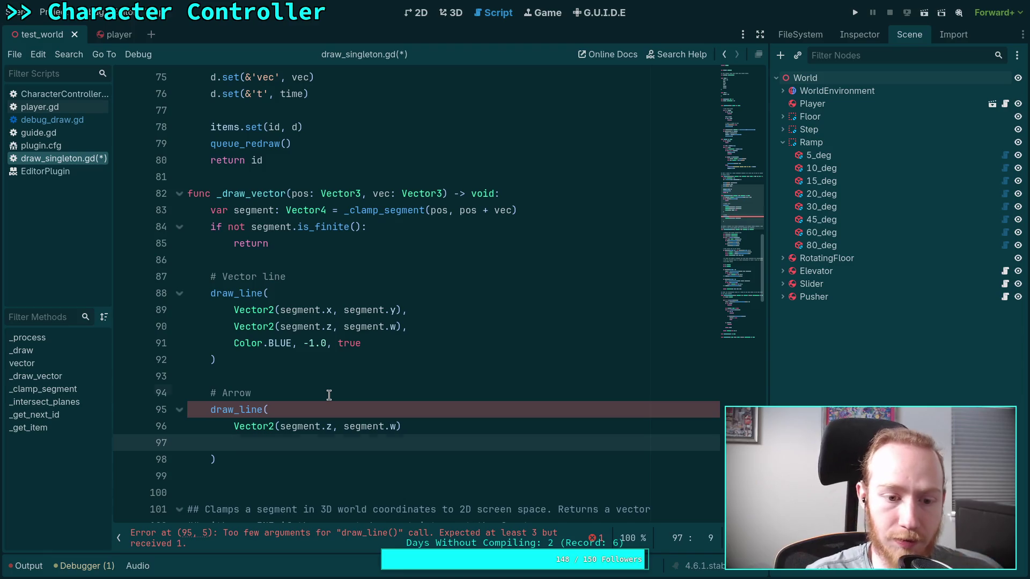
# Step: Add a new line 'var arrow_dir: Vector3 =' under the # Arrow comment, value left blank
pyautogui.click(329, 394)
pyautogui.press('Return')
pyautogui.write('va')
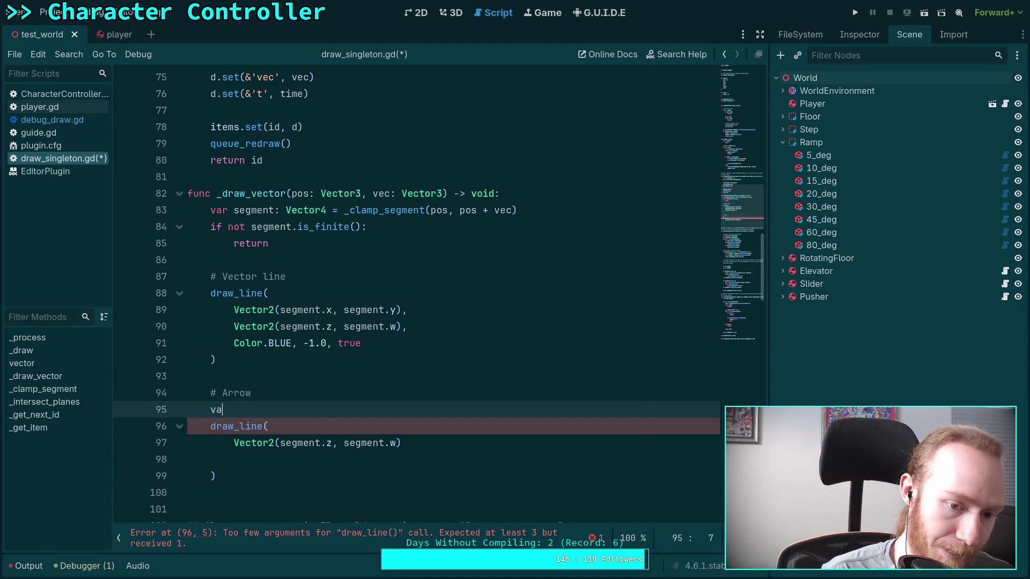
pyautogui.write('r ')
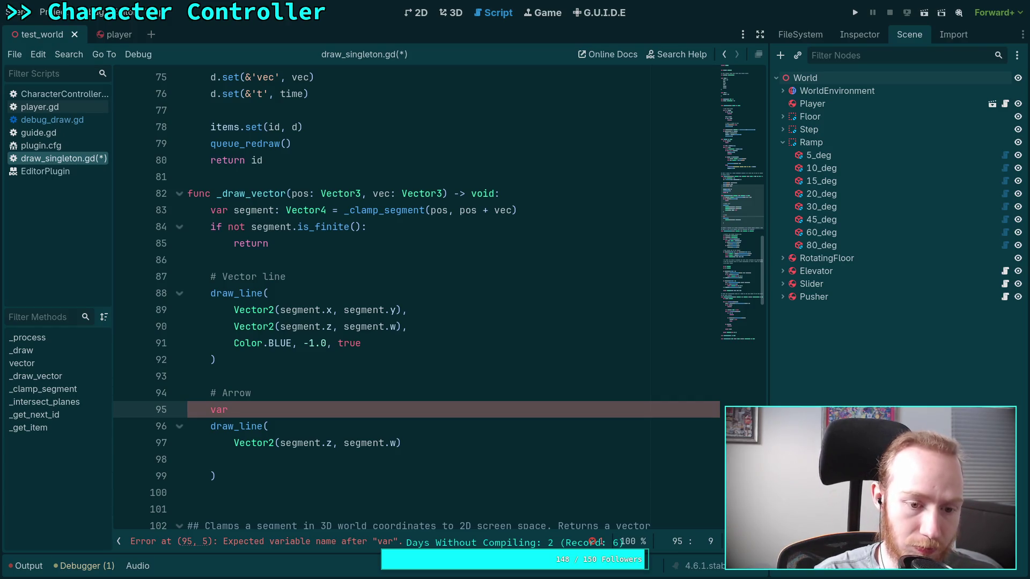
pyautogui.write('arrow_')
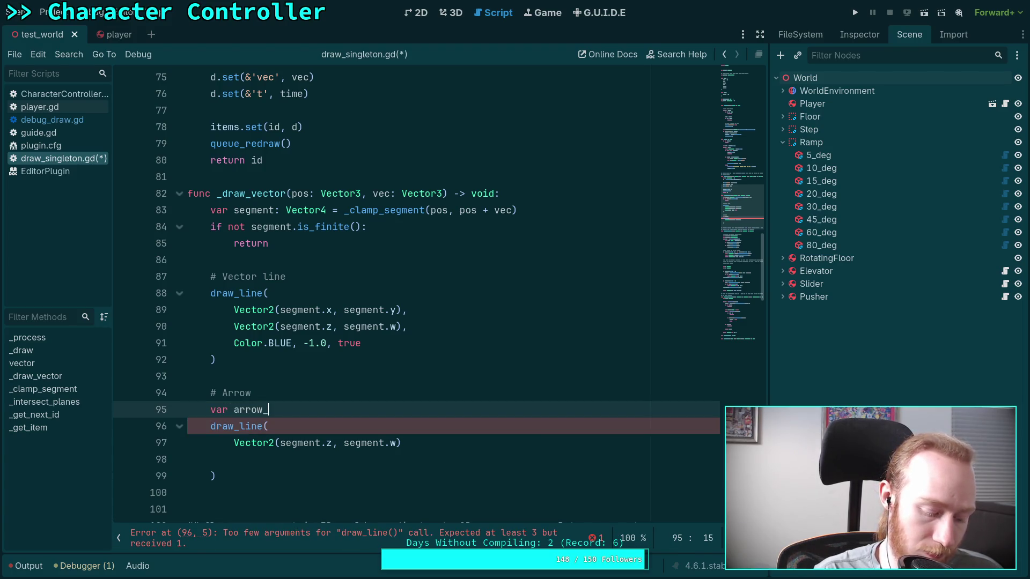
pyautogui.write('dir: Ve')
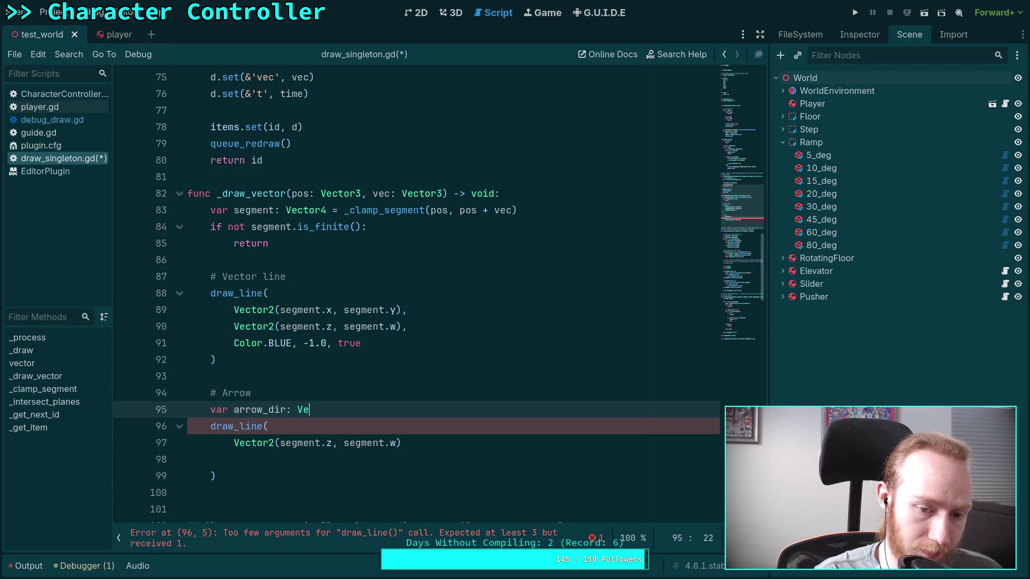
pyautogui.write('ctor3 =')
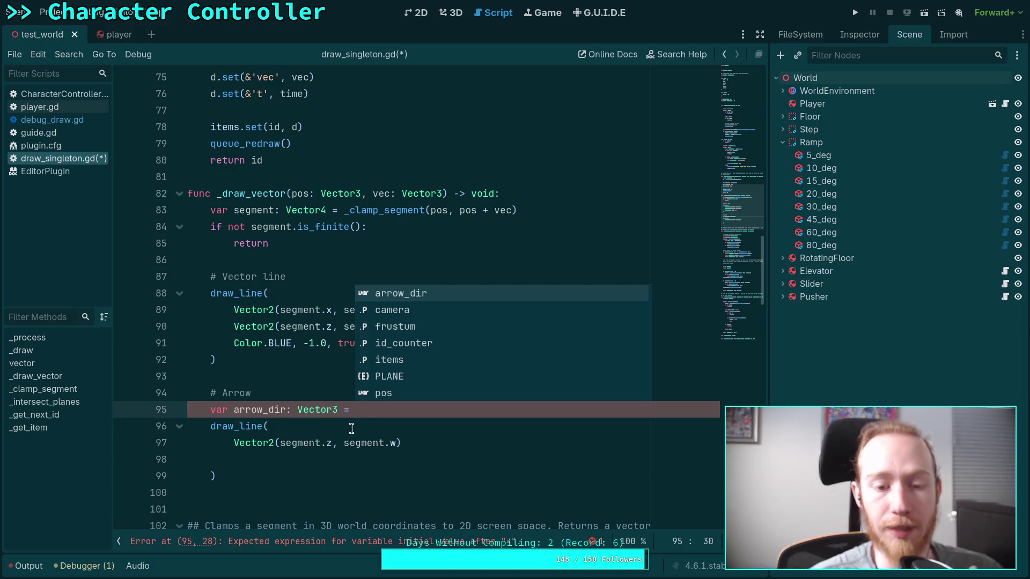
pyautogui.click(379, 412)
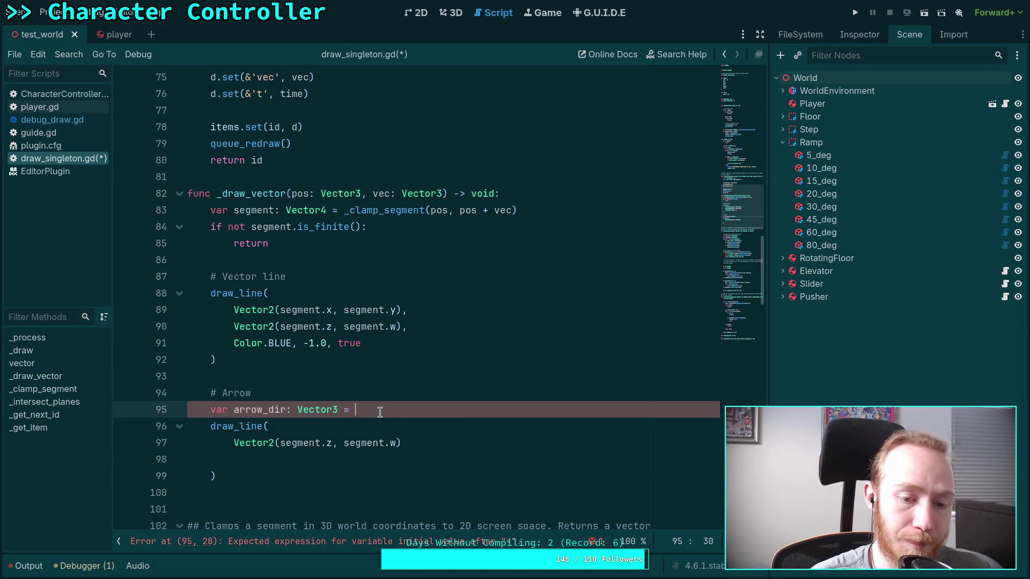
# Step: Change the declaration to 'var cross_vec: Vector3' and start an 'if' line below it
pyautogui.press('BackSpace')
pyautogui.press('BackSpace')
pyautogui.press('BackSpace')
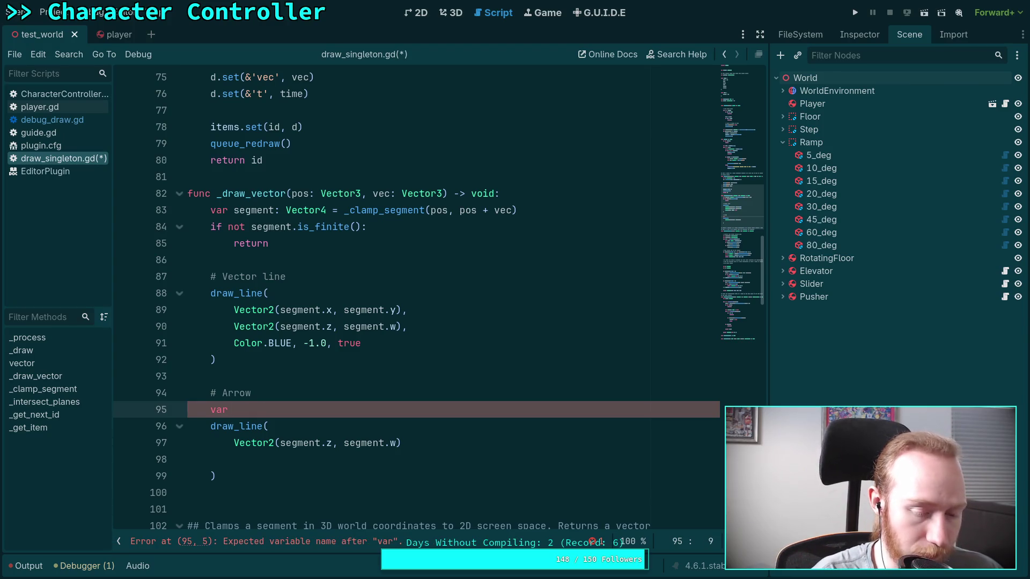
pyautogui.write('c_')
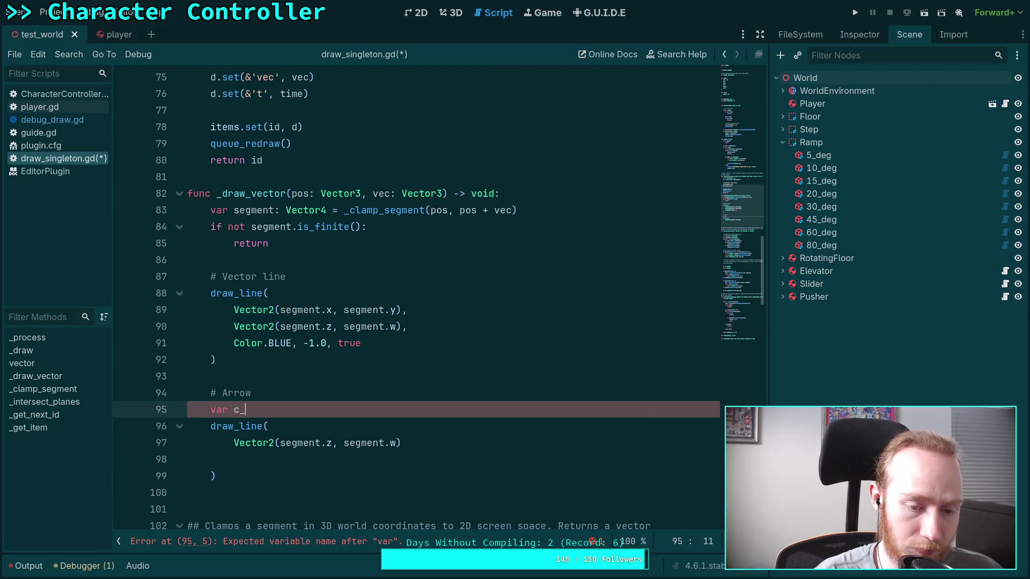
pyautogui.write('ross_vec:')
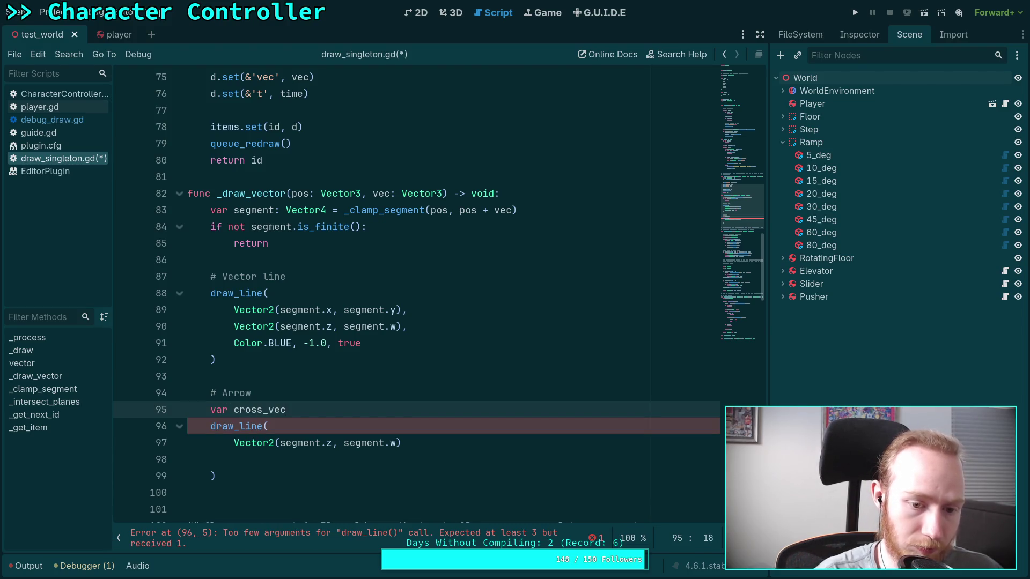
pyautogui.write(' Vector3 =')
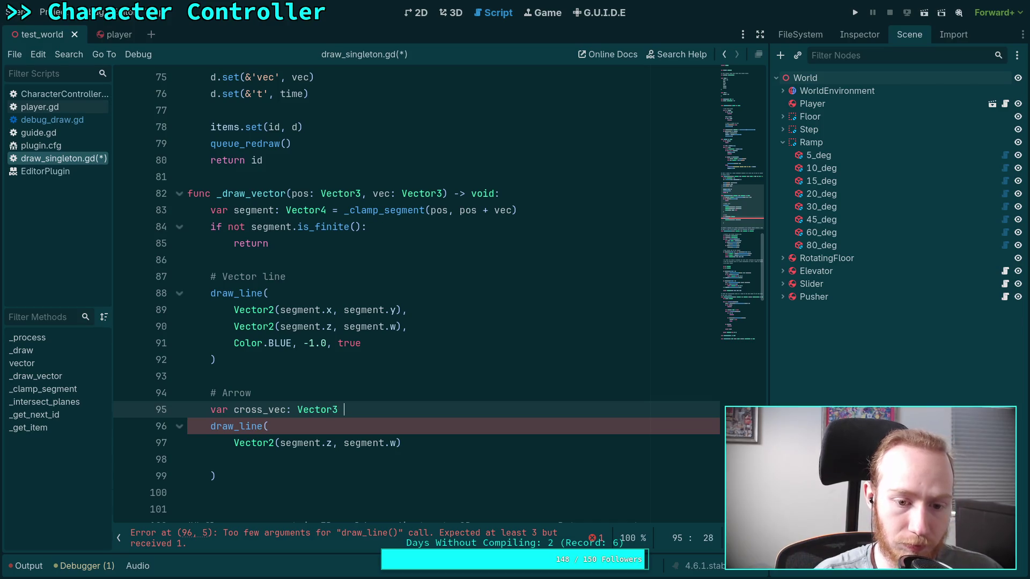
pyautogui.press('BackSpace')
pyautogui.press('BackSpace')
pyautogui.press('BackSpace')
pyautogui.press('Return')
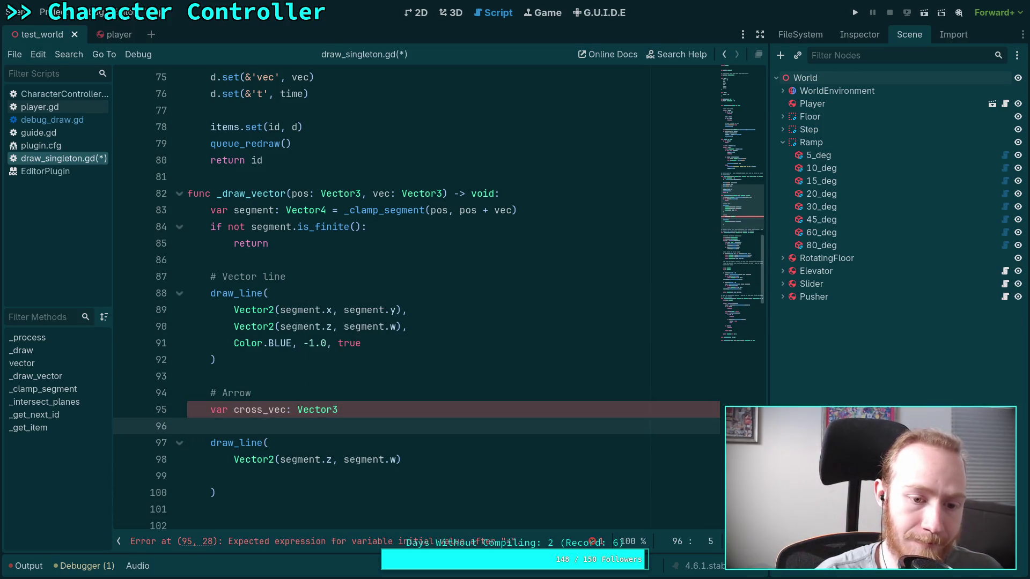
pyautogui.write('if')
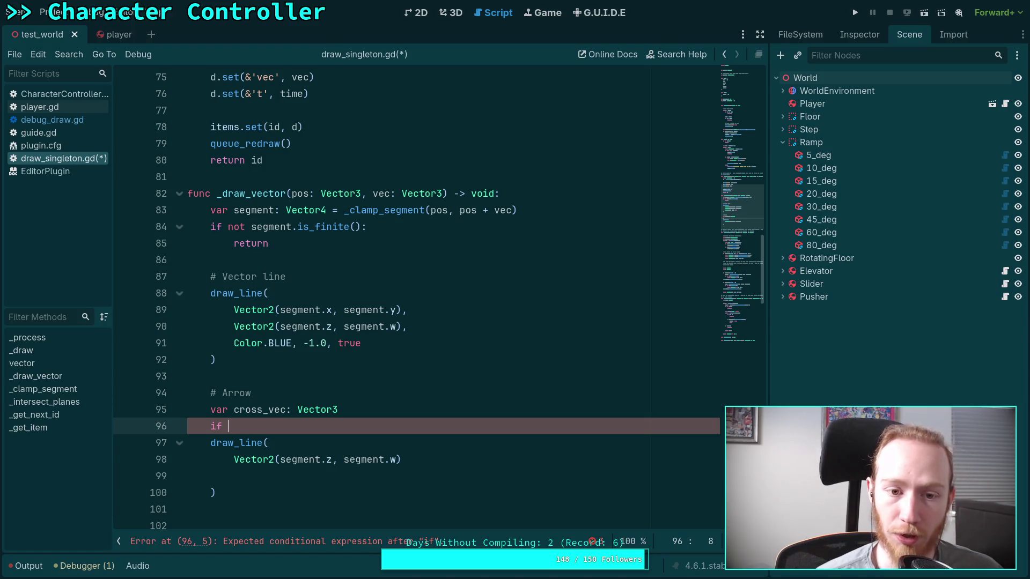
pyautogui.click(316, 261)
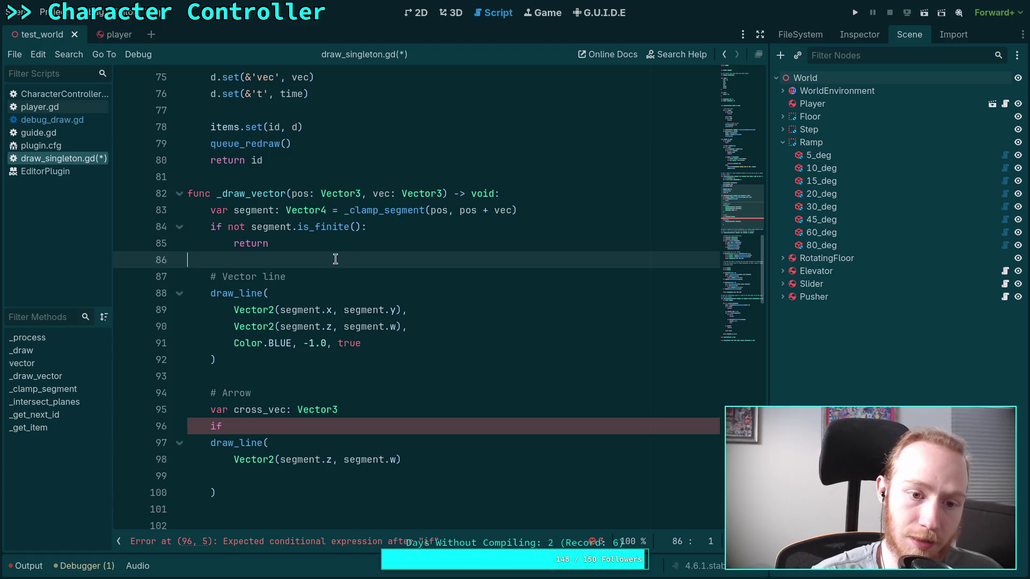
# Step: Declare 'var s: Vector2 =' set to the start-point Vector2(segment...) expression cut from draw_line
pyautogui.press('Return')
pyautogui.press('Return')
pyautogui.write('var s: ')
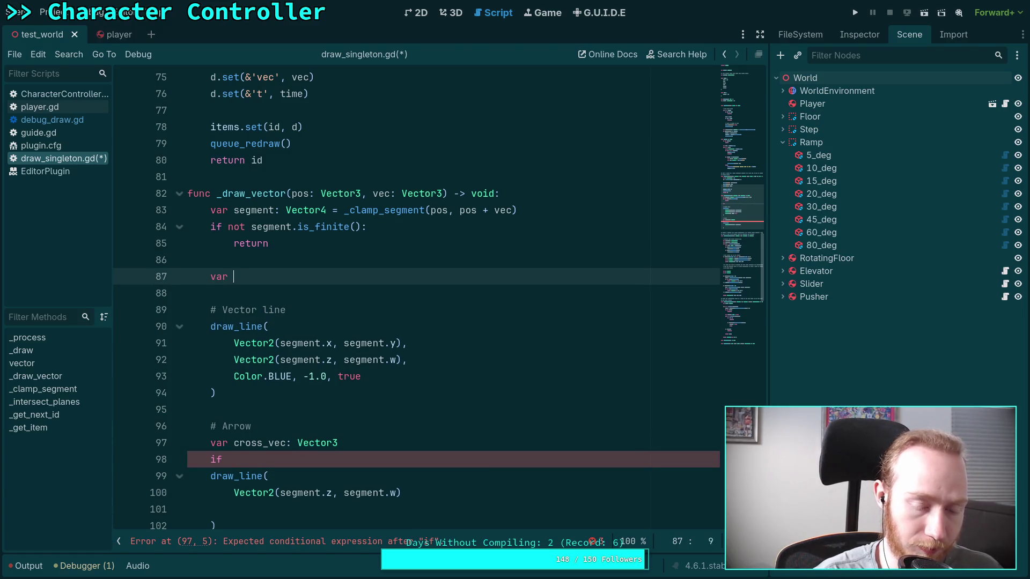
pyautogui.write('Vector3')
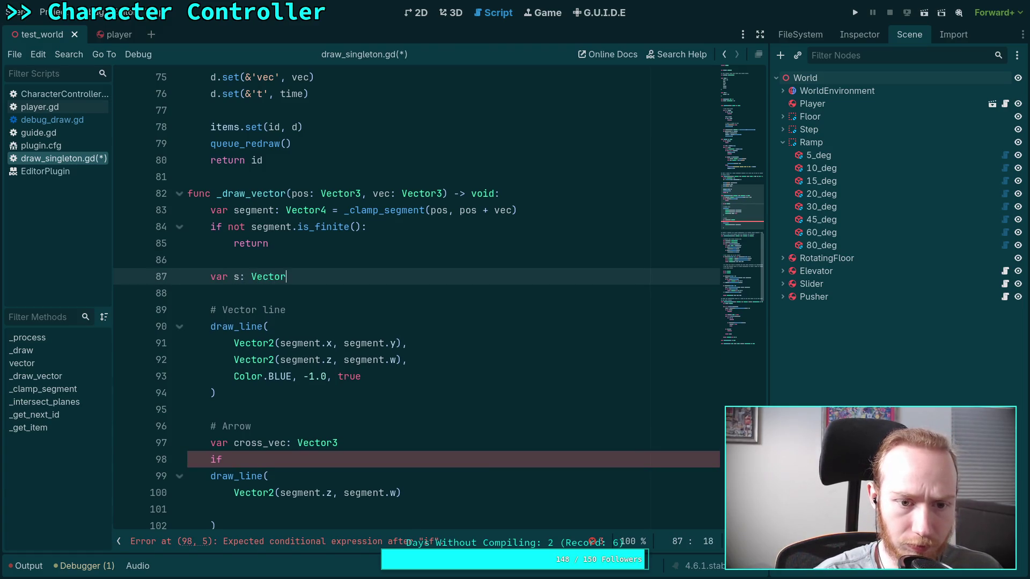
pyautogui.press('BackSpace')
pyautogui.write('2  ')
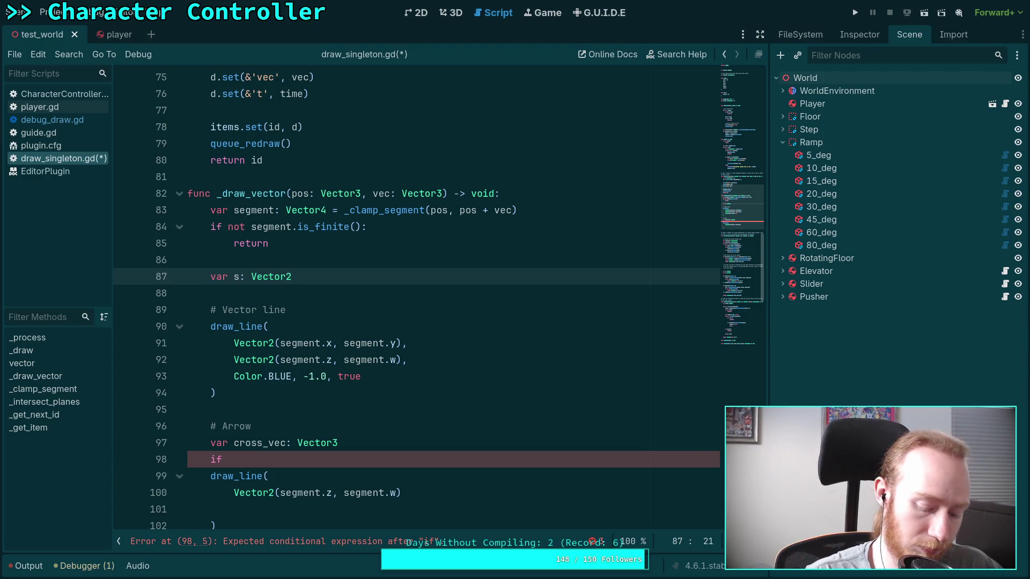
pyautogui.write('=')
pyautogui.moveTo(234, 344); pyautogui.dragTo(397, 346)
pyautogui.hotkey('ctrl', 'c')
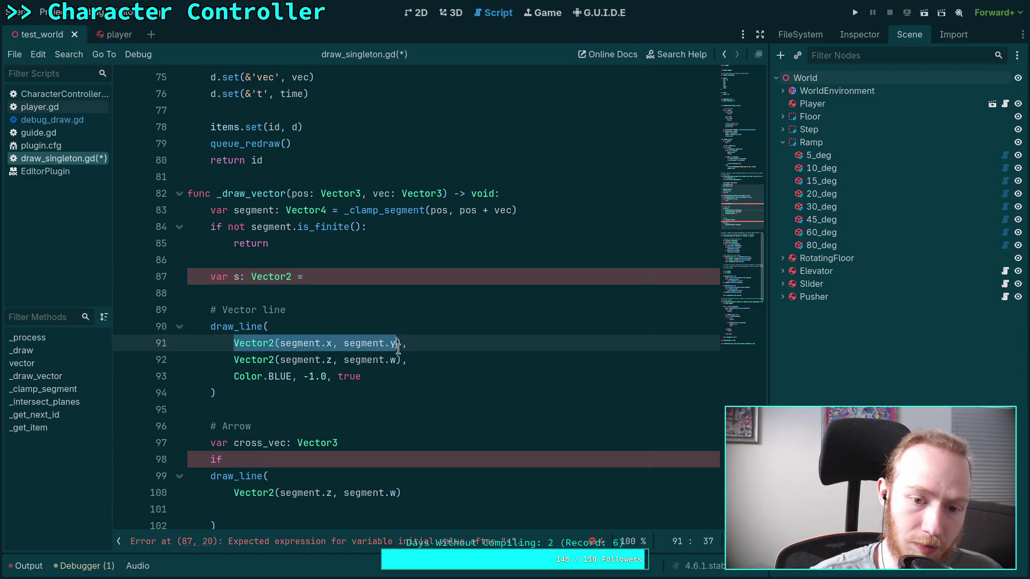
pyautogui.rightClick(397, 346)
pyautogui.click(424, 386)
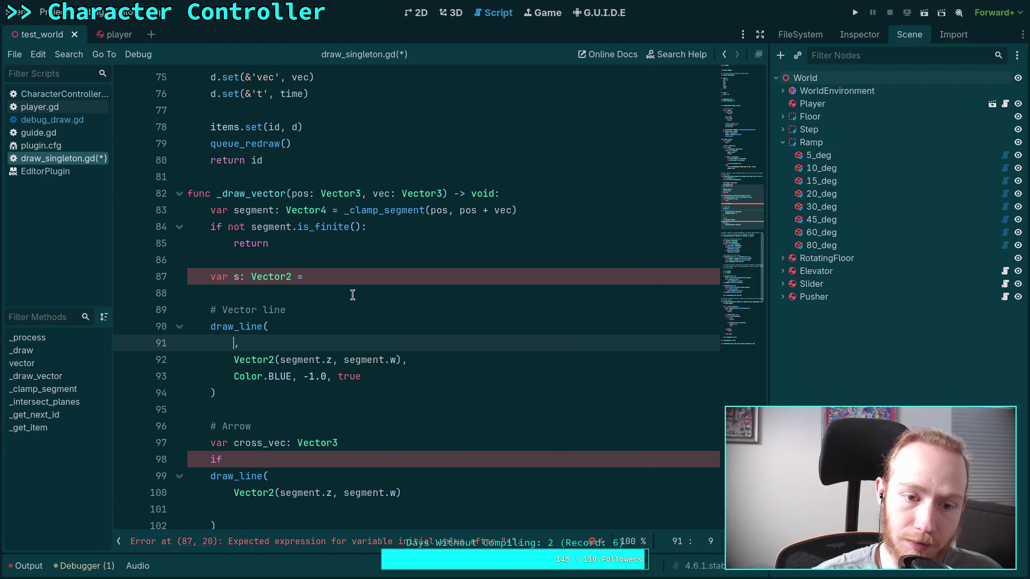
pyautogui.click(368, 277)
pyautogui.hotkey('ctrl', 'v')
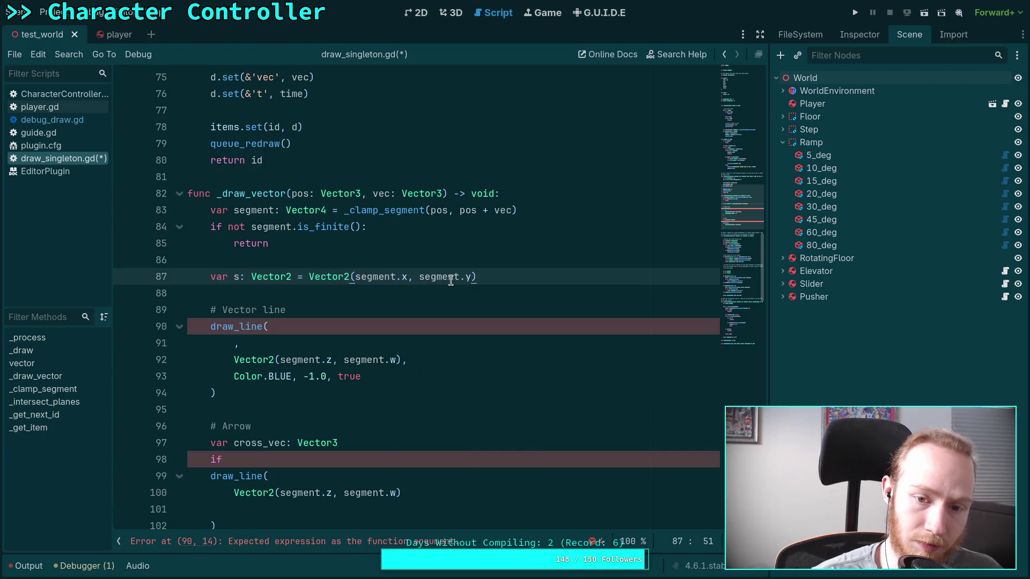
# Step: Declare 'var e: Vector2 =' set to the end-point expression cut from draw_line
pyautogui.press('Return')
pyautogui.write('var e: V')
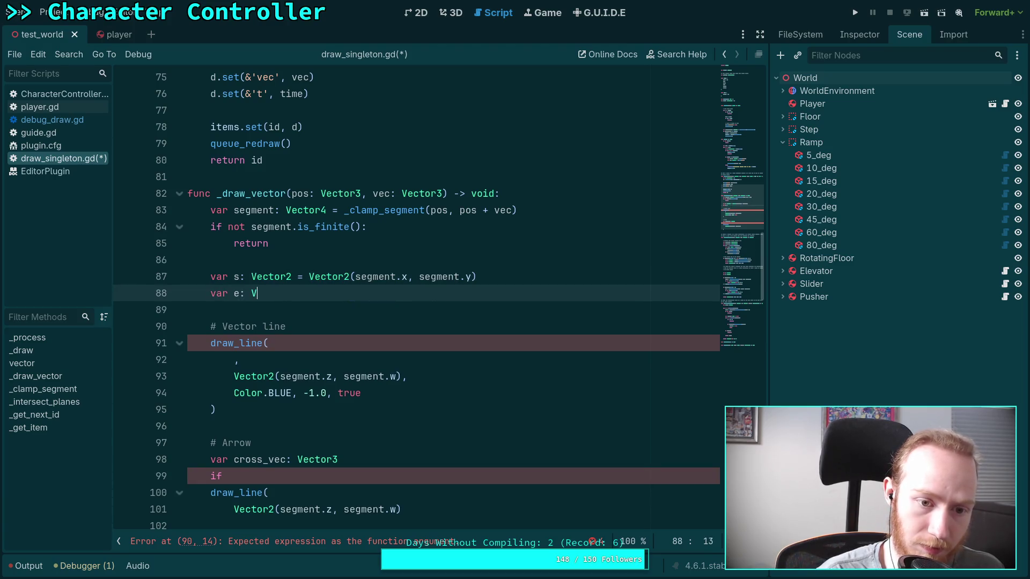
pyautogui.write('ector2 /')
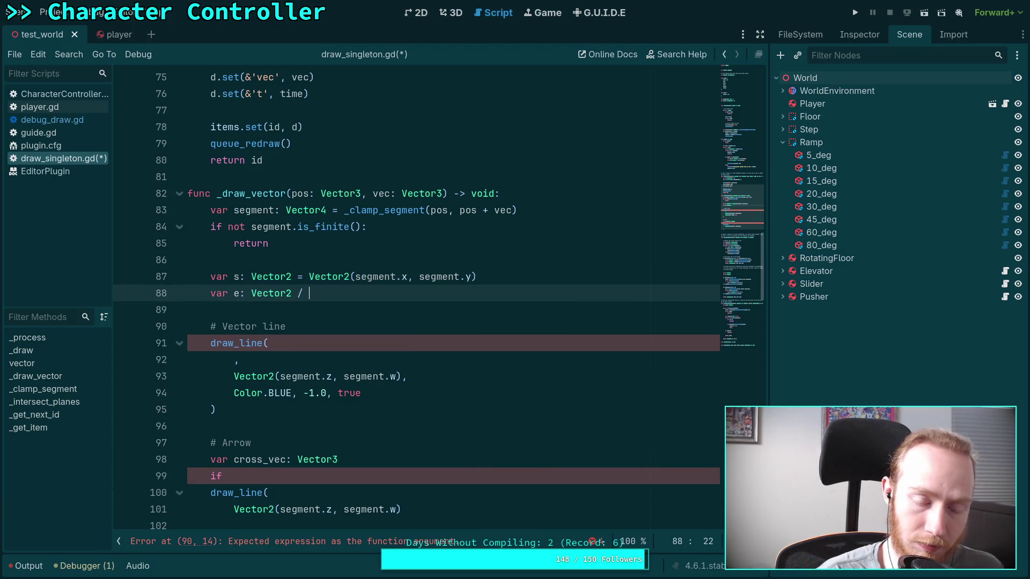
pyautogui.press('BackSpace')
pyautogui.press('BackSpace')
pyautogui.write('=')
pyautogui.moveTo(234, 376); pyautogui.dragTo(399, 376)
pyautogui.hotkey('ctrl', 'x')
pyautogui.click(375, 294)
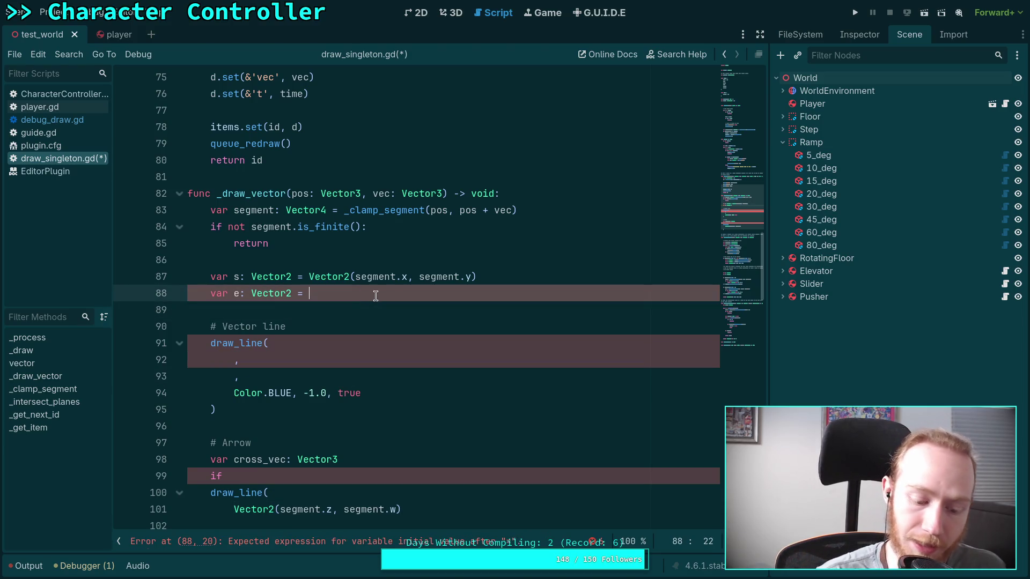
pyautogui.hotkey('ctrl', 'v')
# Step: Collapse the blue line call to one line: draw_line(s, e, Color.BLUE, -1.0, true)
pyautogui.click(236, 361)
pyautogui.moveTo(236, 360); pyautogui.dragTo(297, 343)
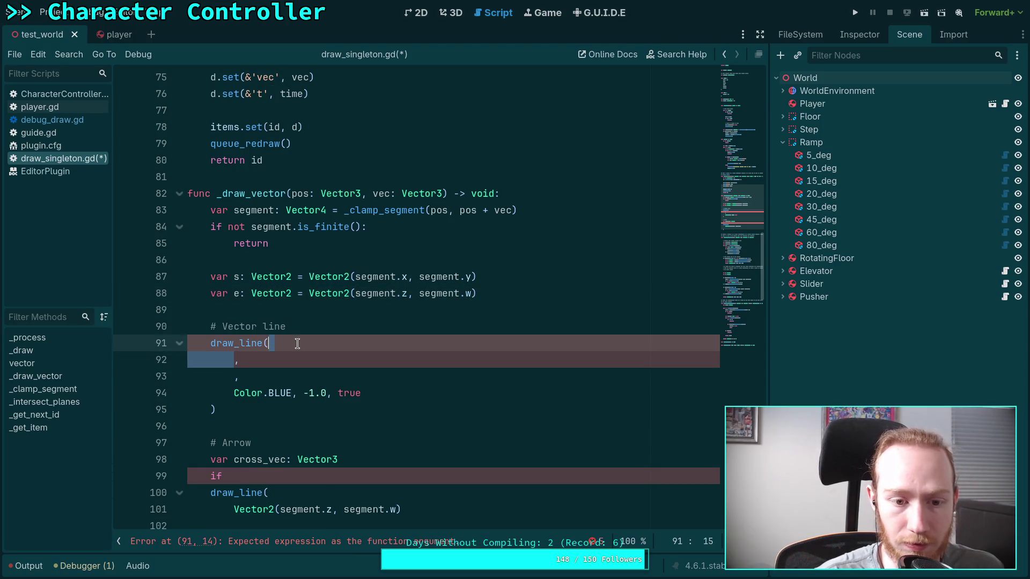
pyautogui.press('BackSpace')
pyautogui.write('s,')
pyautogui.click(235, 360)
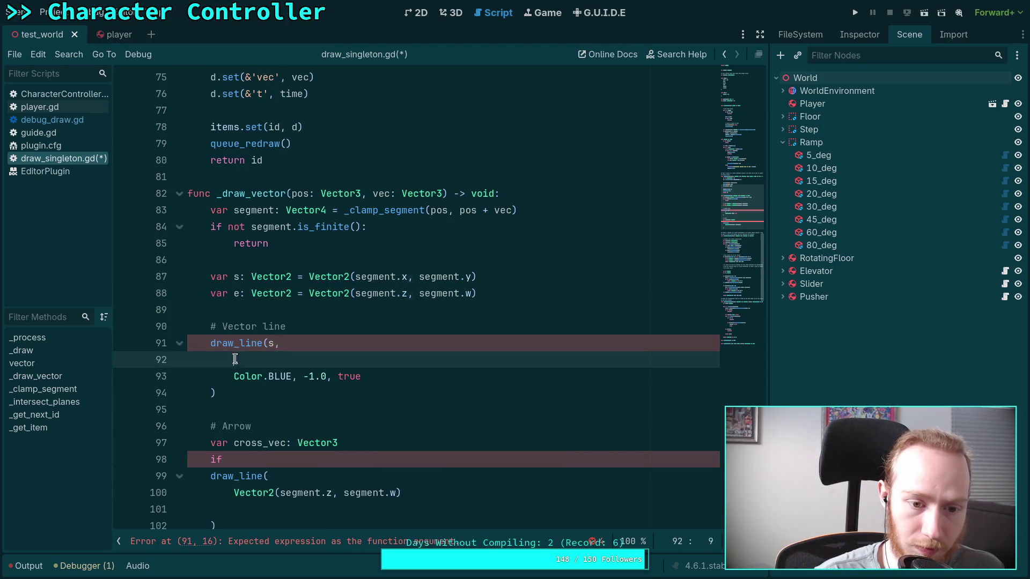
pyautogui.press('BackSpace')
pyautogui.click(281, 342)
pyautogui.write('o,')
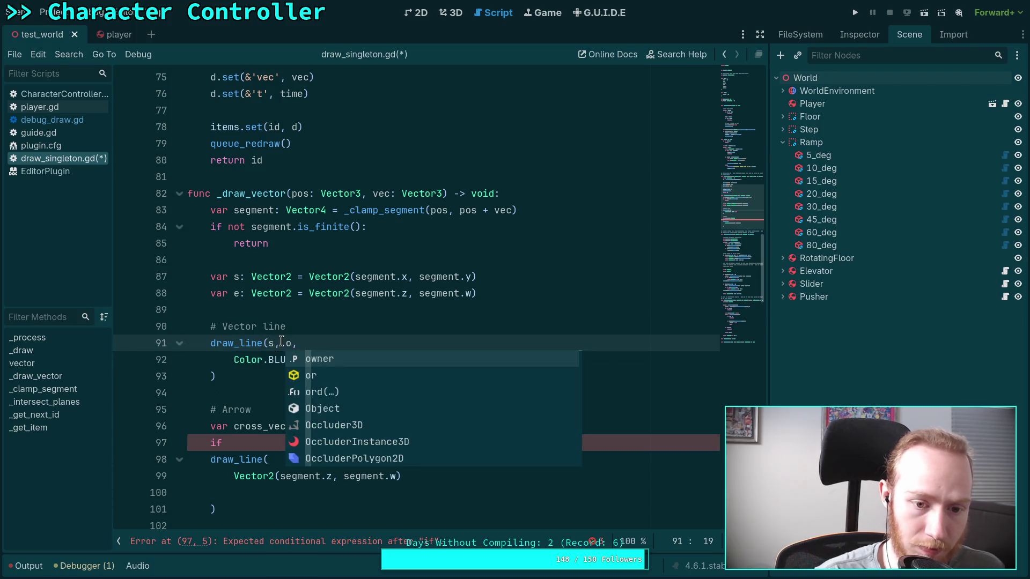
pyautogui.press('BackSpace')
pyautogui.write('e')
pyautogui.moveTo(234, 359); pyautogui.dragTo(295, 343)
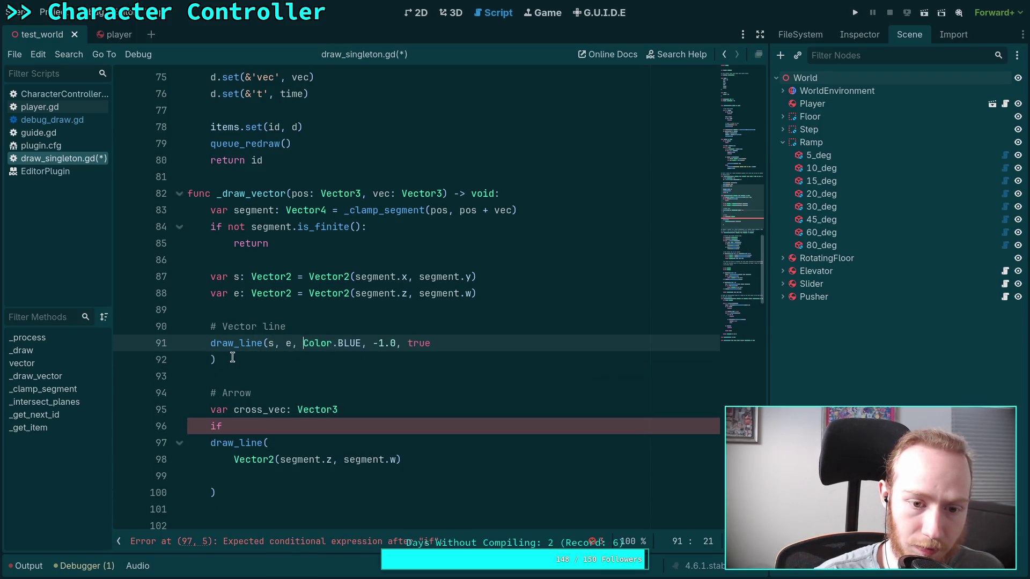
pyautogui.click(211, 359)
pyautogui.press('BackSpace')
pyautogui.press('BackSpace')
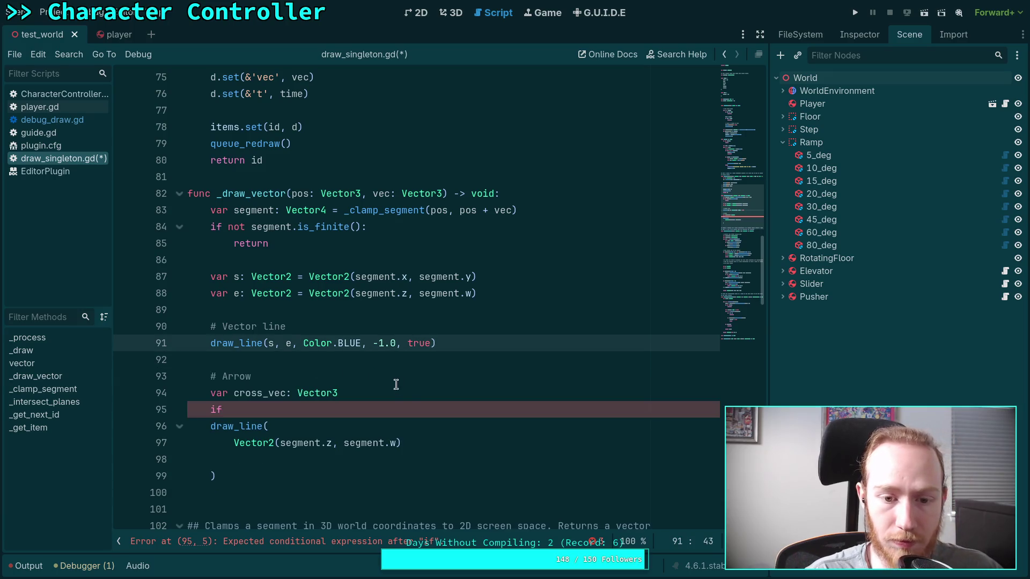
pyautogui.scroll(-1, 396, 385)
pyautogui.click(374, 360)
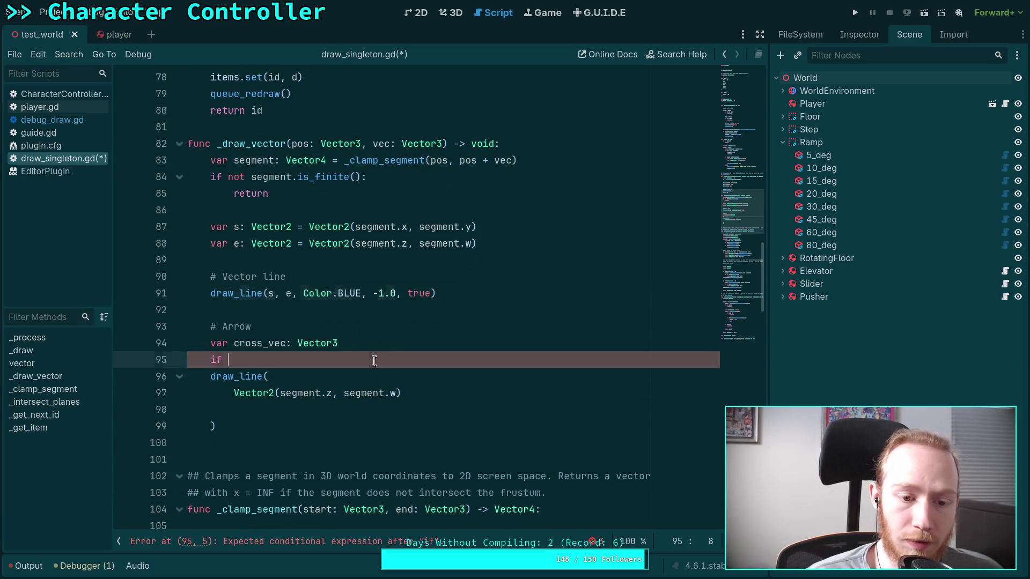
# Step: Remove the unfinished 'if' below cross_vec and show draw_line's documentation
pyautogui.press('BackSpace')
pyautogui.press('BackSpace')
pyautogui.press('BackSpace')
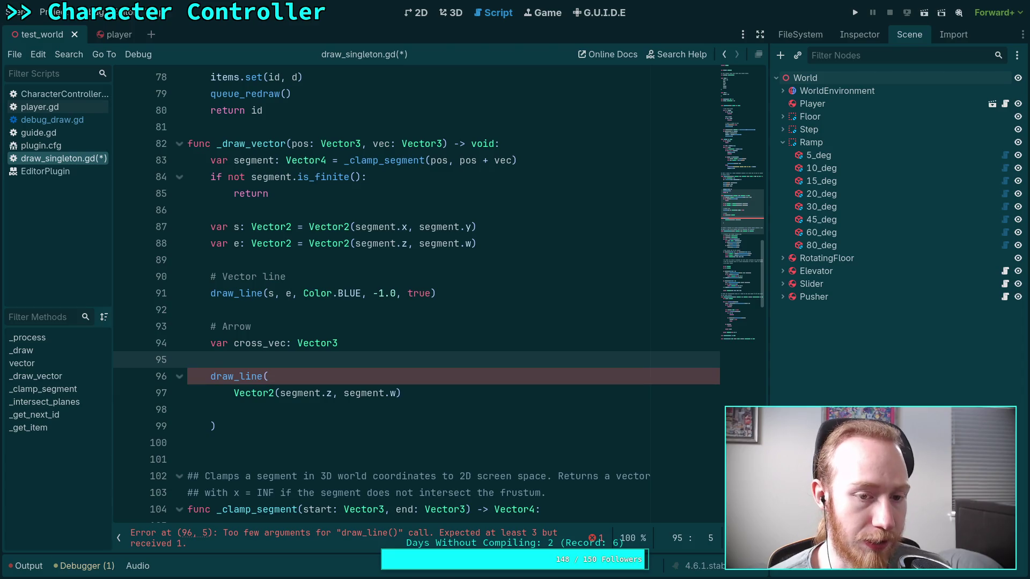
pyautogui.moveTo(230, 294)
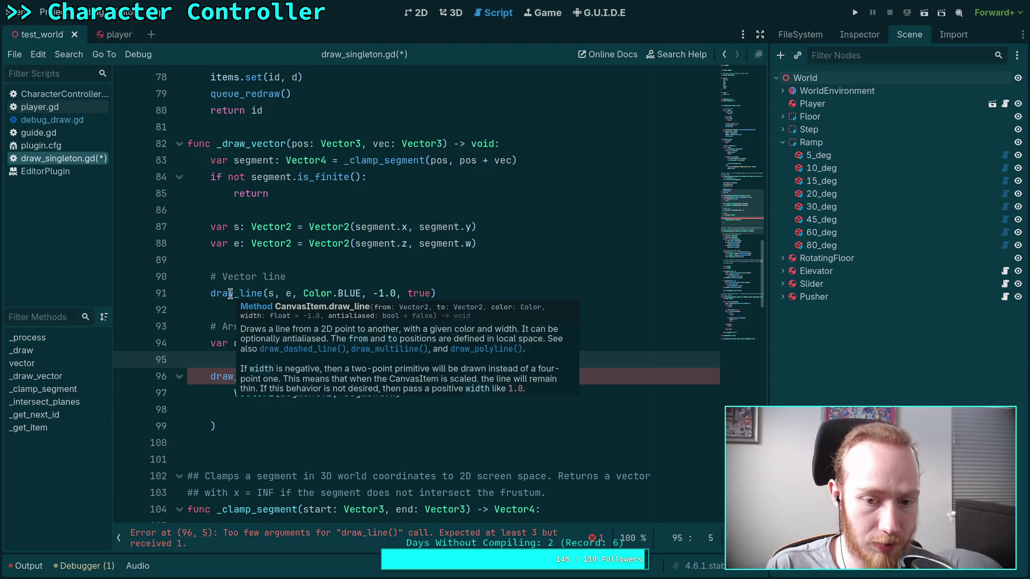
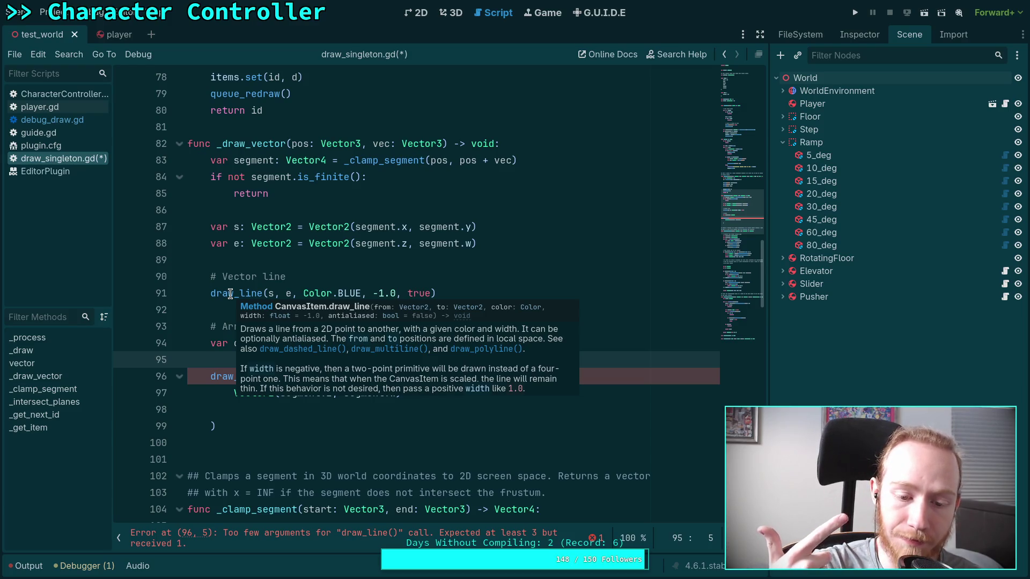
# Step: Below '# Arrow', add 'if e.x <= s.x:' setting cross_vec to Vector3.FORWARD
pyautogui.click(216, 275)
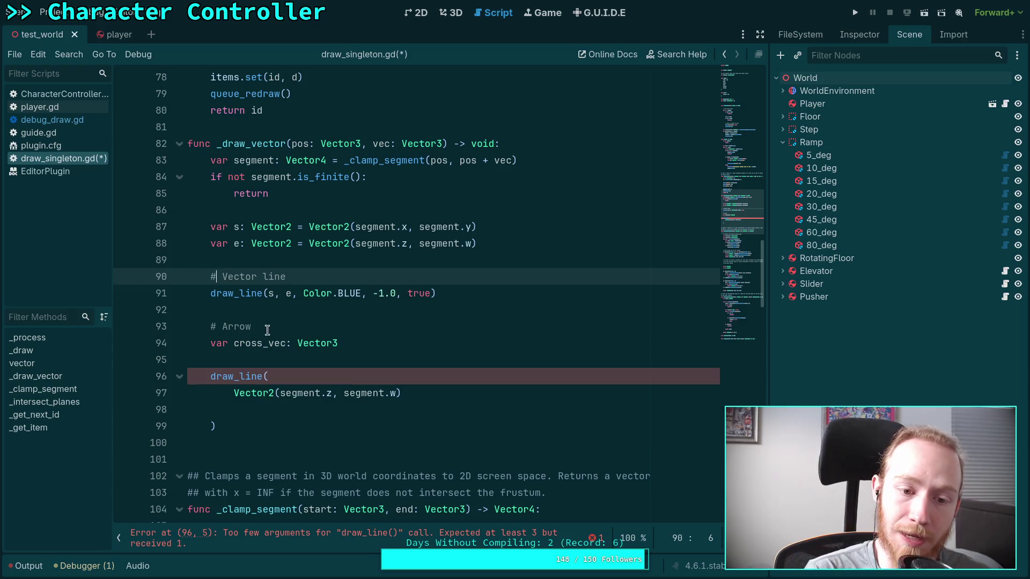
pyautogui.click(356, 357)
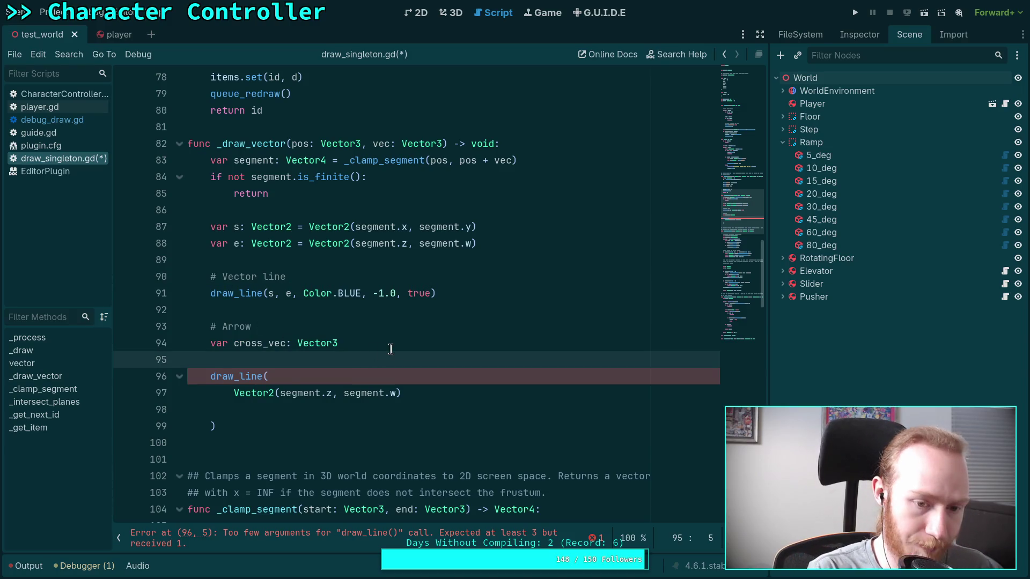
pyautogui.write('if ')
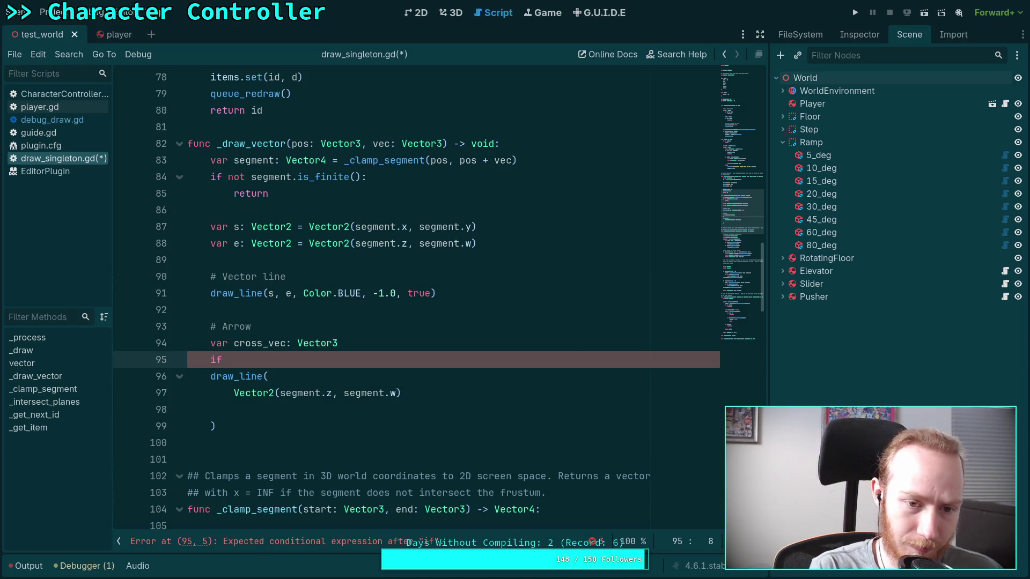
pyautogui.write('e.x')
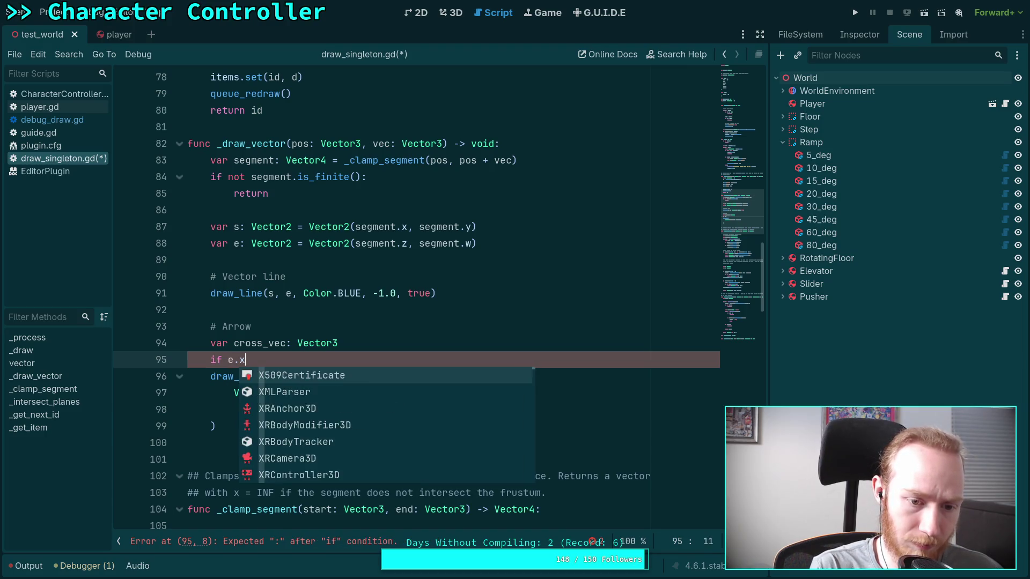
pyautogui.write(' <')
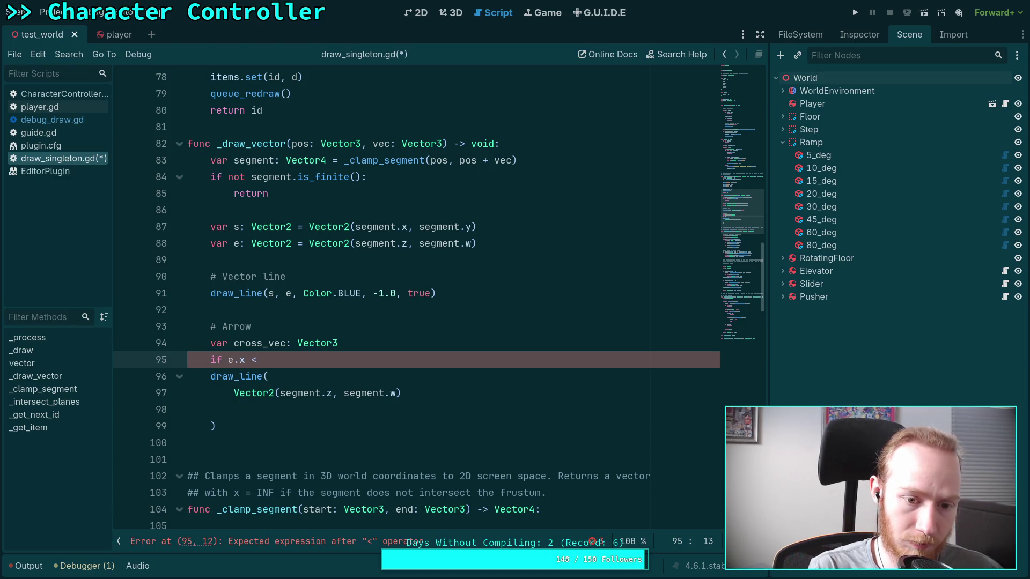
pyautogui.write('= s,')
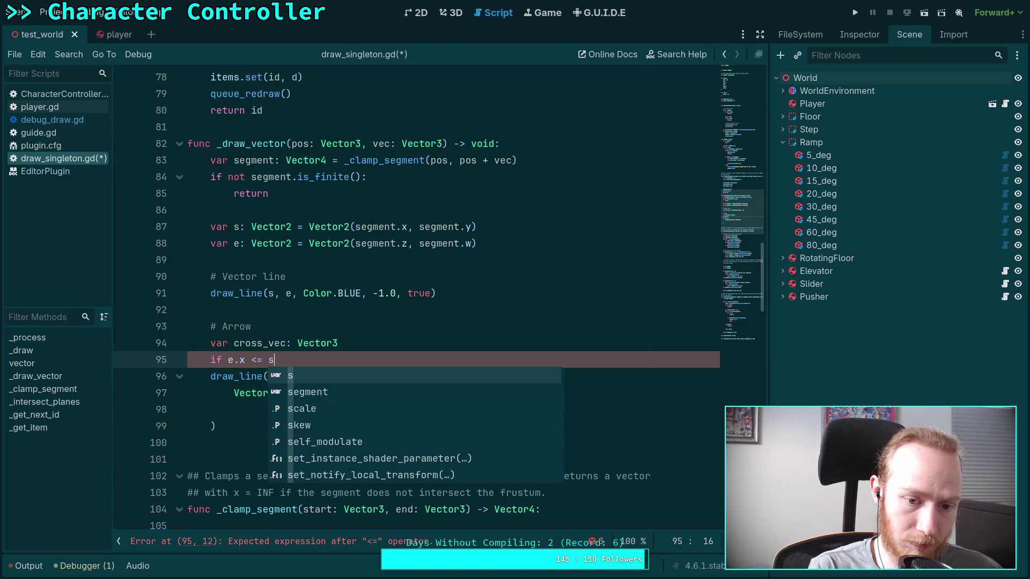
pyautogui.press('BackSpace')
pyautogui.write('.x:')
pyautogui.press('Return')
pyautogui.write('cros')
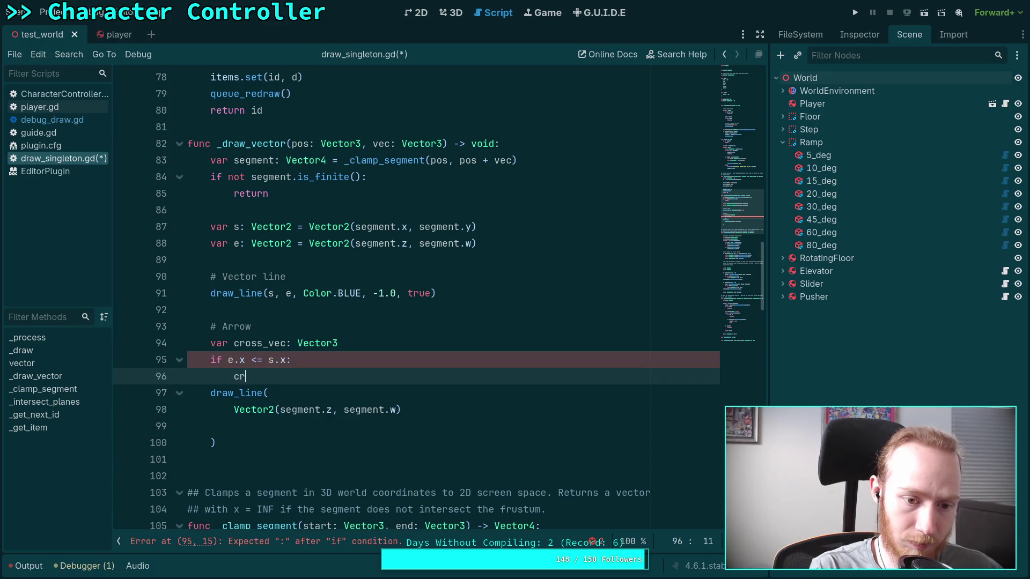
pyautogui.press('Return')
pyautogui.write('= Vect')
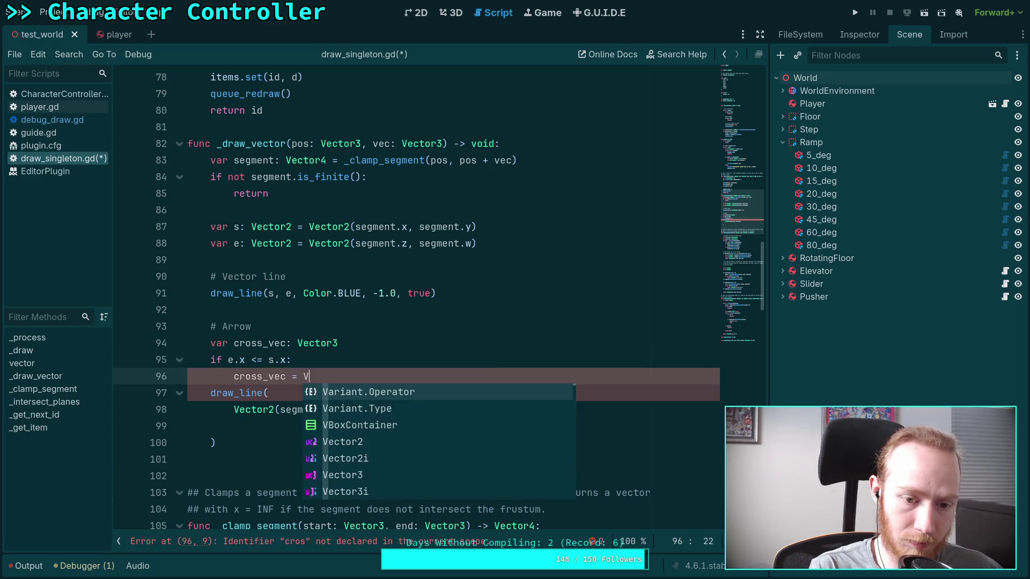
pyautogui.write('or3.')
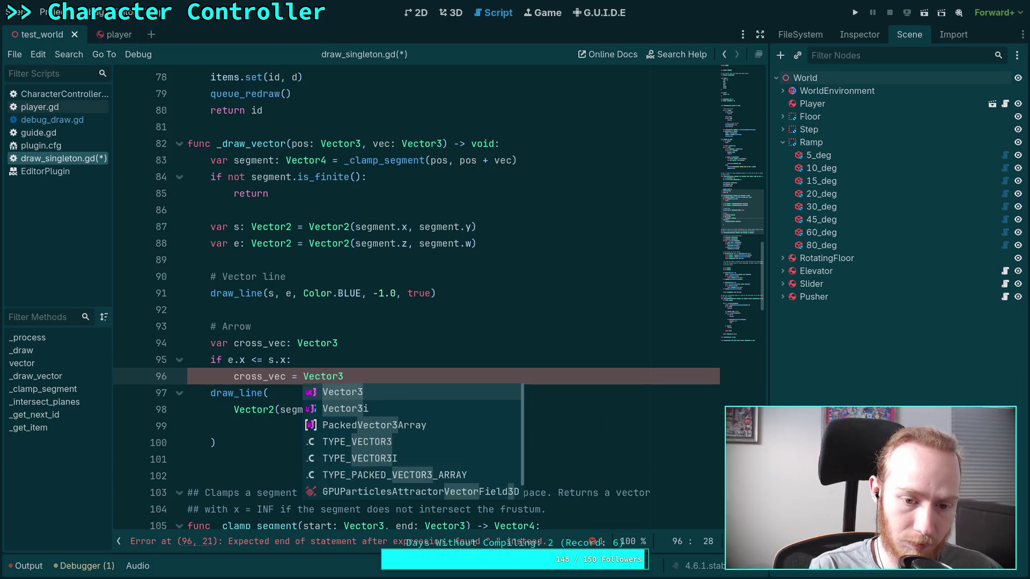
pyautogui.write('f')
pyautogui.press('Return')
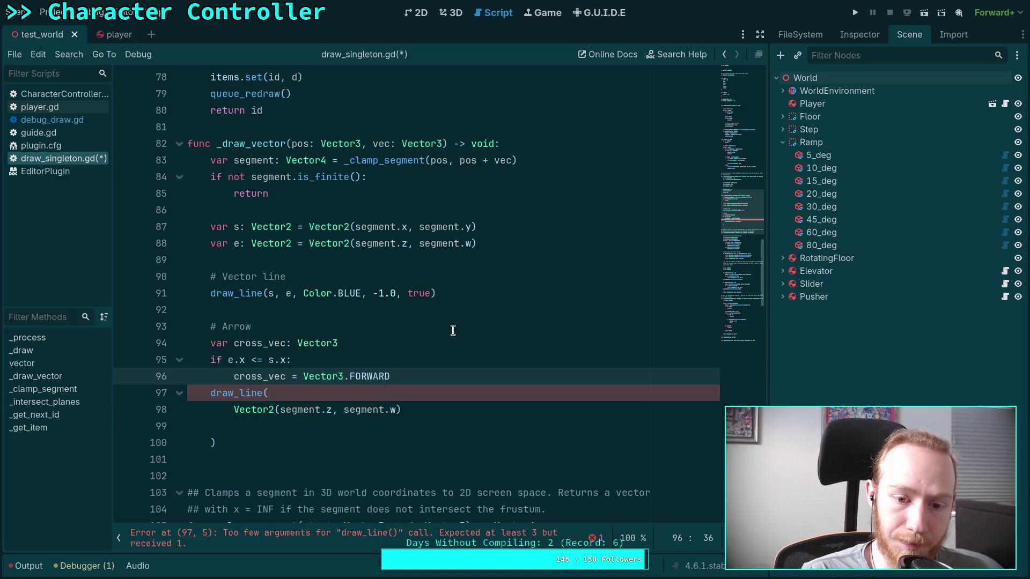
# Step: Add the else branch that sets cross_vec to Vector3.BACK
pyautogui.press('Return')
pyautogui.write('else:')
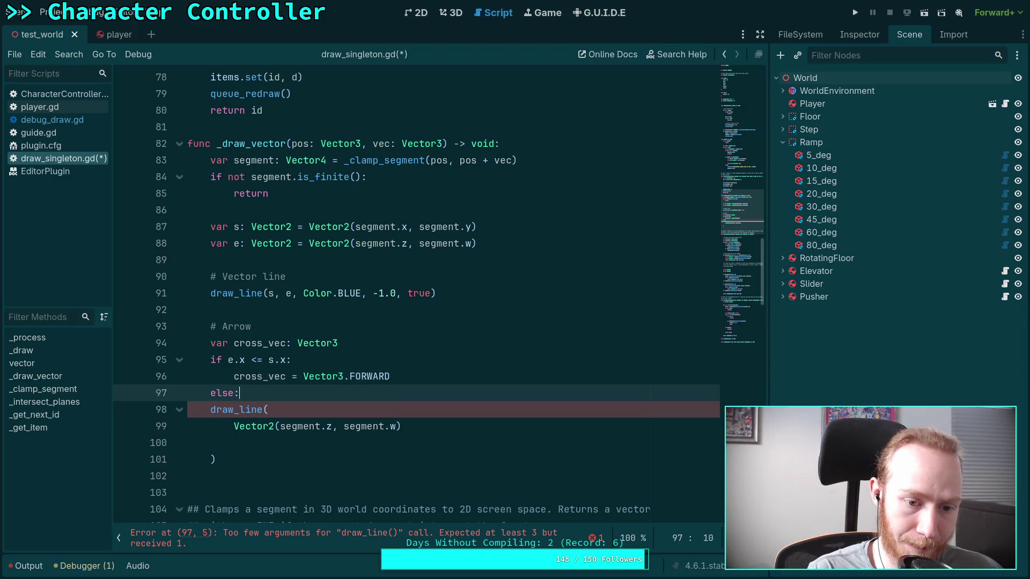
pyautogui.press('Return')
pyautogui.write('cross')
pyautogui.press('Return')
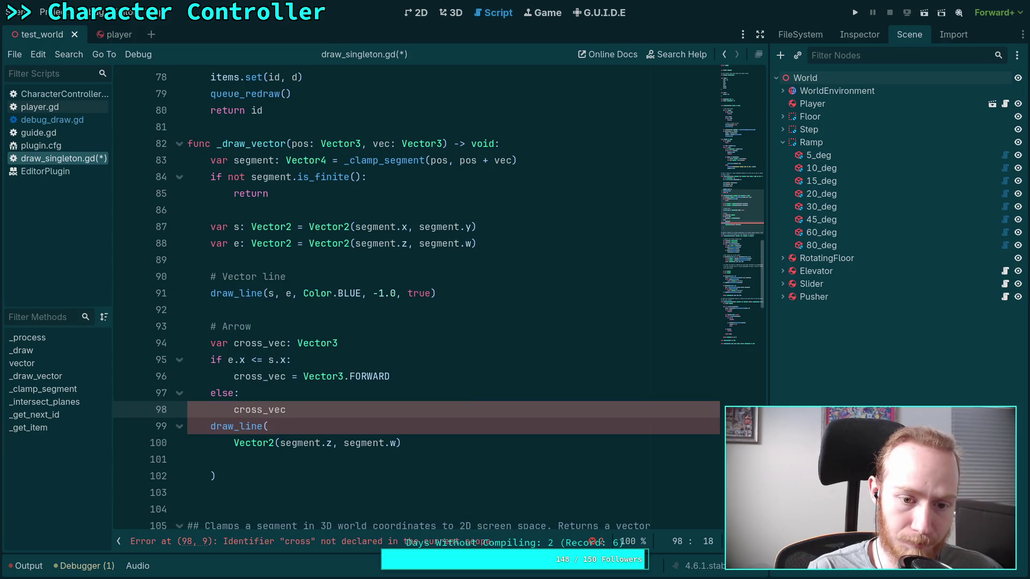
pyautogui.write('= Vector3.')
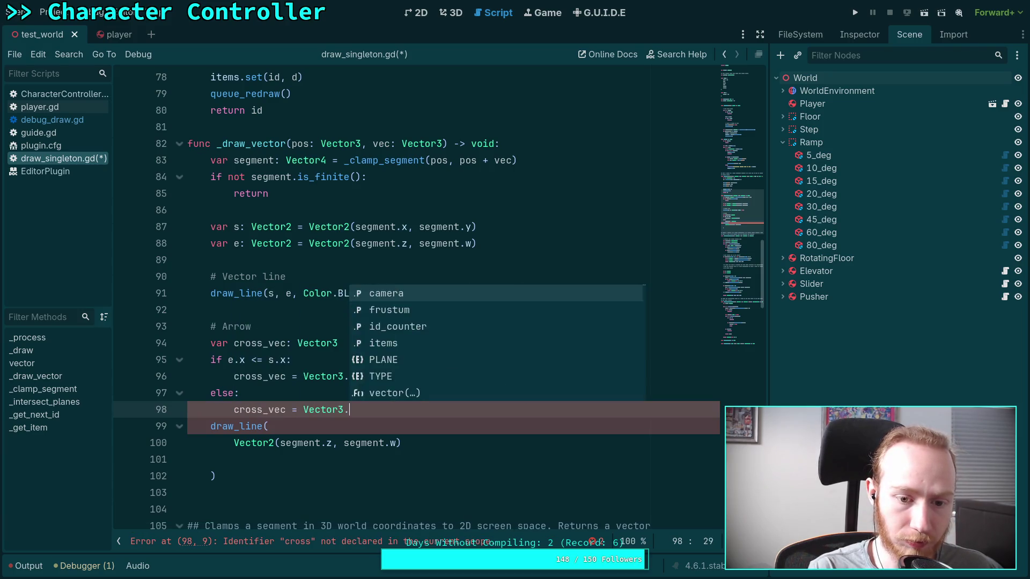
pyautogui.press('Return')
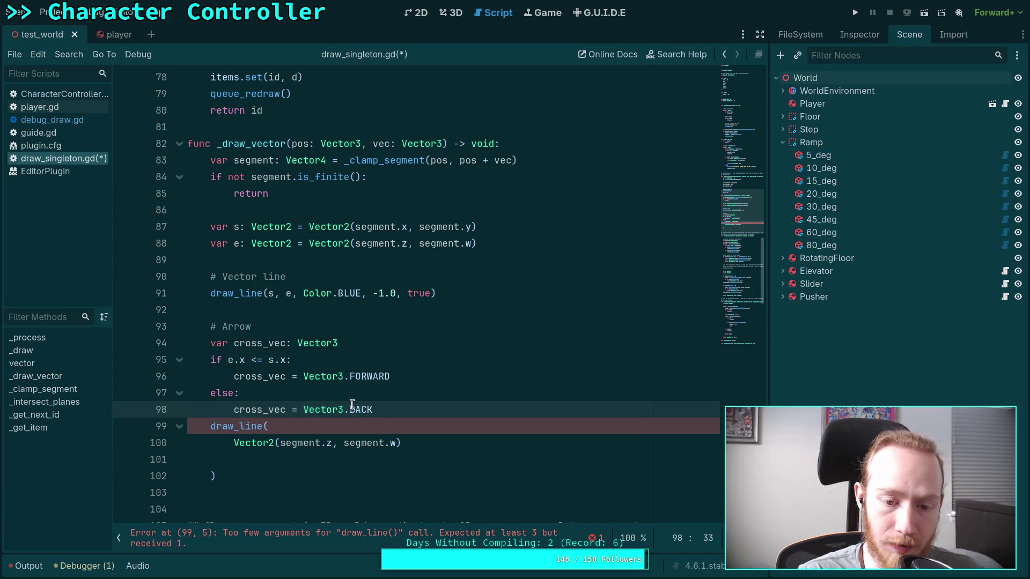
pyautogui.moveTo(353, 408)
pyautogui.scroll(-2, 320, 385)
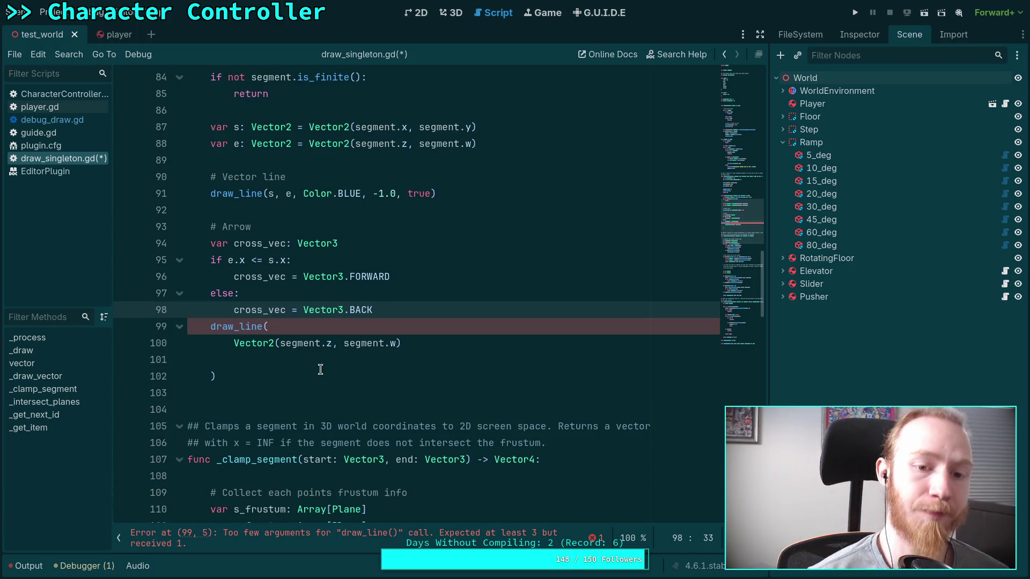
# Step: Insert a blank line after the cross_vec else branch and begin a 'var arr' declaration
pyautogui.click(419, 357)
pyautogui.moveTo(234, 343); pyautogui.dragTo(406, 341)
pyautogui.scroll(1, 425, 385)
pyautogui.scroll(1, 427, 389)
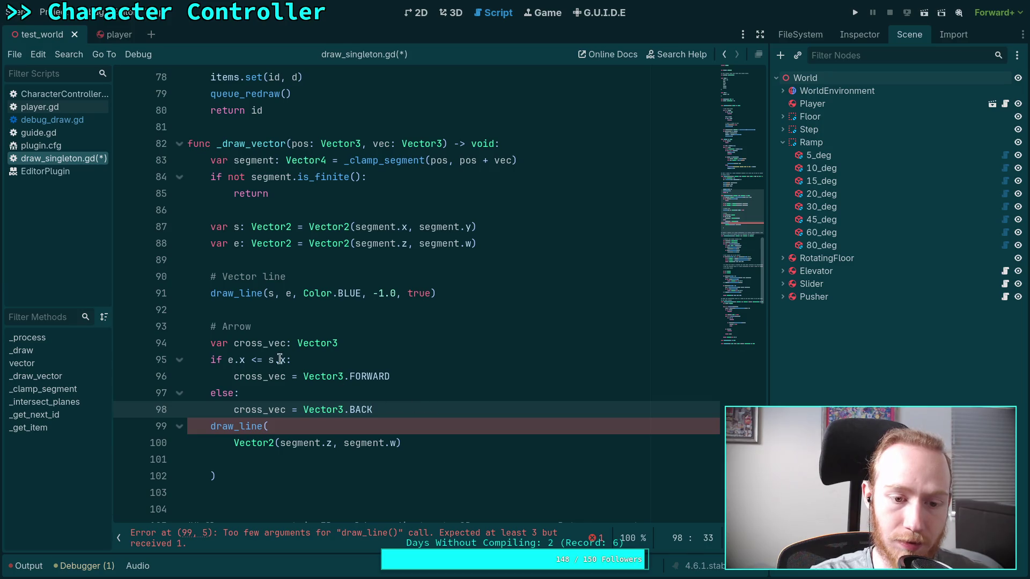
pyautogui.click(237, 343)
pyautogui.hotkey('shift', 'Right')
pyautogui.hotkey('shift', 'Right')
pyautogui.hotkey('shift', 'Right')
pyautogui.moveTo(234, 343); pyautogui.dragTo(260, 344)
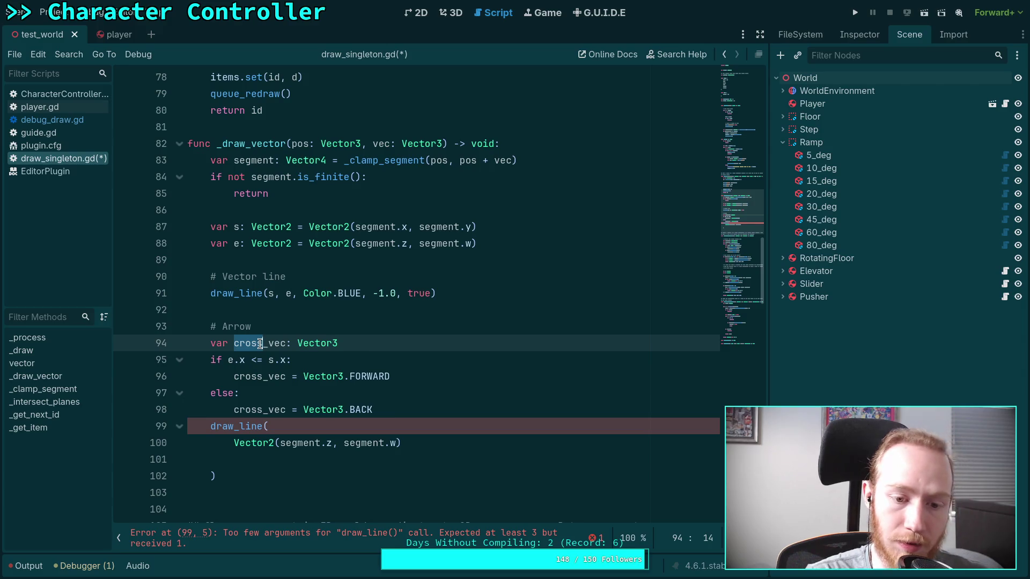
pyautogui.click(404, 408)
pyautogui.press('Return')
pyautogui.press('BackSpace')
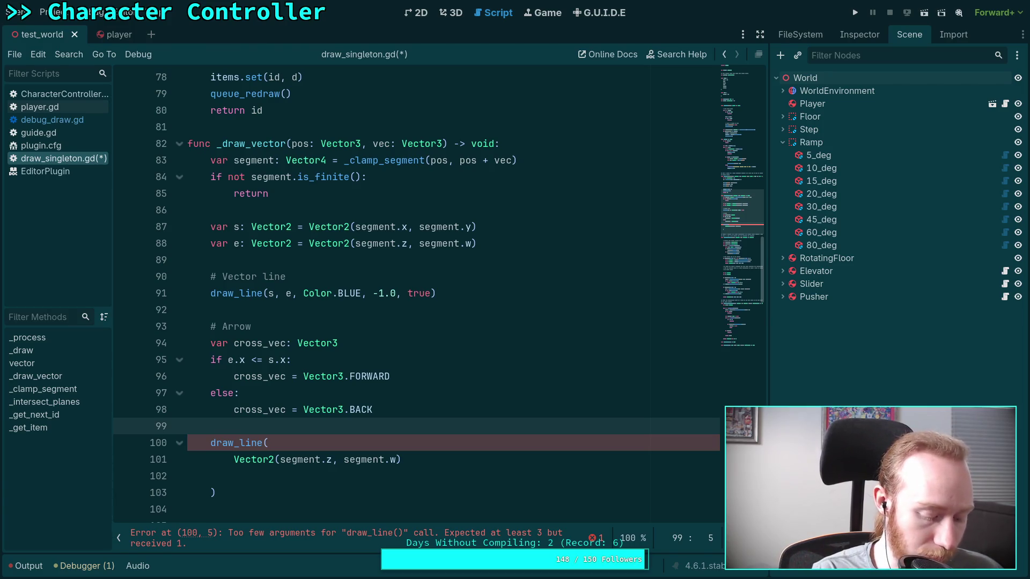
pyautogui.write('var ')
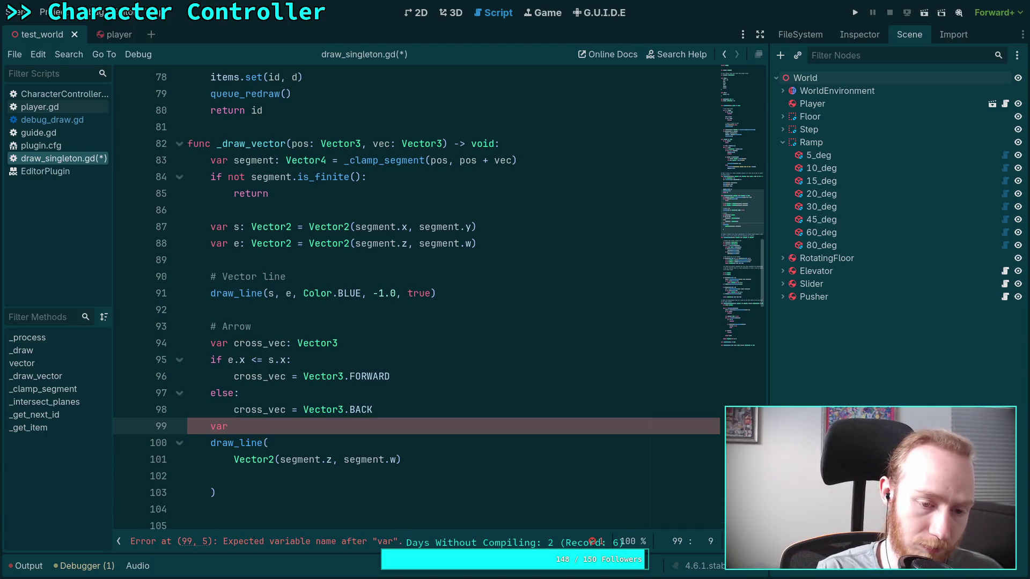
pyautogui.write('arr')
# Step: Declare 'perpendicular: Vector3' as Vector3(segment.x, segment.y, 0.0).cross(cross_vec)
pyautogui.press('BackSpace')
pyautogui.press('BackSpace')
pyautogui.press('BackSpace')
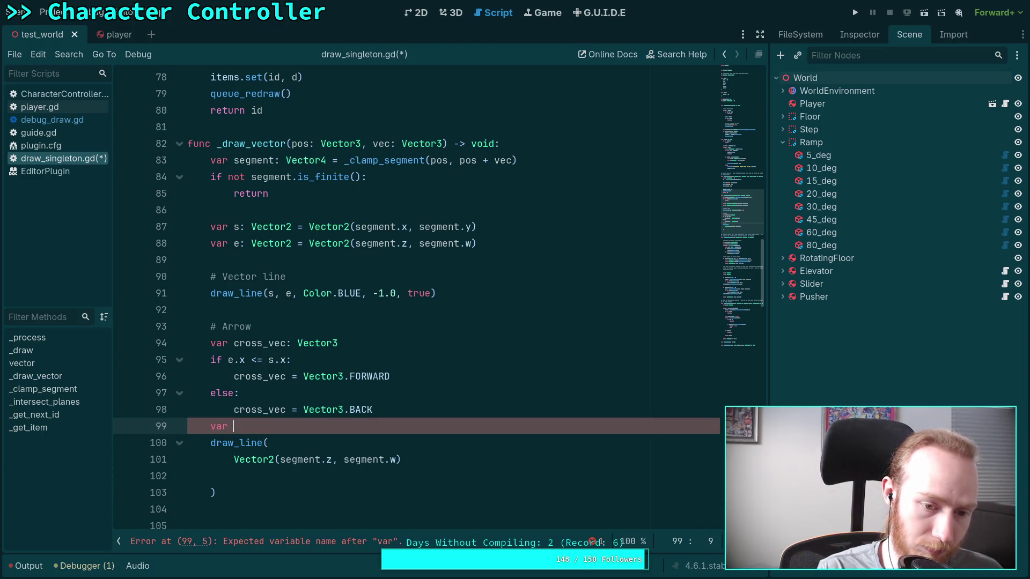
pyautogui.write('arrow_dir:')
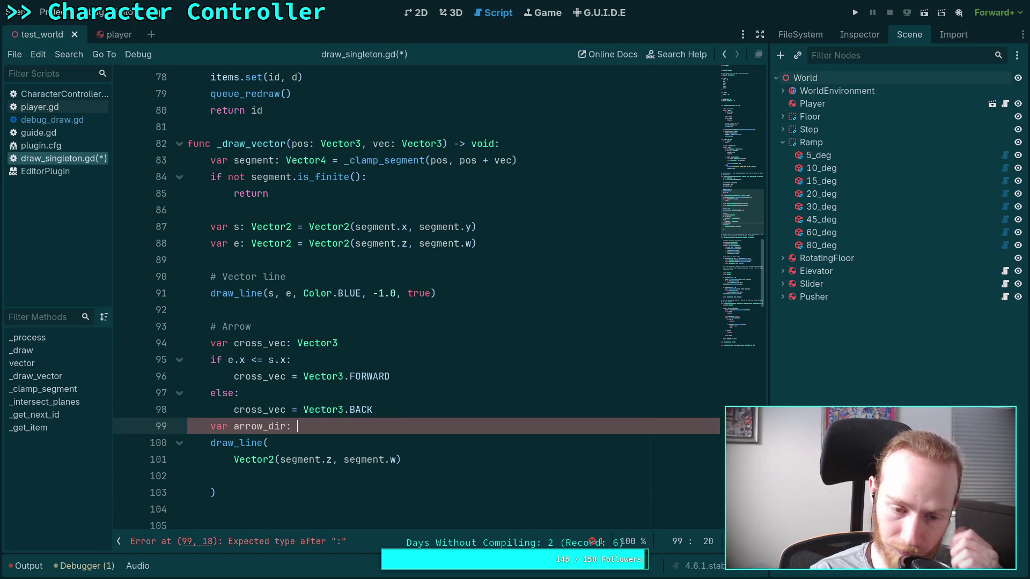
pyautogui.press('BackSpace')
pyautogui.press('BackSpace')
pyautogui.press('BackSpace')
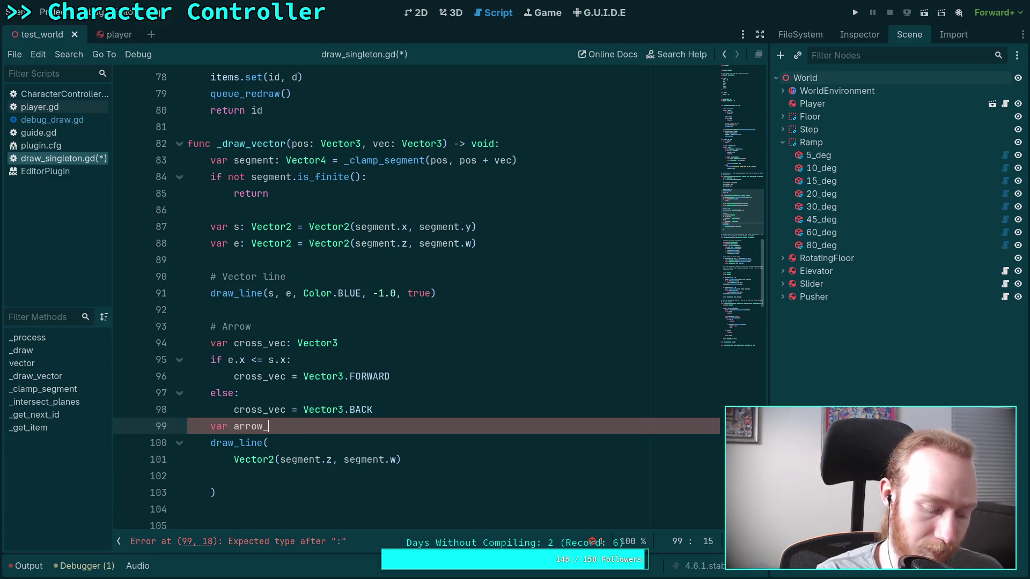
pyautogui.write('perp:')
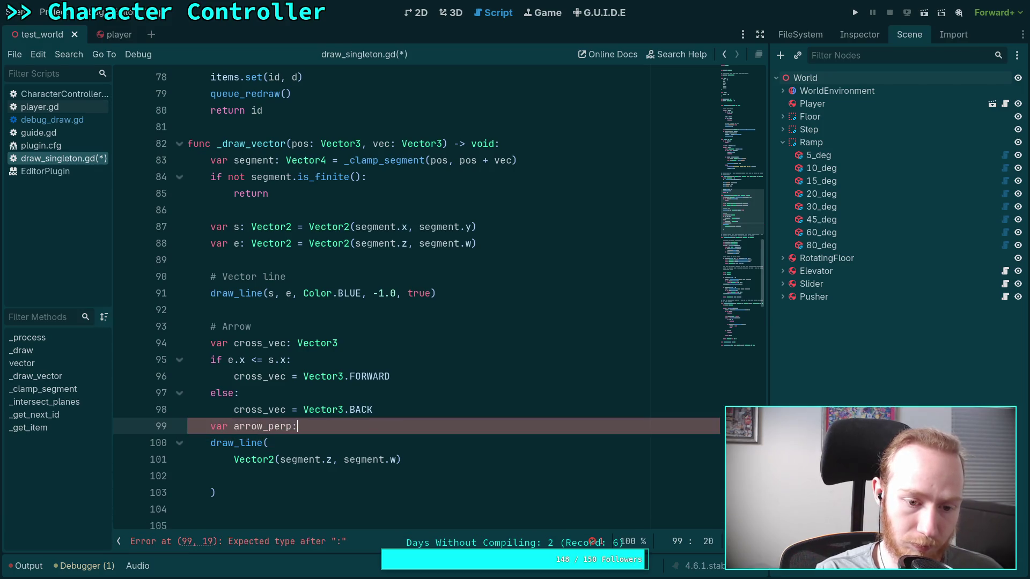
pyautogui.press('BackSpace')
pyautogui.press('BackSpace')
pyautogui.press('BackSpace')
pyautogui.press('BackSpace')
pyautogui.write('perpe')
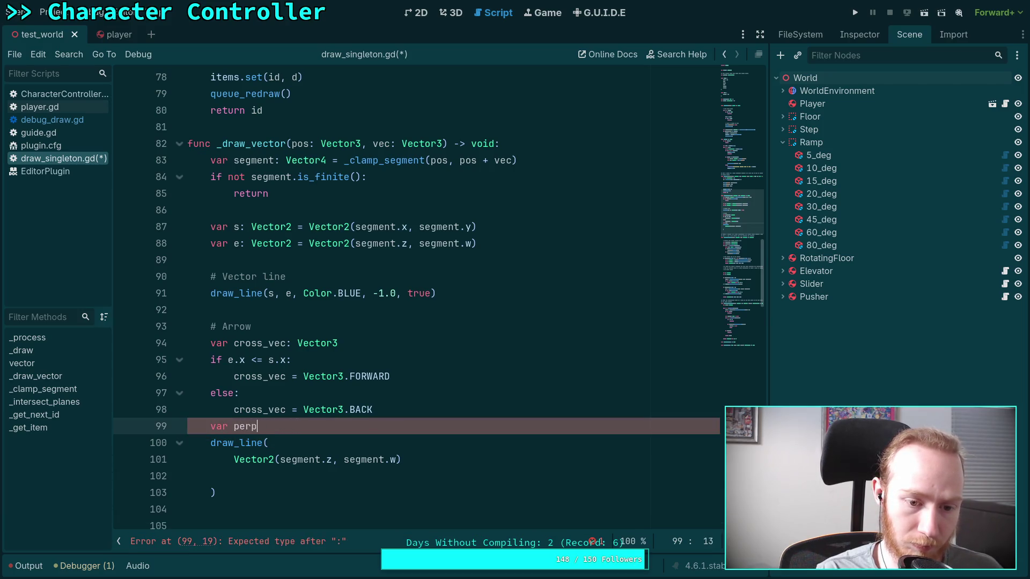
pyautogui.write('ndicula')
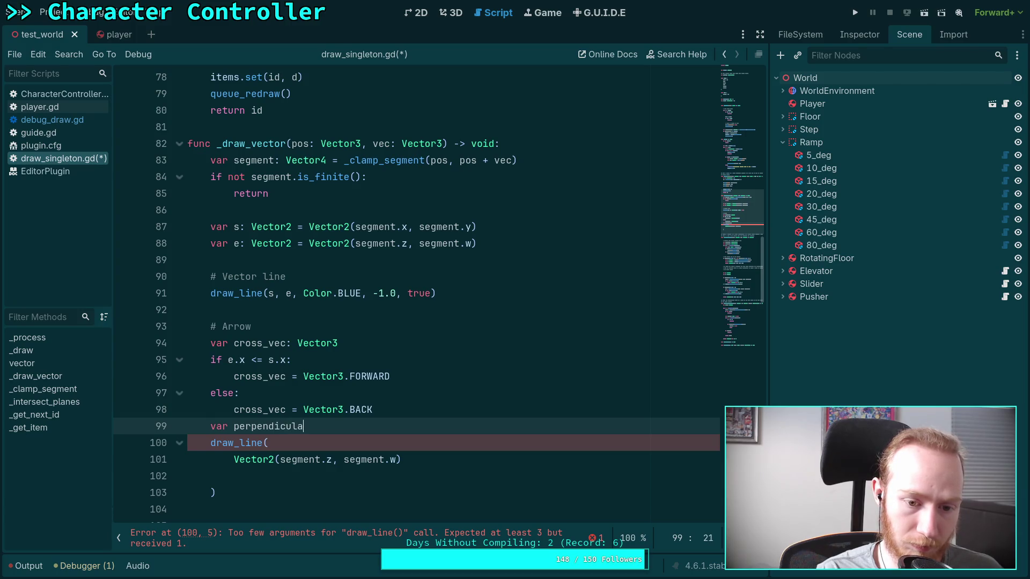
pyautogui.write('r: Vector3 =')
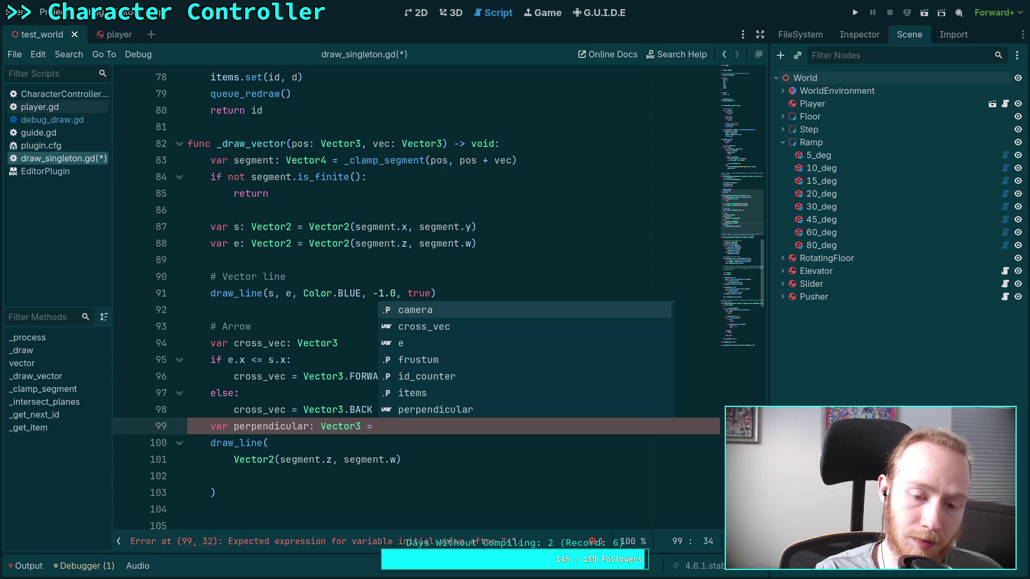
pyautogui.write('Vector3')
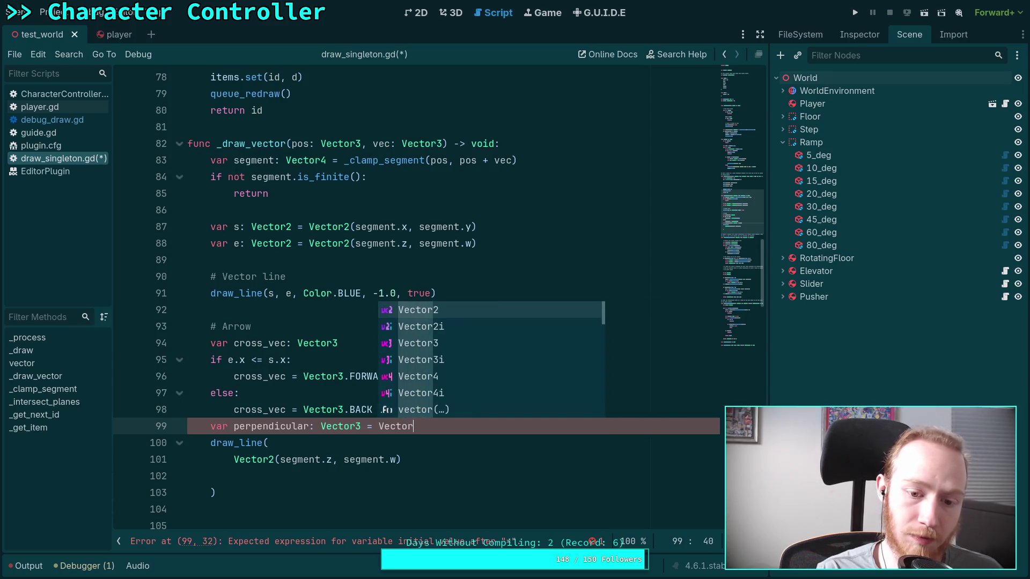
pyautogui.write('(')
pyautogui.write('segme')
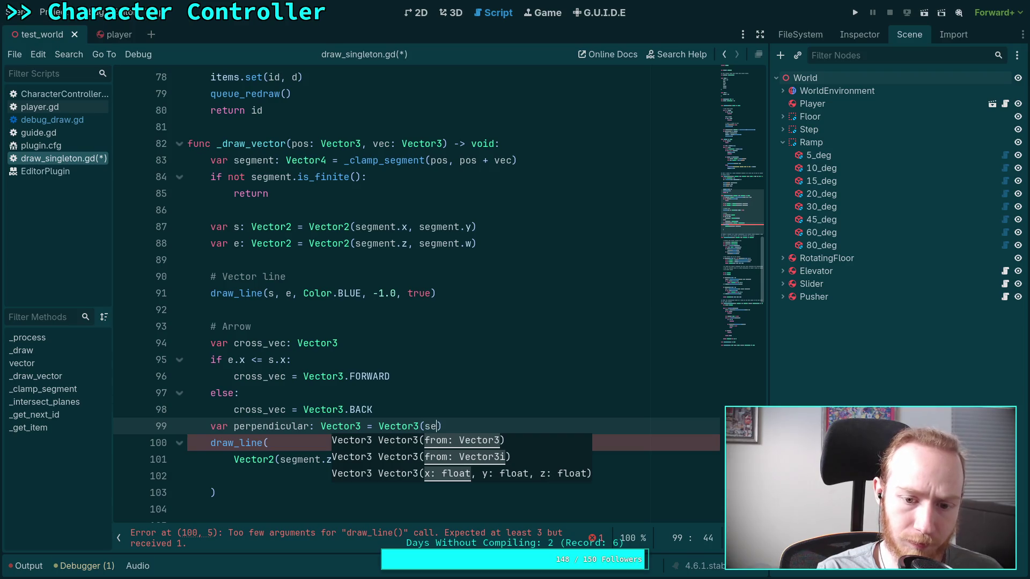
pyautogui.write('nt.x,')
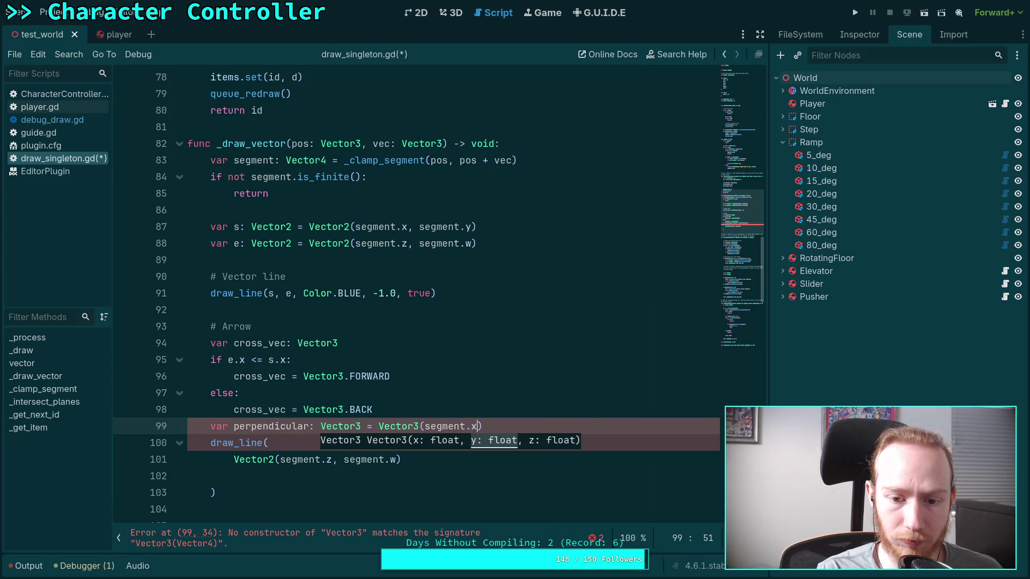
pyautogui.write(' segmen')
pyautogui.write('t.y, 0.0')
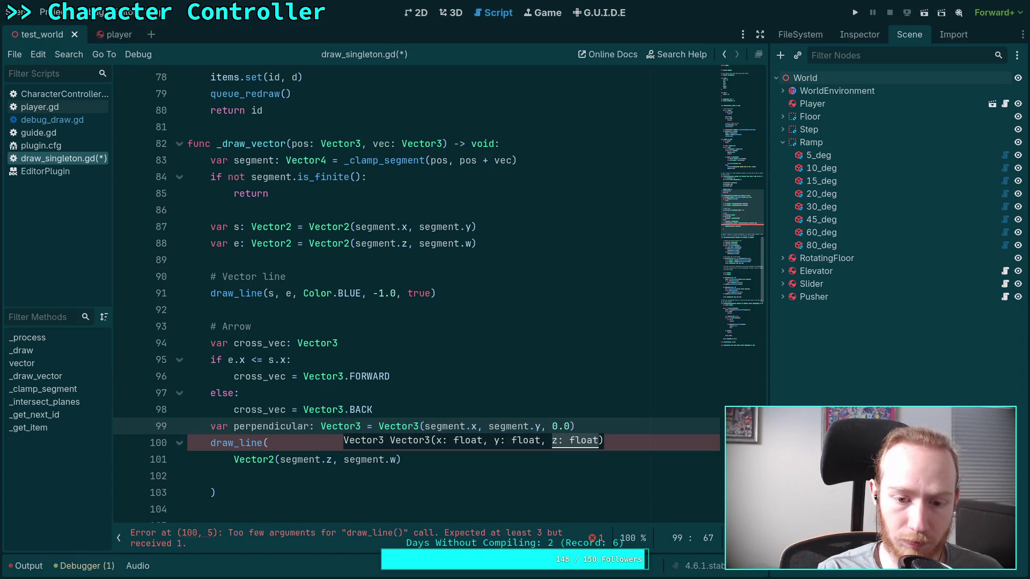
pyautogui.press('Right')
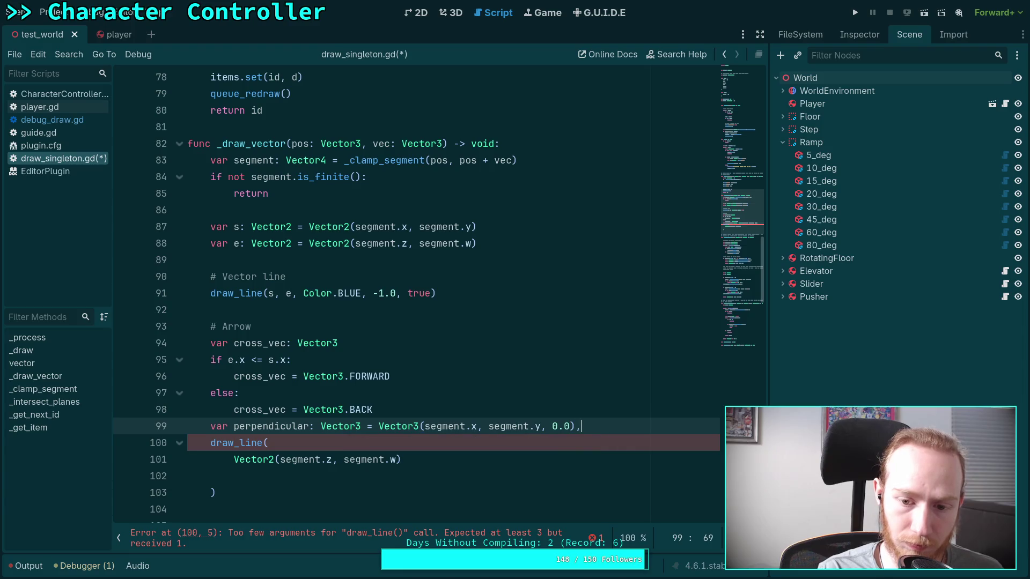
pyautogui.write('.cros')
pyautogui.press('Return')
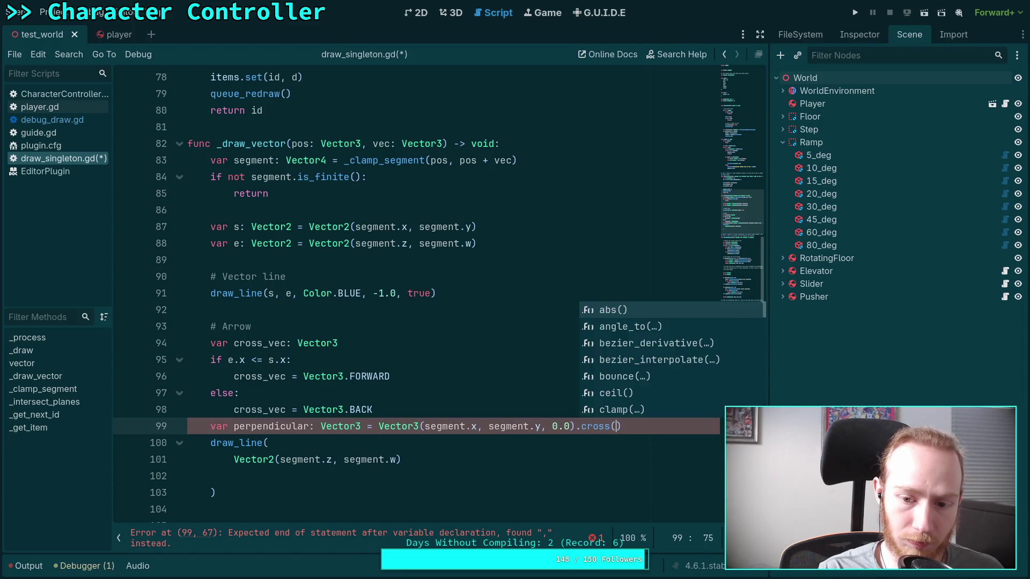
pyautogui.write('cross')
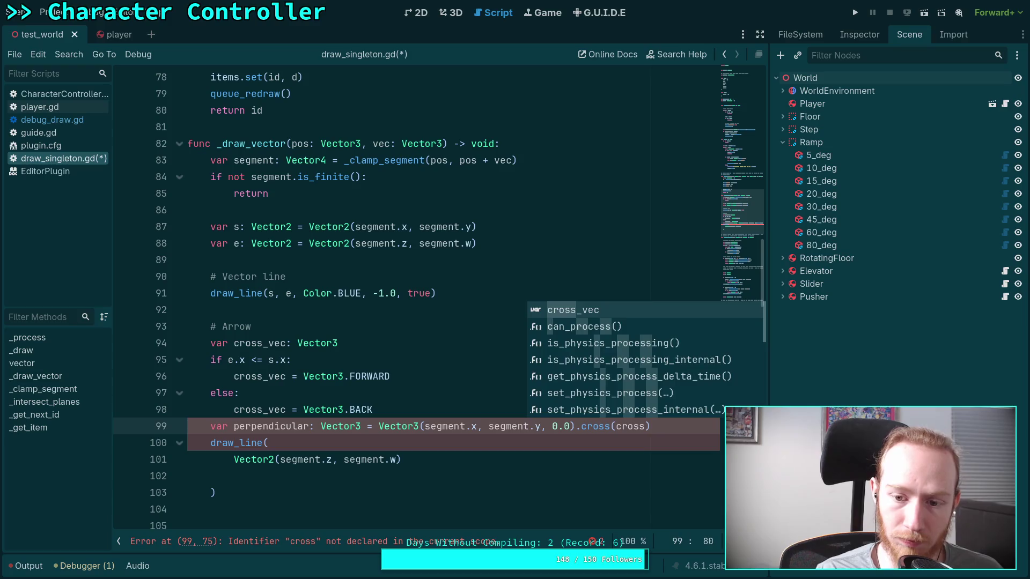
pyautogui.press('Return')
pyautogui.press('Right')
pyautogui.press('Return')
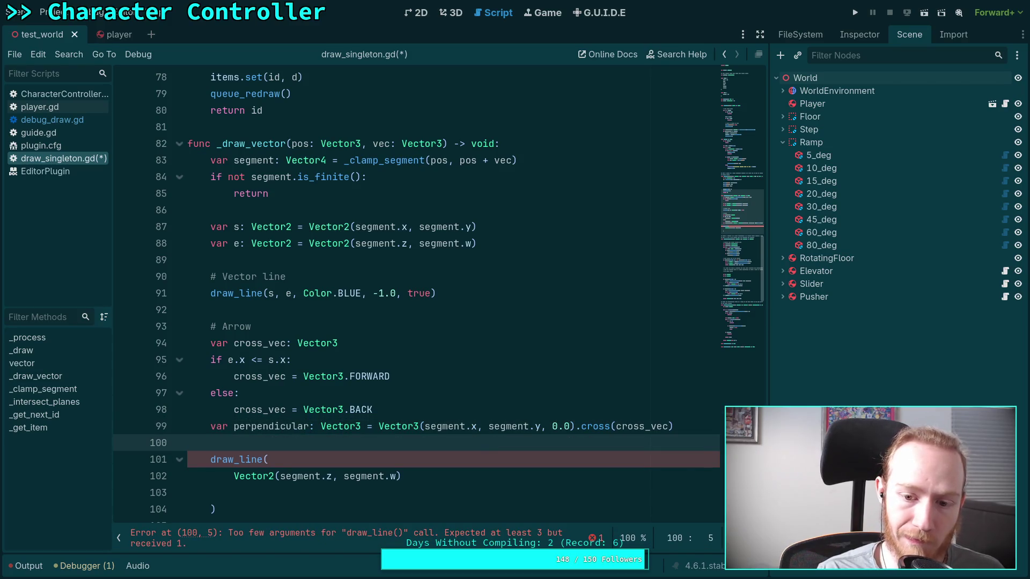
# Step: Add 'if perpendicular.is_zero_approx():' that sets perpendicular to Vector3.RIGHT
pyautogui.write('if per')
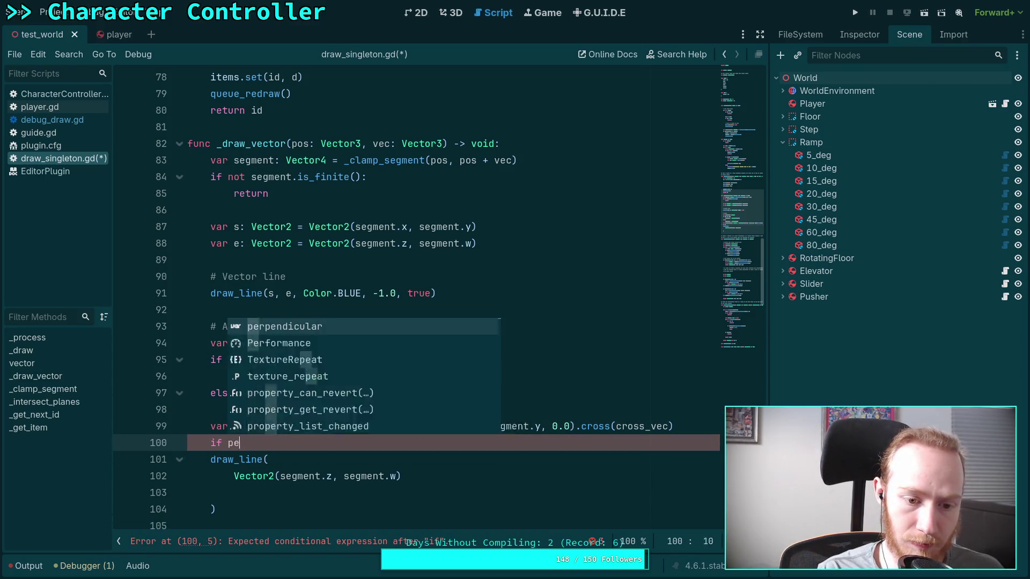
pyautogui.press('Return')
pyautogui.write('.is')
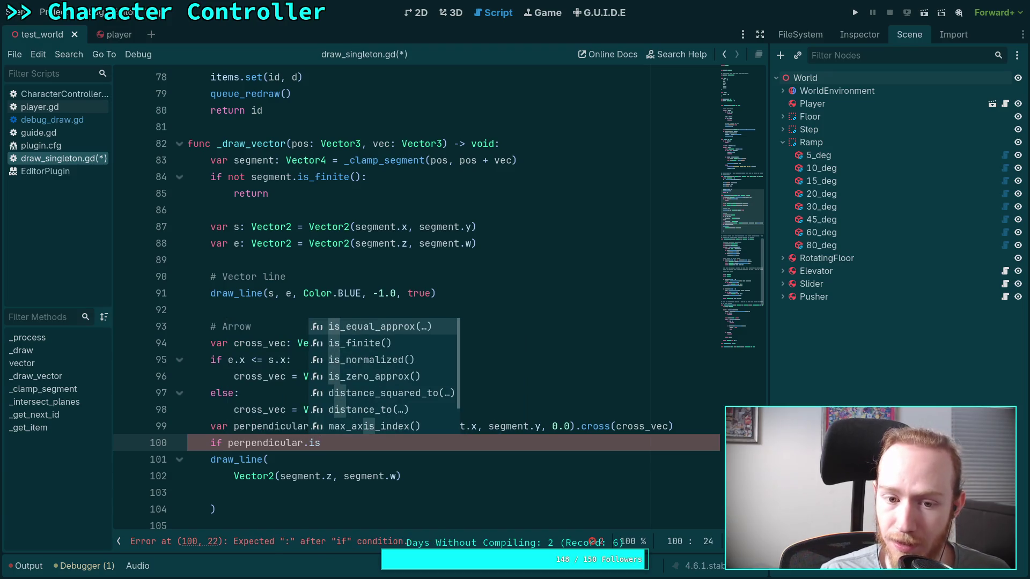
pyautogui.press('Down')
pyautogui.press('Down')
pyautogui.press('Down')
pyautogui.press('Return')
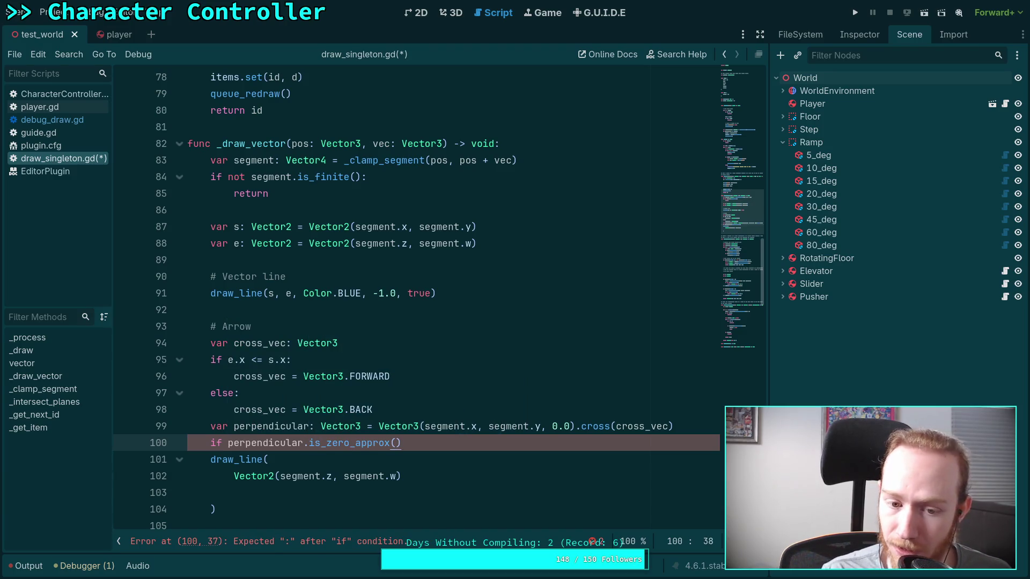
pyautogui.press('Return')
pyautogui.write('pre')
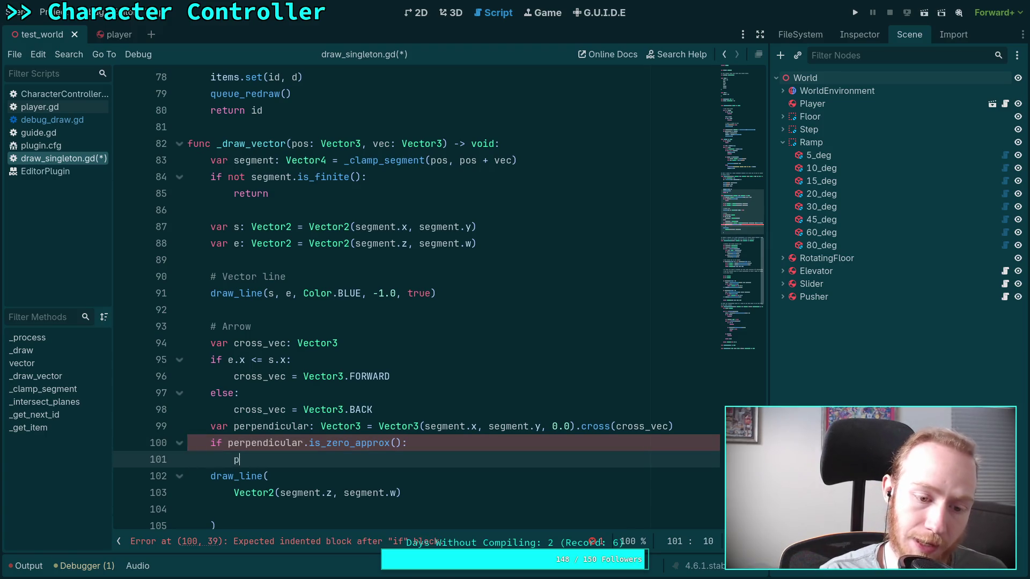
pyautogui.press('BackSpace')
pyautogui.press('BackSpace')
pyautogui.write('e')
pyautogui.press('Return')
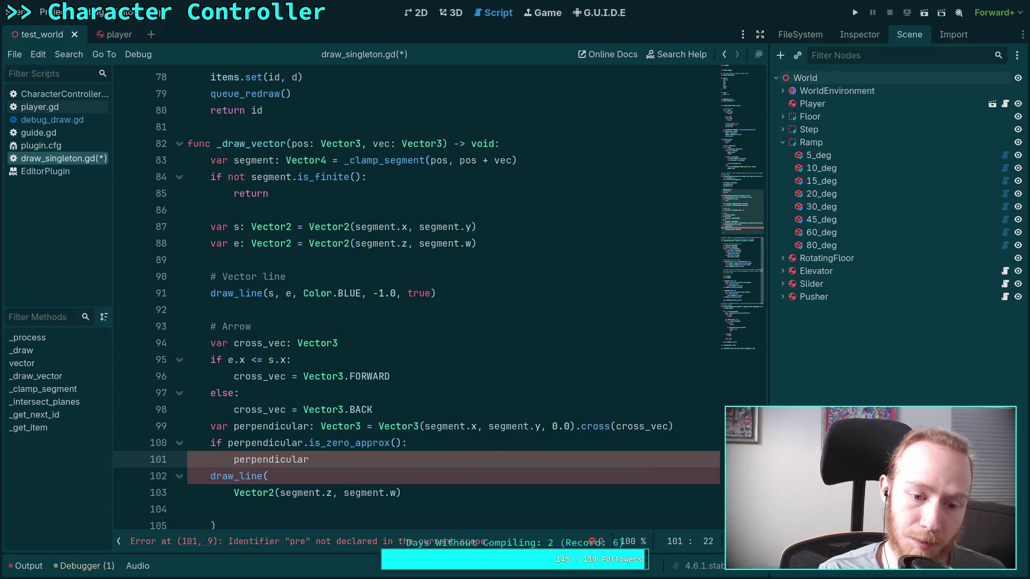
pyautogui.write('= Vector')
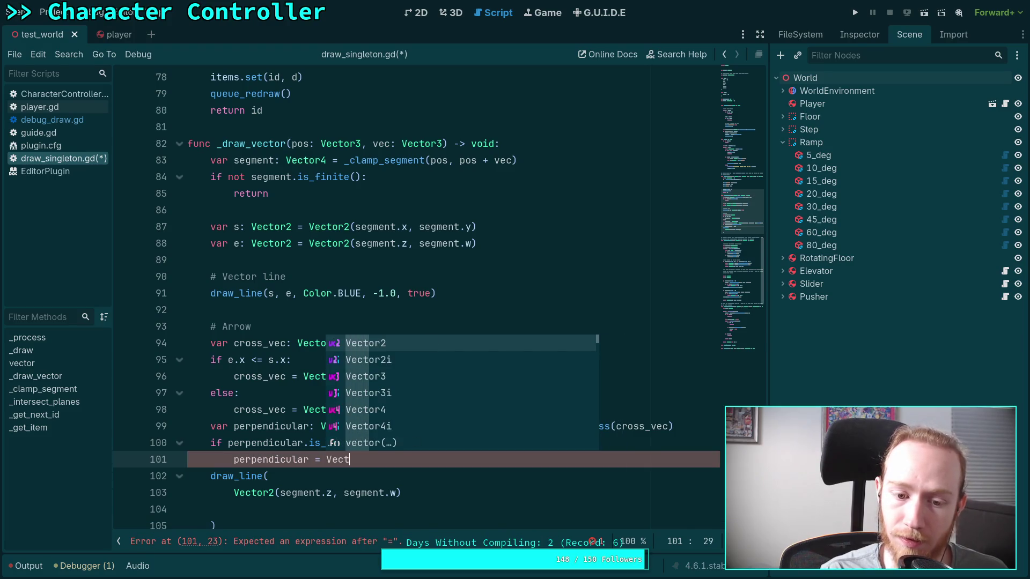
pyautogui.write('3.')
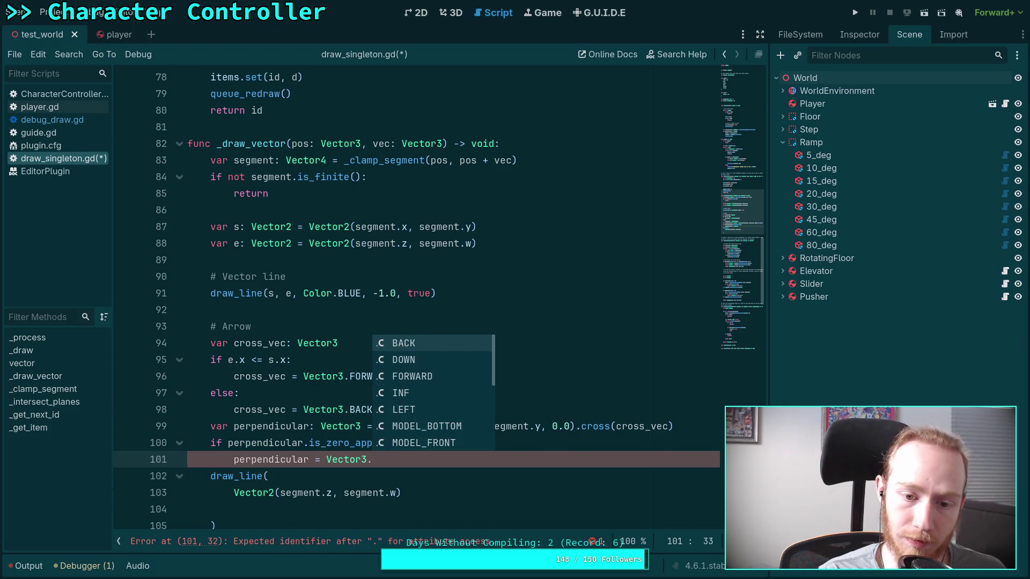
pyautogui.press('Down')
pyautogui.press('Down')
pyautogui.press('Down')
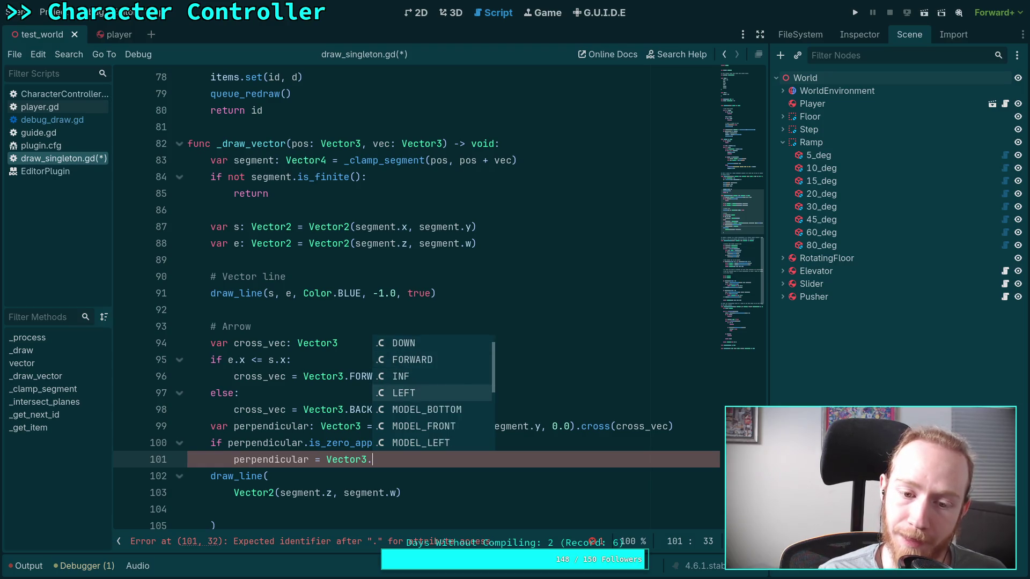
pyautogui.write('R')
pyautogui.press('Return')
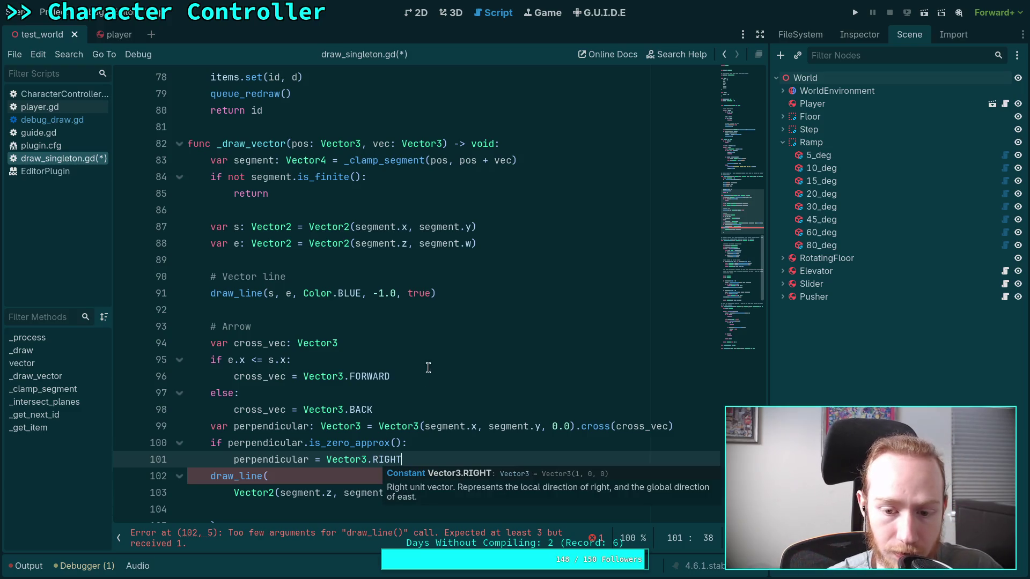
# Step: Add an else branch assigning perpendicular = perpendicular.normalized()
pyautogui.scroll(-2, 444, 365)
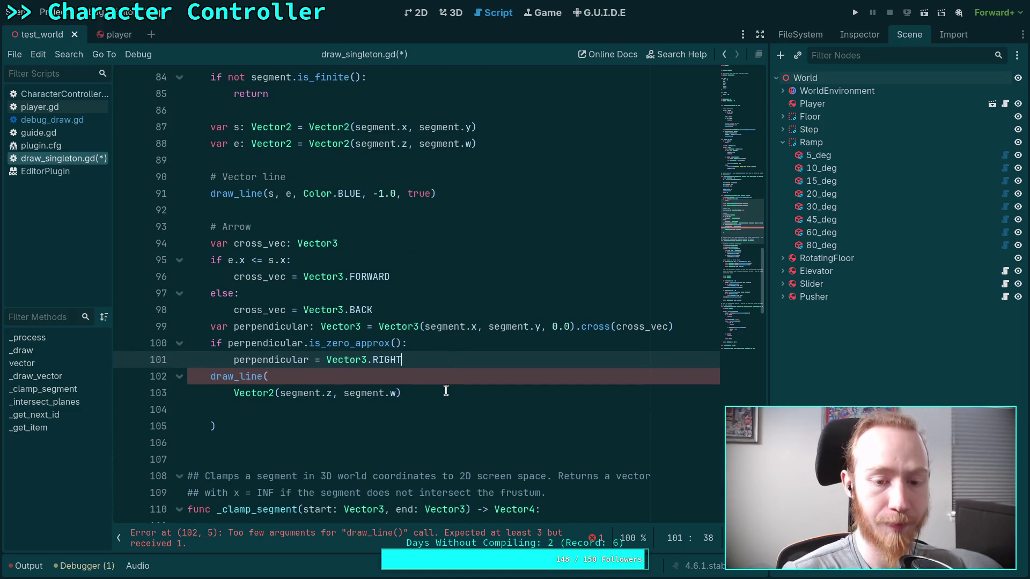
pyautogui.press('Return')
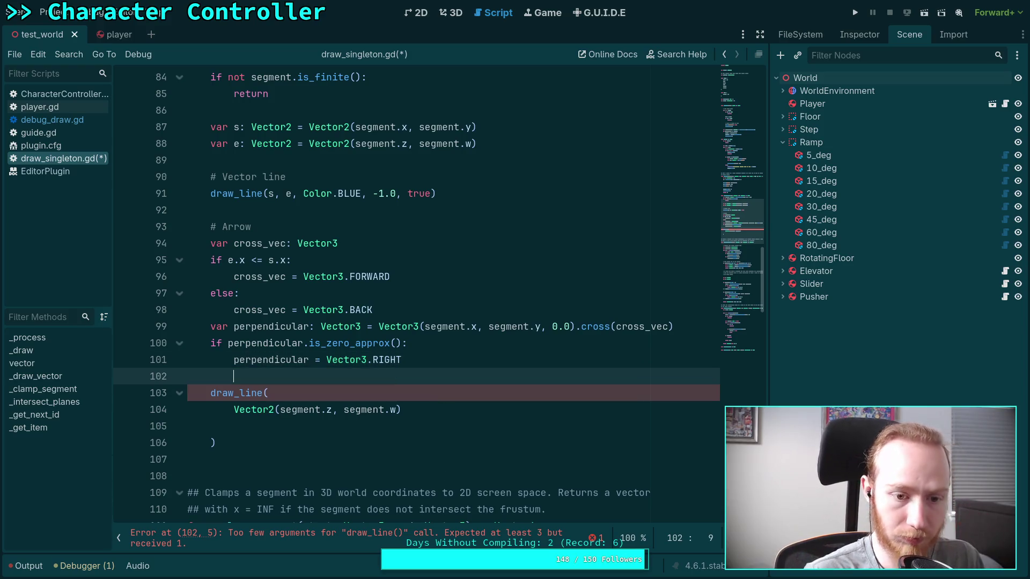
pyautogui.write('elne')
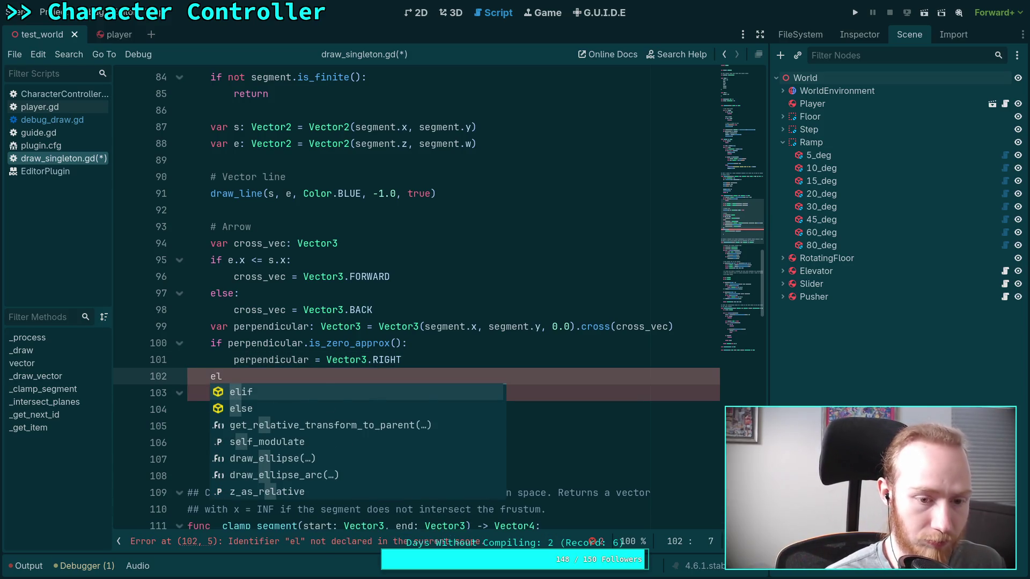
pyautogui.press('BackSpace')
pyautogui.press('BackSpace')
pyautogui.write('se:')
pyautogui.press('Return')
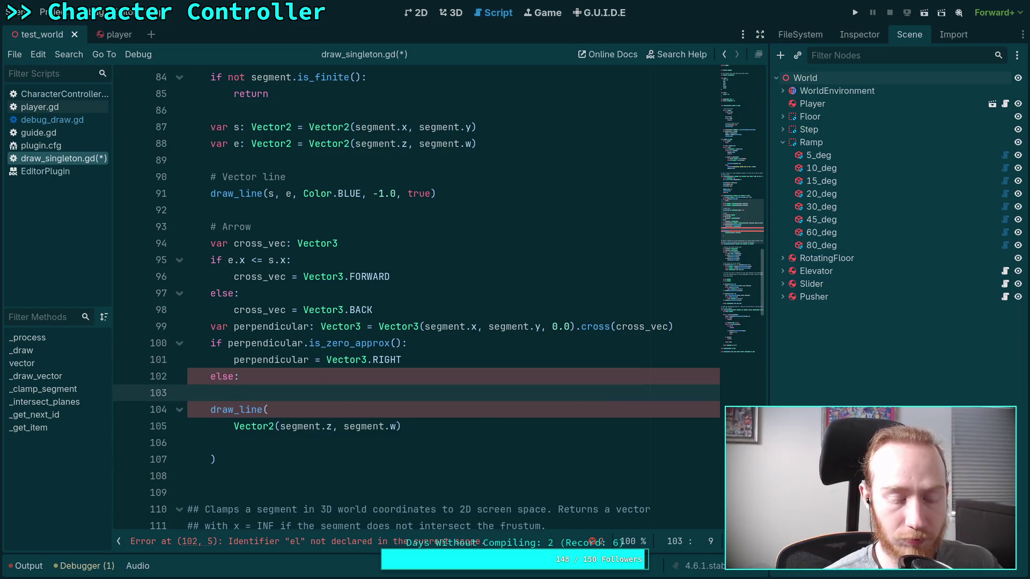
pyautogui.write('per')
pyautogui.press('Return')
pyautogui.write('= per')
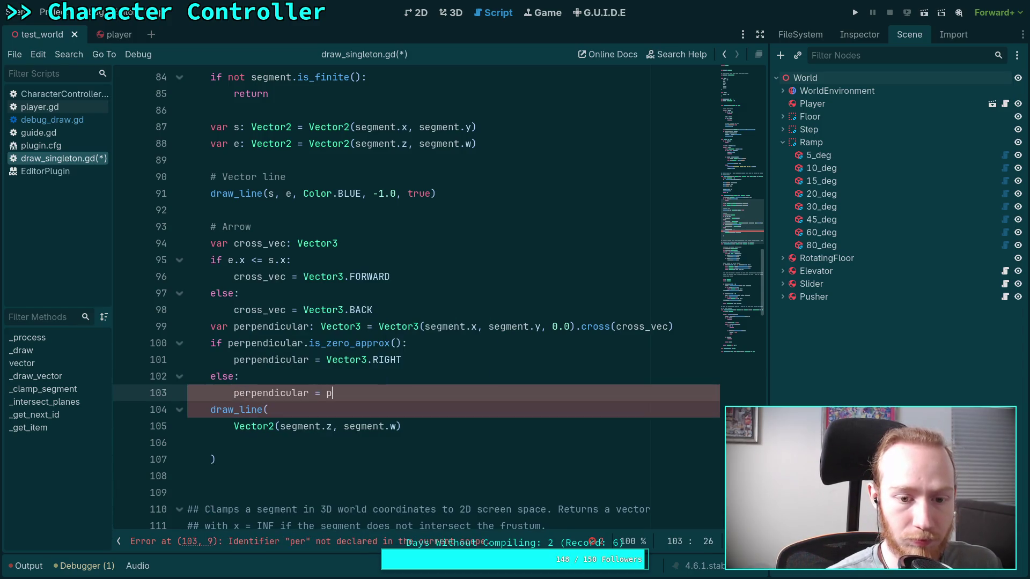
pyautogui.press('Return')
pyautogui.write('.norm')
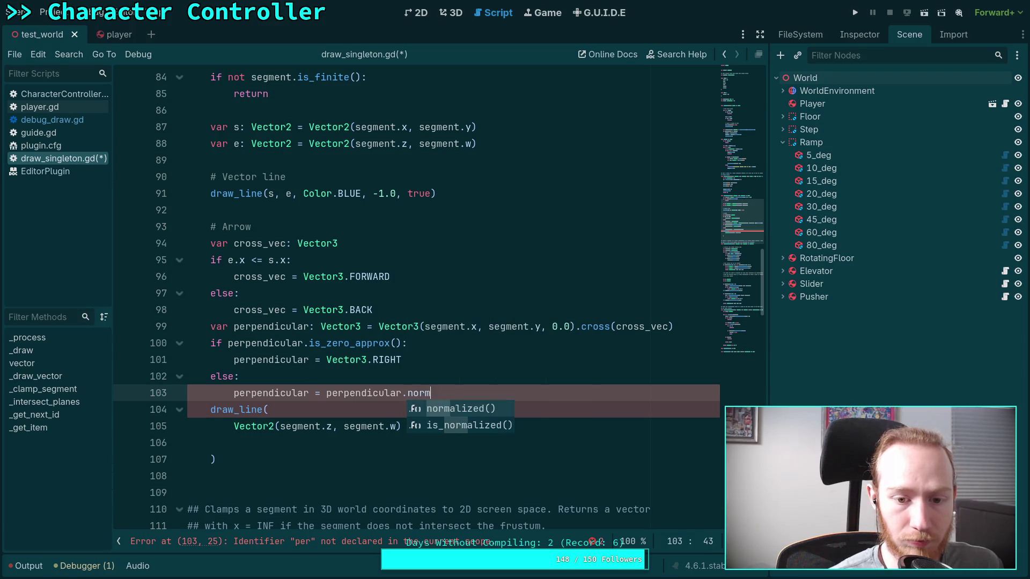
pyautogui.press('Return')
# Step: Make e the first draw_line argument and start a new if line above the call
pyautogui.press('Down')
pyautogui.press('Down')
pyautogui.scroll(-1, 395, 407)
pyautogui.hotkey('shift', 'Home')
pyautogui.write('e,')
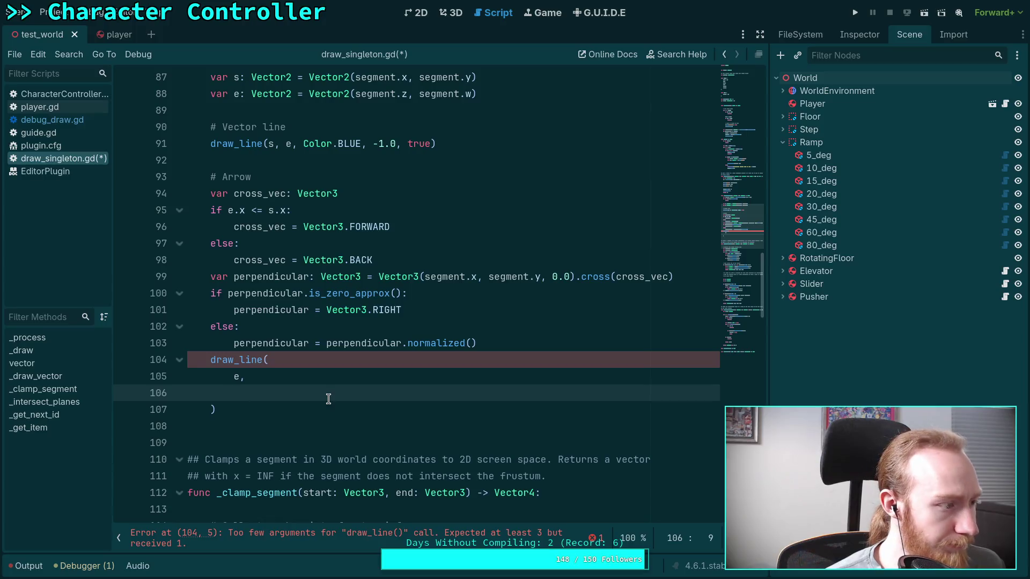
pyautogui.press('Down')
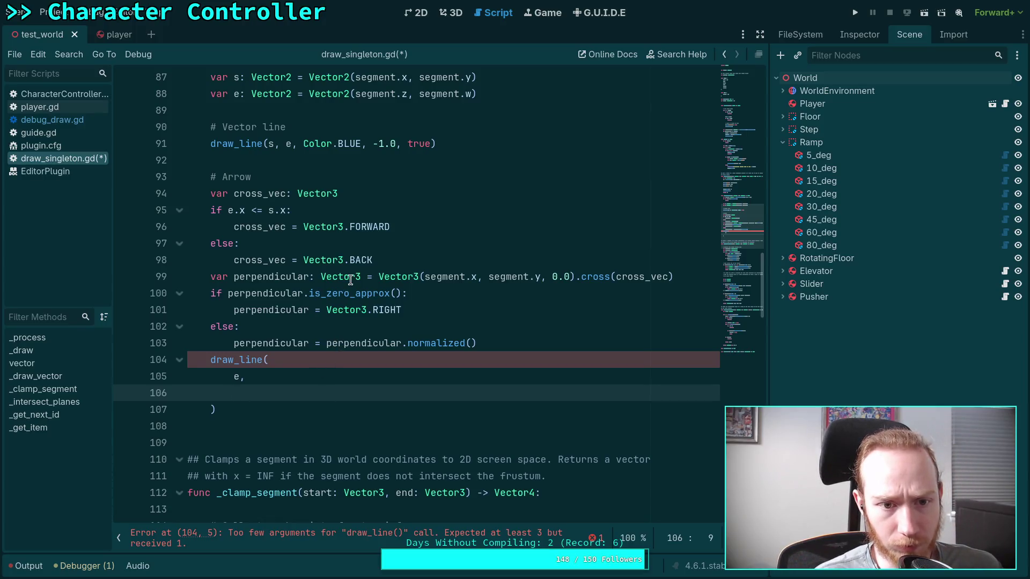
pyautogui.click(491, 344)
pyautogui.press('Return')
pyautogui.press('Return')
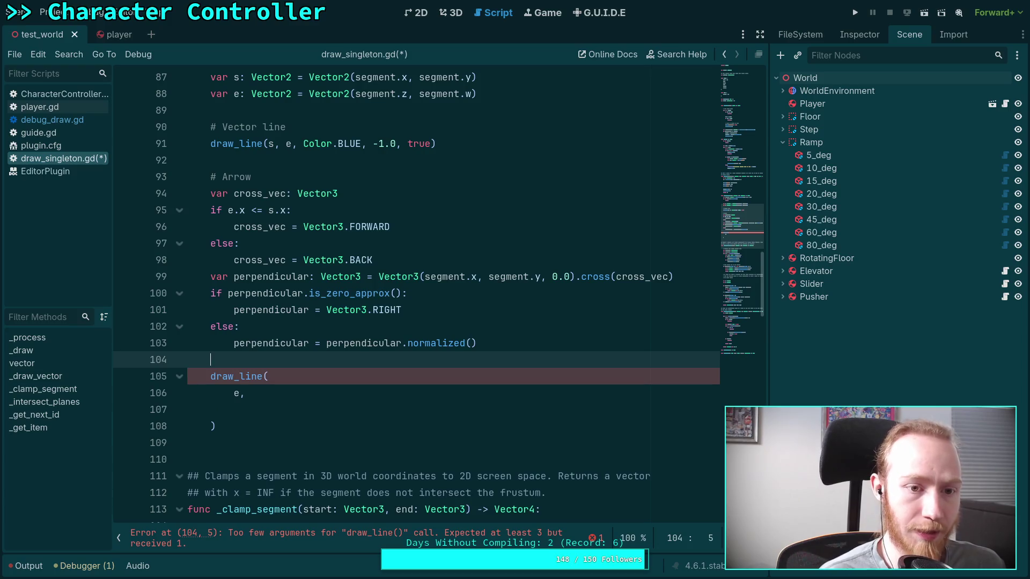
pyautogui.write('if')
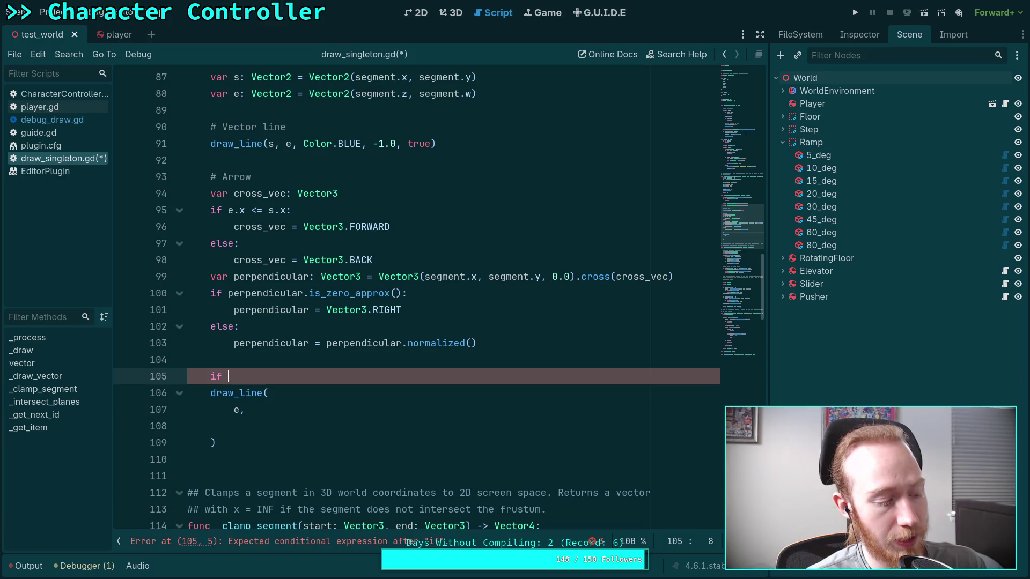
# Step: Write 'if e.y >= s.y:' and select the arrow code from lines 94 to 106 to review it
pyautogui.write('e.')
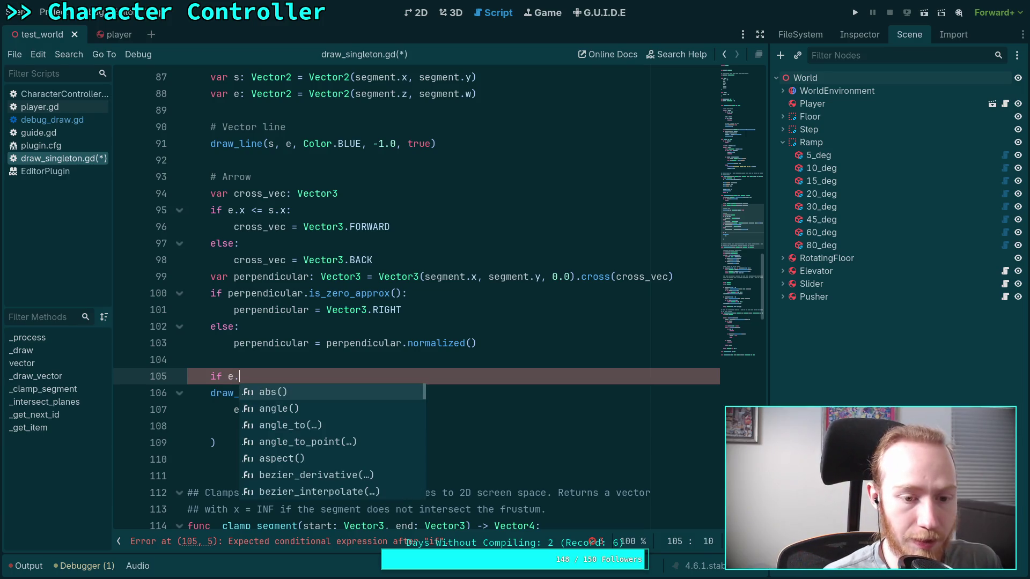
pyautogui.write('y ')
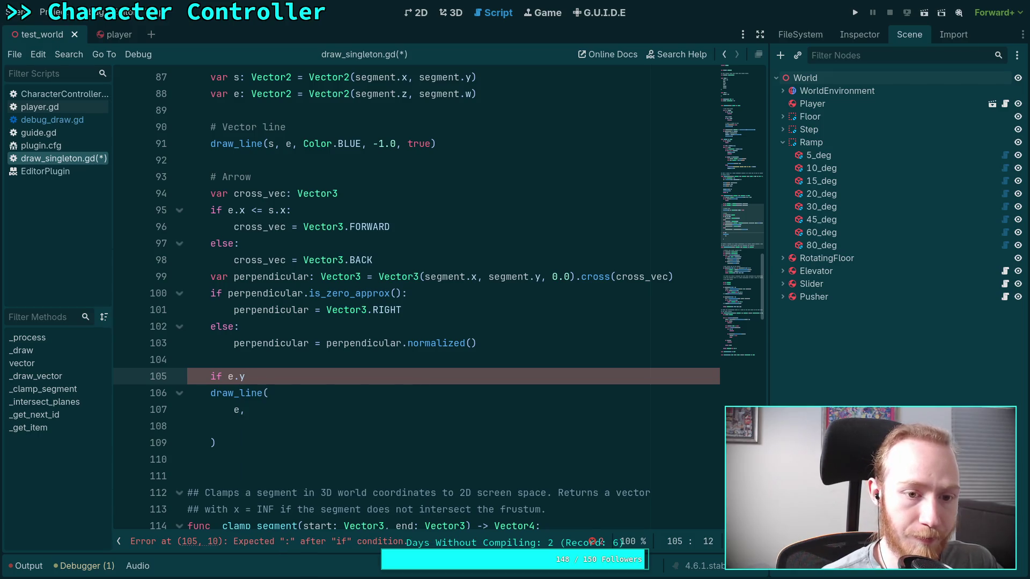
pyautogui.write('>= ')
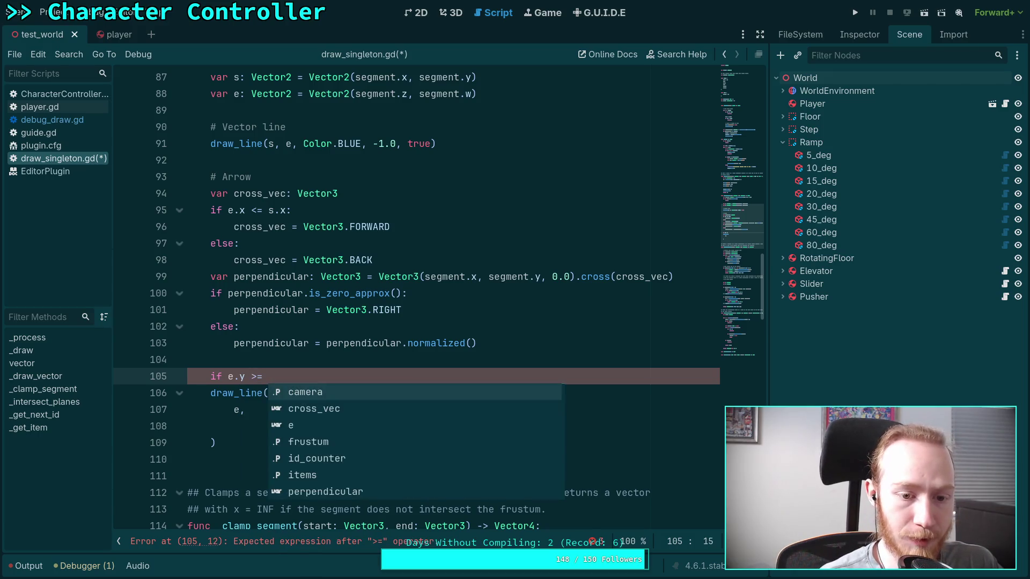
pyautogui.write('s.y')
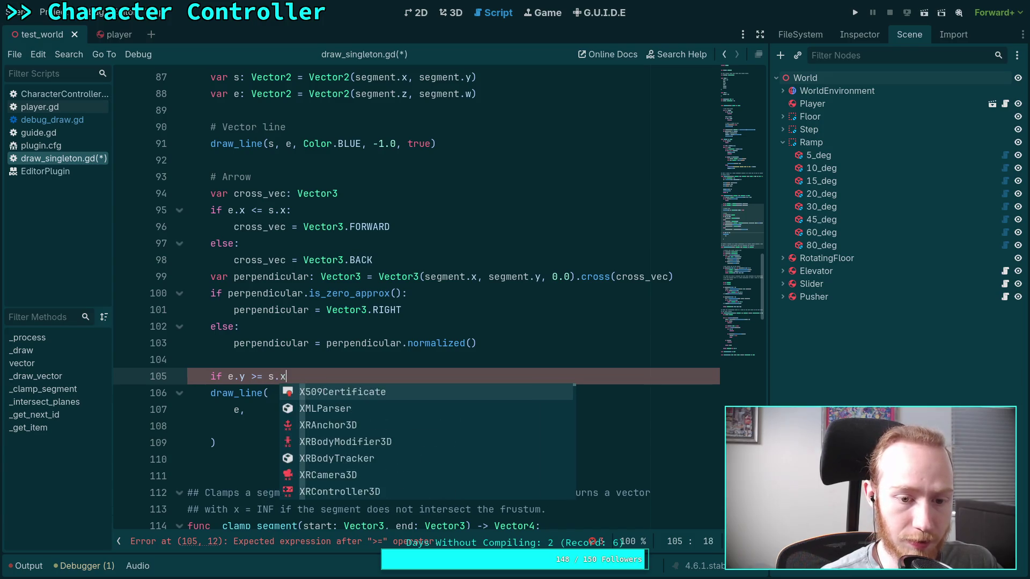
pyautogui.write(':')
pyautogui.press('Return')
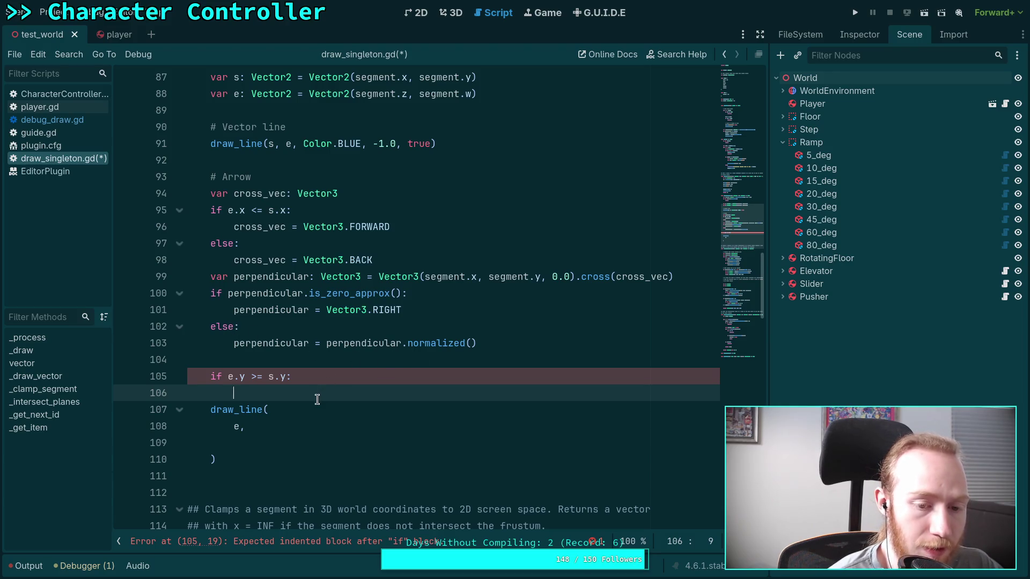
pyautogui.moveTo(306, 396)
pyautogui.mouseDown()
pyautogui.moveTo(203, 210)
pyautogui.moveTo(210, 193)
pyautogui.mouseUp()
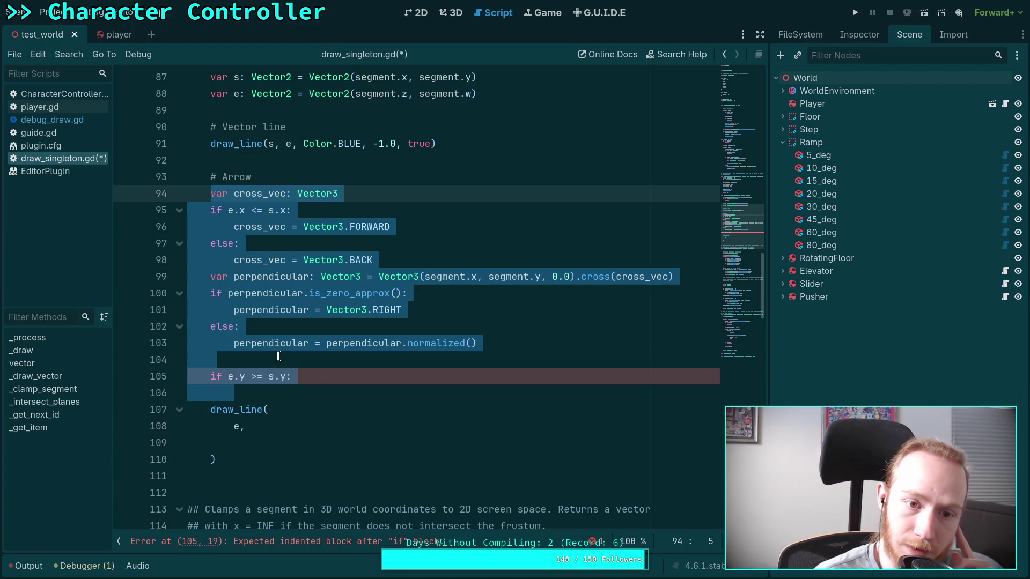
pyautogui.scroll(1, 278, 356)
pyautogui.click(344, 309)
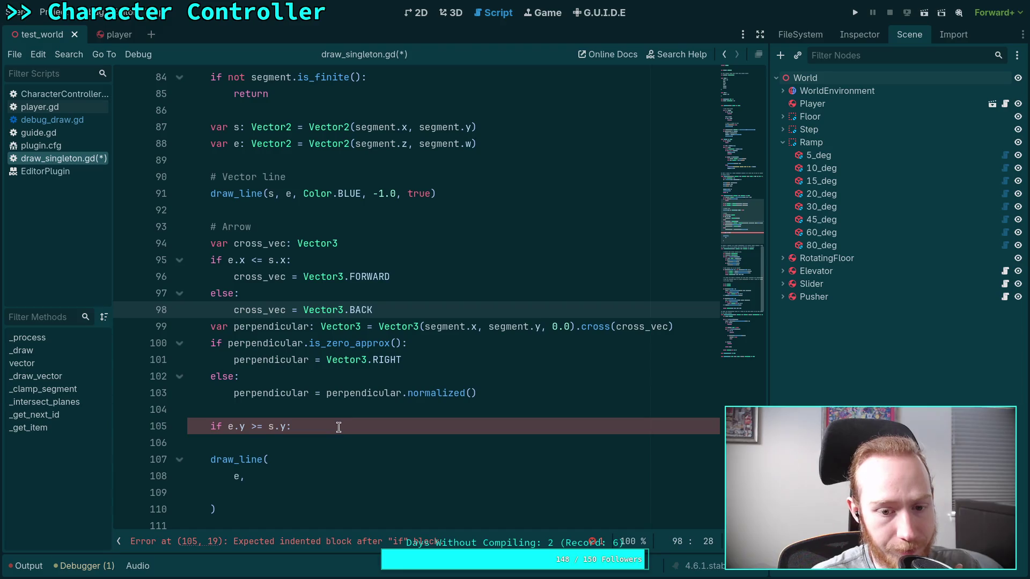
# Step: Delete the unfinished e.y >= s.y if line and start a new var declaration above draw_line
pyautogui.moveTo(293, 426); pyautogui.dragTo(209, 426)
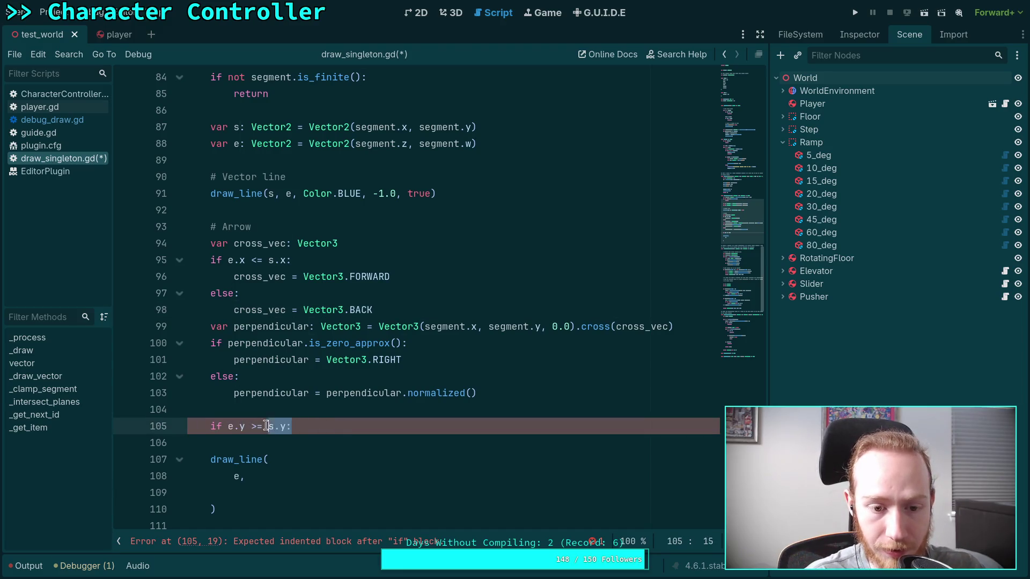
pyautogui.press('BackSpace')
pyautogui.press('BackSpace')
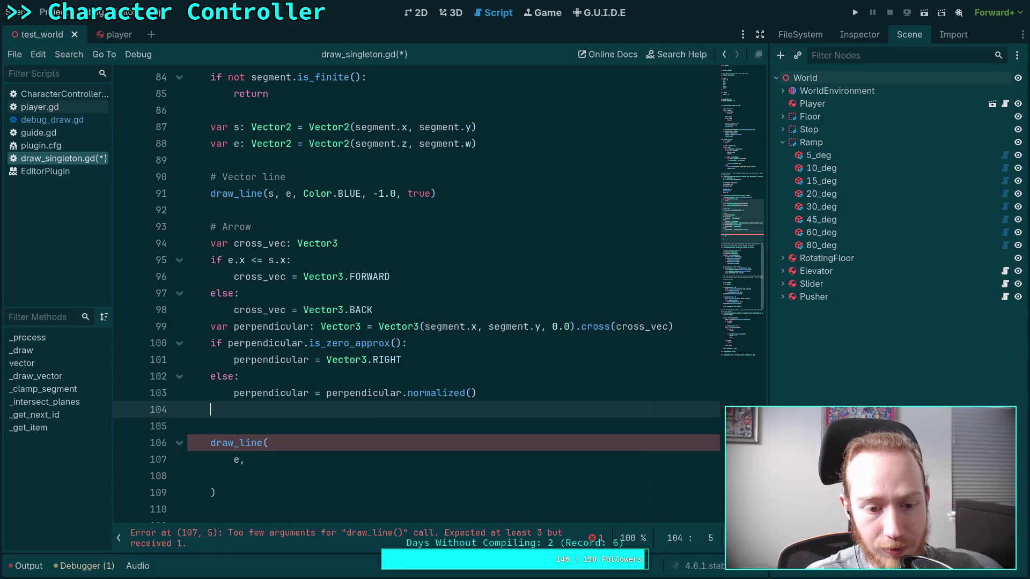
pyautogui.press('BackSpace')
pyautogui.press('BackSpace')
pyautogui.scroll(2, 407, 376)
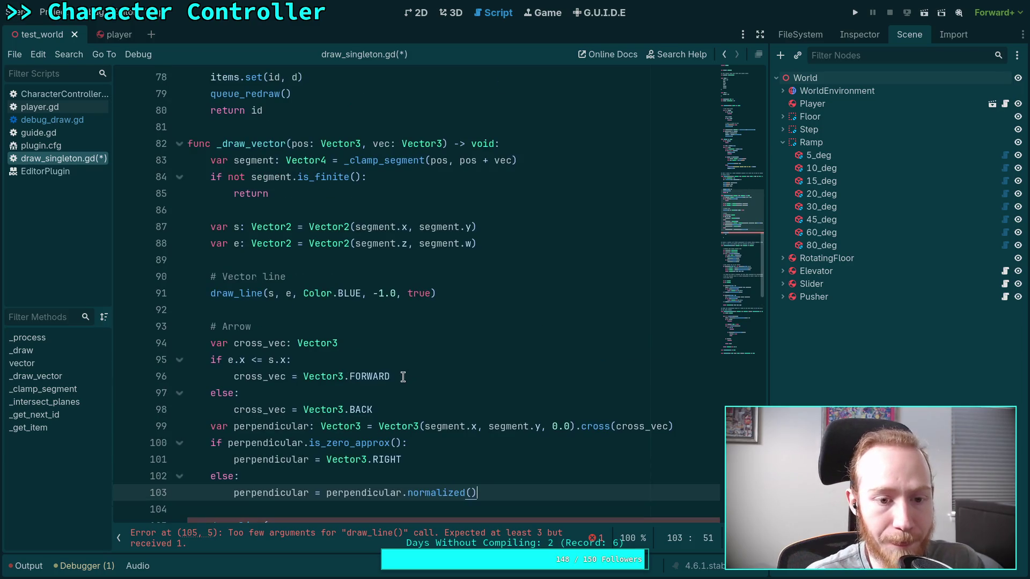
pyautogui.scroll(-1, 490, 294)
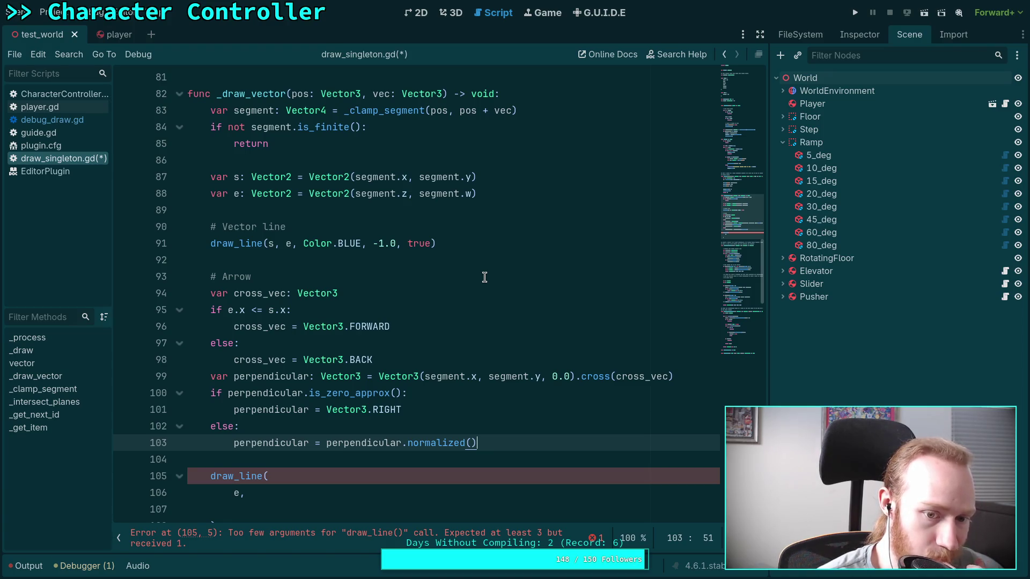
pyautogui.scroll(-1, 485, 277)
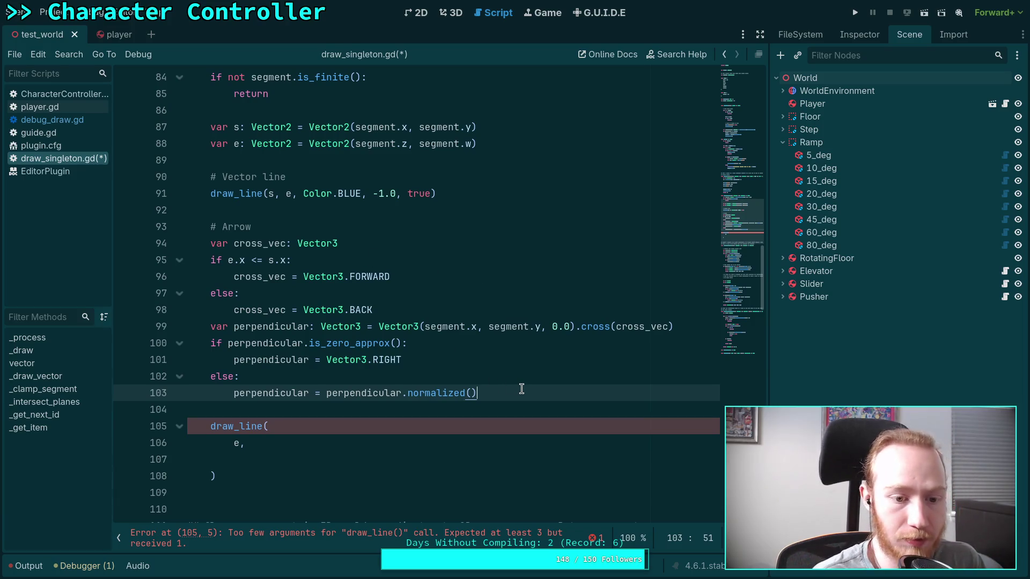
pyautogui.press('Return')
pyautogui.press('Return')
pyautogui.write('var')
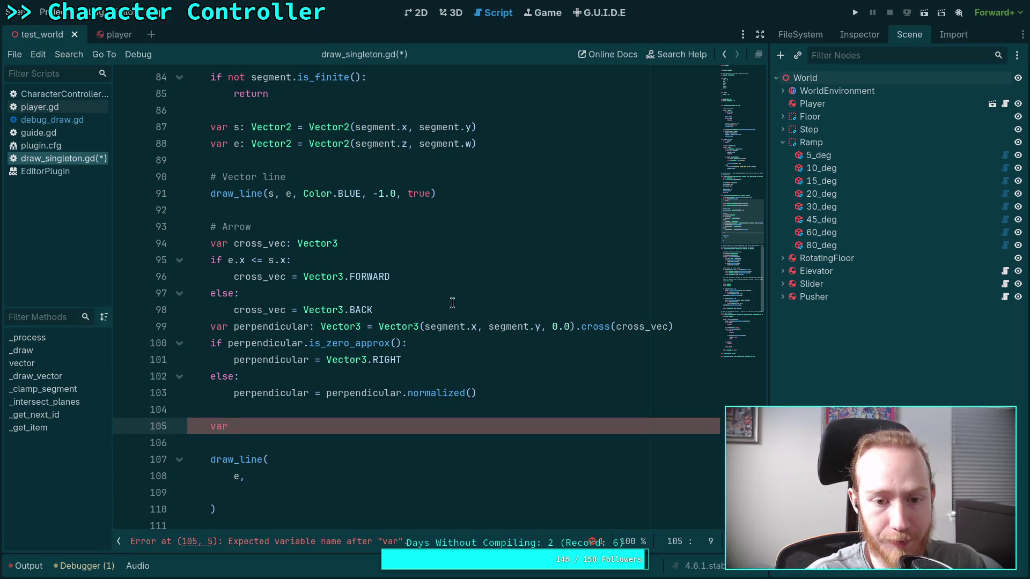
# Step: Add a blank line after the cross_vec branch and draft 'var down: Vector2 = -(e - s)'
pyautogui.click(397, 307)
pyautogui.press('Return')
pyautogui.click(278, 440)
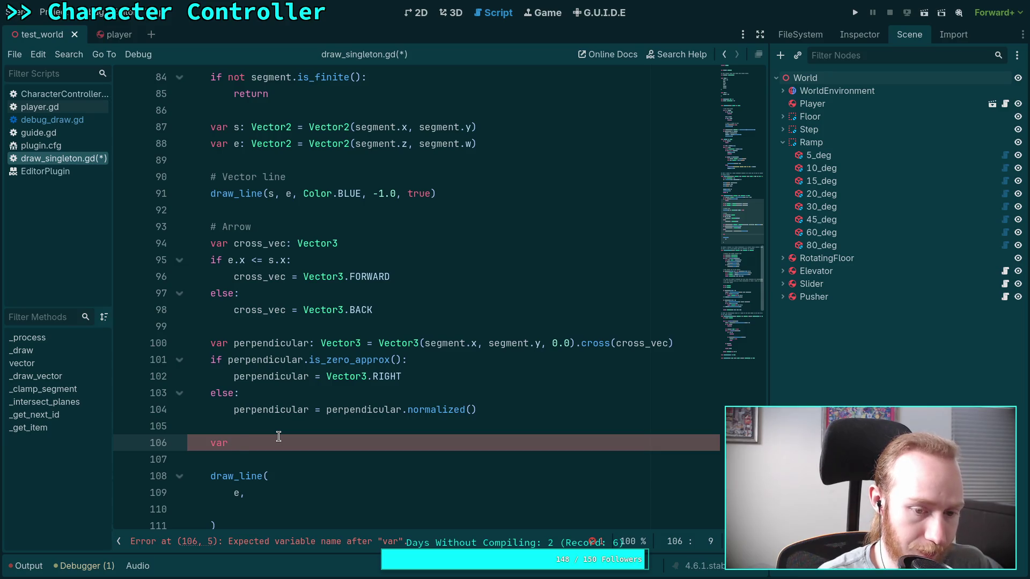
pyautogui.write('down: ')
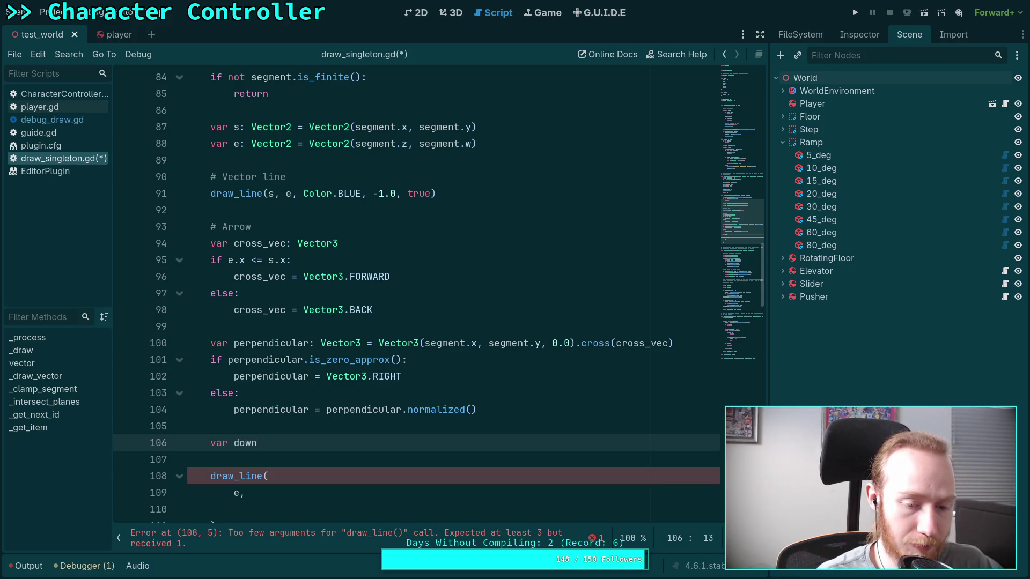
pyautogui.write('Vector')
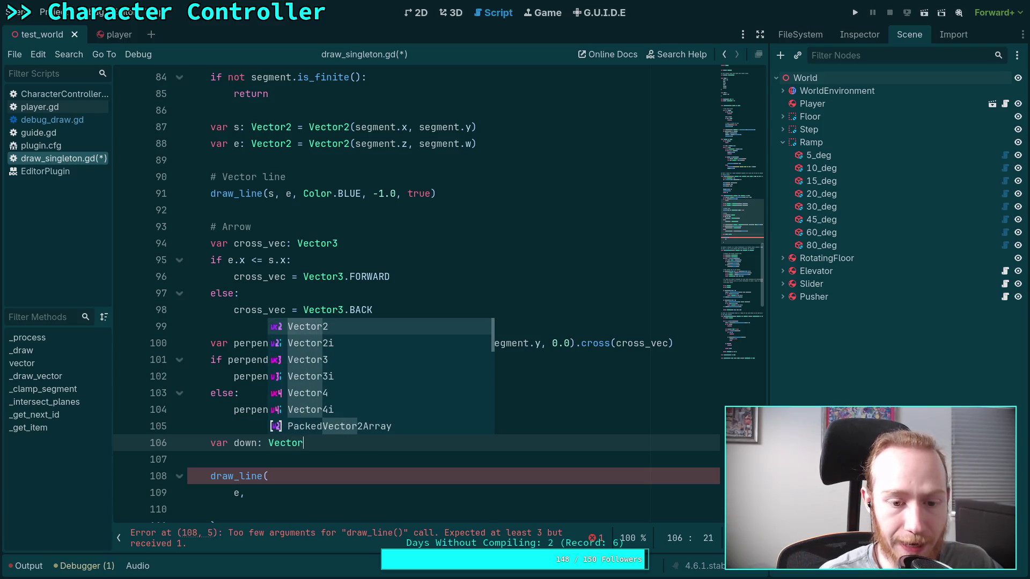
pyautogui.write('2 =')
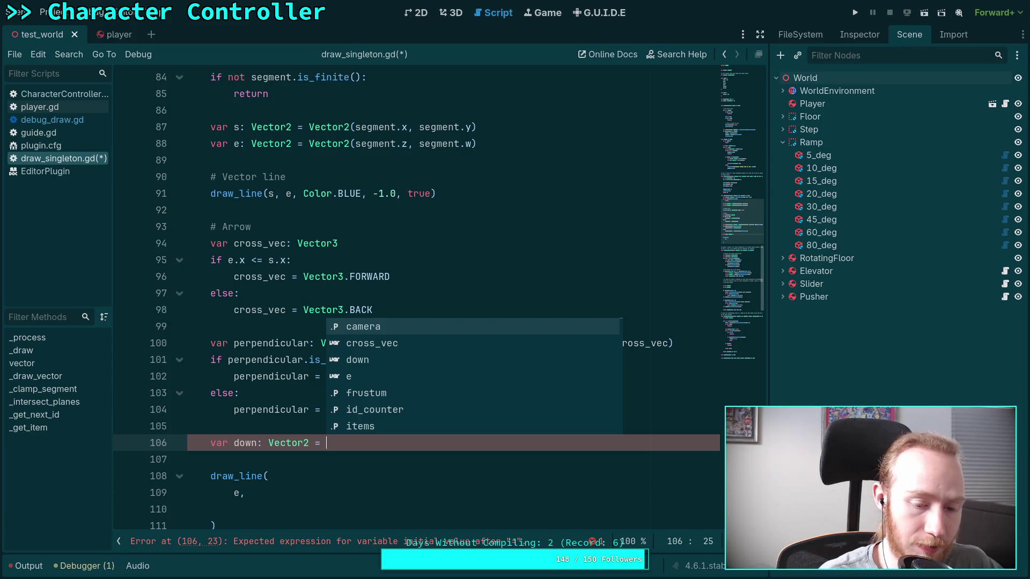
pyautogui.press('Escape')
pyautogui.write('-(')
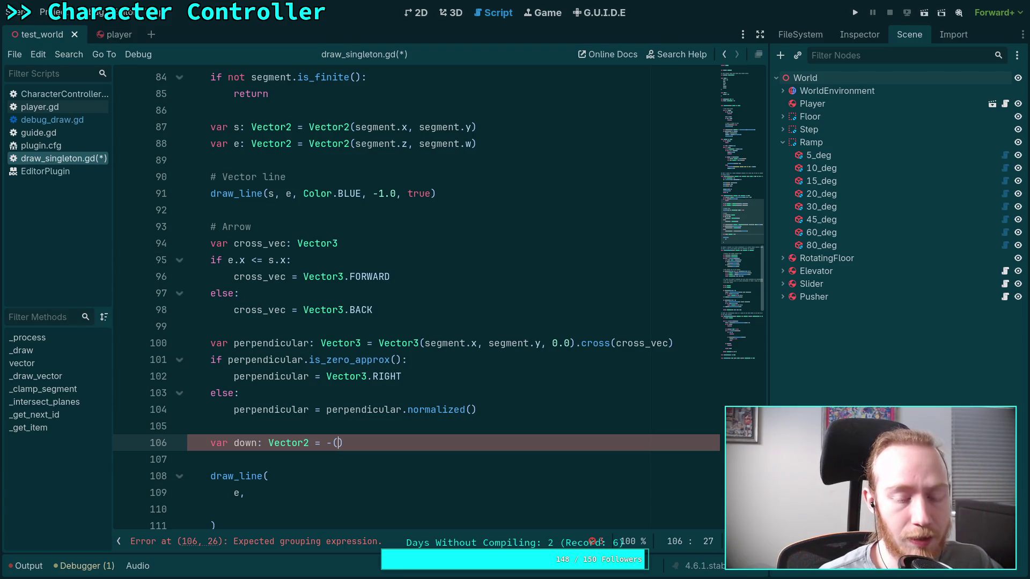
pyautogui.write('e- s')
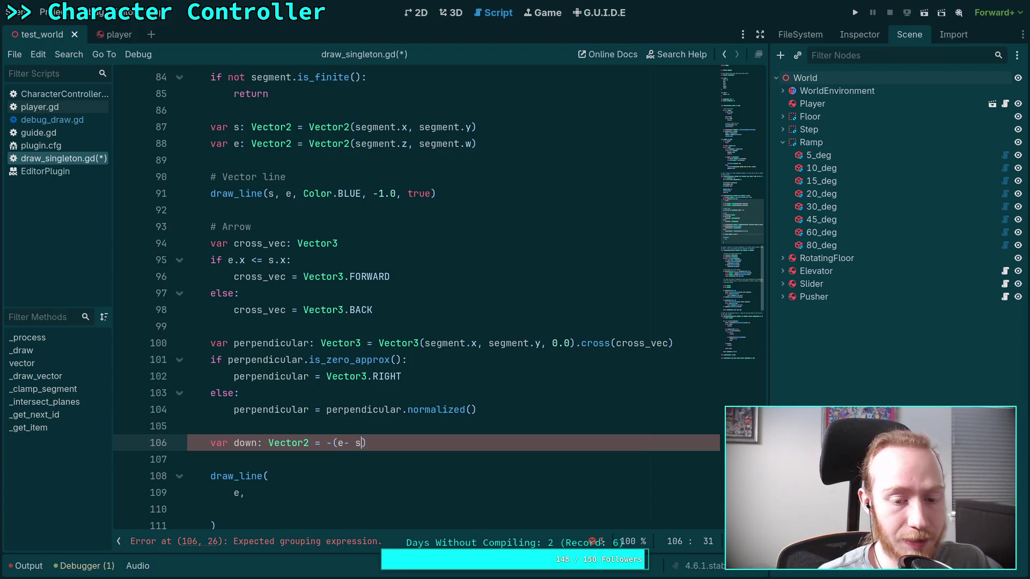
pyautogui.write('- s')
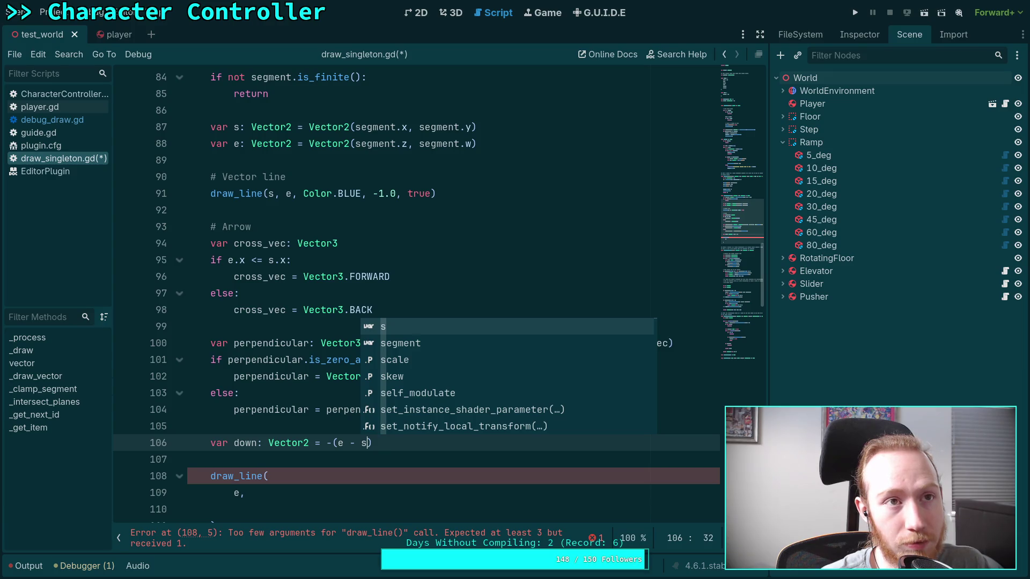
# Step: Rename the variable to up and strip the minus and parentheses, giving 'var up: Vector2 = e - s'
pyautogui.click(290, 476)
pyautogui.scroll(-2, 322, 451)
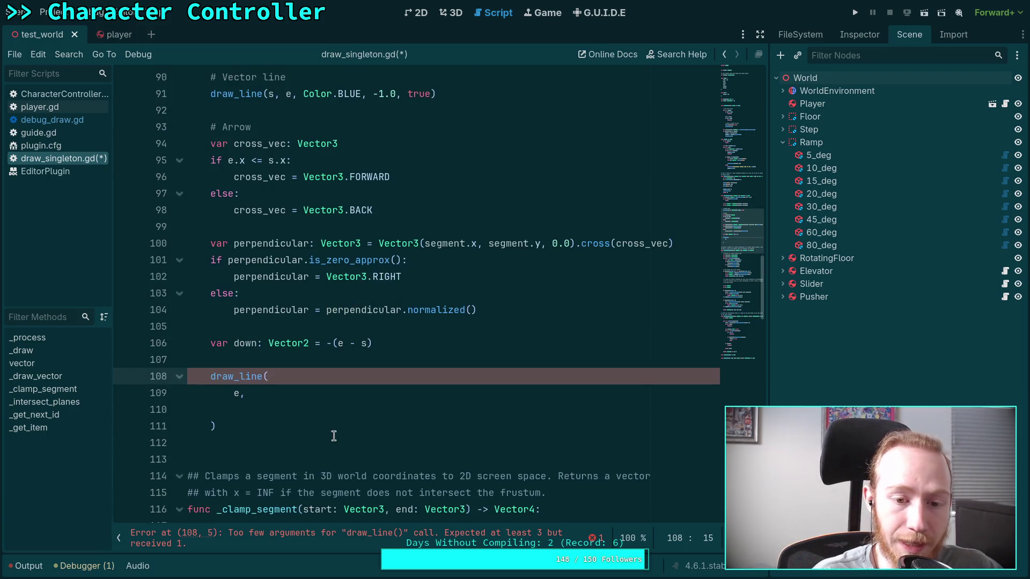
pyautogui.doubleClick(246, 343)
pyautogui.write('up')
pyautogui.click(320, 343)
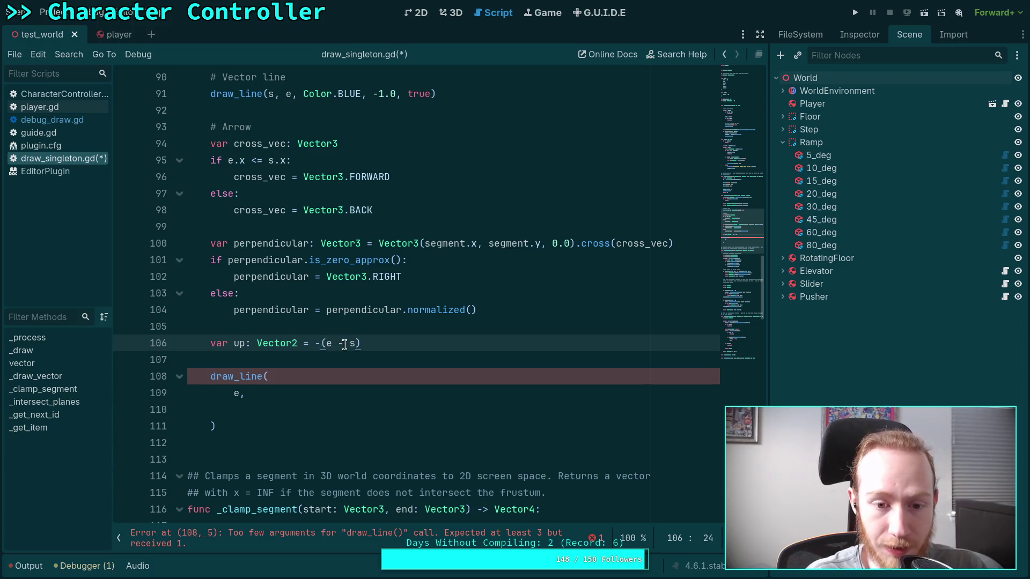
pyautogui.press('BackSpace')
pyautogui.press('Delete')
pyautogui.click(374, 344)
pyautogui.press('BackSpace')
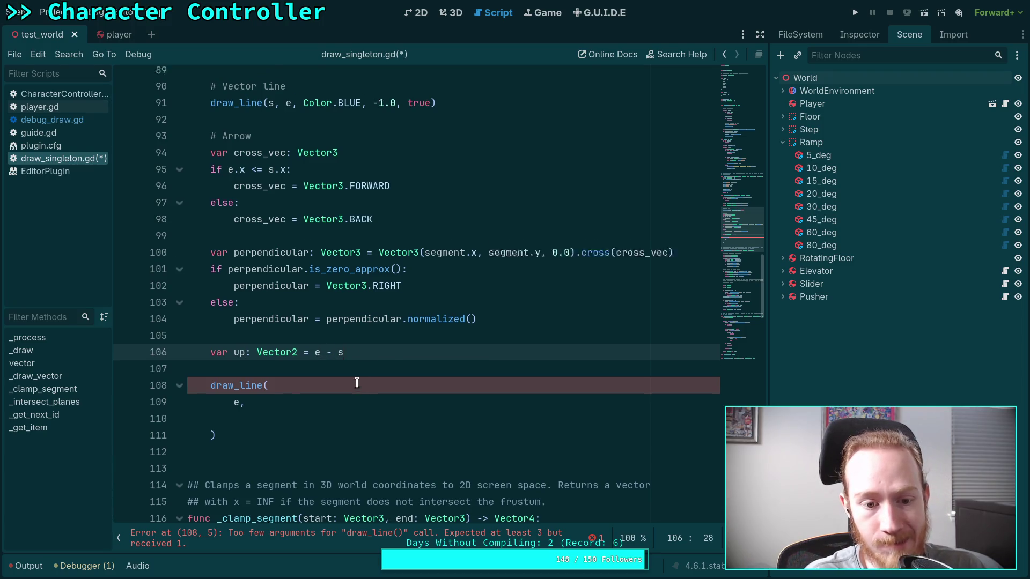
pyautogui.scroll(1, 374, 346)
pyautogui.click(363, 443)
pyautogui.press('Down')
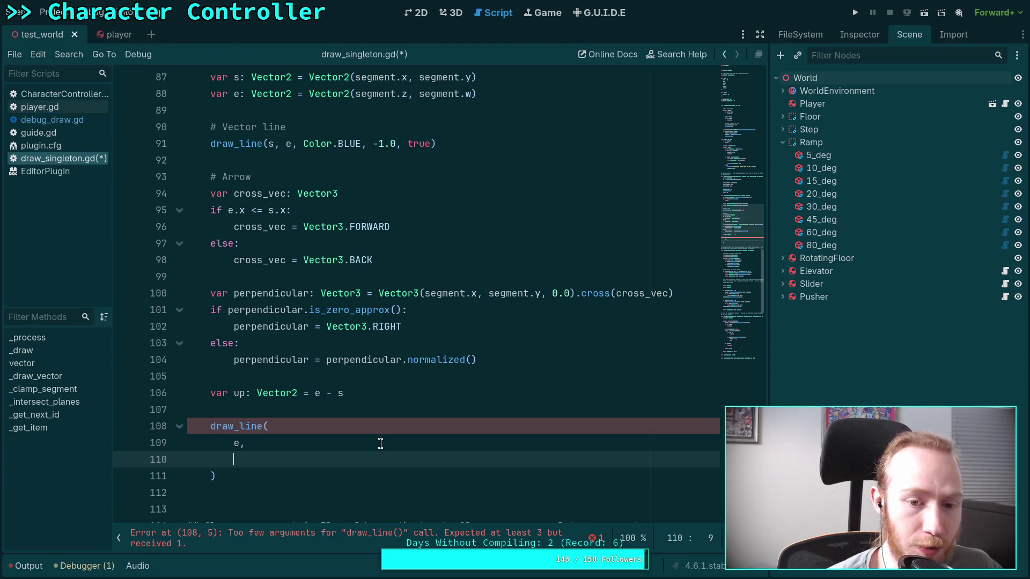
pyautogui.click(498, 362)
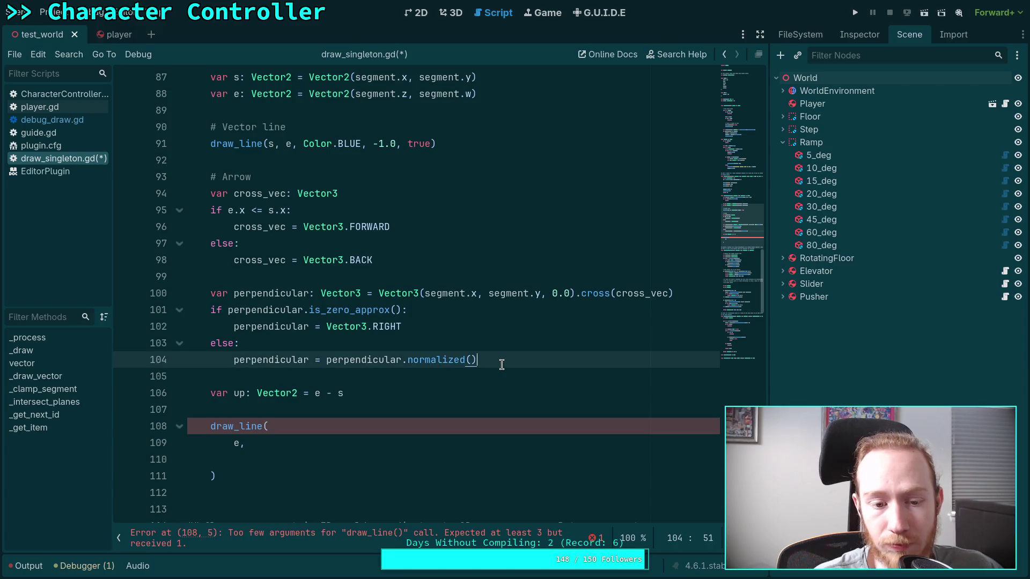
# Step: Start a new 'var right: Vector2 =' line below the up declaration
pyautogui.click(457, 396)
pyautogui.press('Return')
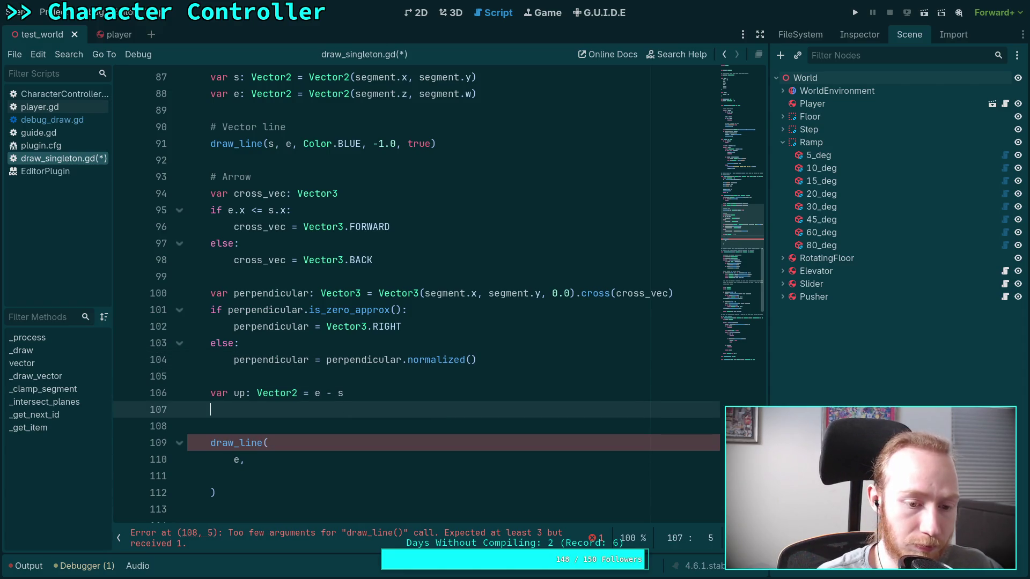
pyautogui.write('var right: V')
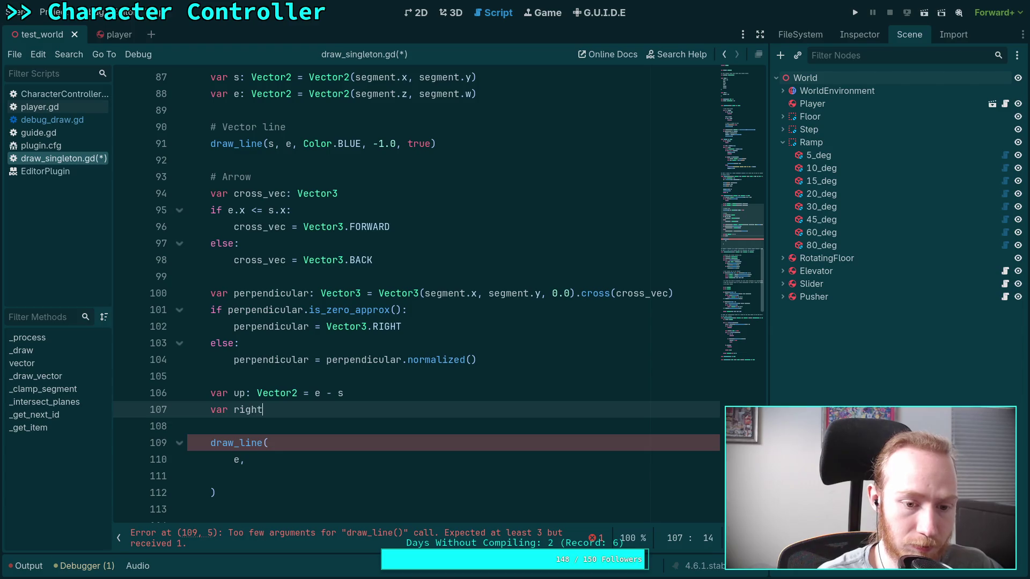
pyautogui.write('ector2 =')
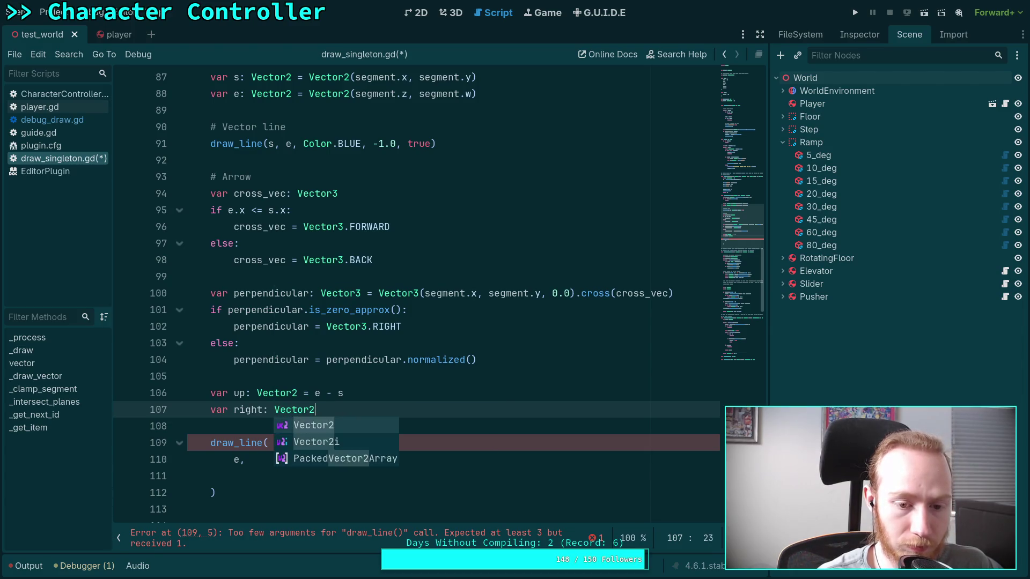
# Step: Add 'perpendicular.z = 0.0' on a new line under the perpendicular declaration
pyautogui.click(311, 364)
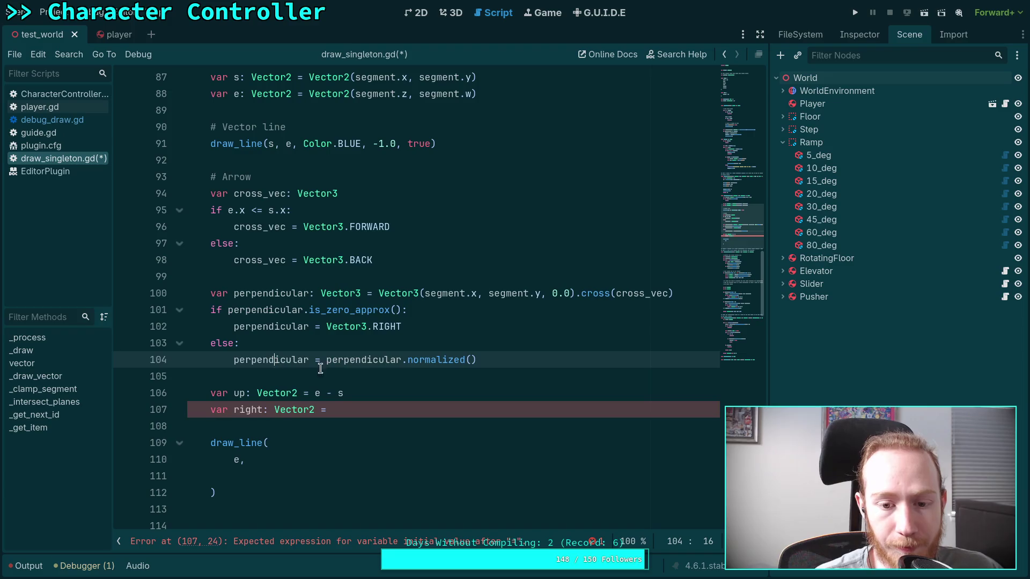
pyautogui.moveTo(418, 363)
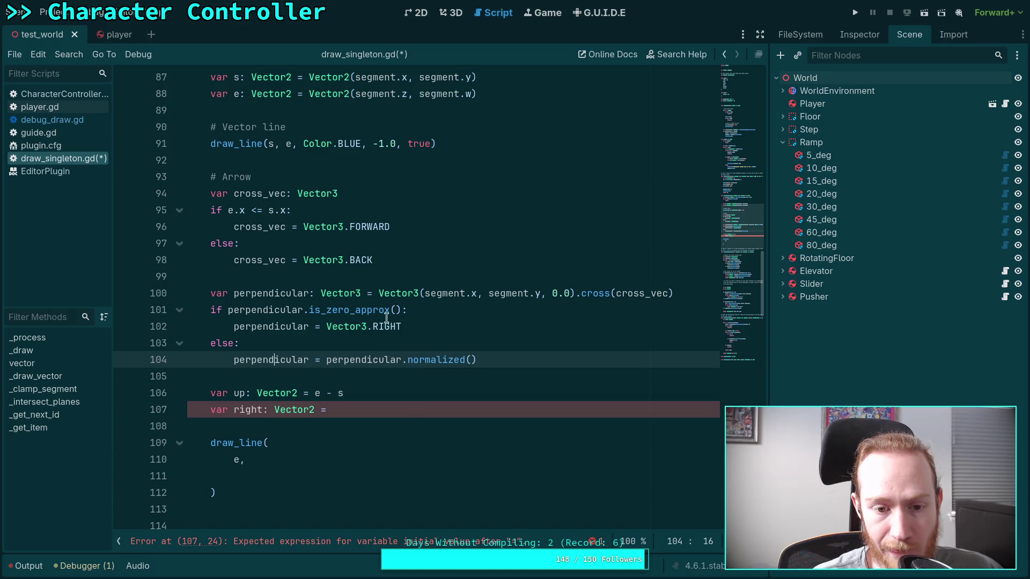
pyautogui.click(687, 296)
pyautogui.press('Return')
pyautogui.write('perpendicular.')
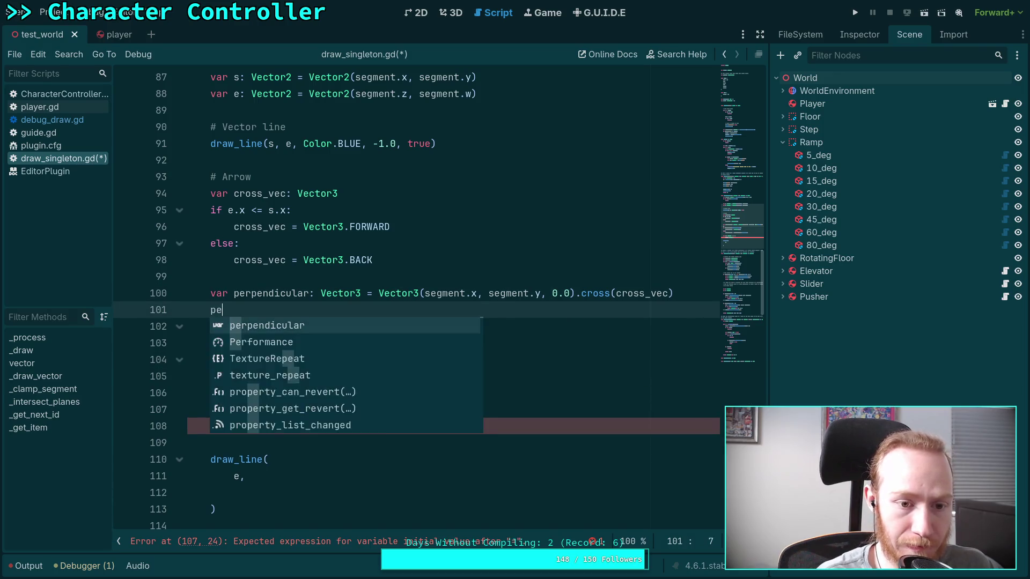
pyautogui.write('z = 0.0')
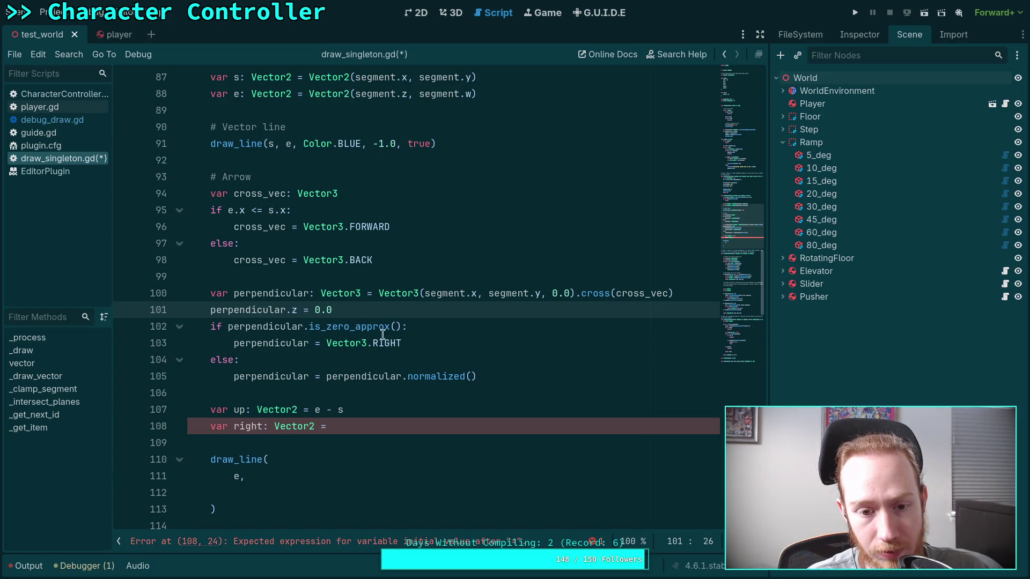
# Step: Rename every perpendicular occurrence in the arrow code to p
pyautogui.click(429, 441)
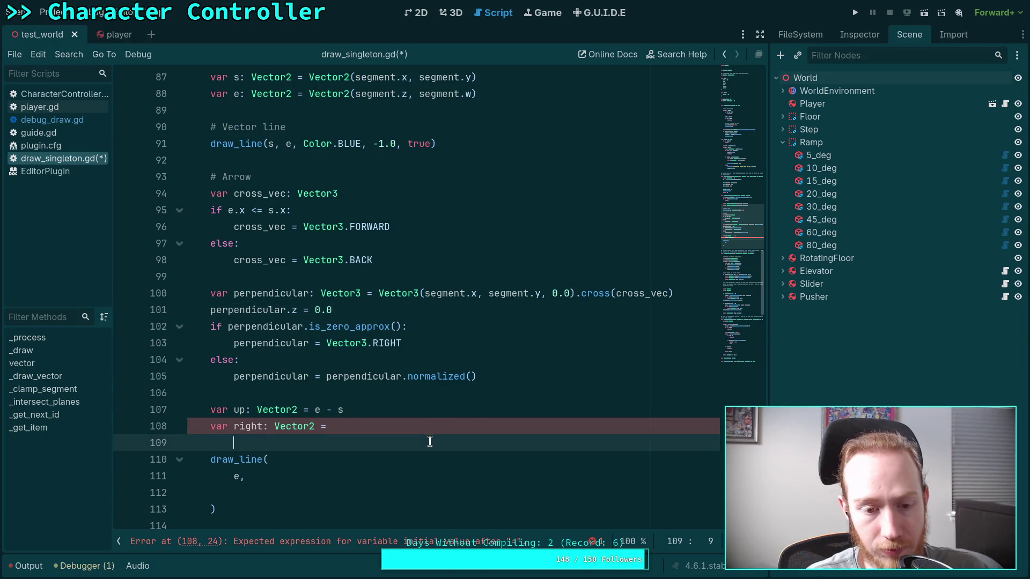
pyautogui.click(418, 426)
pyautogui.scroll(-1, 419, 429)
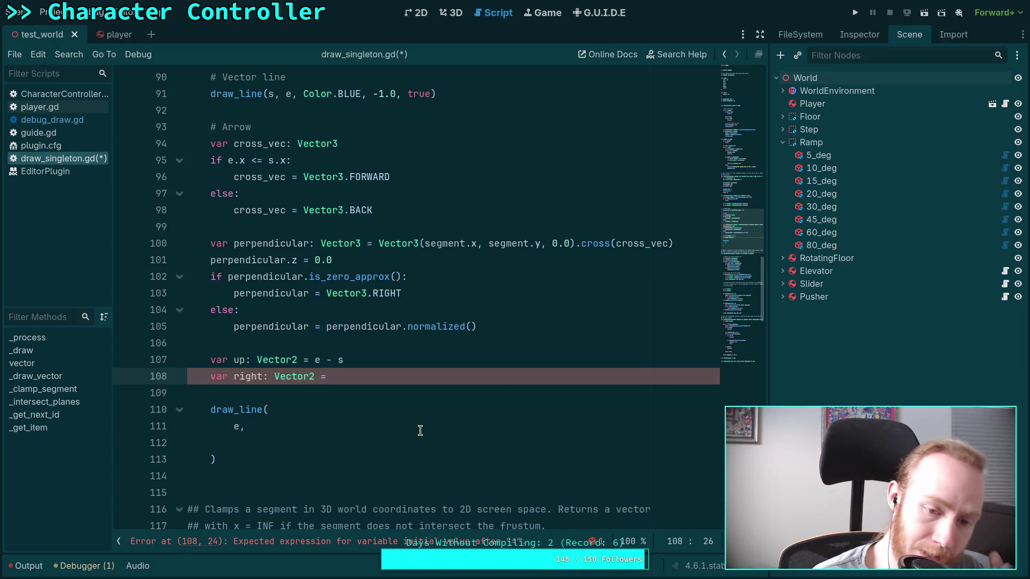
pyautogui.doubleClick(271, 243)
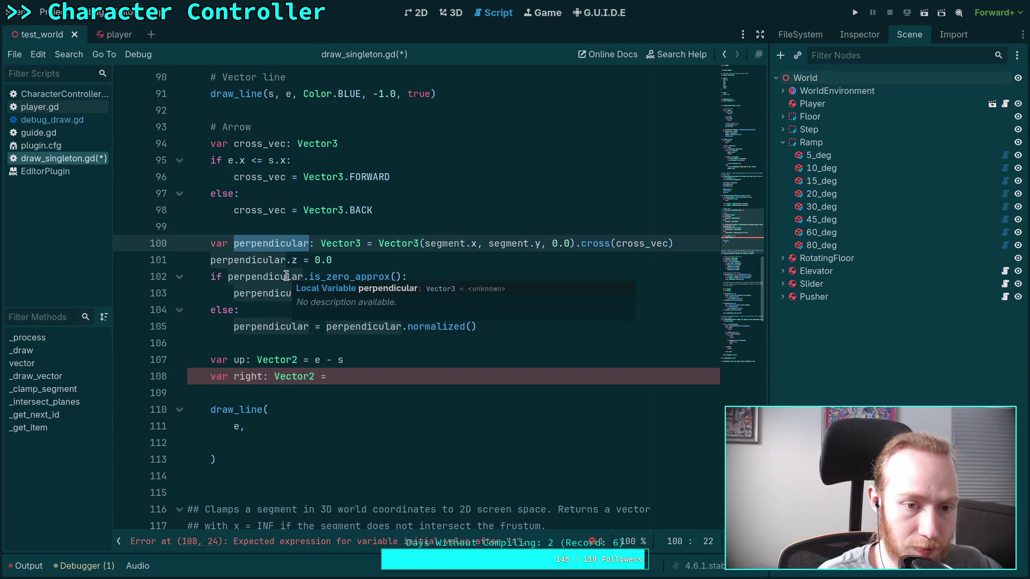
pyautogui.write('p')
pyautogui.doubleClick(252, 260)
pyautogui.write('p')
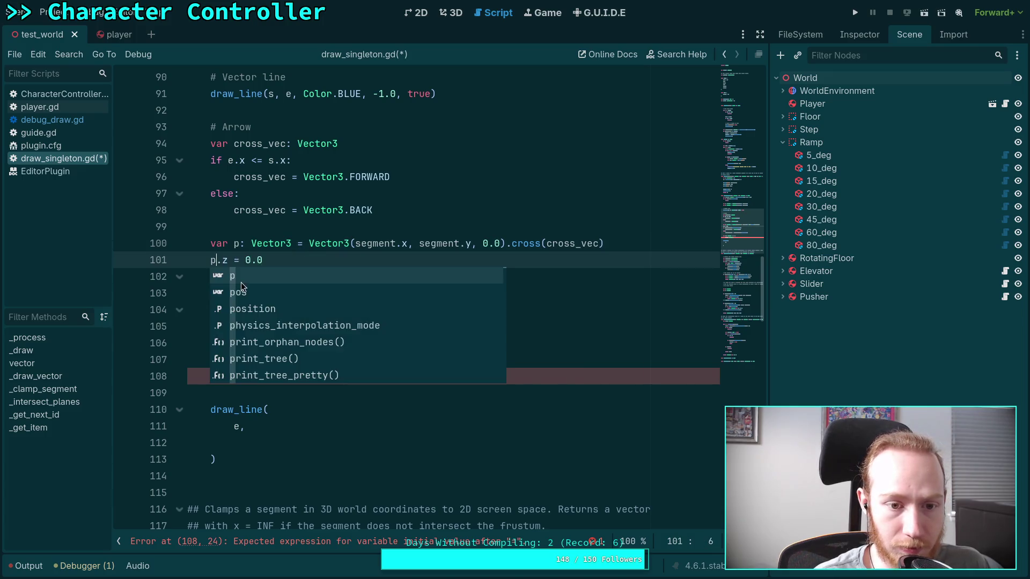
pyautogui.click(241, 244)
pyautogui.doubleClick(257, 277)
pyautogui.write('p')
pyautogui.click(290, 244)
pyautogui.doubleClick(359, 329)
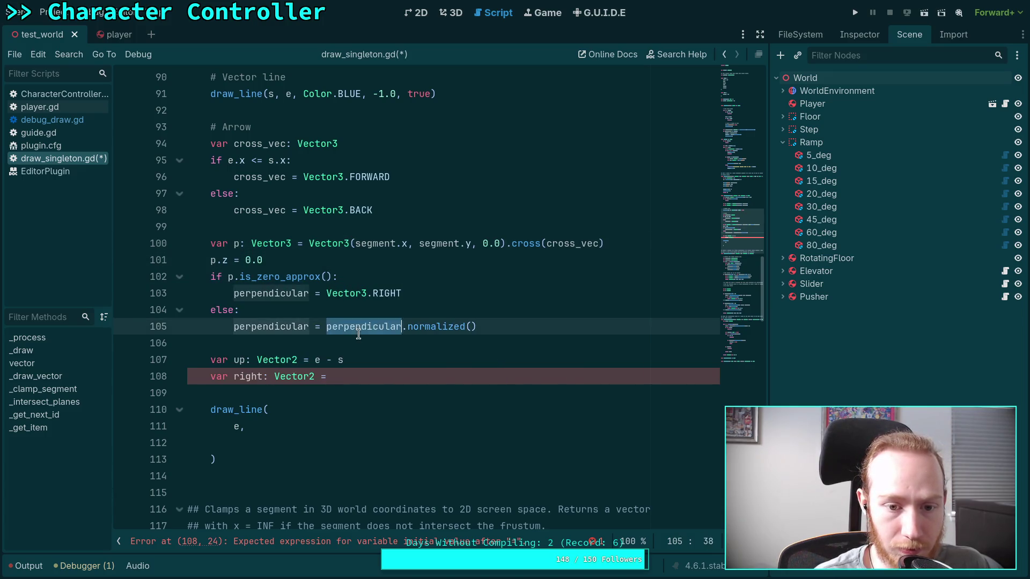
pyautogui.write('p')
pyautogui.doubleClick(271, 326)
pyautogui.write('p')
pyautogui.click(273, 293)
pyautogui.doubleClick(273, 293)
pyautogui.write('p')
pyautogui.click(328, 265)
# Step: Complete the right declaration as Vector2(p.x, p.y)
pyautogui.click(367, 391)
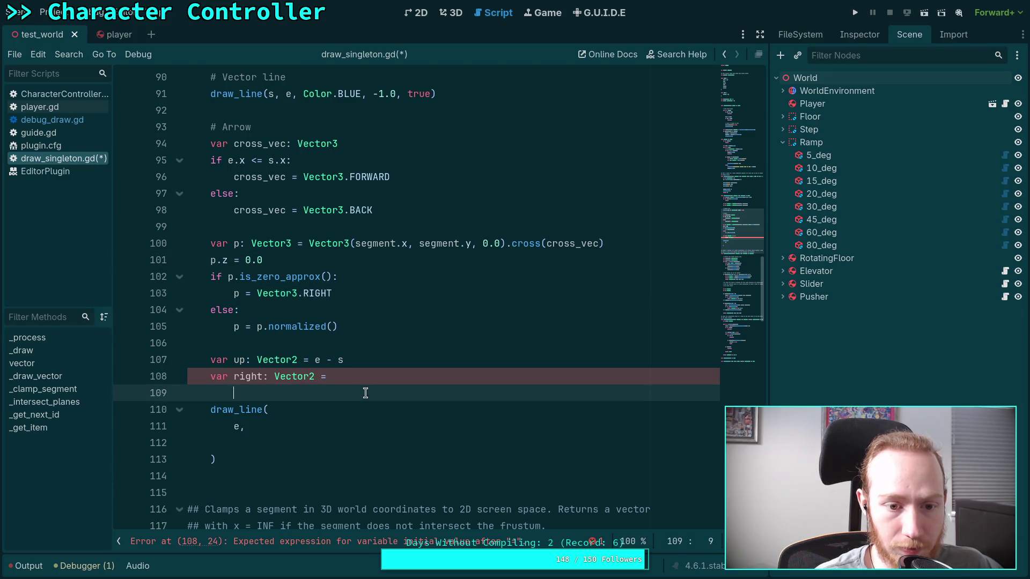
pyautogui.click(390, 380)
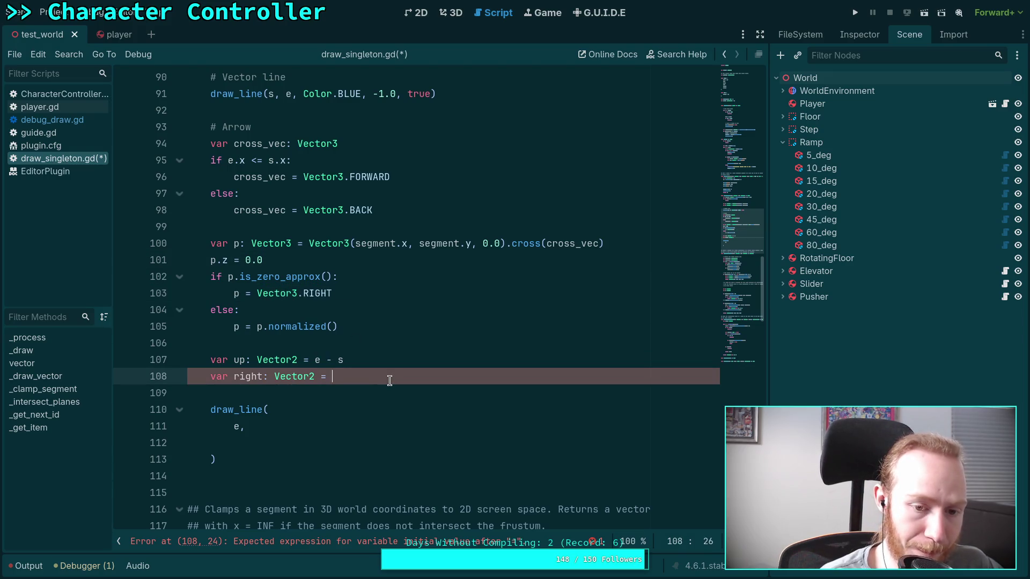
pyautogui.write('Vector2')
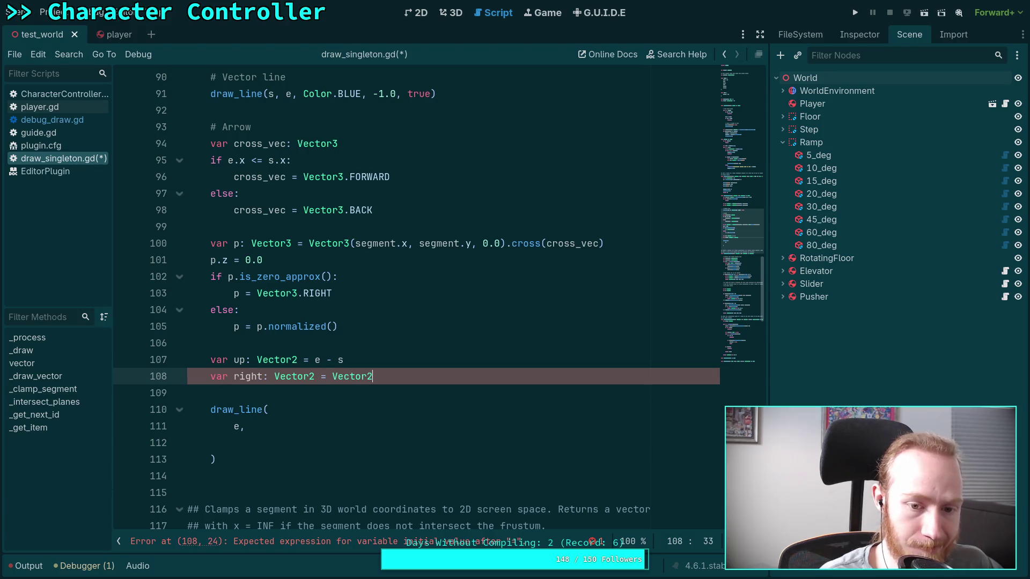
pyautogui.write('(')
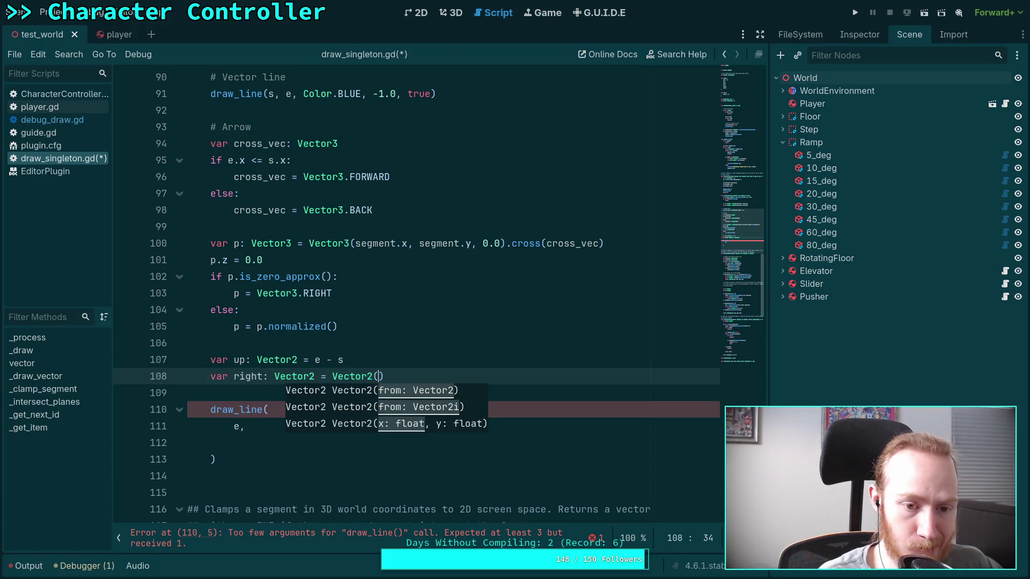
pyautogui.write('p.x, ')
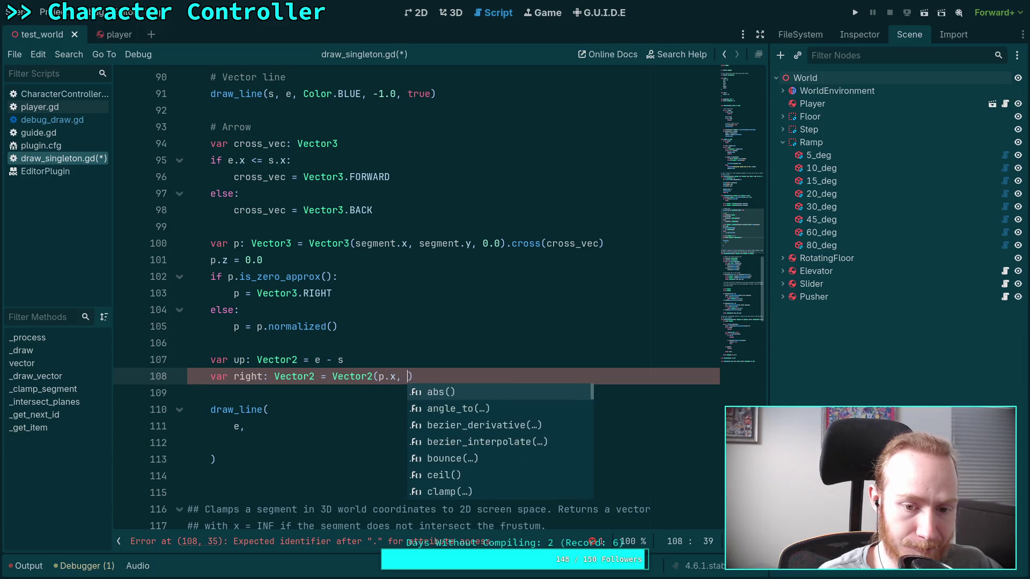
pyautogui.write('p')
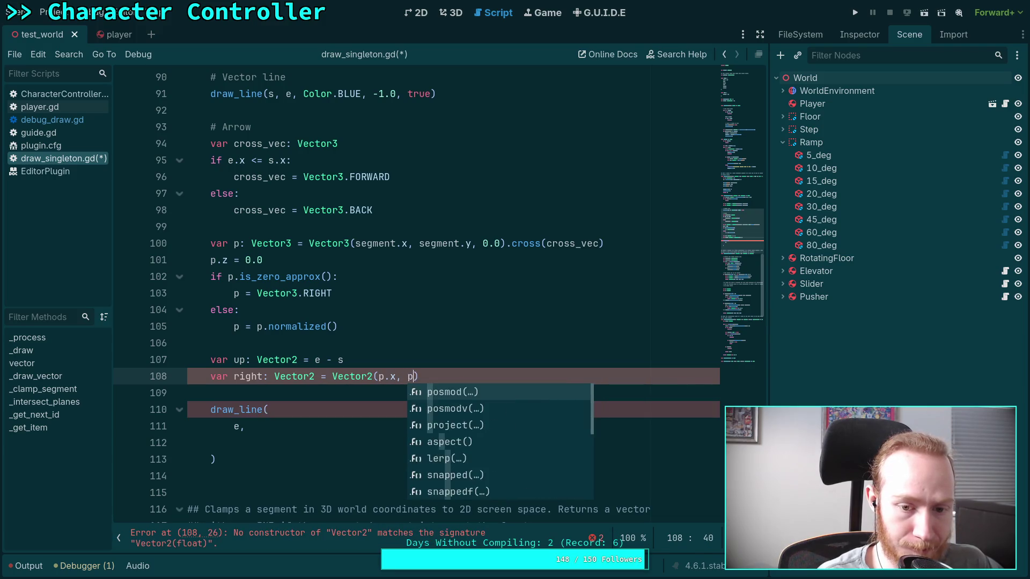
pyautogui.write('.y)')
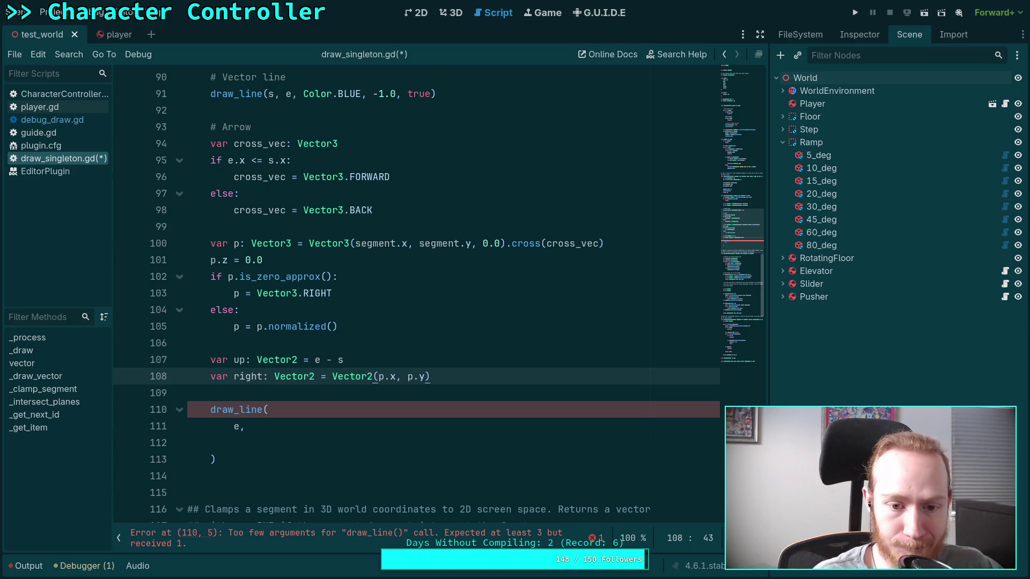
# Step: Add e as the second argument of the arrow's draw_line call
pyautogui.click(360, 427)
pyautogui.click(290, 446)
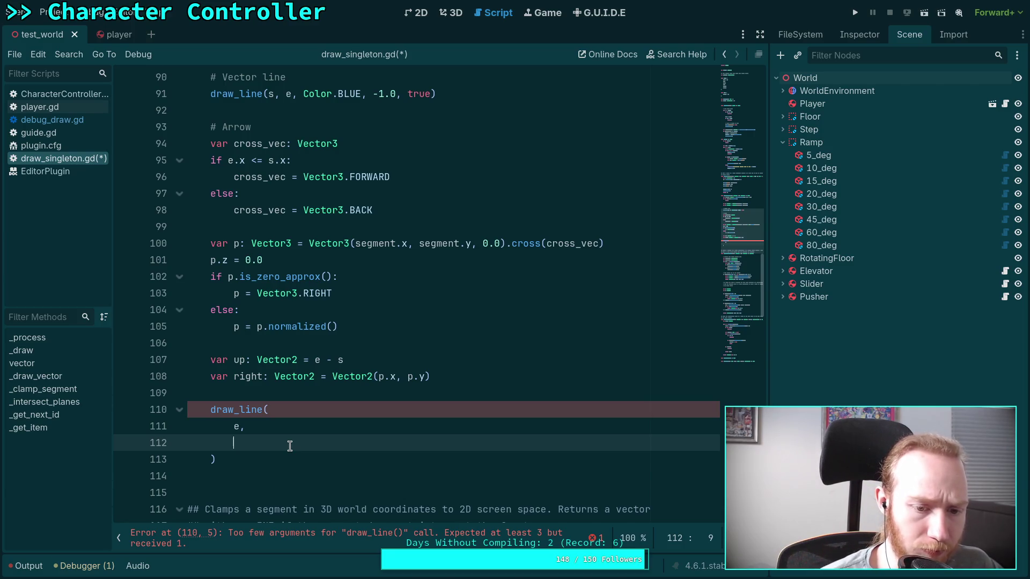
pyautogui.write('e')
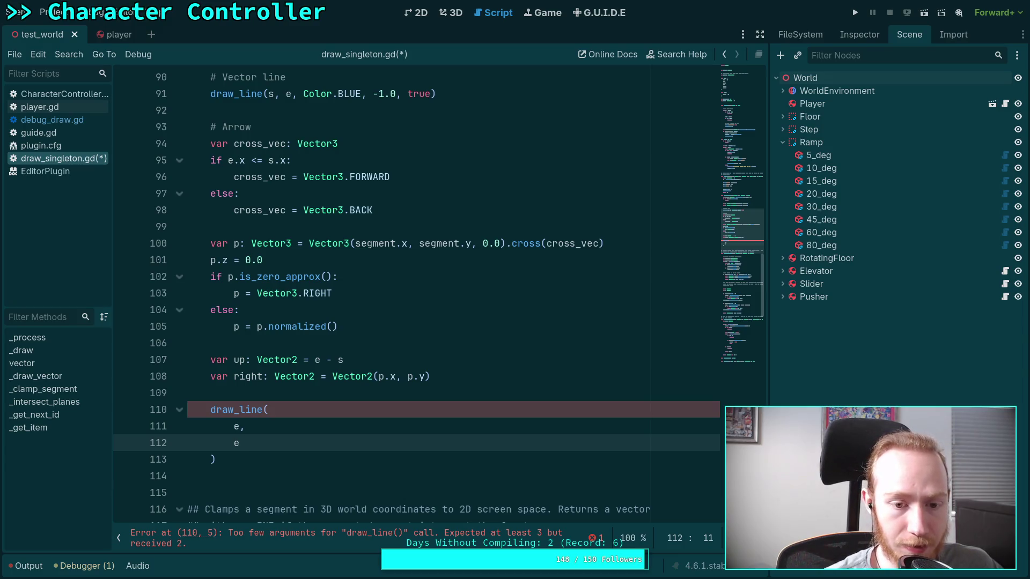
# Step: Wrap the up expression as (e - s).normalized()
pyautogui.click(317, 359)
pyautogui.write('(')
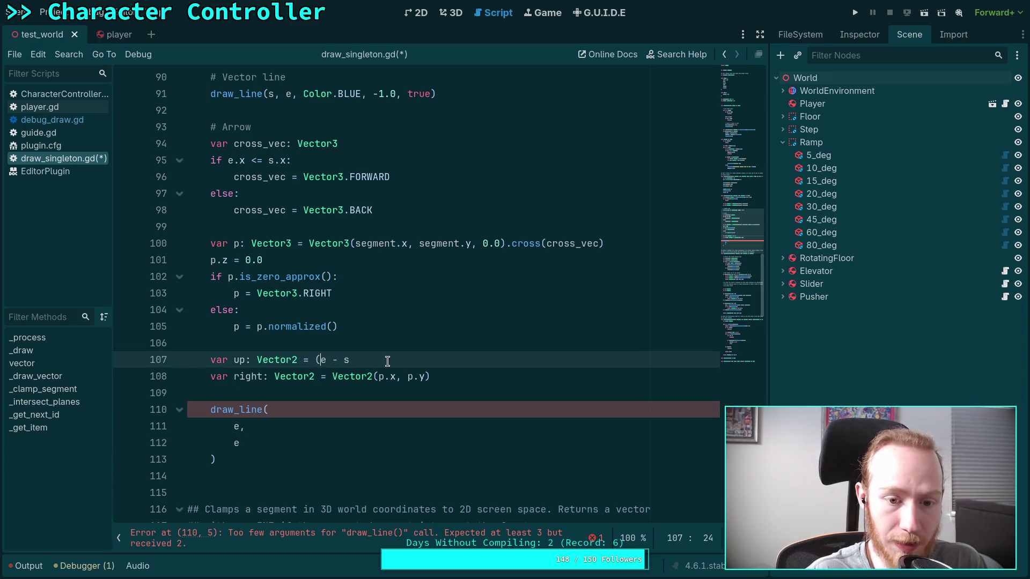
pyautogui.click(387, 361)
pyautogui.write(').nor')
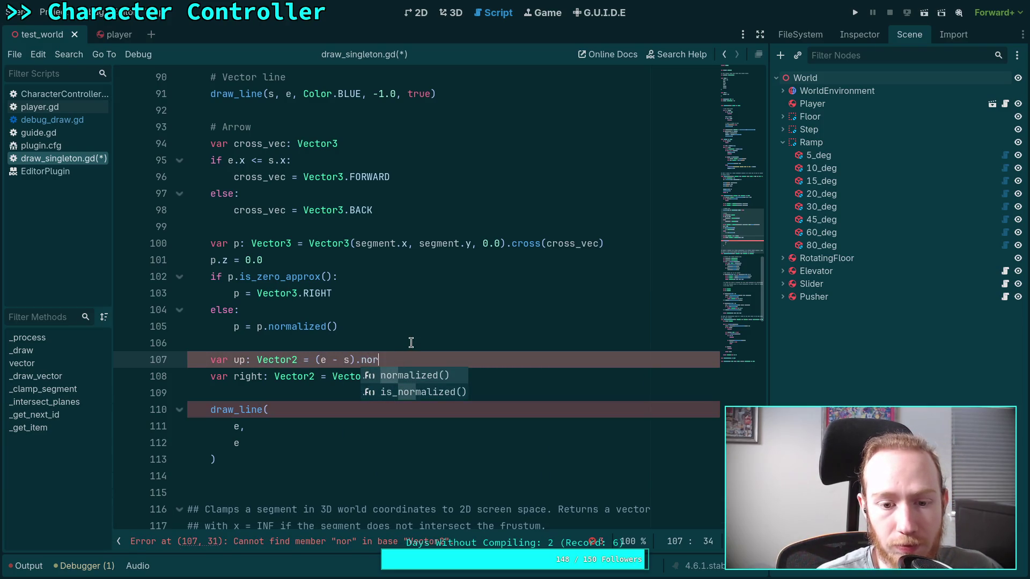
pyautogui.press('Return')
pyautogui.scroll(1, 440, 356)
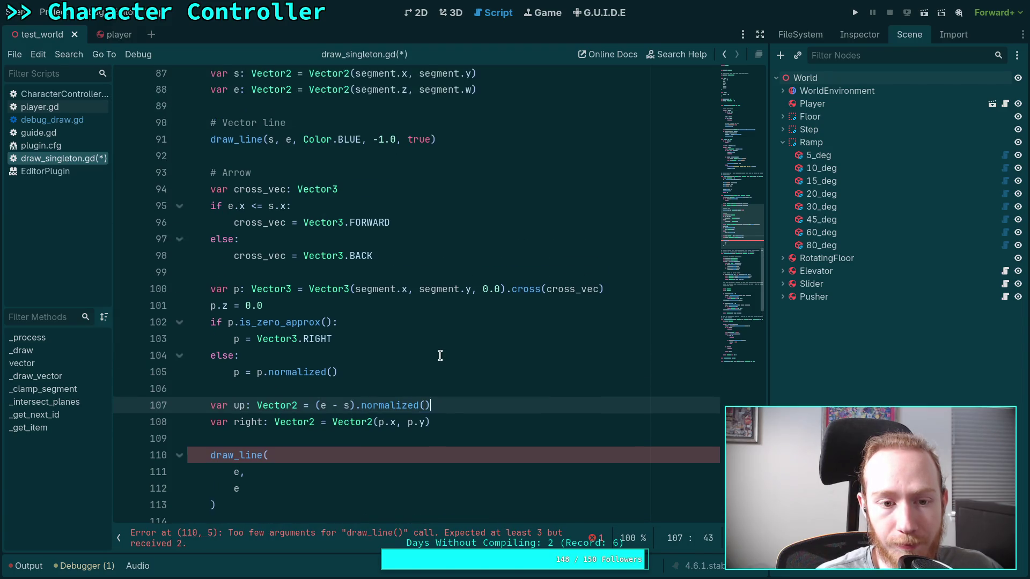
pyautogui.scroll(4, 439, 356)
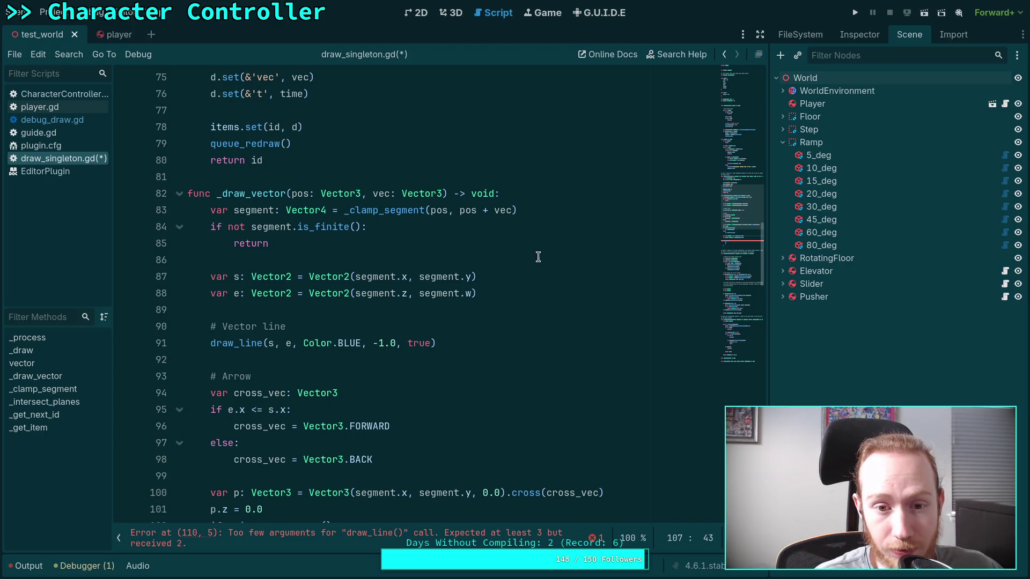
pyautogui.click(581, 294)
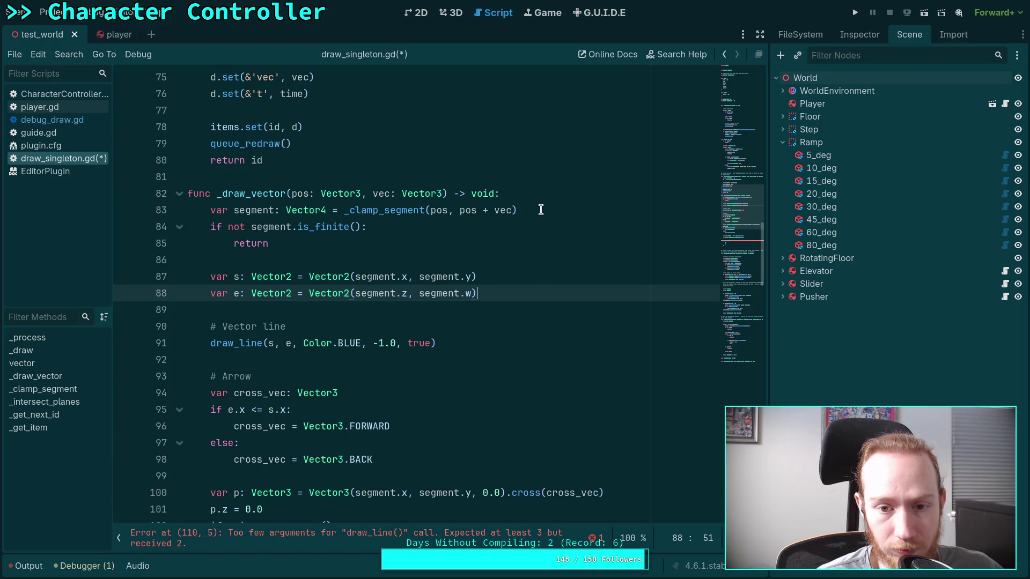
# Step: Insert 'if vec.is_zero_approx(): return' at the top of _draw_vector
pyautogui.click(535, 195)
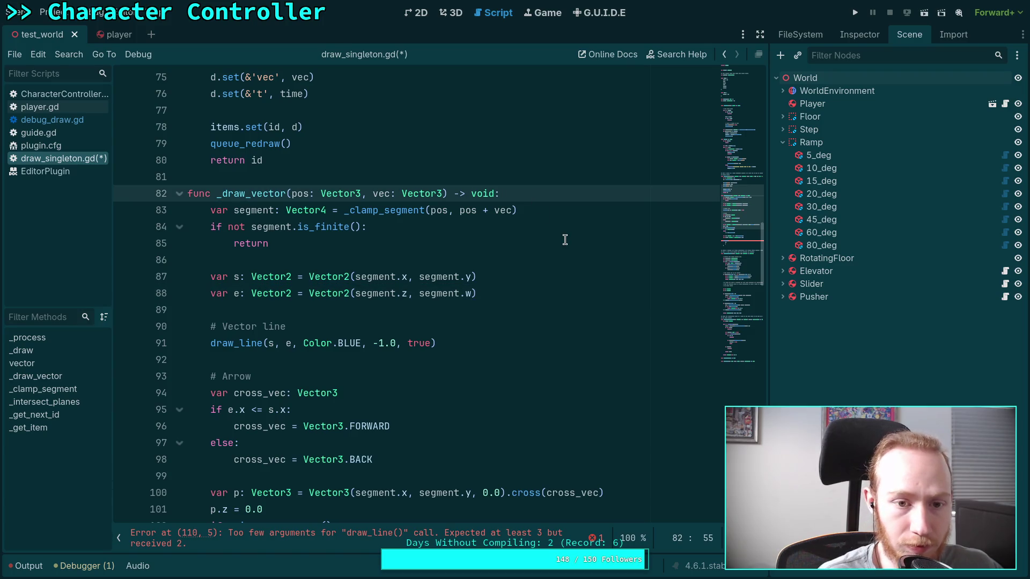
pyautogui.press('Return')
pyautogui.write('vec')
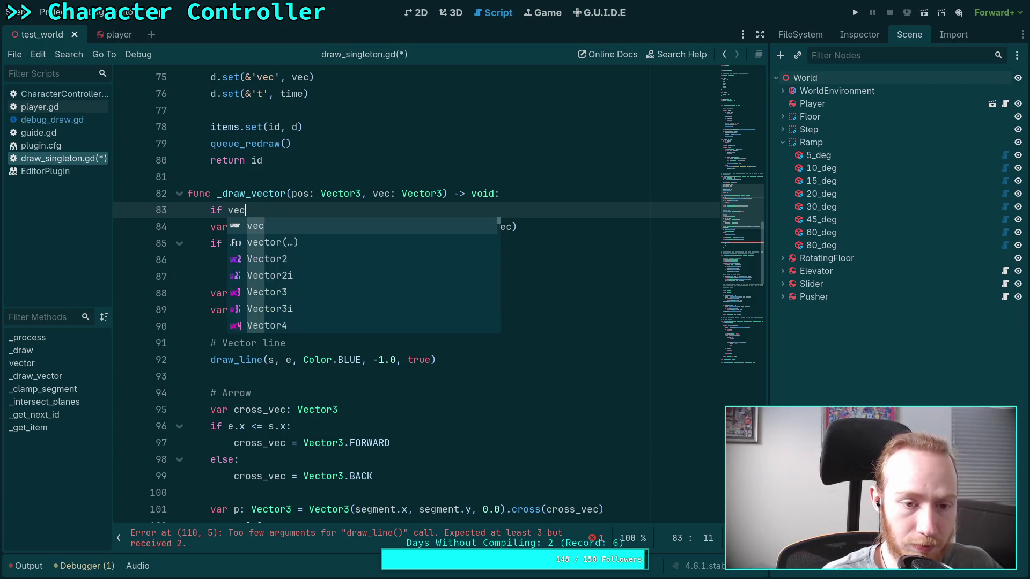
pyautogui.write('.is_zero')
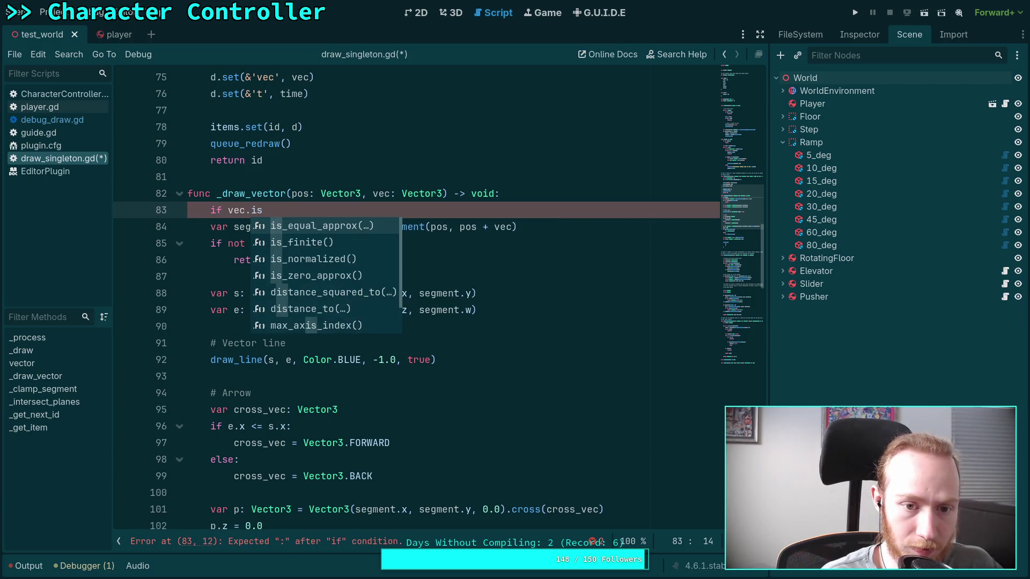
pyautogui.press('Return')
pyautogui.press('Return')
pyautogui.write('return')
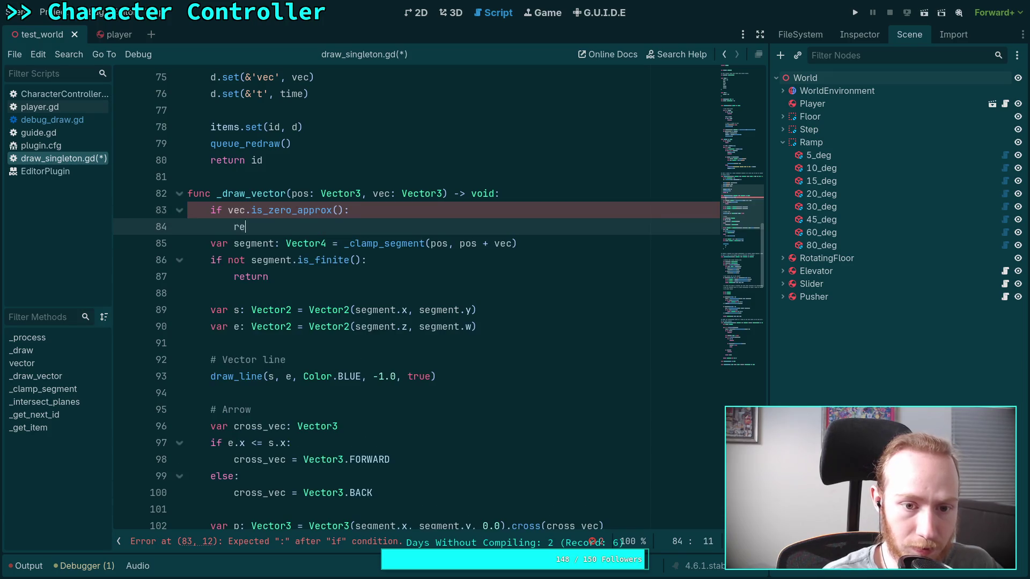
pyautogui.press('Return')
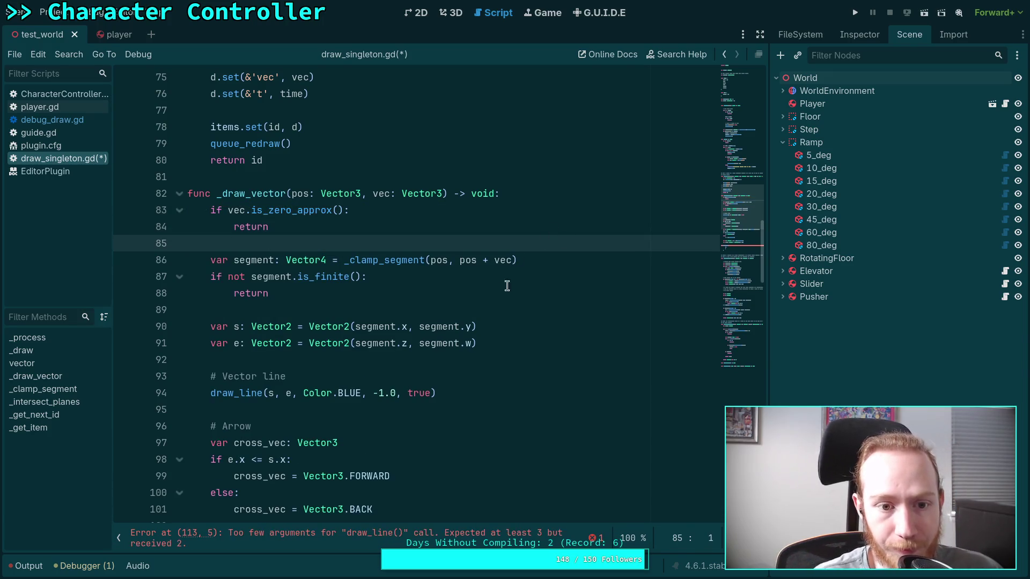
pyautogui.click(506, 291)
pyautogui.scroll(-6, 440, 299)
pyautogui.scroll(-1, 440, 298)
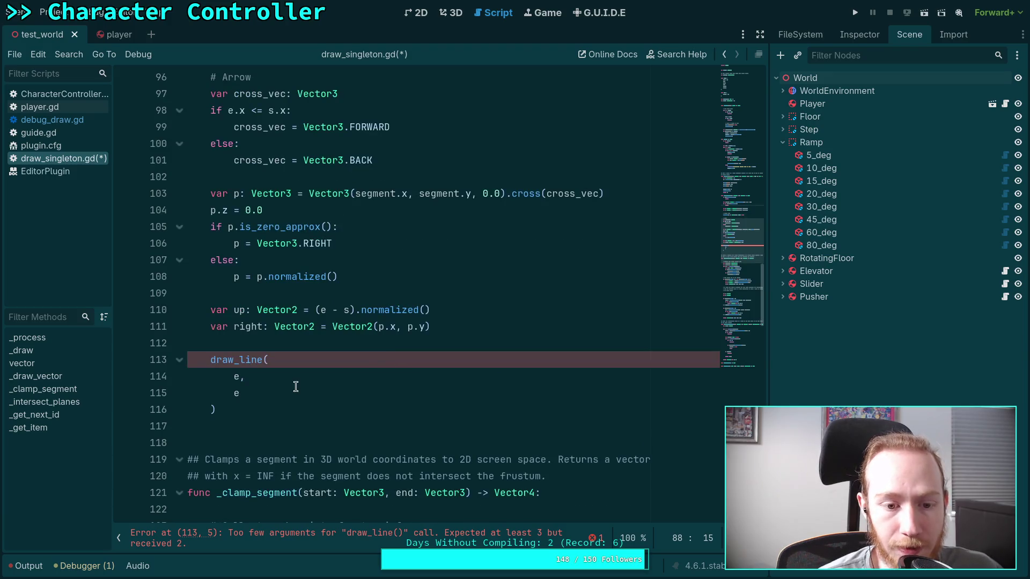
pyautogui.click(298, 386)
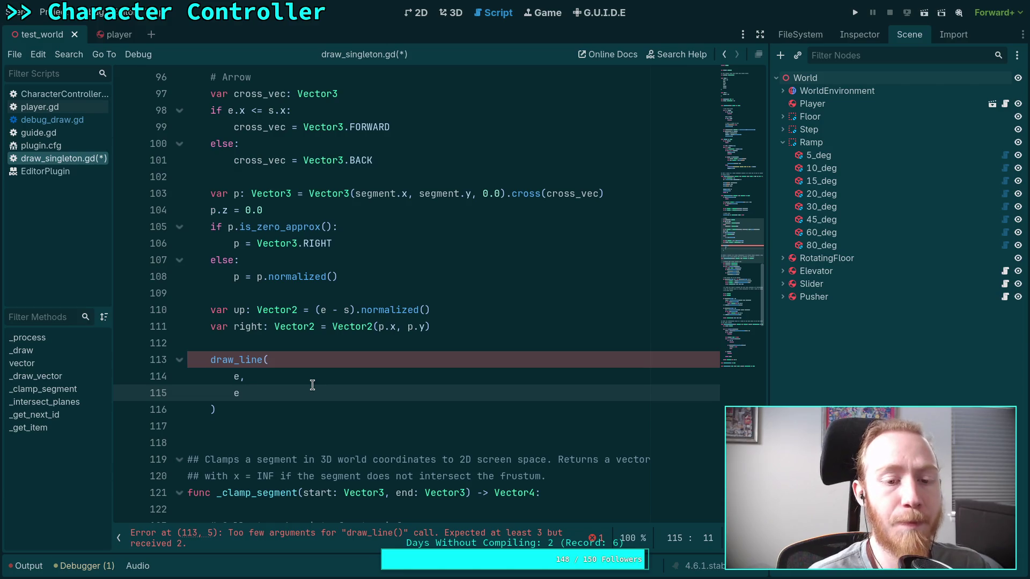
pyautogui.scroll(4, 309, 373)
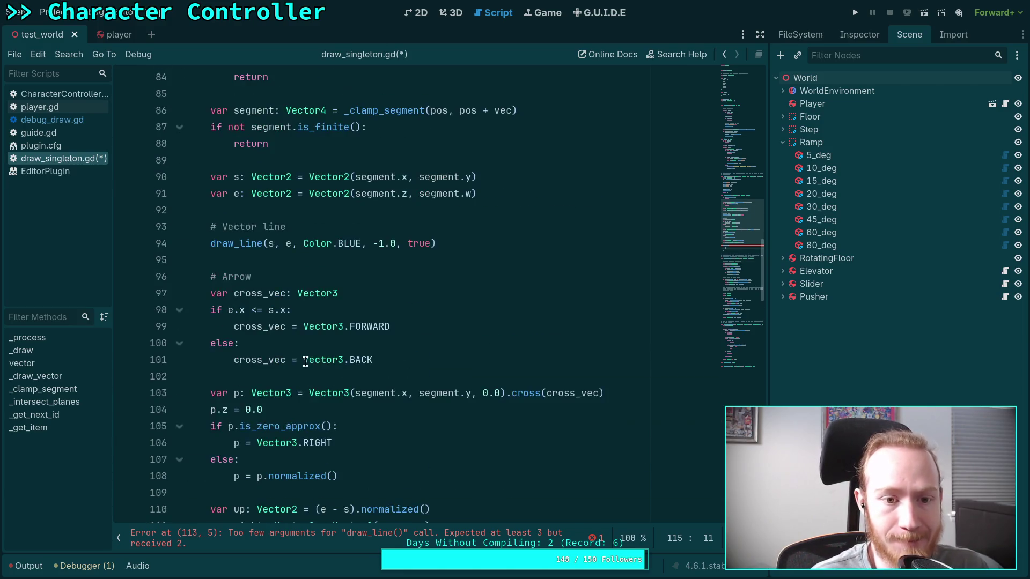
pyautogui.scroll(2, 349, 300)
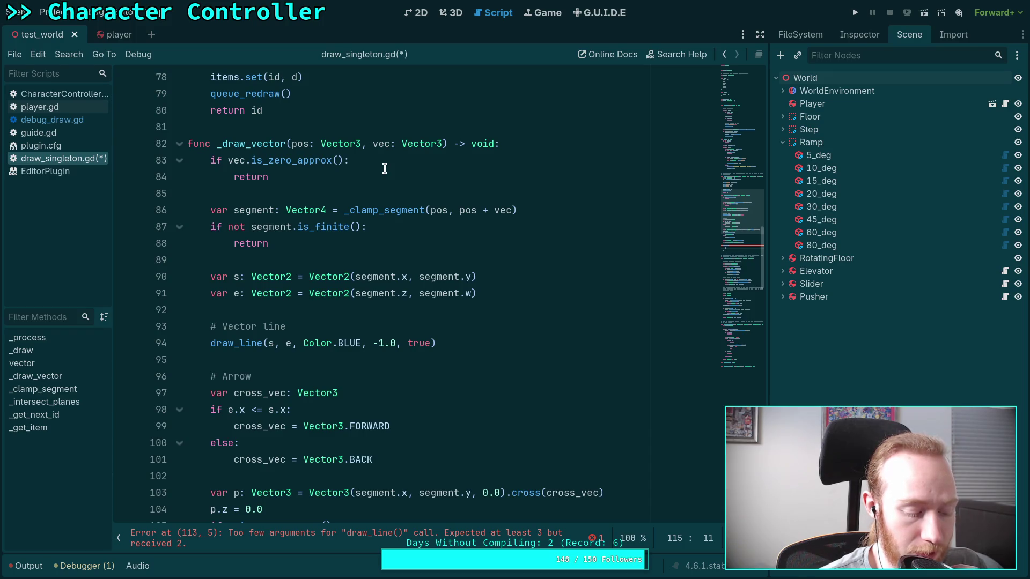
# Step: Add 'var length: float = vec.length()' at the top of _draw_vector
pyautogui.click(524, 143)
pyautogui.press('Return')
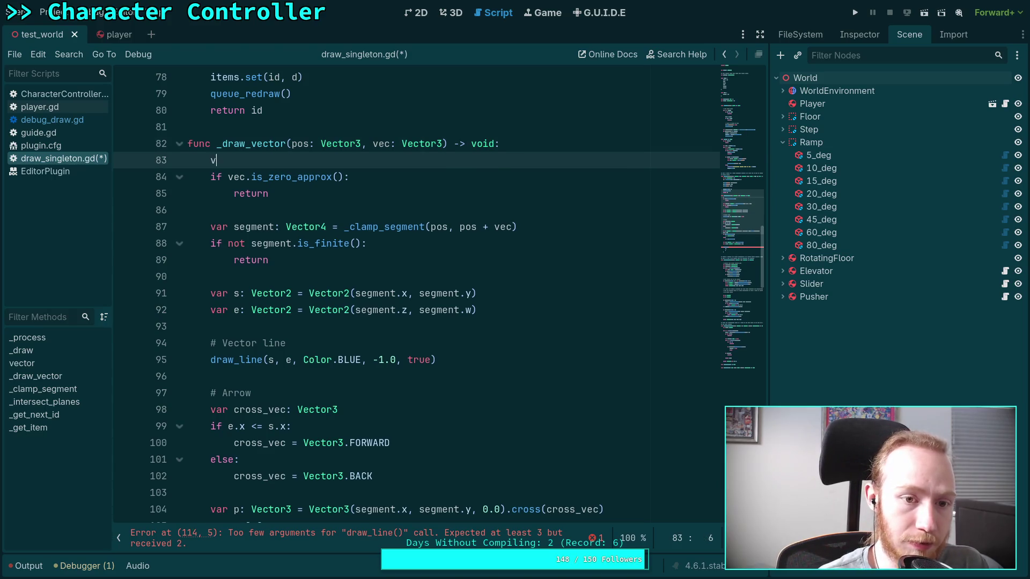
pyautogui.write('ar l')
pyautogui.press('BackSpace')
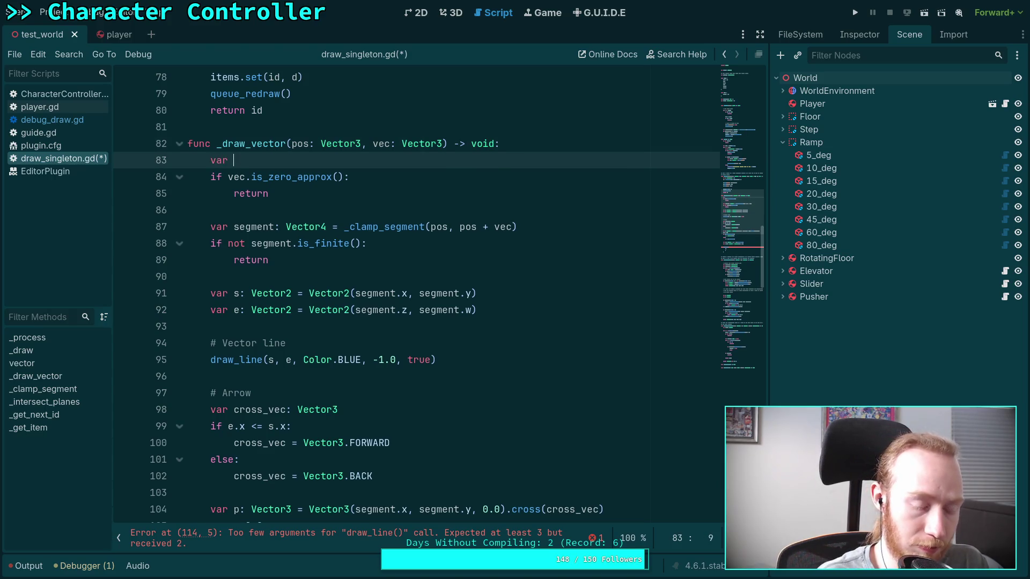
pyautogui.write('length: ')
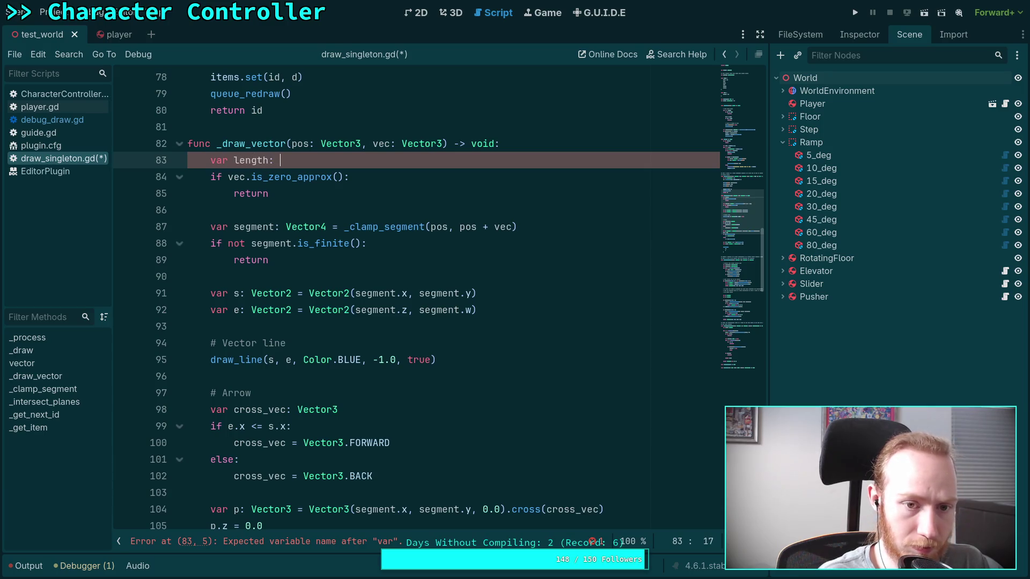
pyautogui.write('float = vec')
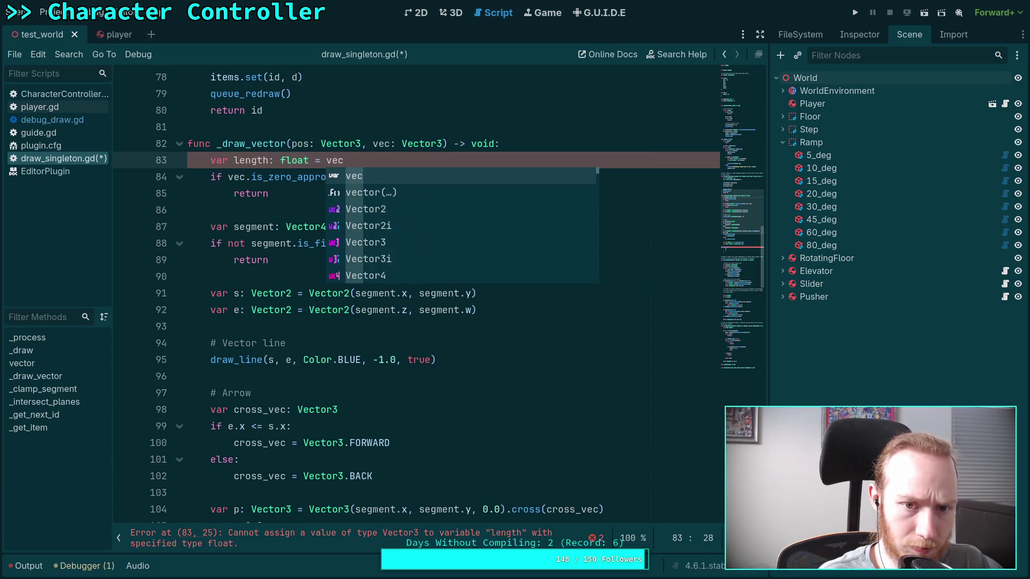
pyautogui.write('.len')
pyautogui.press('Return')
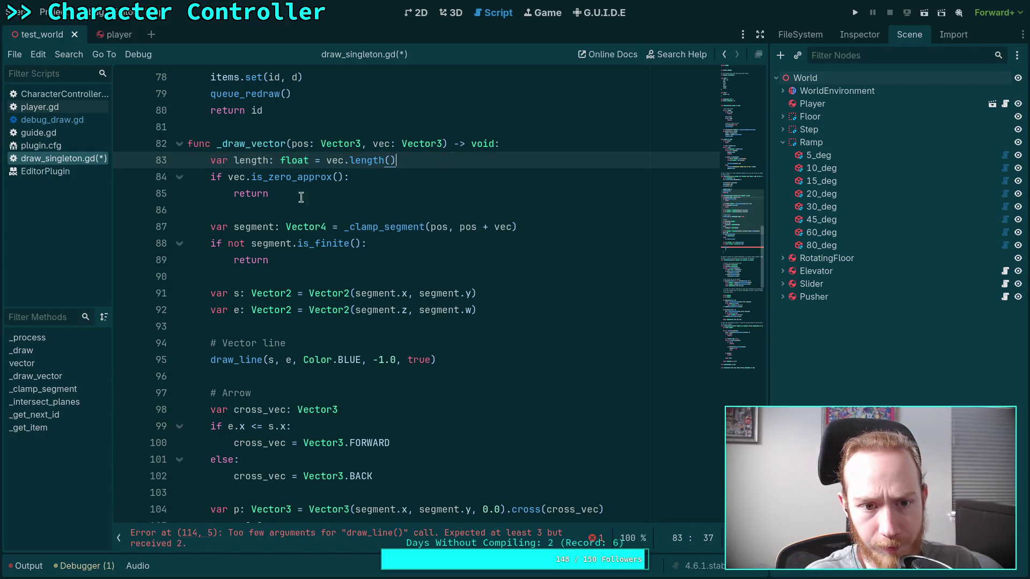
# Step: Change the early-return condition to is_zero_approx(length)
pyautogui.moveTo(228, 177); pyautogui.dragTo(341, 172)
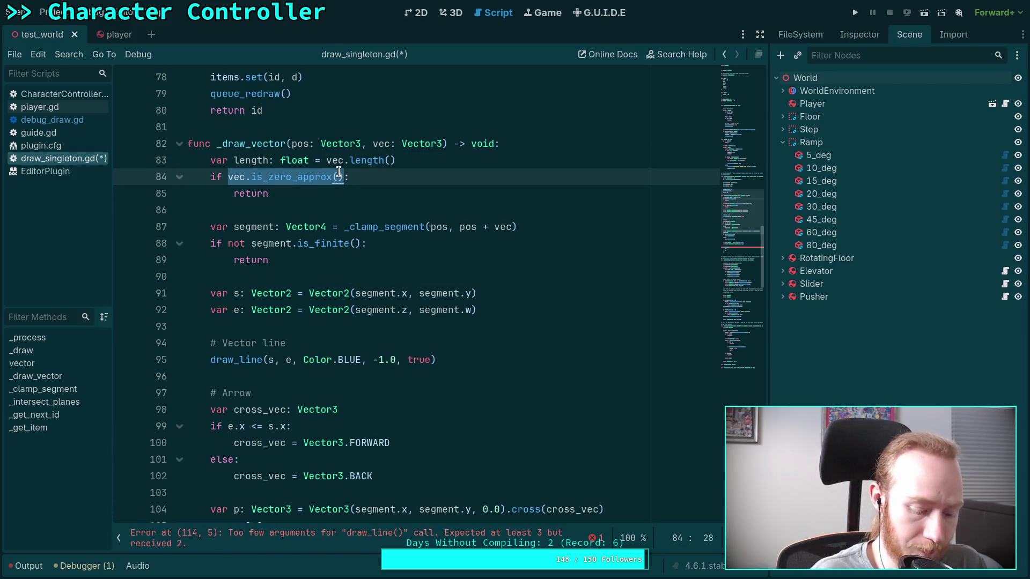
pyautogui.write('is_ze:')
pyautogui.press('Return')
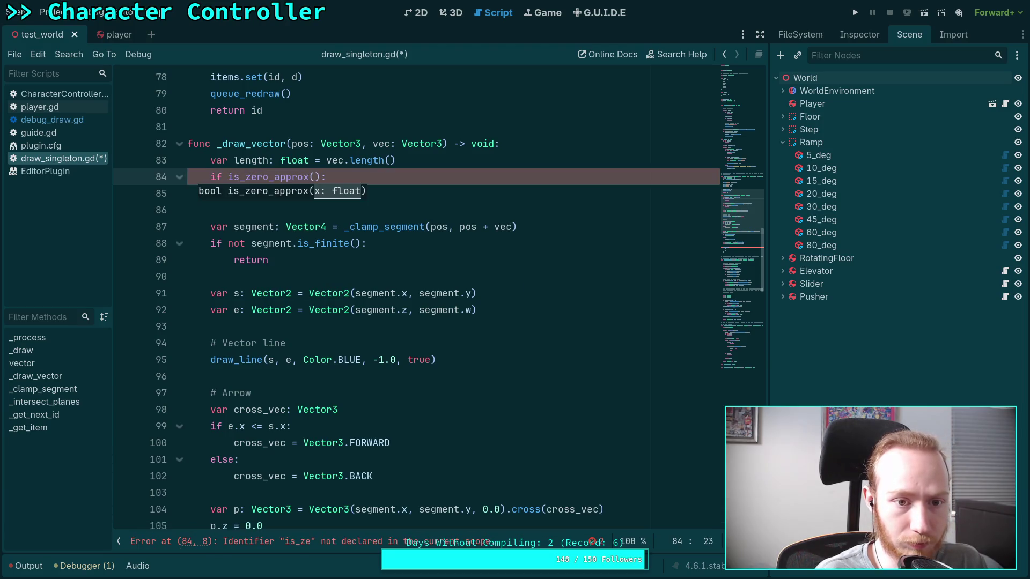
pyautogui.write('leng')
pyautogui.press('Return')
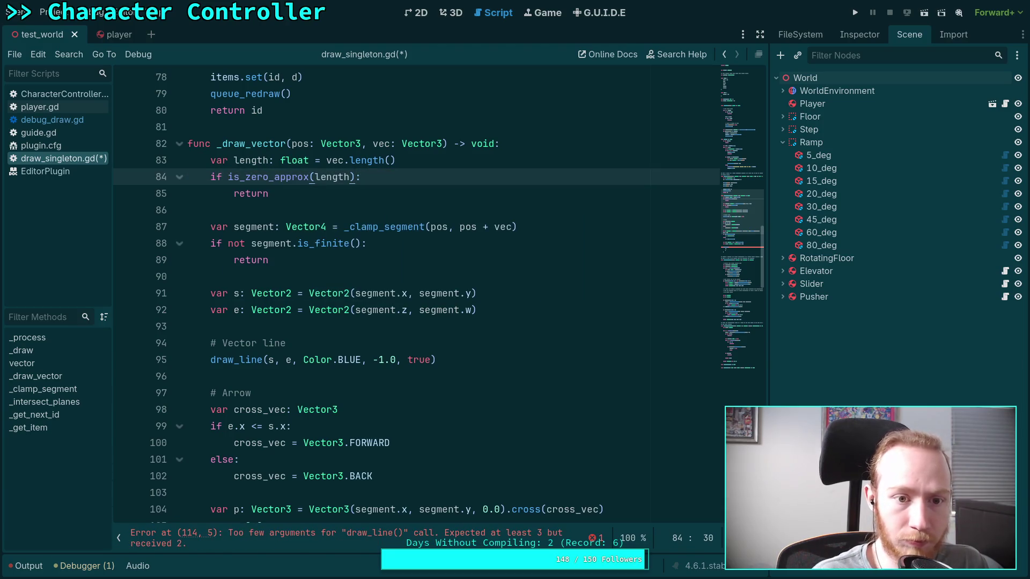
pyautogui.click(373, 212)
pyautogui.scroll(-7, 386, 231)
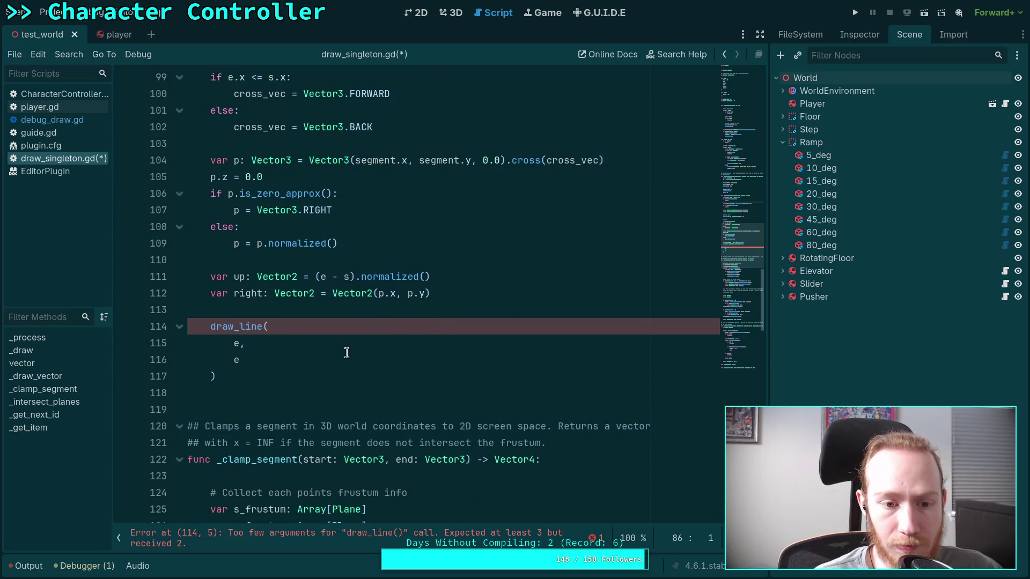
pyautogui.click(358, 359)
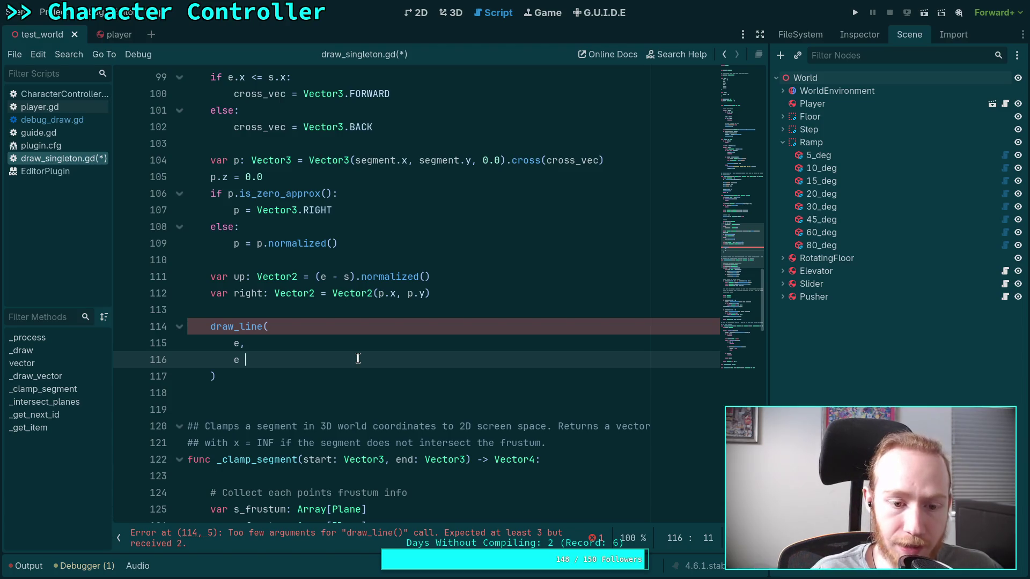
pyautogui.scroll(8, 413, 223)
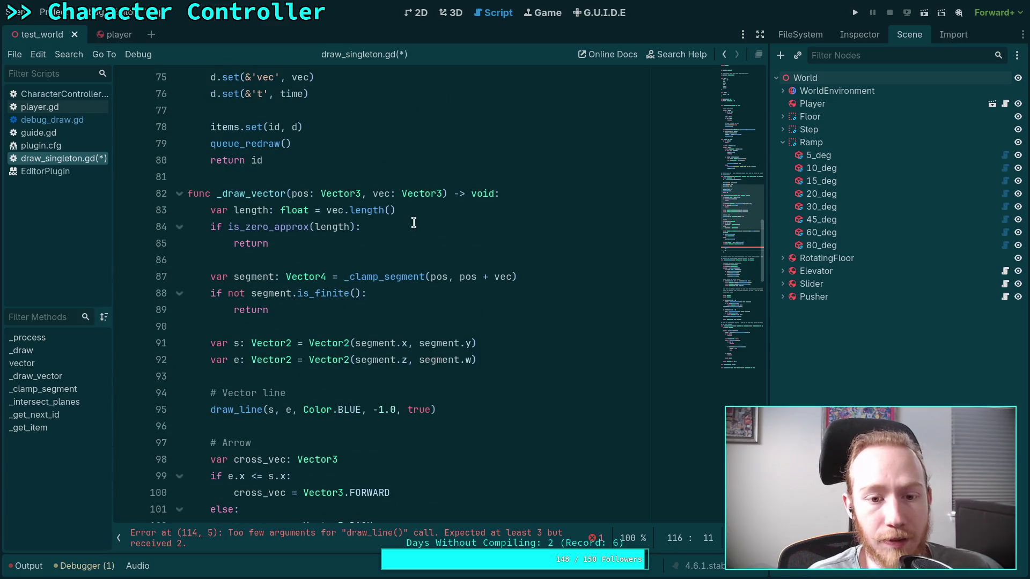
# Step: Revert the condition to vec.is_zero_approx() and delete the length variable line
pyautogui.click(229, 228)
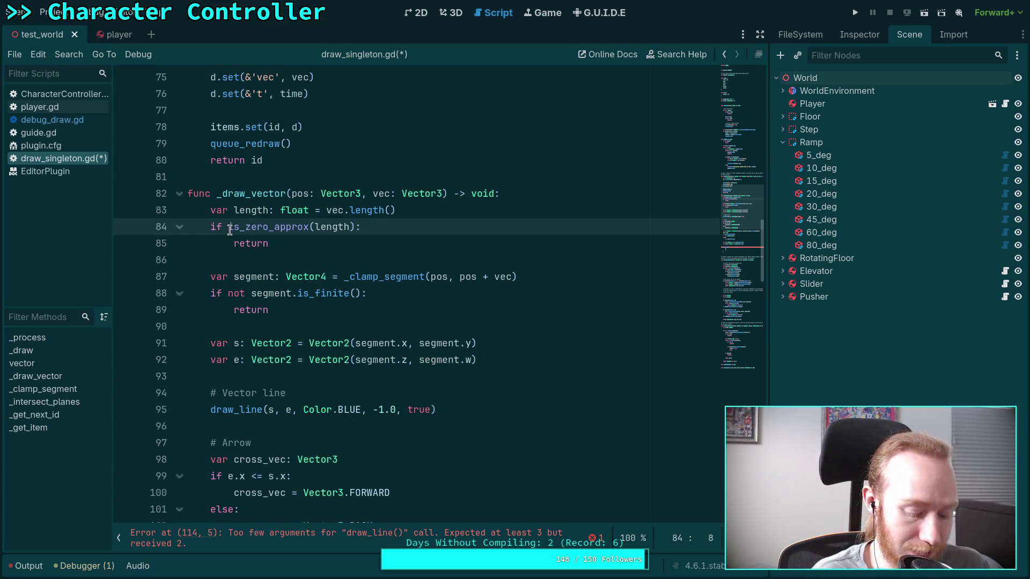
pyautogui.write('vec.')
pyautogui.click(368, 226)
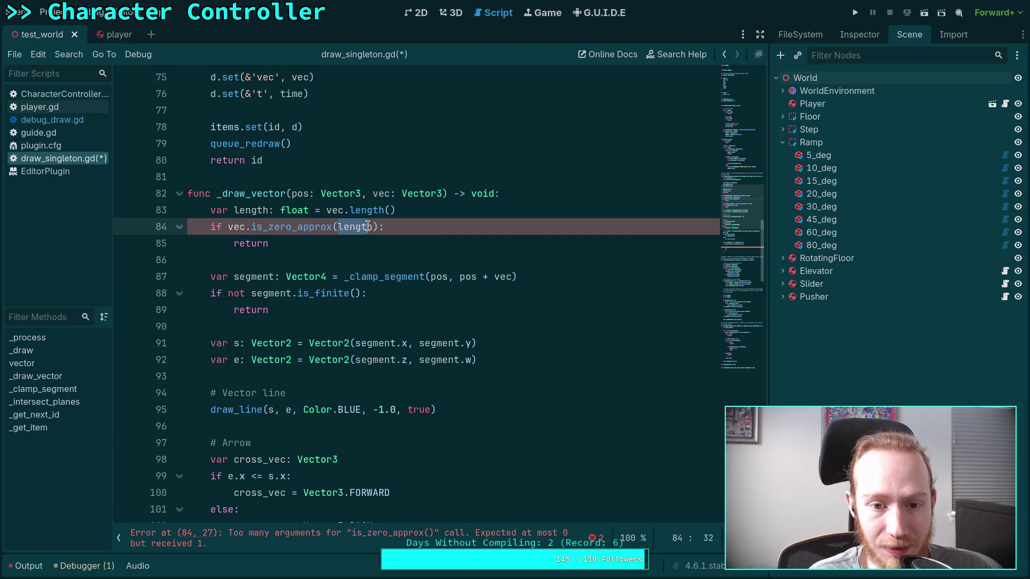
pyautogui.press('BackSpace')
pyautogui.moveTo(435, 209); pyautogui.dragTo(187, 210)
pyautogui.press('BackSpace')
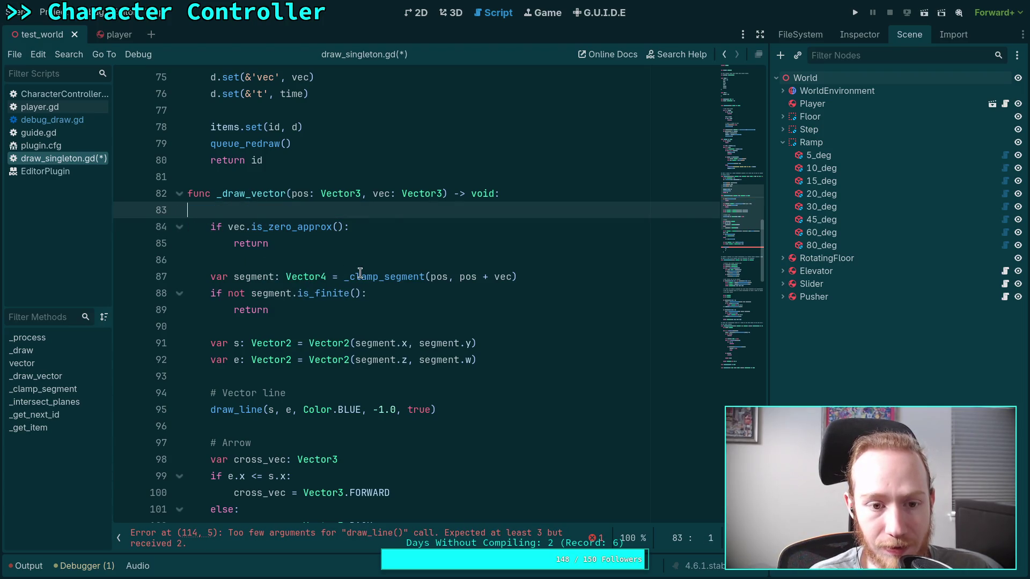
# Step: Remove the blank line 83 under the _draw_vector header
pyautogui.click(360, 262)
pyautogui.click(259, 211)
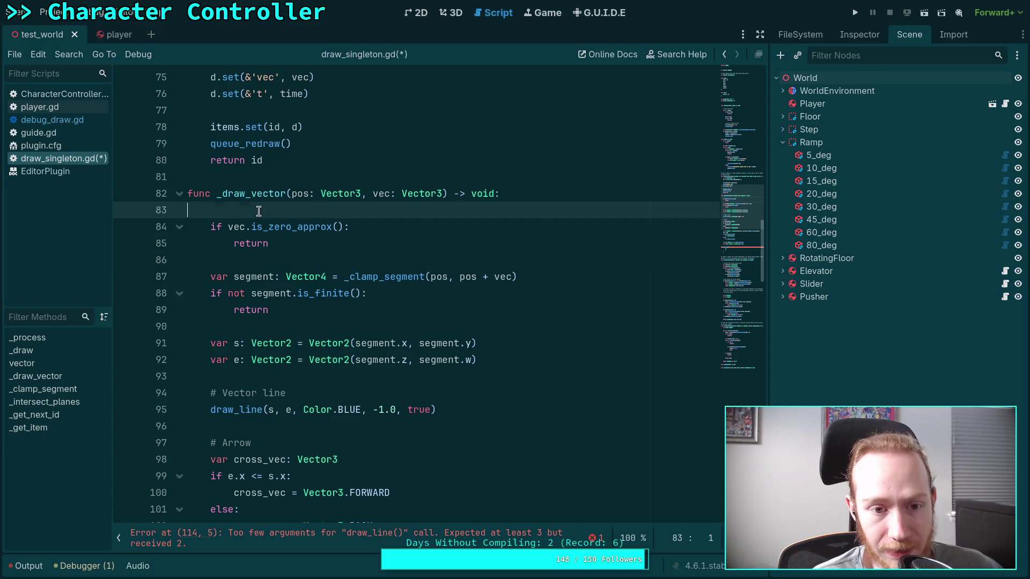
pyautogui.press('BackSpace')
pyautogui.scroll(-4, 386, 315)
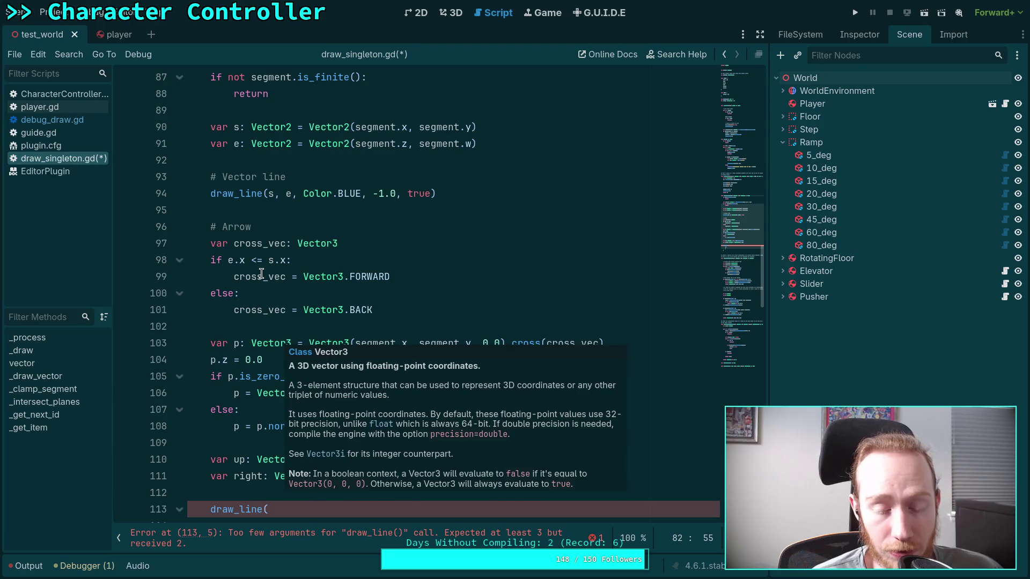
pyautogui.moveTo(262, 273)
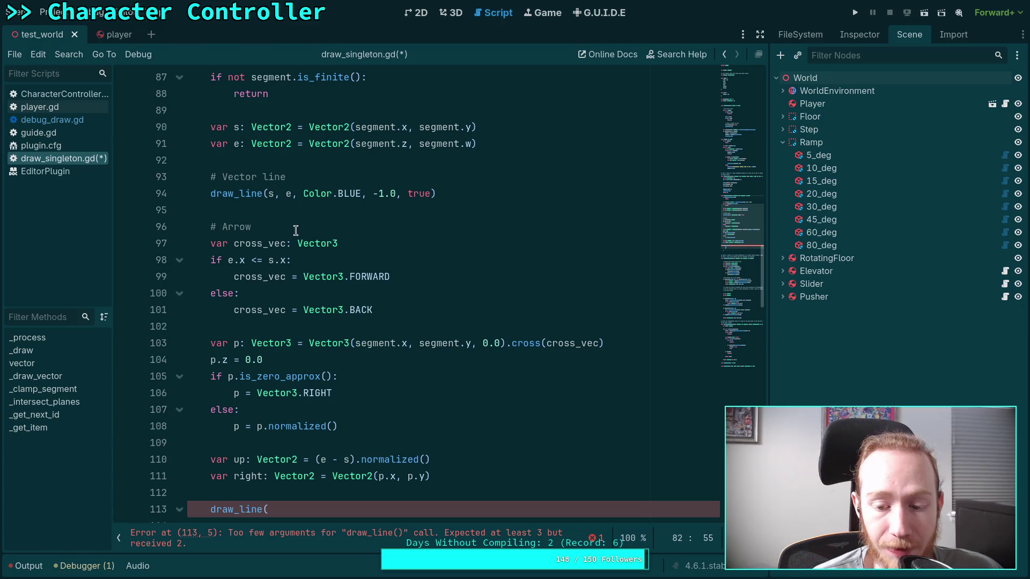
pyautogui.scroll(-2, 340, 251)
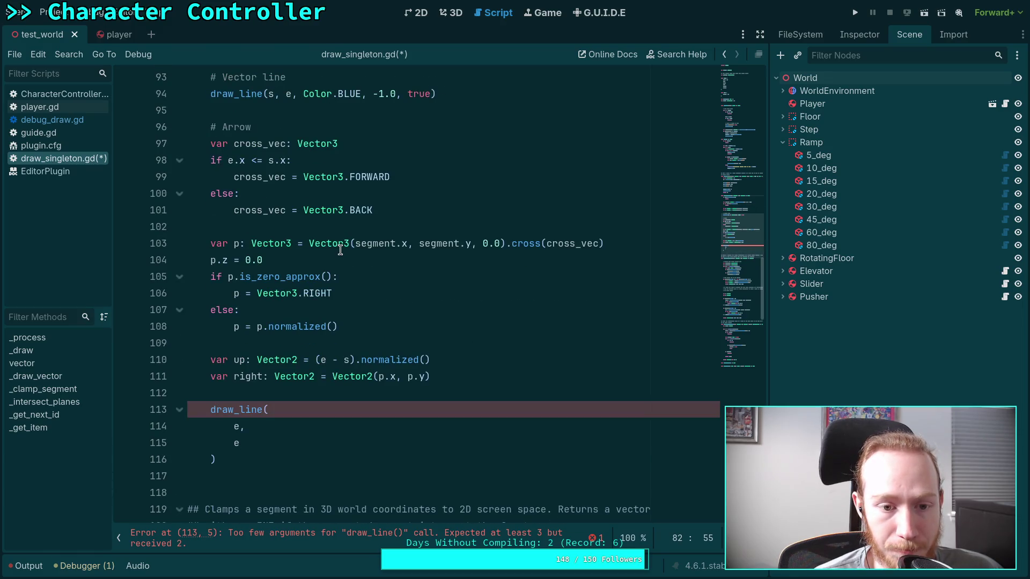
pyautogui.scroll(-1, 340, 248)
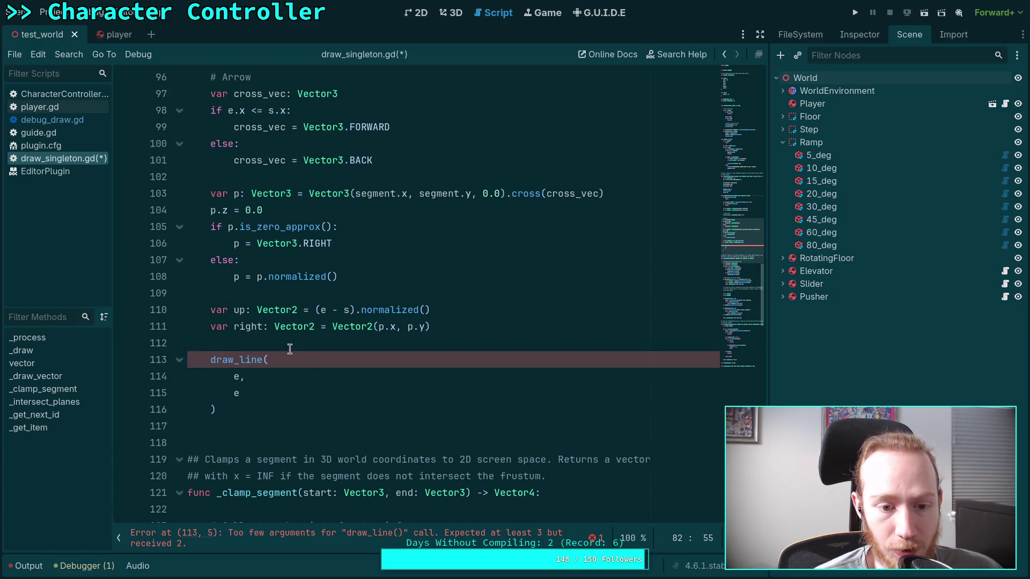
pyautogui.click(330, 343)
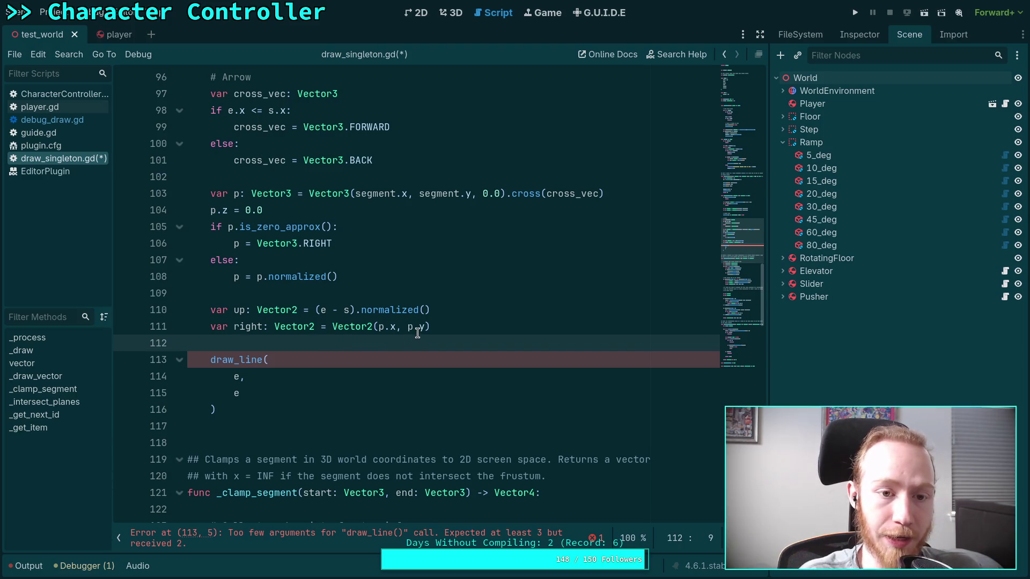
pyautogui.moveTo(417, 333)
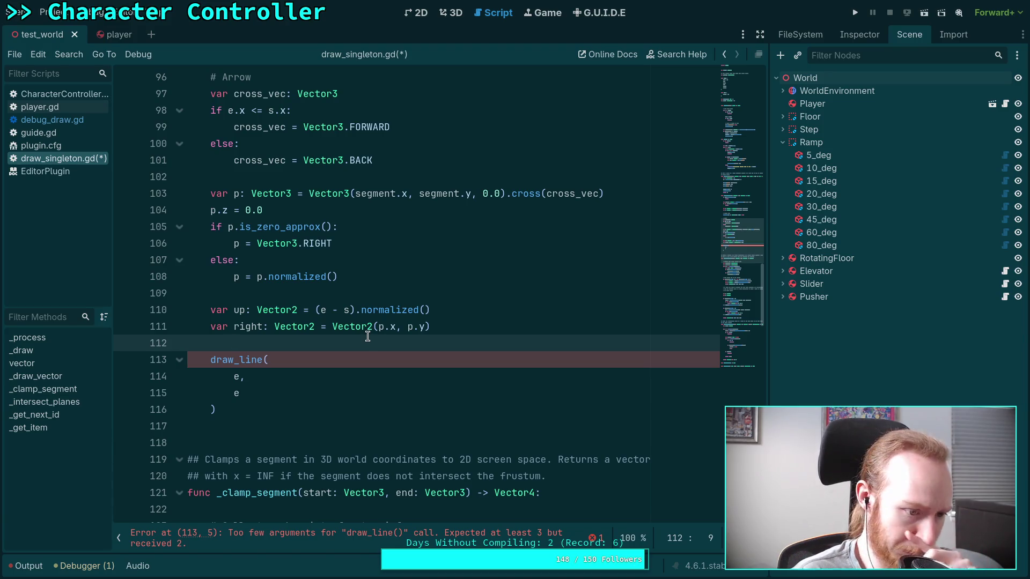
pyautogui.scroll(2, 367, 336)
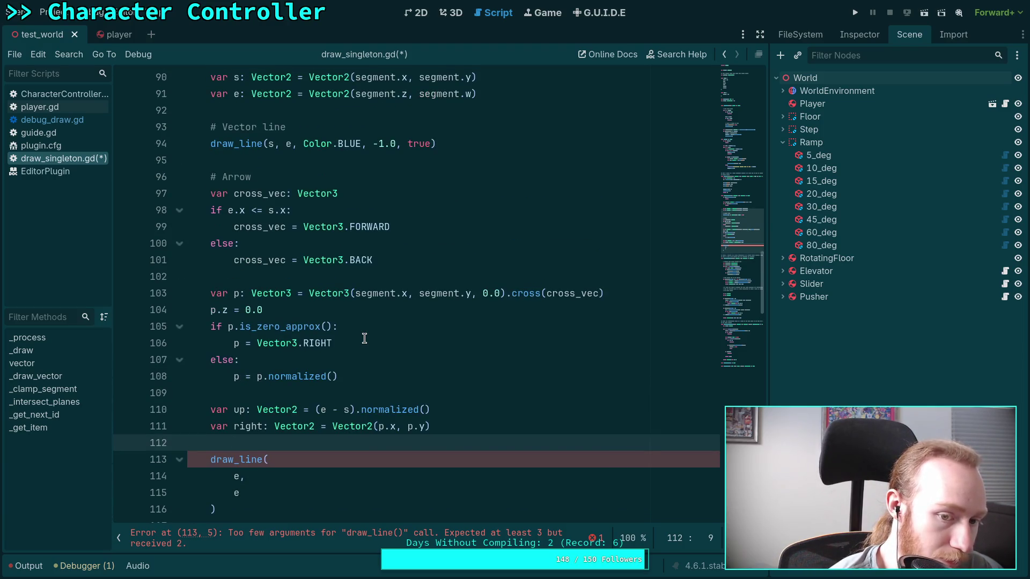
pyautogui.scroll(4, 364, 337)
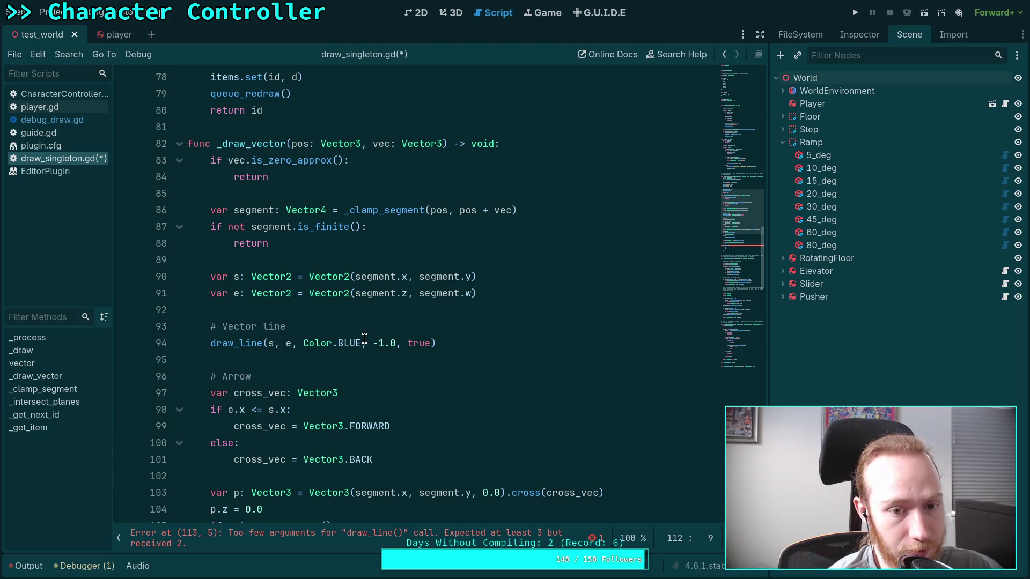
pyautogui.scroll(-1, 363, 338)
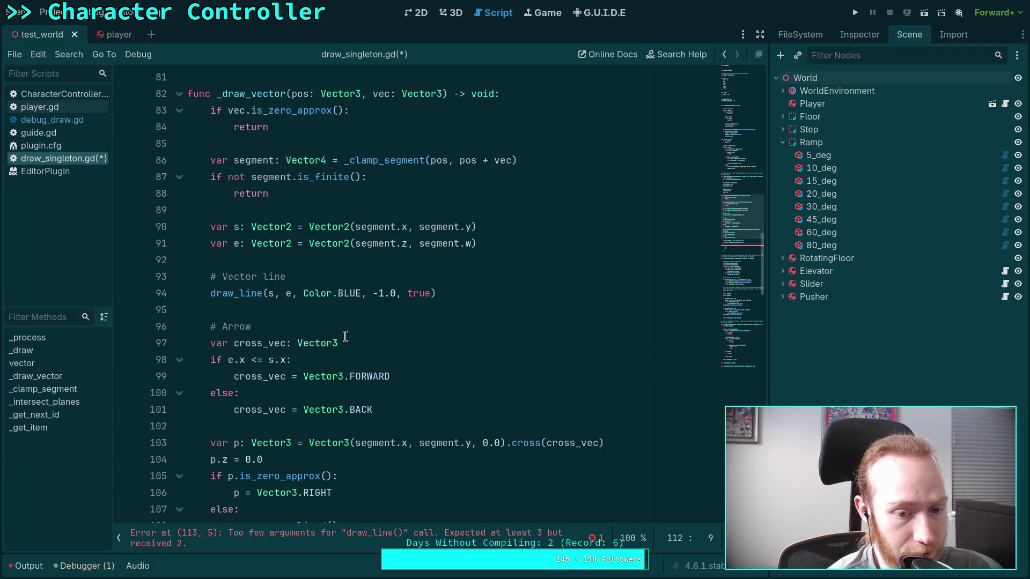
pyautogui.scroll(-1, 345, 335)
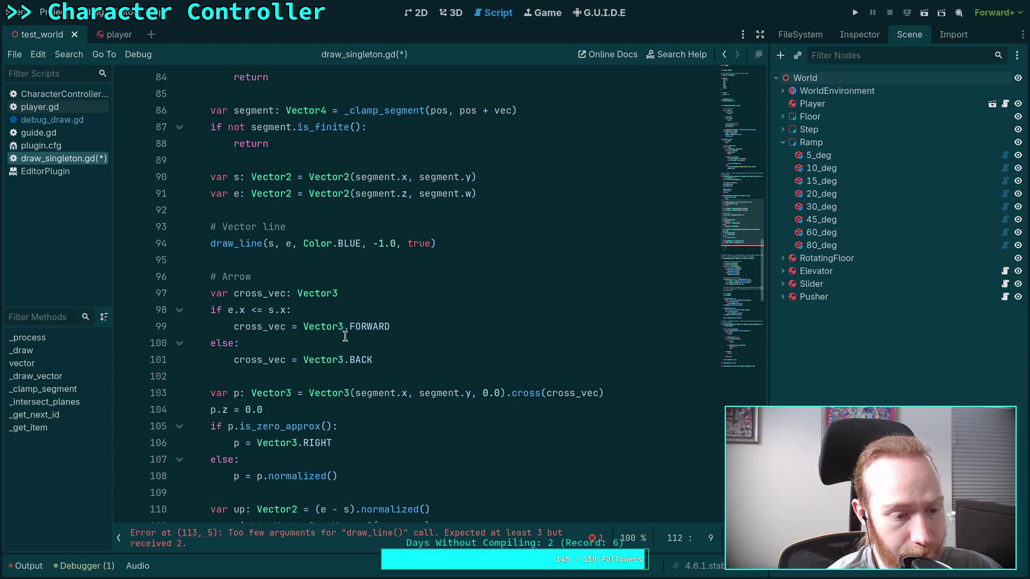
pyautogui.scroll(-1, 344, 336)
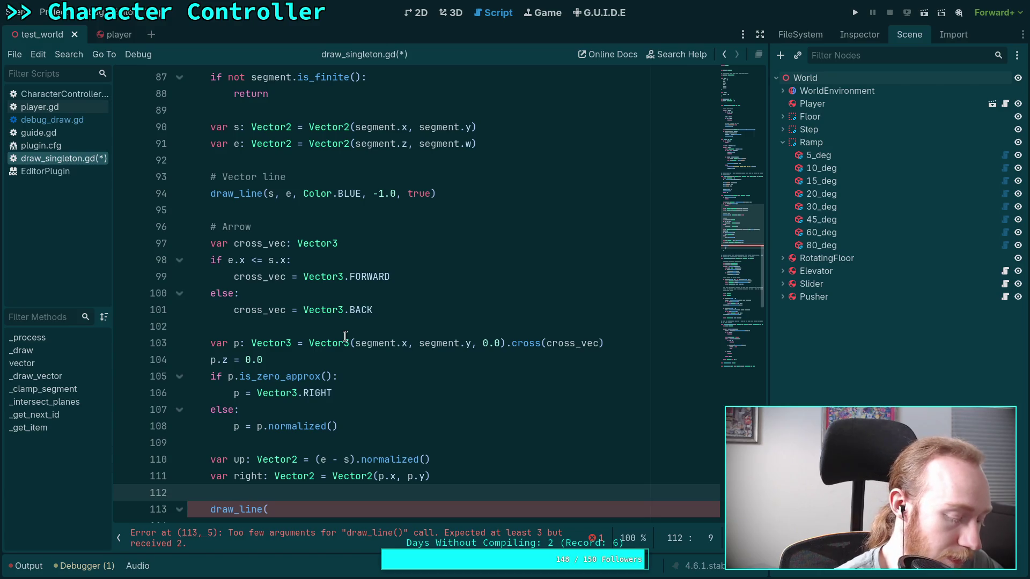
pyautogui.scroll(-2, 384, 349)
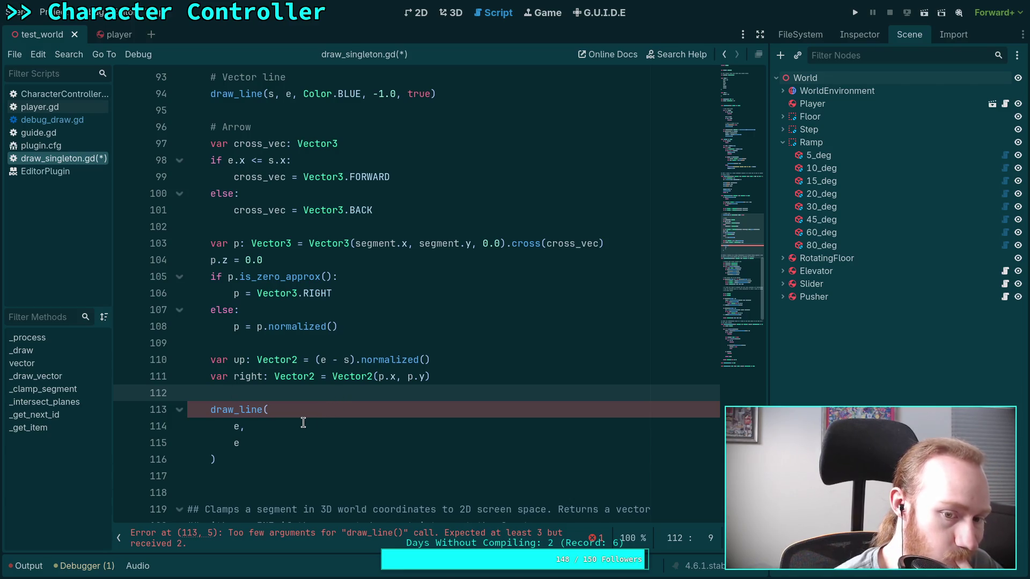
pyautogui.click(335, 426)
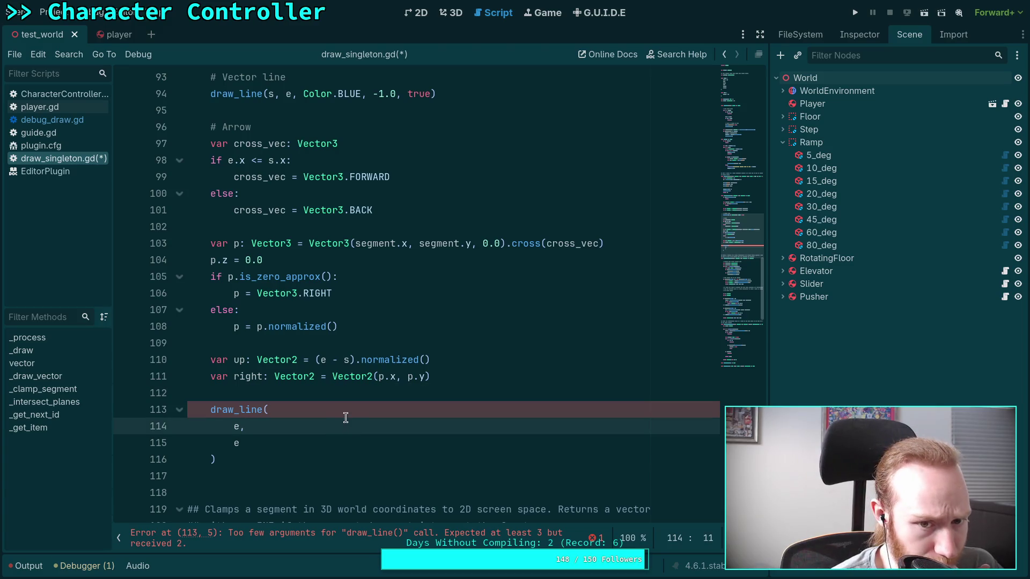
pyautogui.scroll(1, 346, 391)
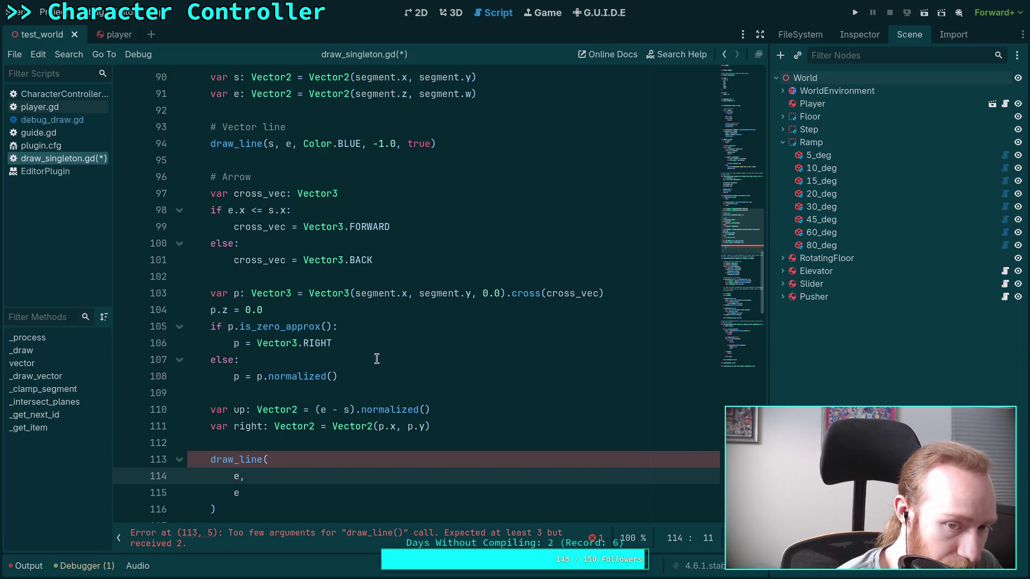
pyautogui.scroll(1, 404, 280)
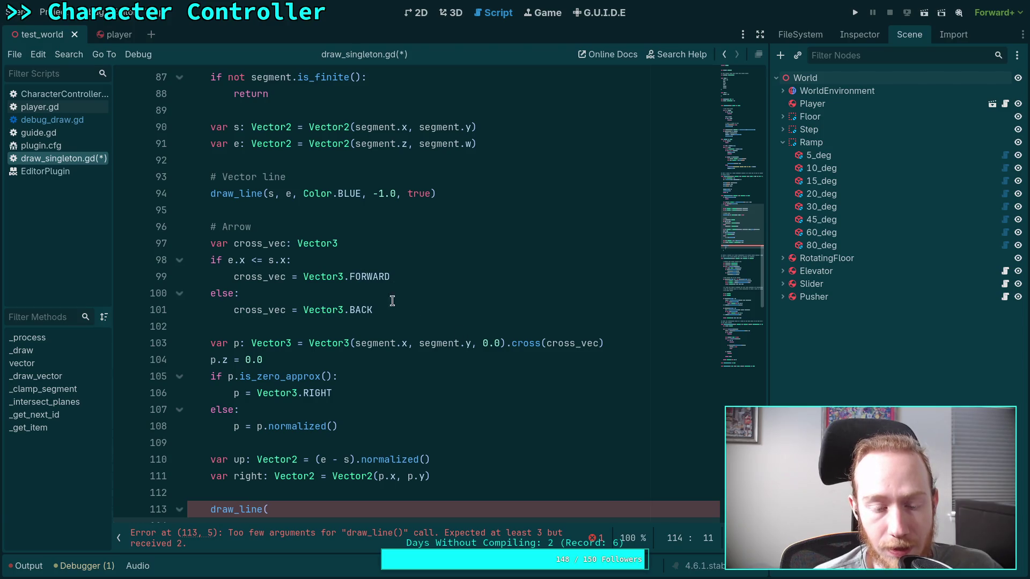
# Step: Replace the cross_vec argument on line 103 with Vector3
pyautogui.moveTo(357, 306)
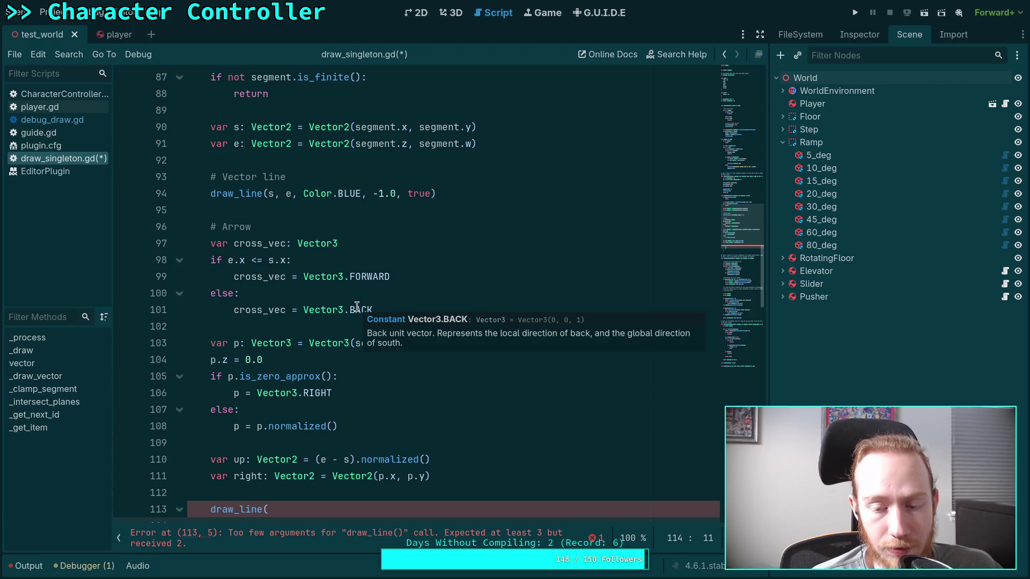
pyautogui.click(444, 261)
pyautogui.doubleClick(584, 344)
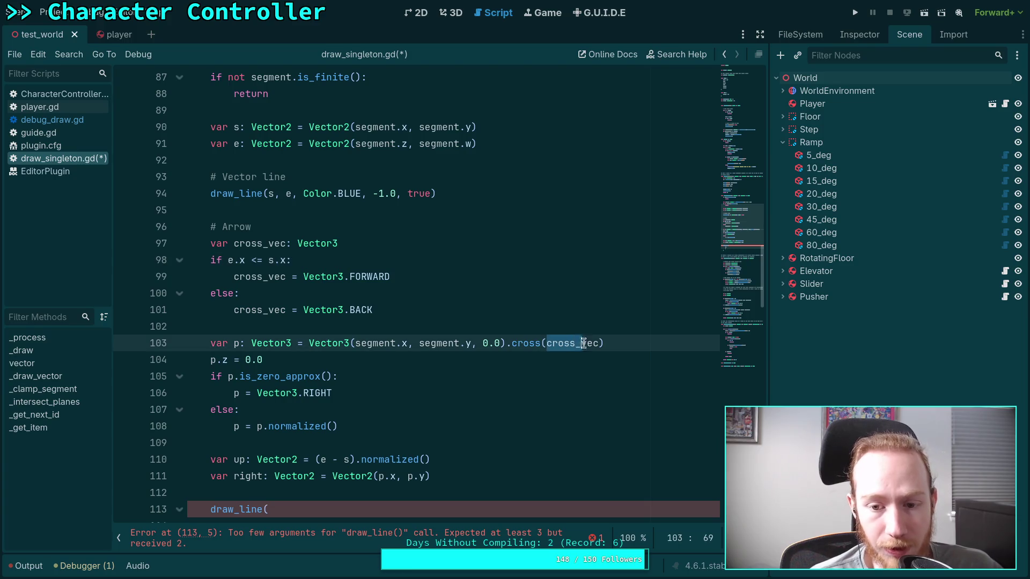
pyautogui.moveTo(584, 343); pyautogui.dragTo(598, 343)
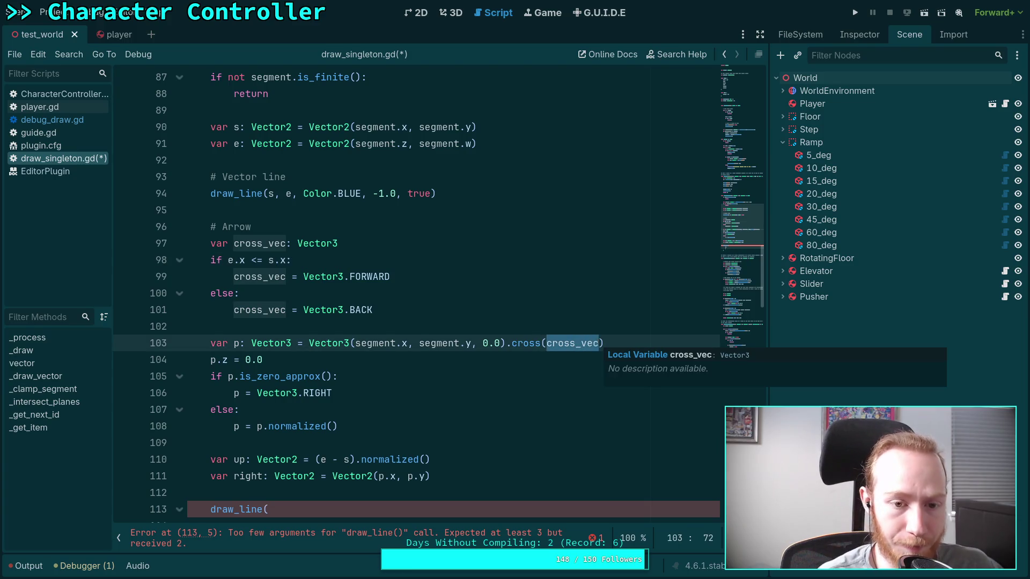
pyautogui.write('Vector.3')
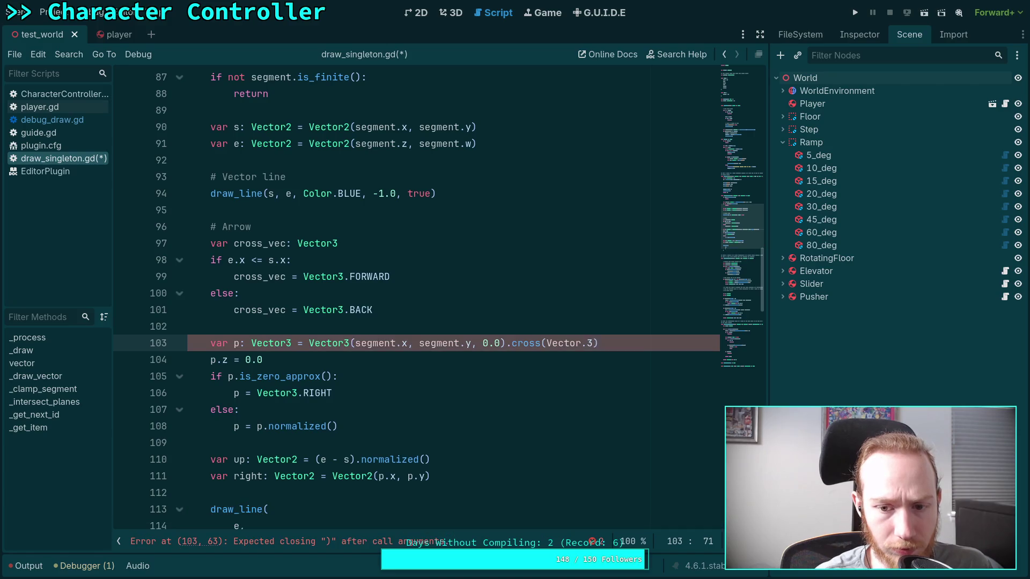
pyautogui.press('BackSpace')
pyautogui.press('BackSpace')
pyautogui.write('3')
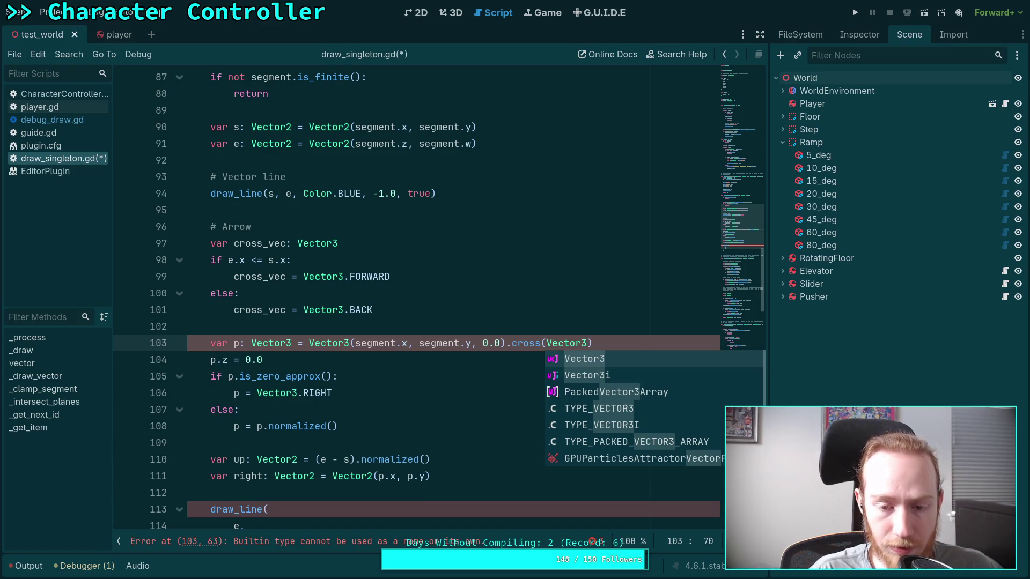
# Step: Rewrite p as Vector3.FORWARD.cross(Vector3(segment.x, segment.y, 0.0)) and select the unused cross_vec block
pyautogui.click(304, 343)
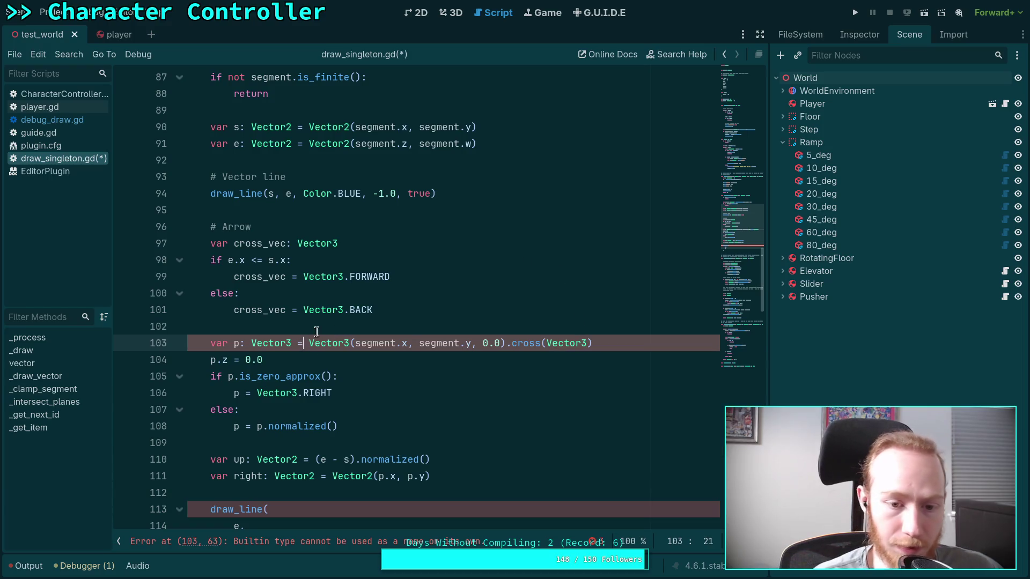
pyautogui.write('Vector')
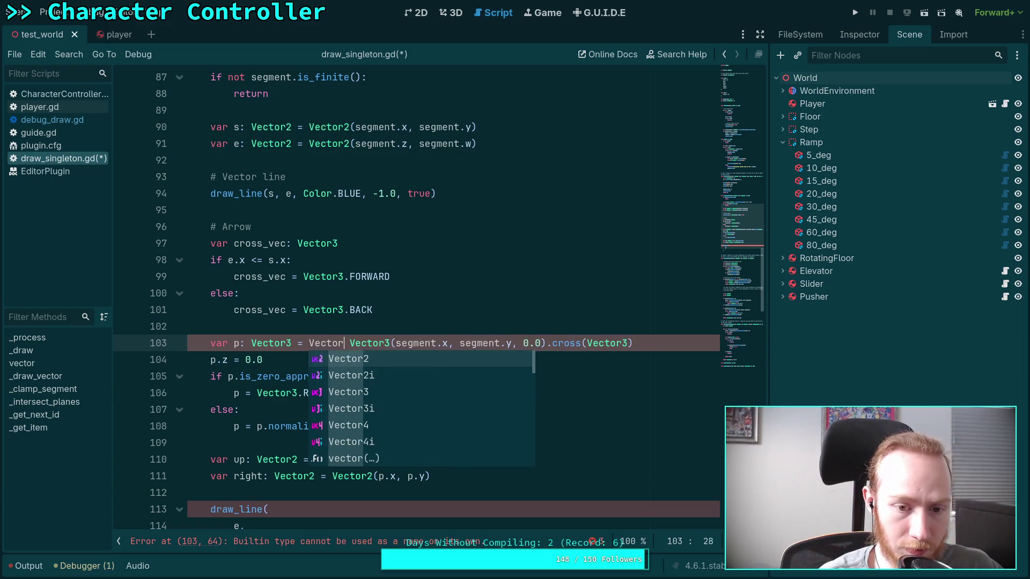
pyautogui.write('3.F')
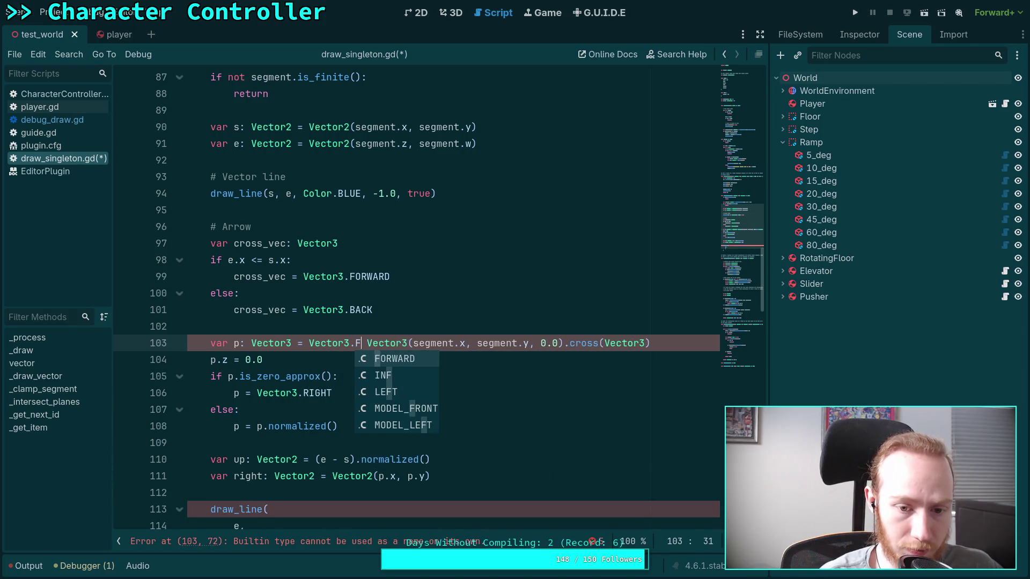
pyautogui.press('Return')
pyautogui.write('.')
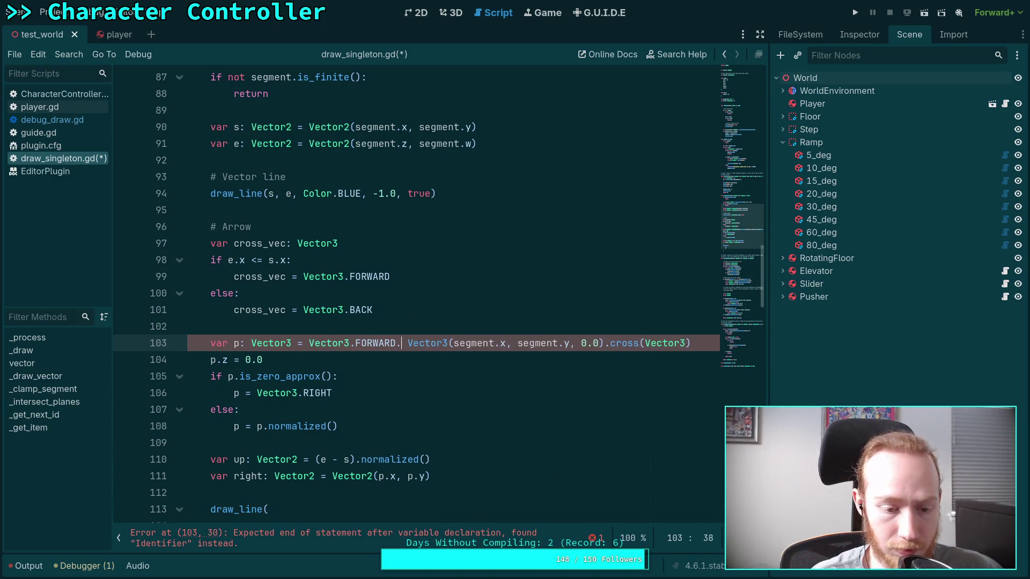
pyautogui.write('cross')
pyautogui.press('Return')
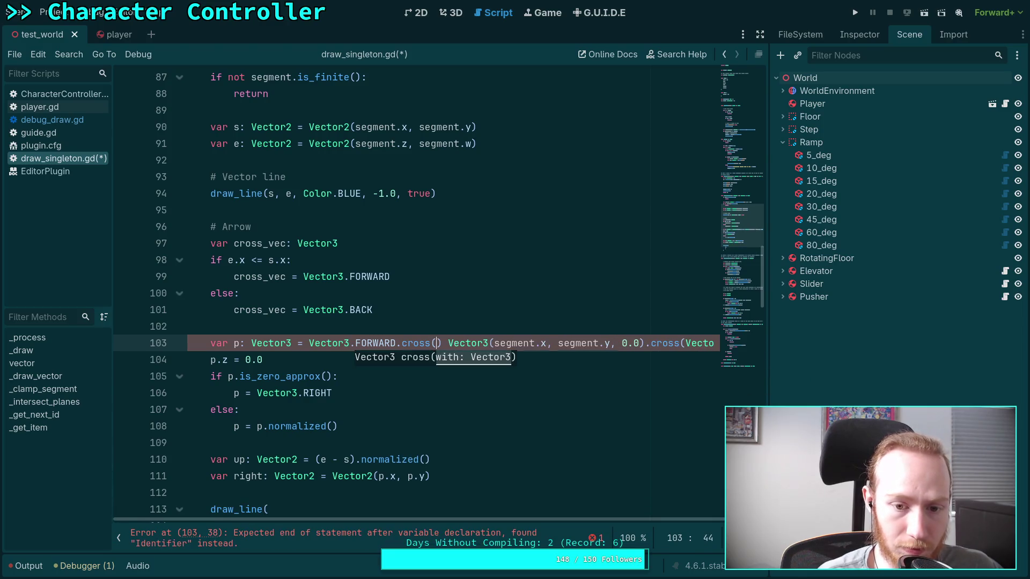
pyautogui.press('Delete')
pyautogui.press('Delete')
pyautogui.moveTo(633, 343); pyautogui.dragTo(723, 345)
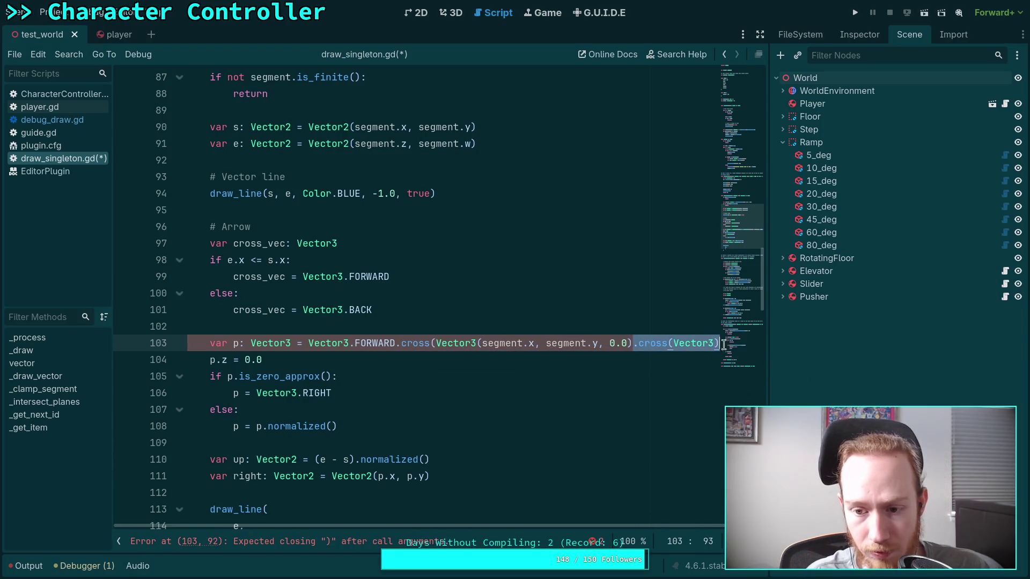
pyautogui.write(')')
pyautogui.moveTo(429, 310); pyautogui.dragTo(426, 245)
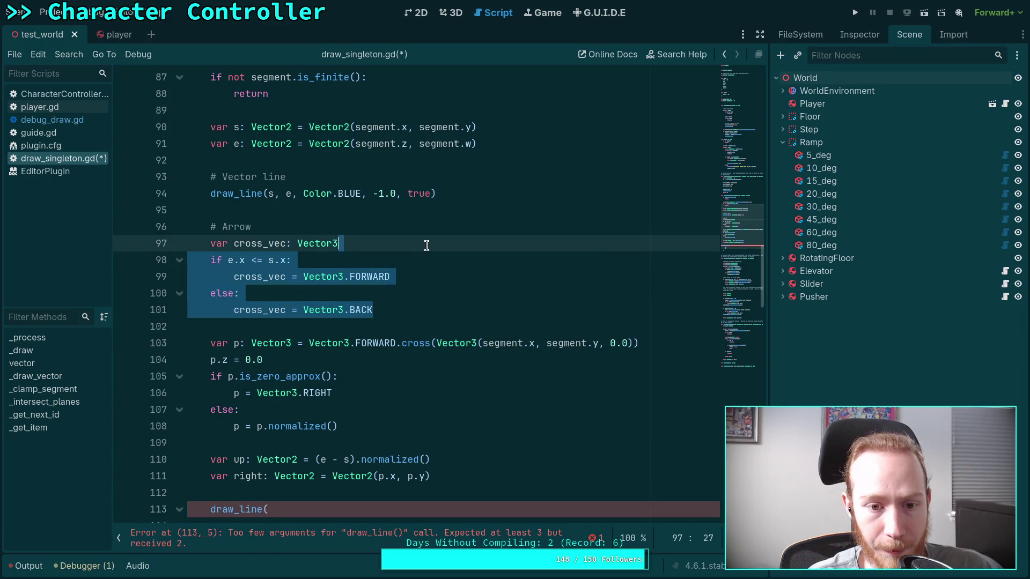
pyautogui.hotkey('shift', 'Home')
pyautogui.press('BackSpace')
pyautogui.press('Delete')
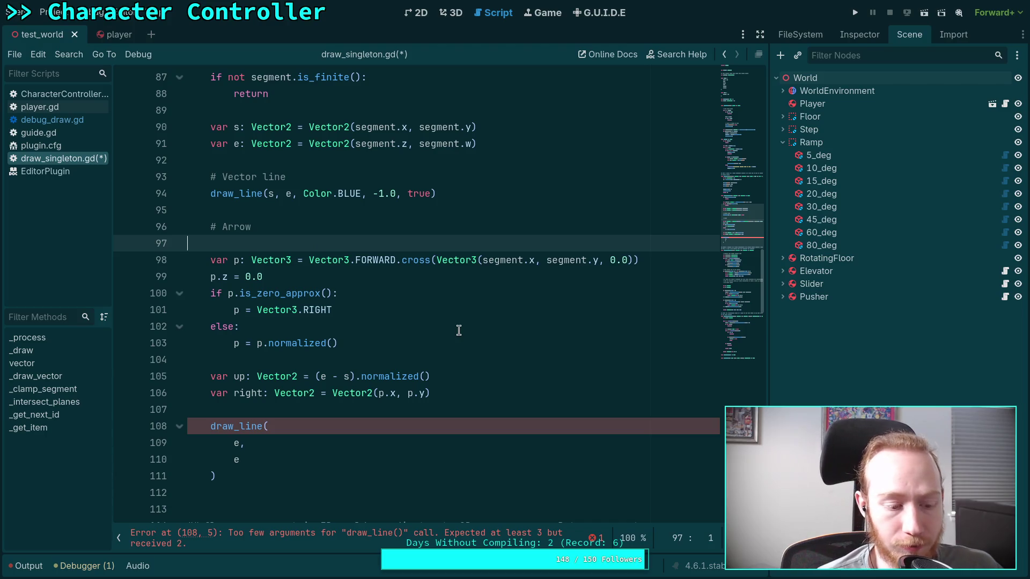
pyautogui.click(407, 346)
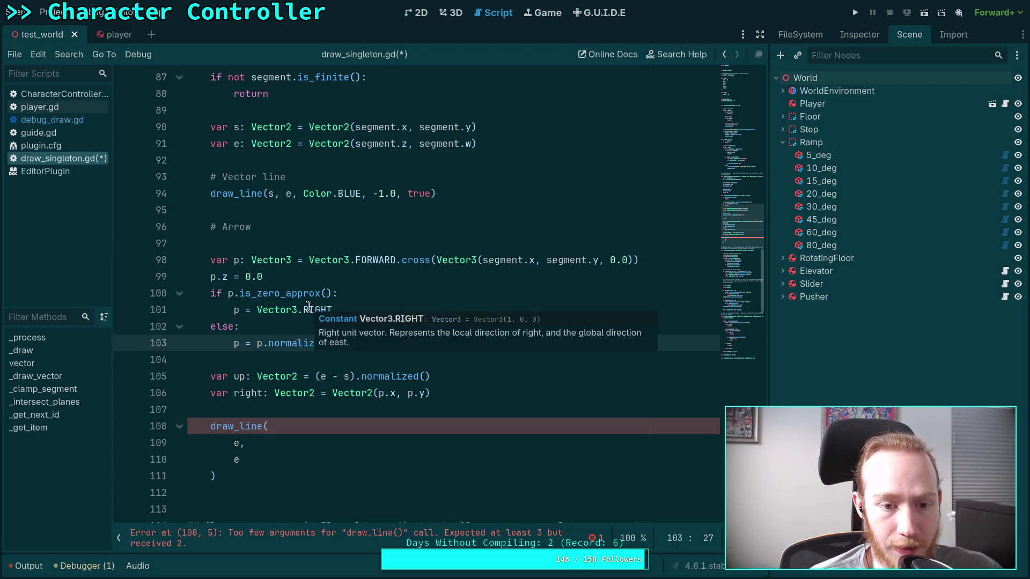
pyautogui.click(242, 290)
pyautogui.click(204, 278)
pyautogui.doubleClick(256, 290)
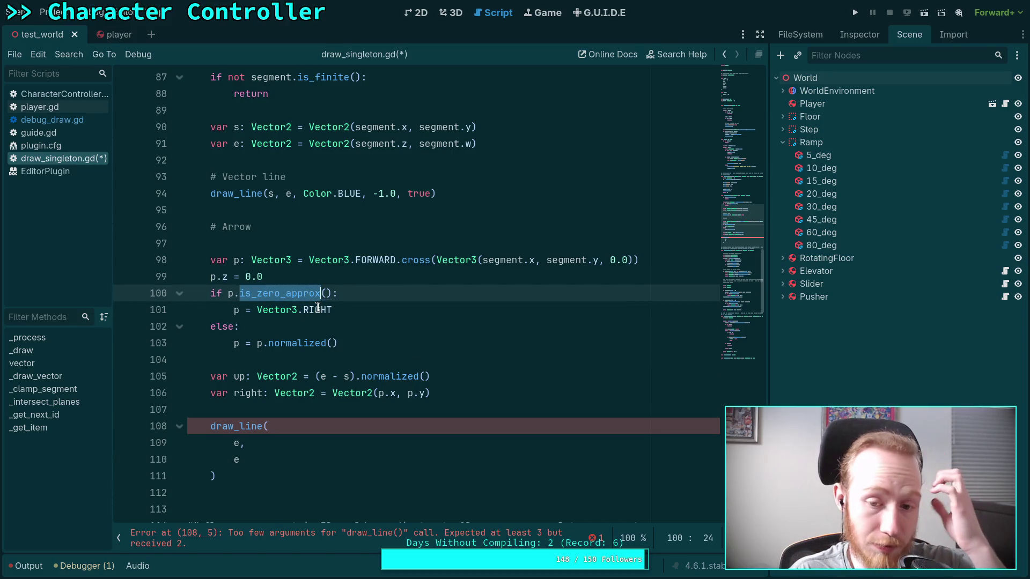
pyautogui.doubleClick(298, 343)
pyautogui.scroll(-1, 407, 369)
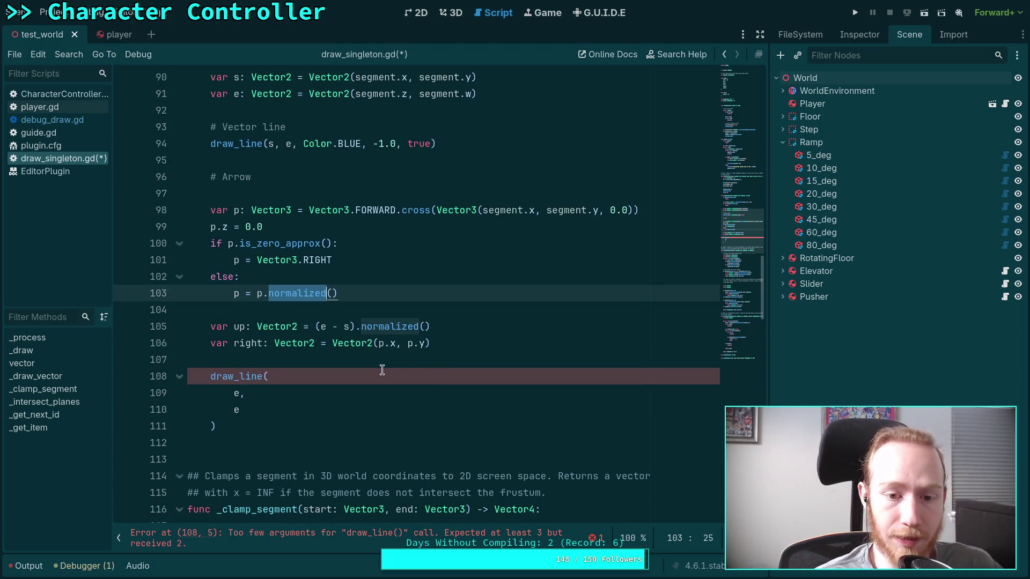
pyautogui.scroll(1, 382, 370)
pyautogui.moveTo(316, 376); pyautogui.dragTo(444, 372)
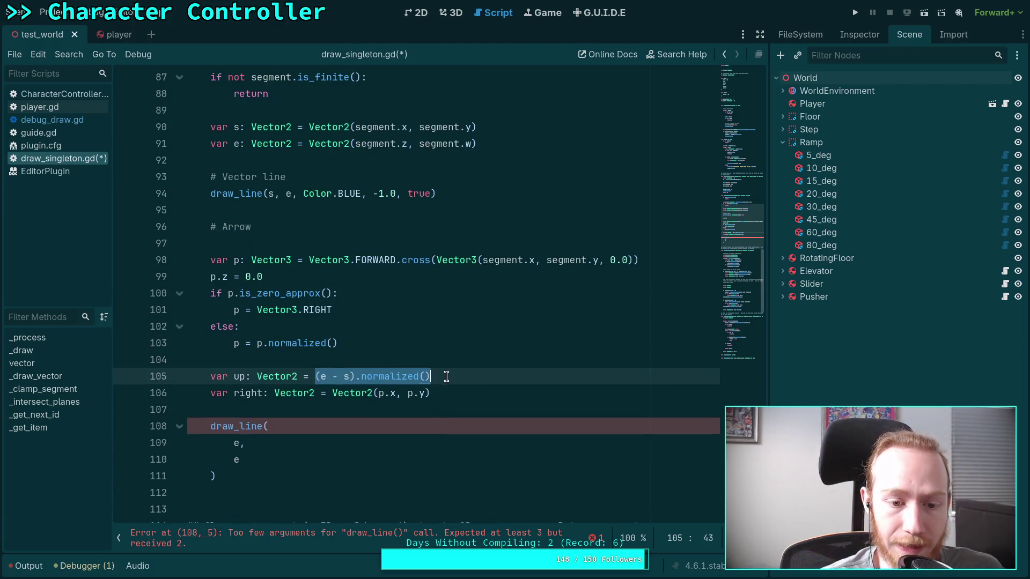
pyautogui.click(332, 452)
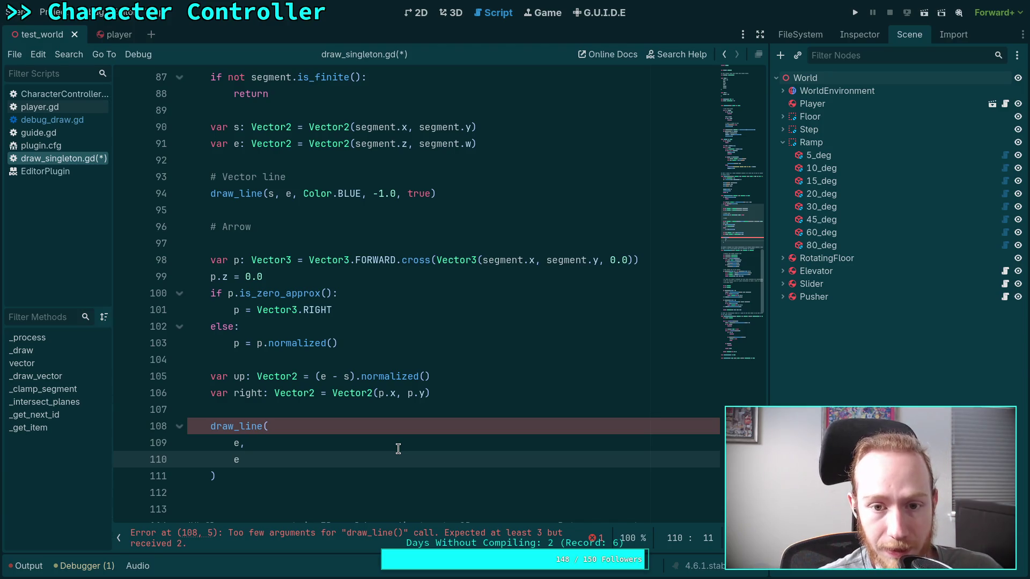
pyautogui.scroll(2, 402, 429)
pyautogui.scroll(-3, 370, 397)
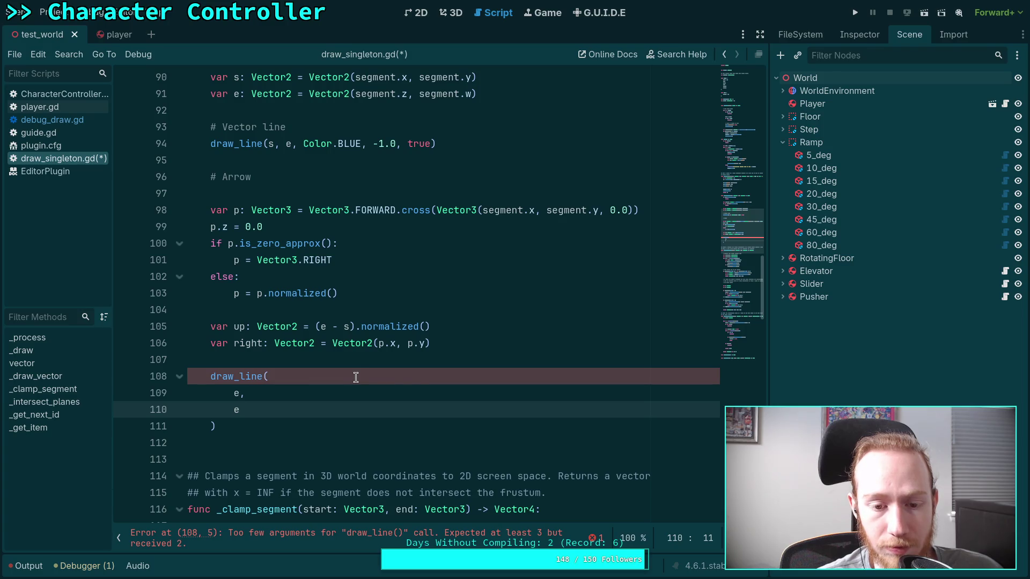
pyautogui.scroll(2, 356, 377)
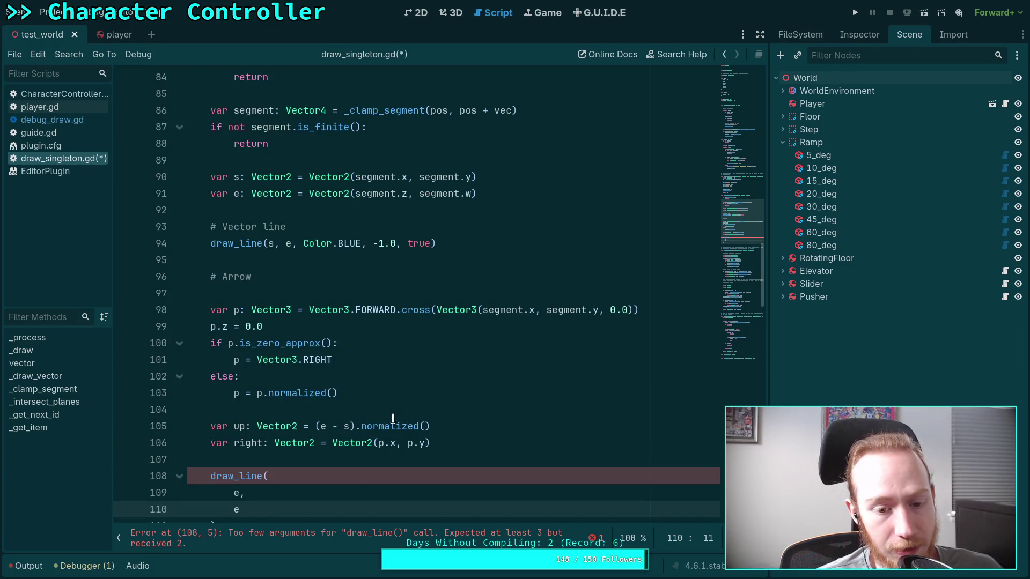
pyautogui.scroll(1, 393, 419)
pyautogui.click(530, 244)
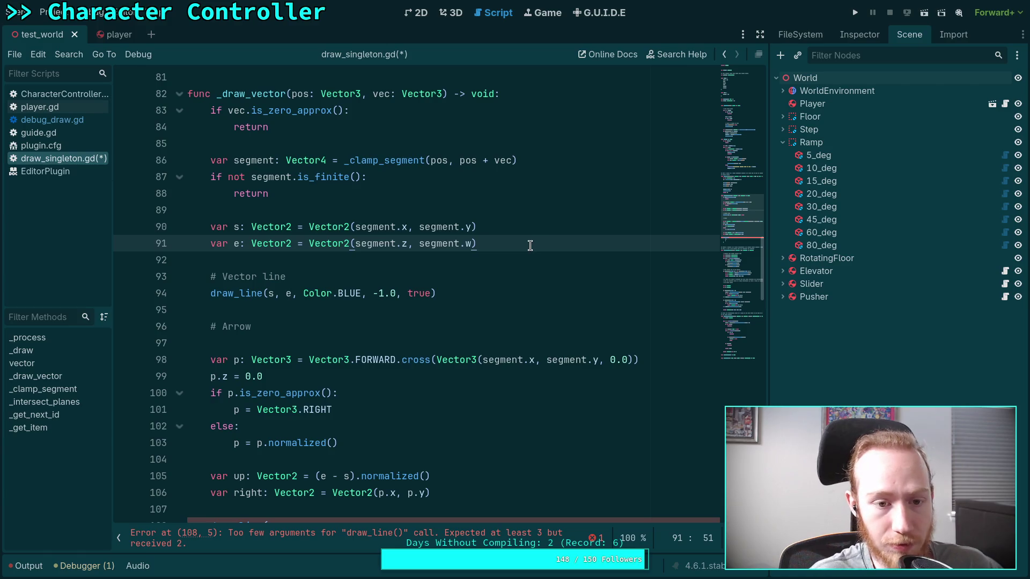
# Step: Add 'if (e - s).is_zero_approx(): return' below the e declaration
pyautogui.press('Return')
pyautogui.press('Return')
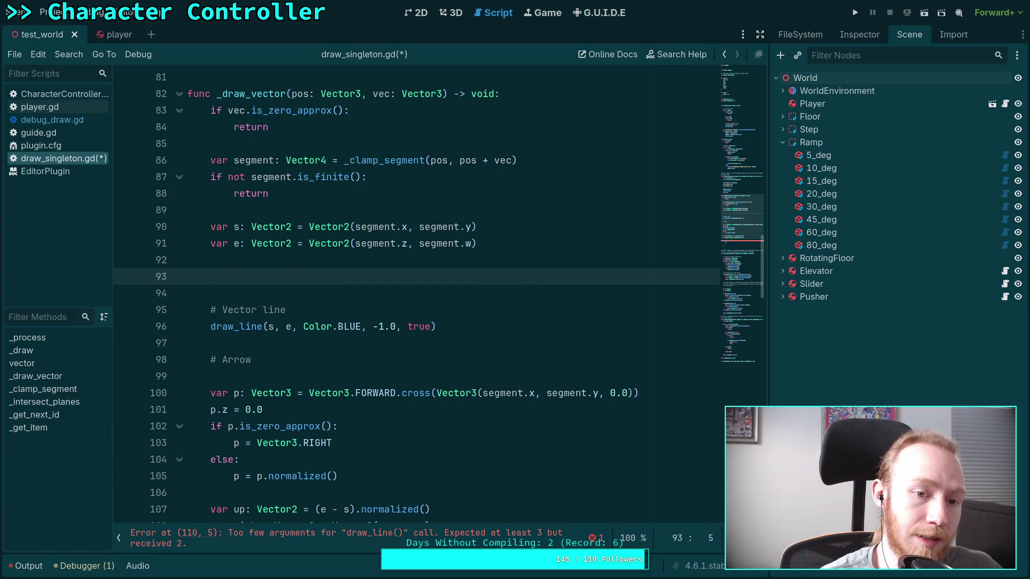
pyautogui.write('if ')
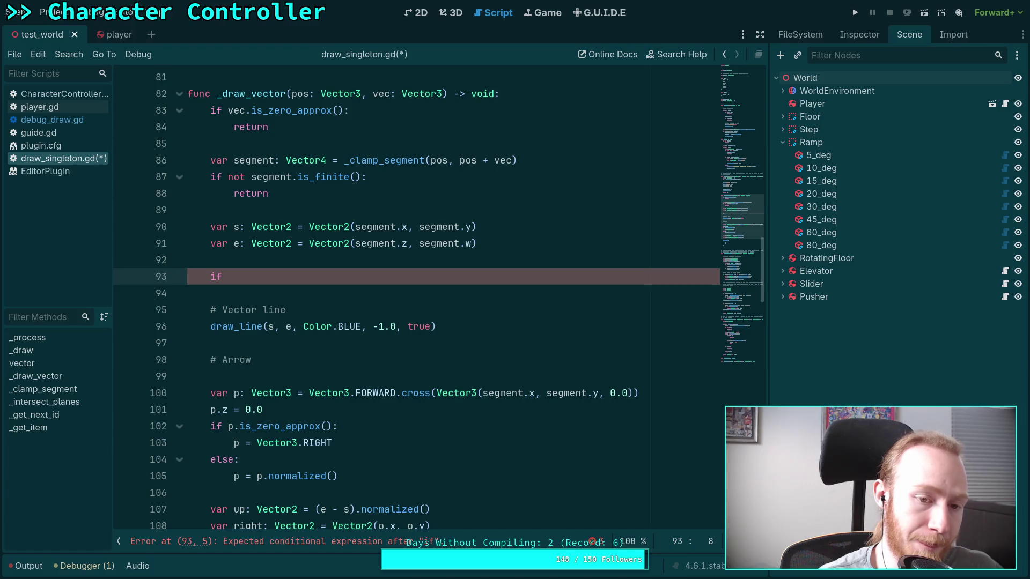
pyautogui.write('(e - s')
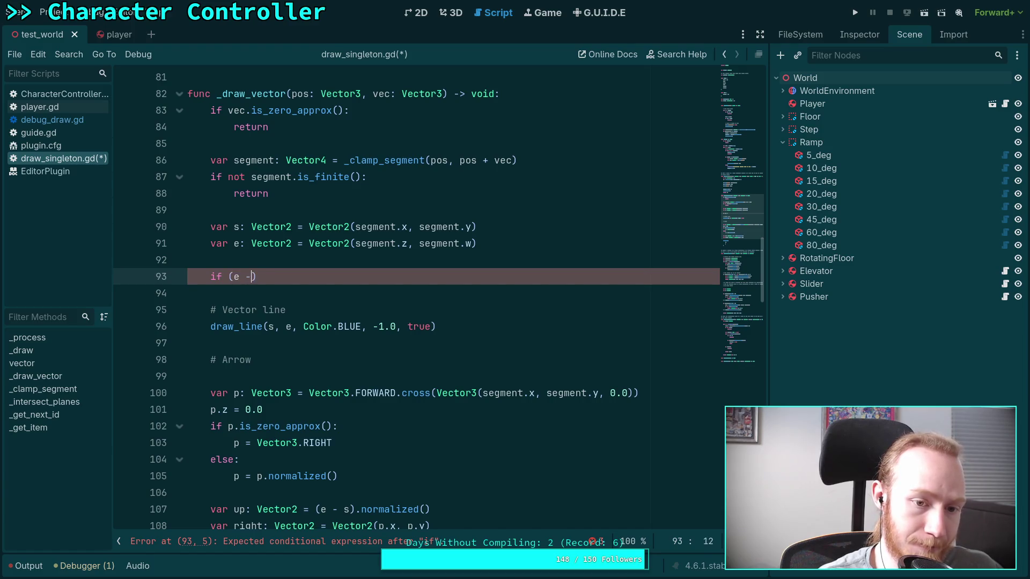
pyautogui.write(').is_z')
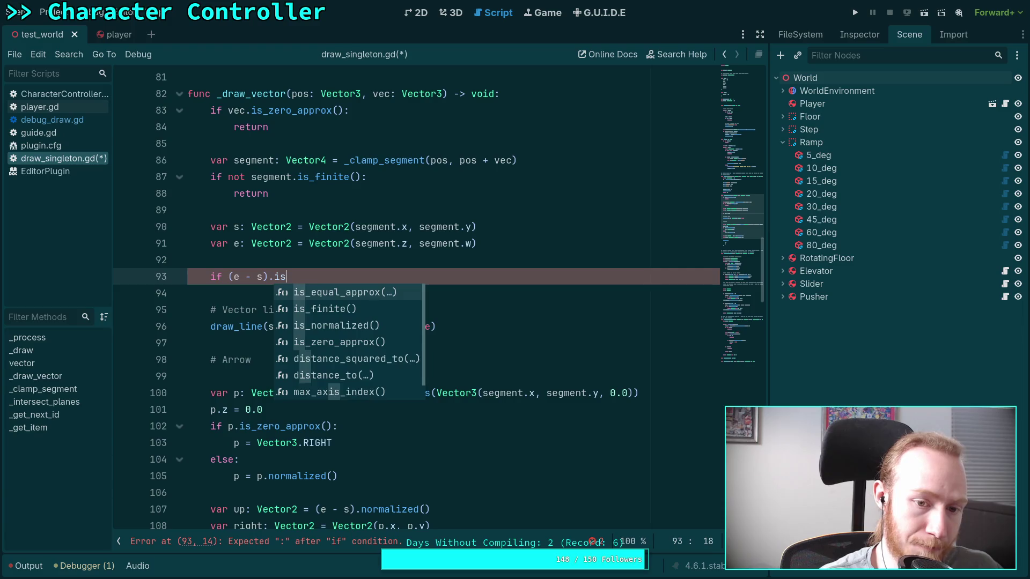
pyautogui.write('e')
pyautogui.press('Return')
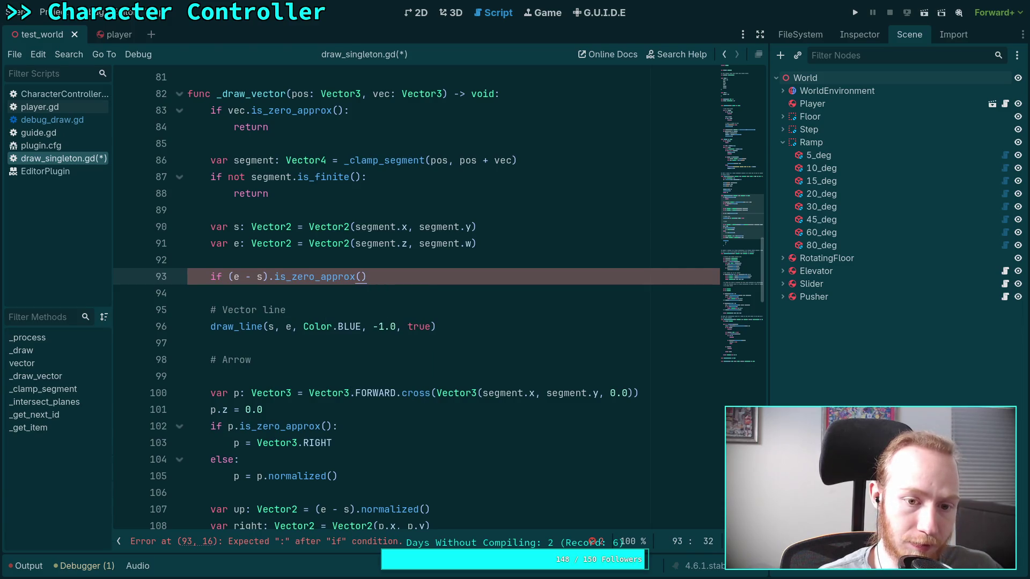
pyautogui.write(':')
pyautogui.press('Return')
pyautogui.write('return')
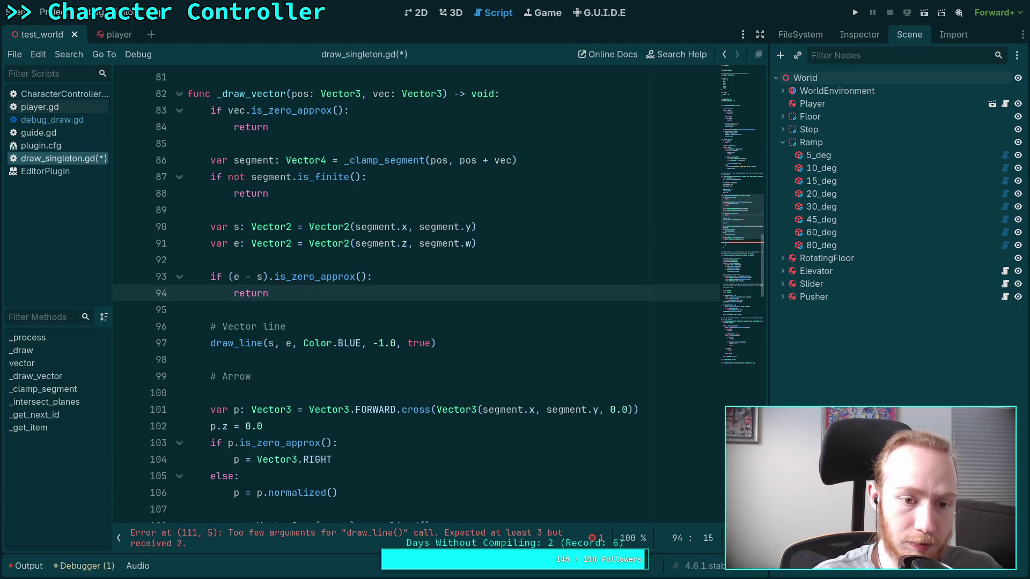
pyautogui.click(383, 310)
pyautogui.scroll(-2, 383, 310)
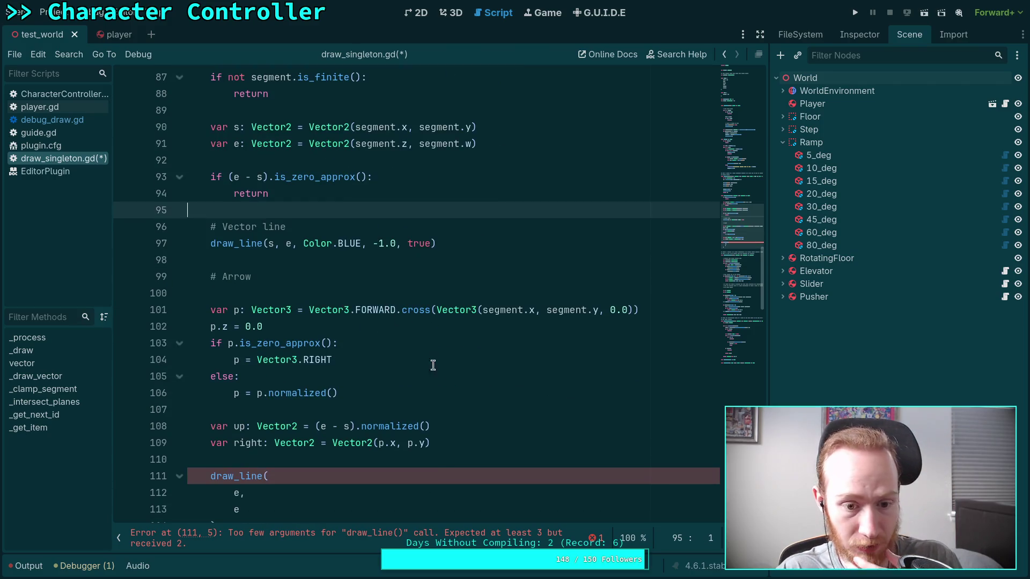
pyautogui.click(491, 143)
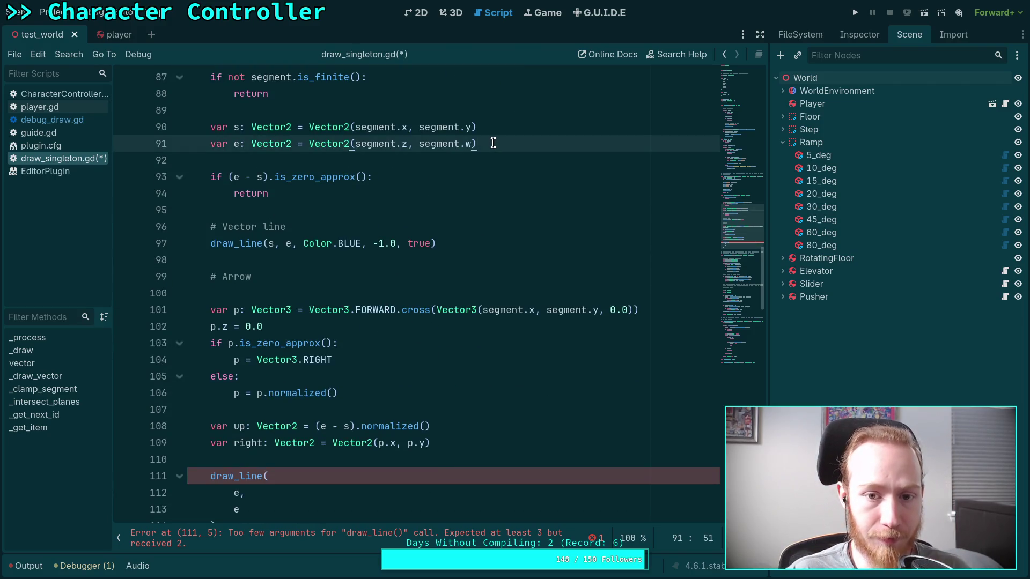
# Step: Declare 'var vec2d: Vector2 = e - s' after line 91
pyautogui.press('Return')
pyautogui.write('var v')
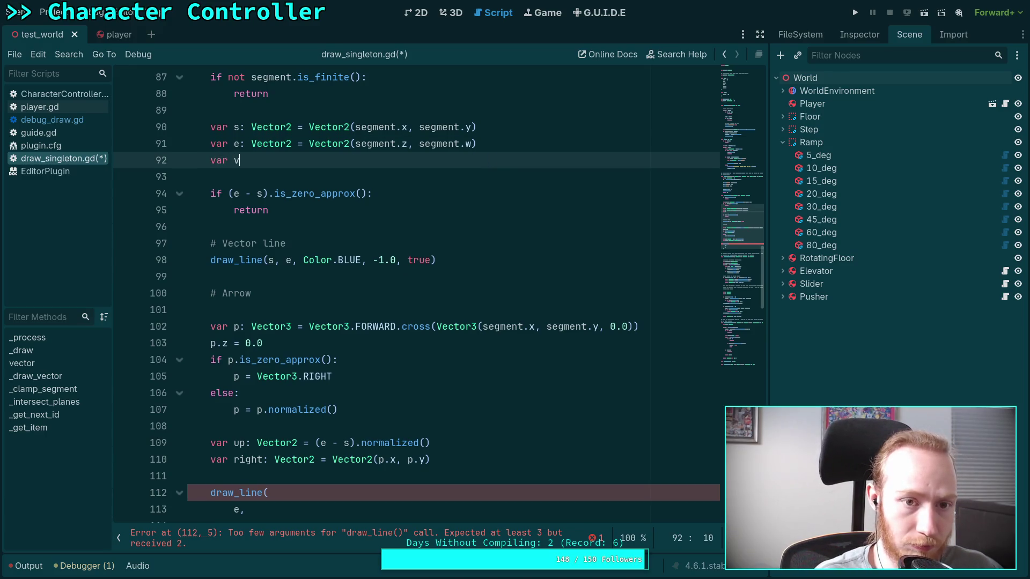
pyautogui.press('BackSpace')
pyautogui.write('2')
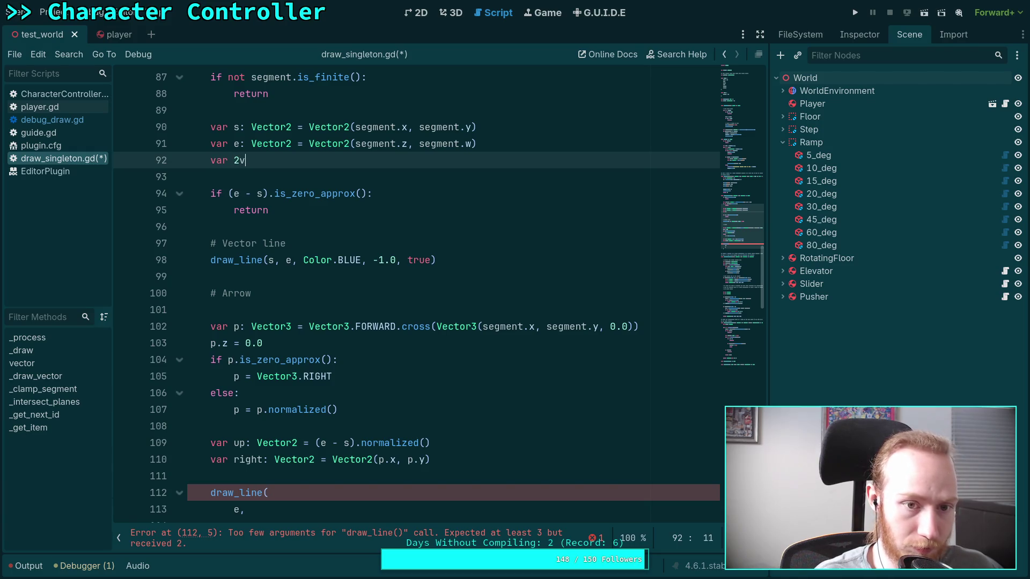
pyautogui.press('BackSpace')
pyautogui.write('vec2')
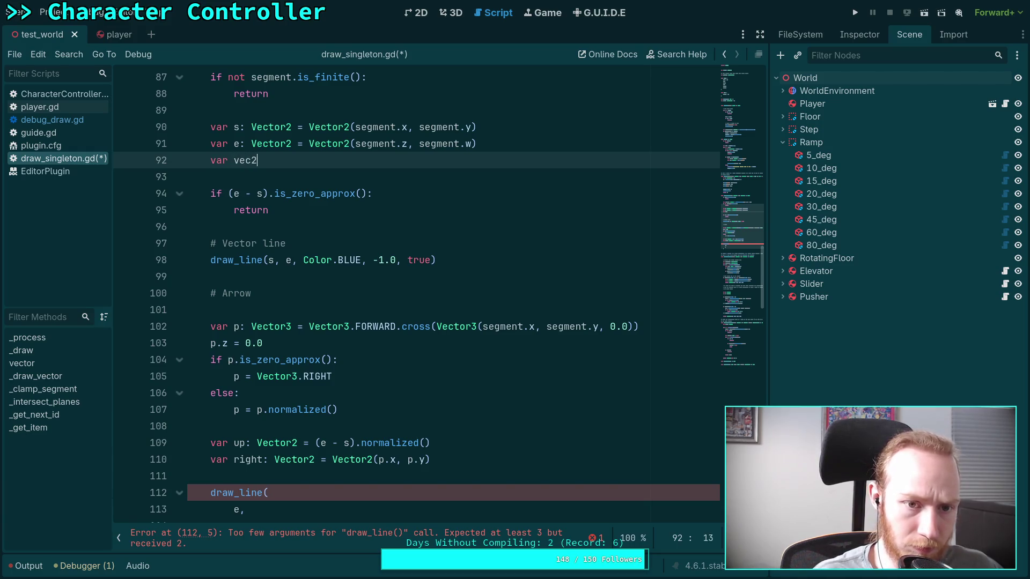
pyautogui.scroll(6, 481, 291)
pyautogui.scroll(-5, 496, 345)
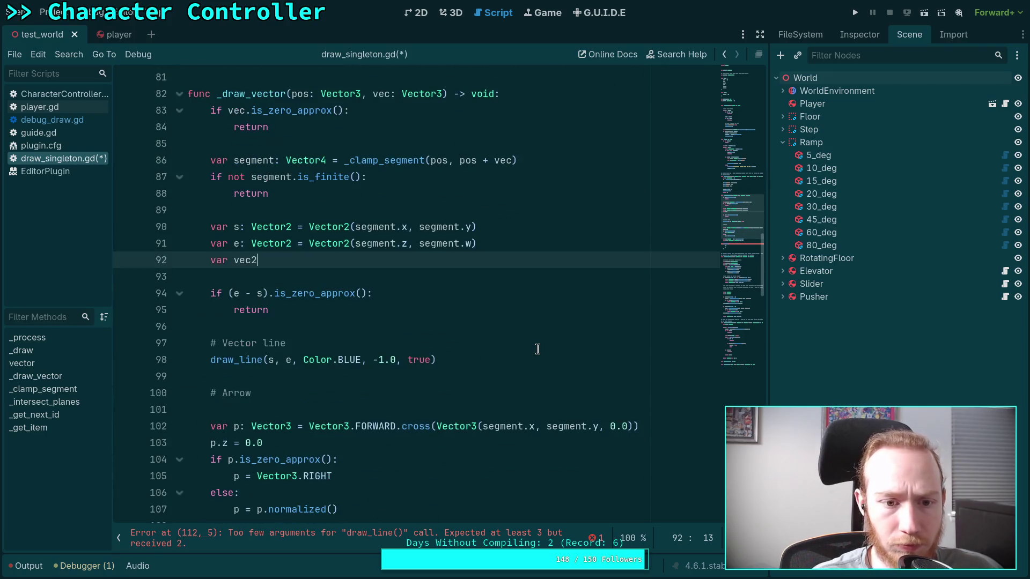
pyautogui.write('d:')
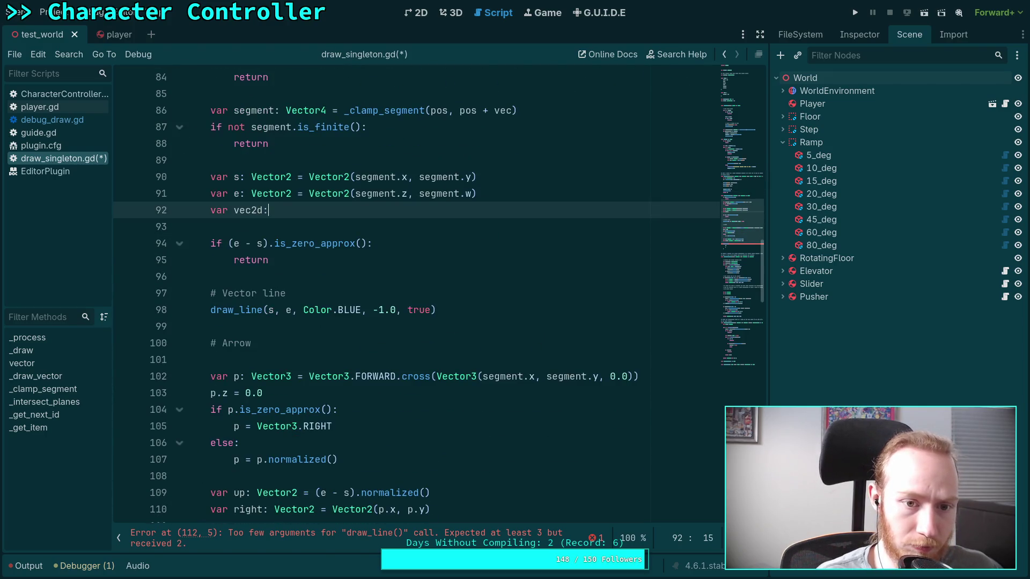
pyautogui.write(' Vector3')
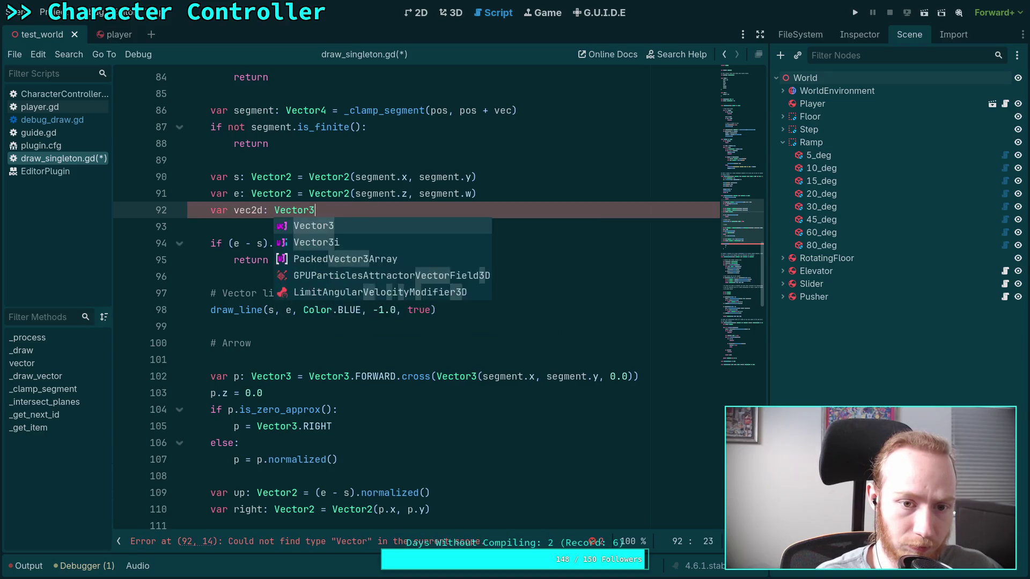
pyautogui.press('BackSpace')
pyautogui.write('2 = e - ')
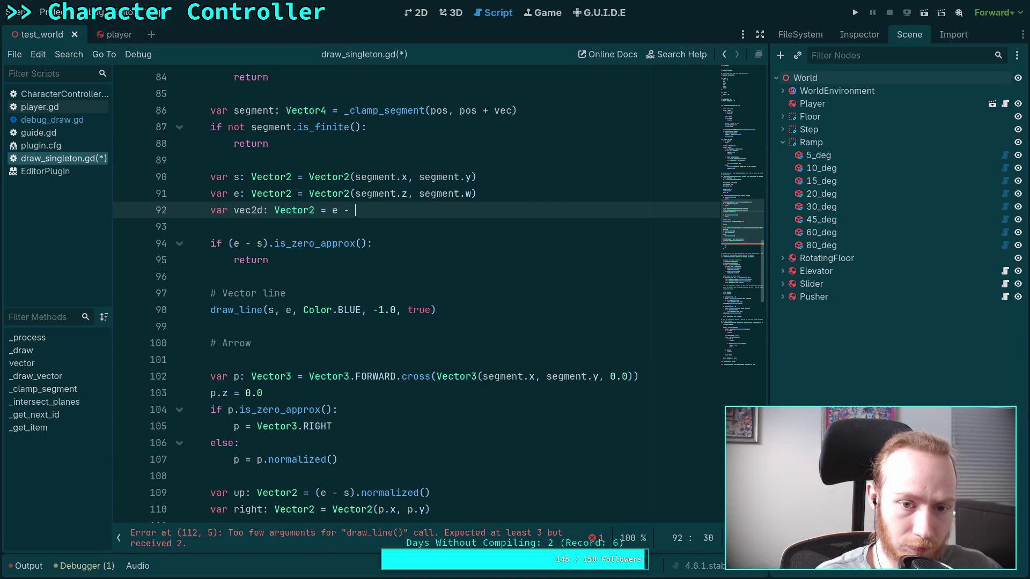
pyautogui.write('s')
# Step: Replace both (e - s) expressions, in the zero check and the up vector, with vec2d
pyautogui.doubleClick(252, 214)
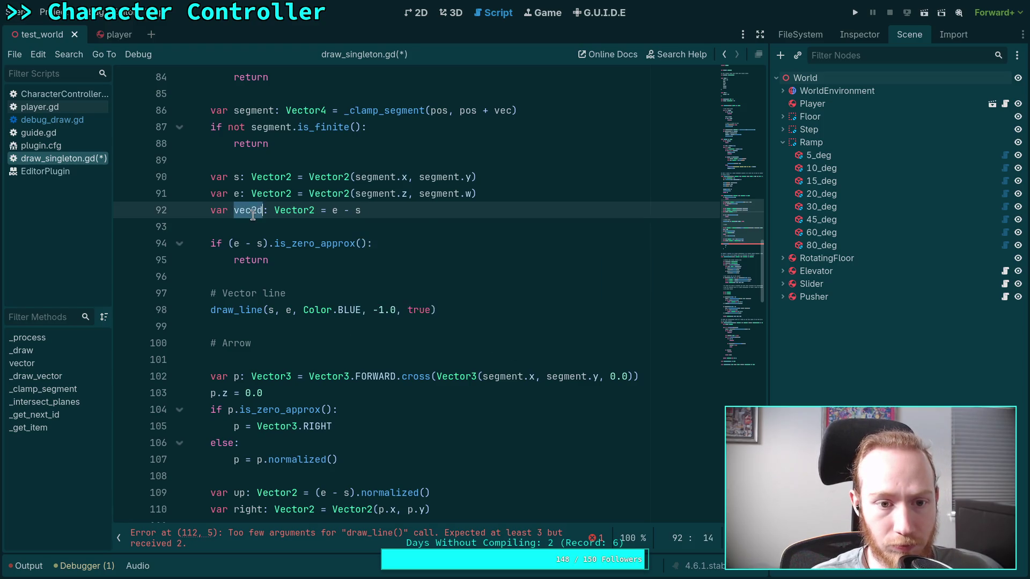
pyautogui.rightClick(252, 214)
pyautogui.click(290, 274)
pyautogui.moveTo(230, 244); pyautogui.dragTo(267, 244)
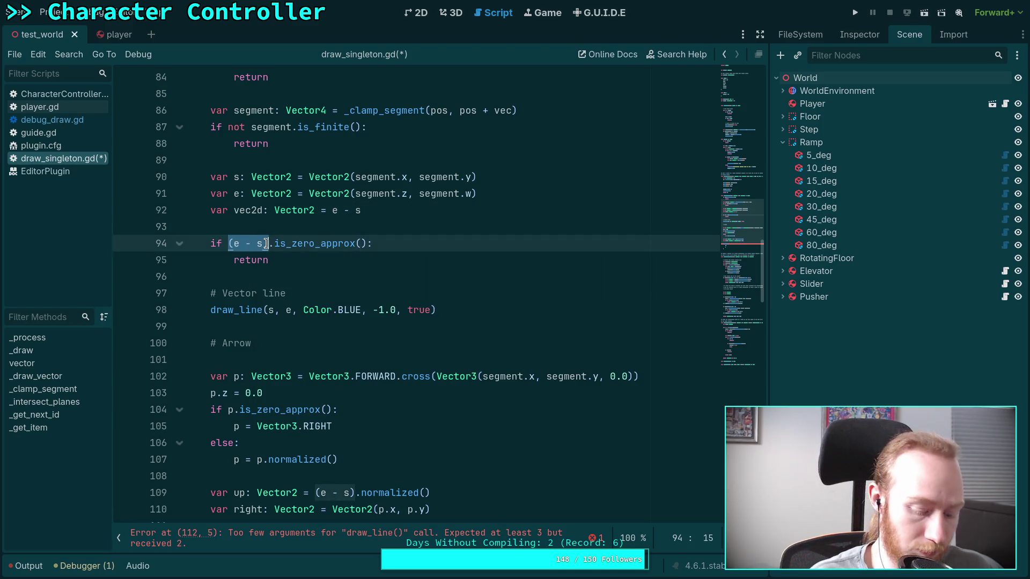
pyautogui.hotkey('ctrl', 'v')
pyautogui.scroll(-2, 266, 244)
pyautogui.moveTo(317, 393); pyautogui.dragTo(353, 393)
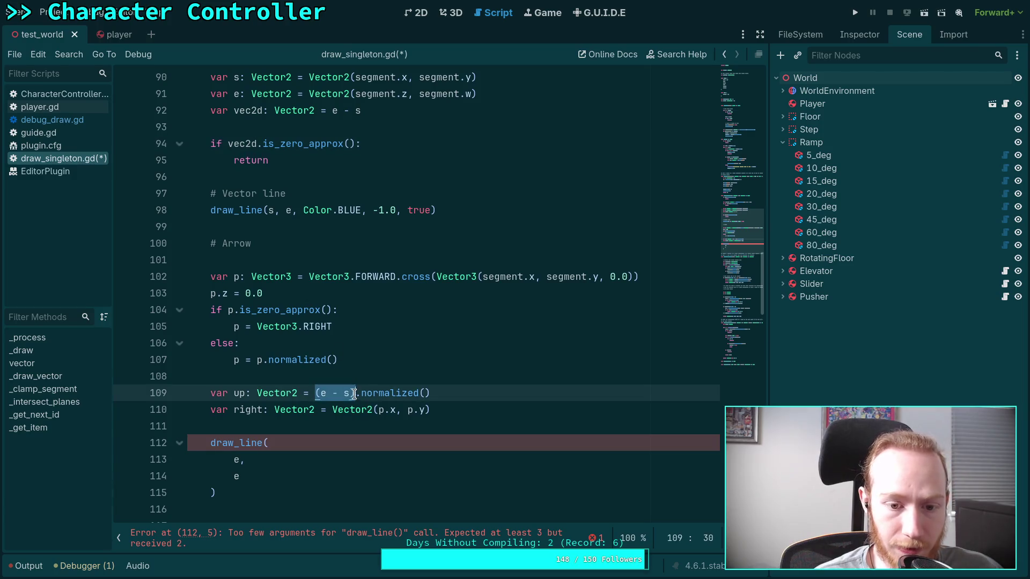
pyautogui.hotkey('ctrl', 'v')
pyautogui.scroll(-1, 333, 387)
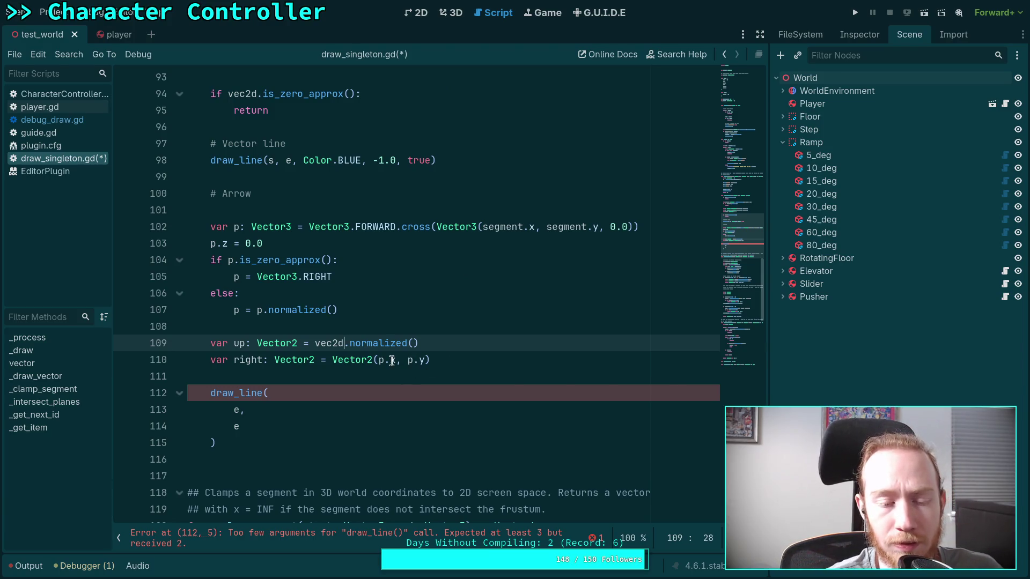
pyautogui.click(300, 419)
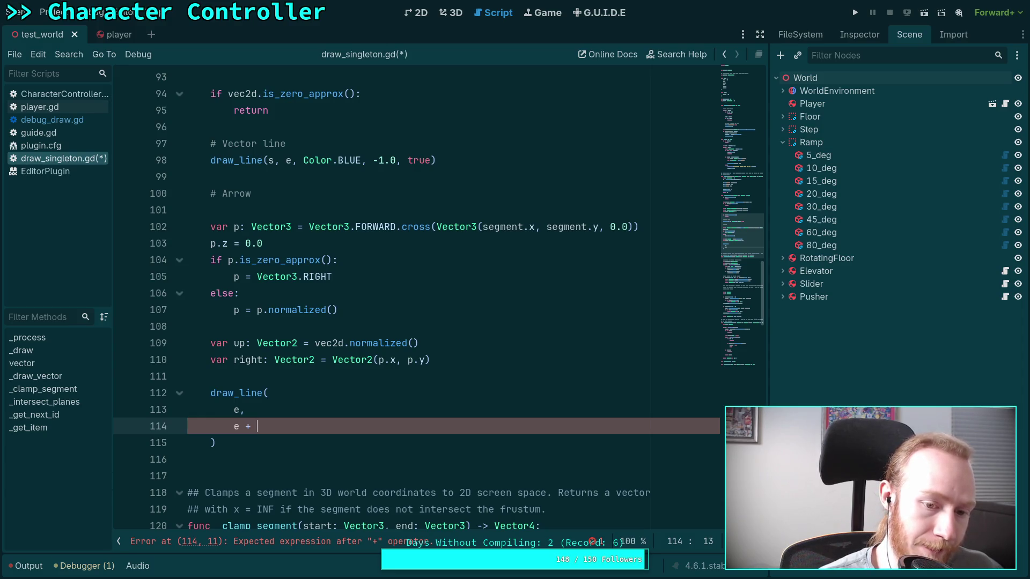
# Step: Complete the arrow draw_line with e + (right - up) * 5.0, Color.BLUE, -1.0 and true
pyautogui.write('righ')
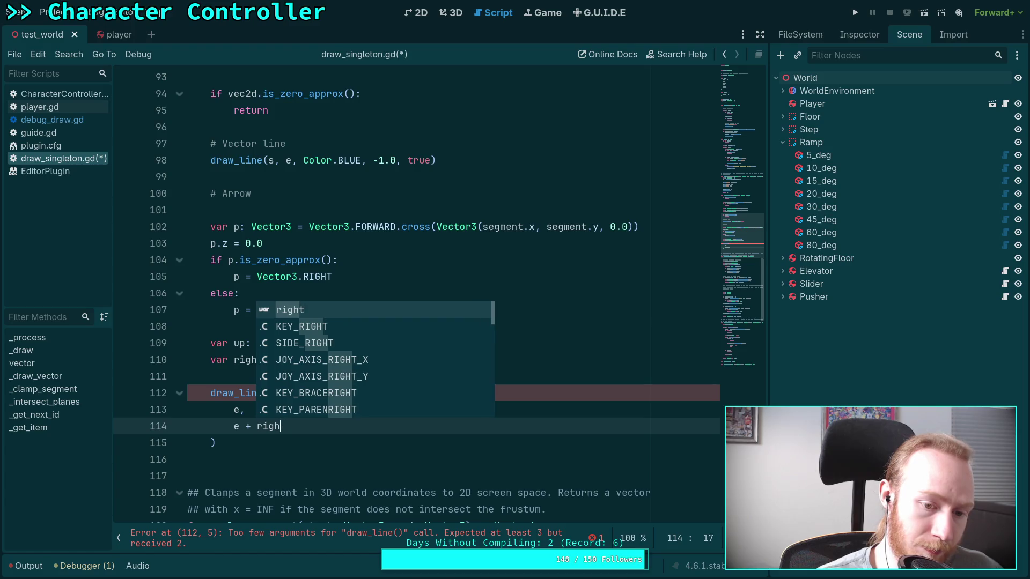
pyautogui.press('BackSpace')
pyautogui.press('BackSpace')
pyautogui.press('BackSpace')
pyautogui.write('(')
pyautogui.write('ght')
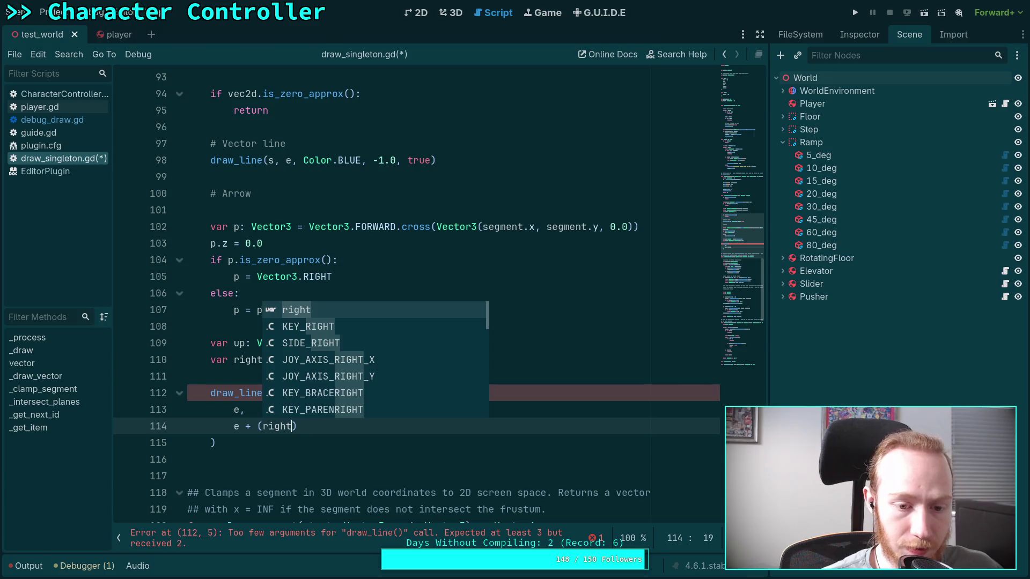
pyautogui.press('Escape')
pyautogui.write('- up)')
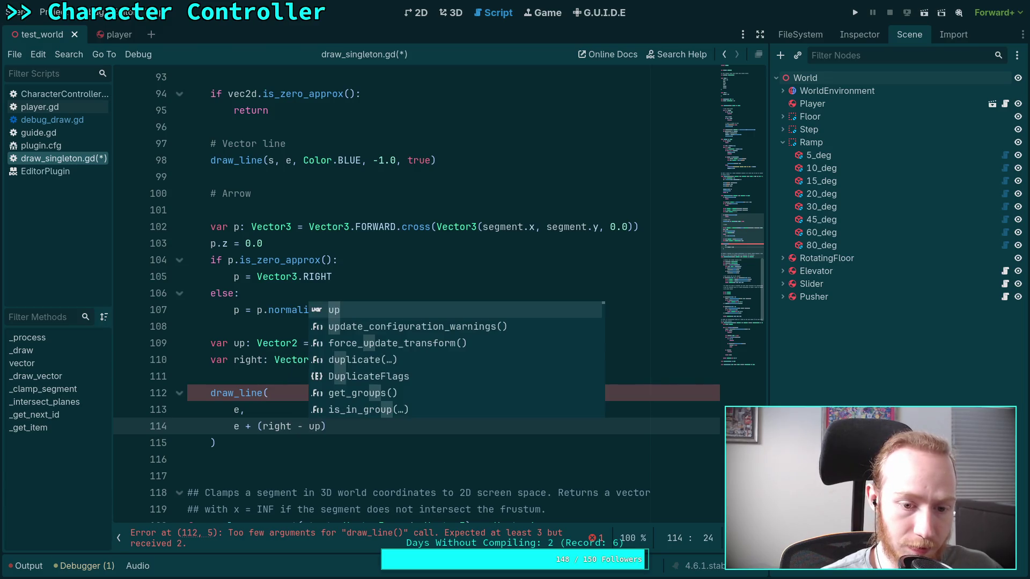
pyautogui.write(' * ')
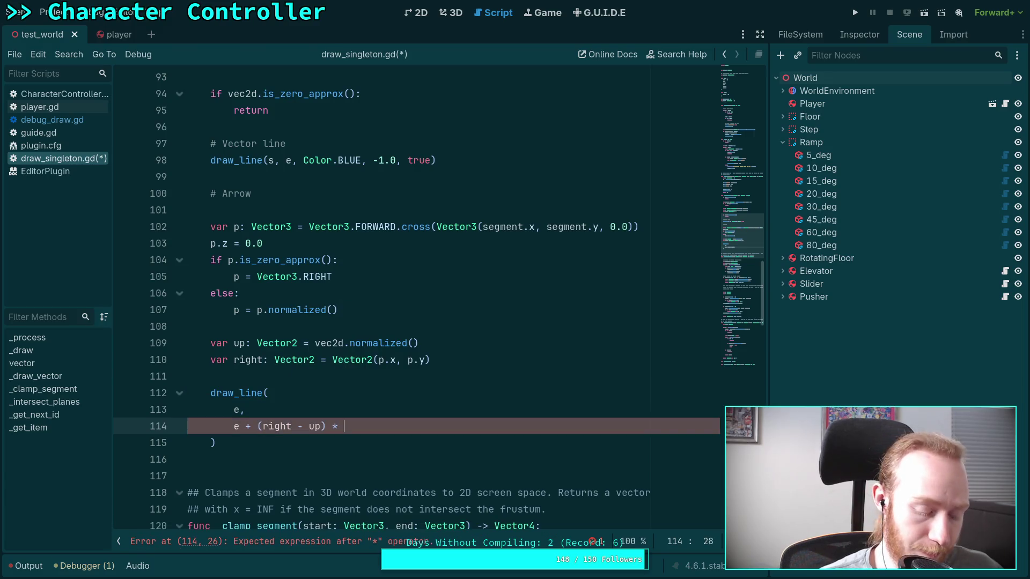
pyautogui.write('5.0,')
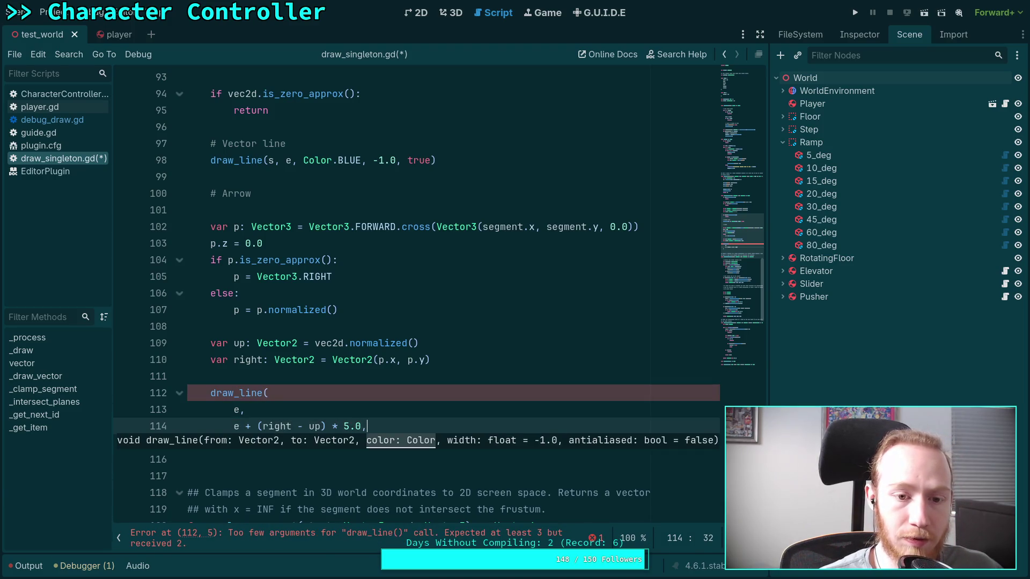
pyautogui.press('Return')
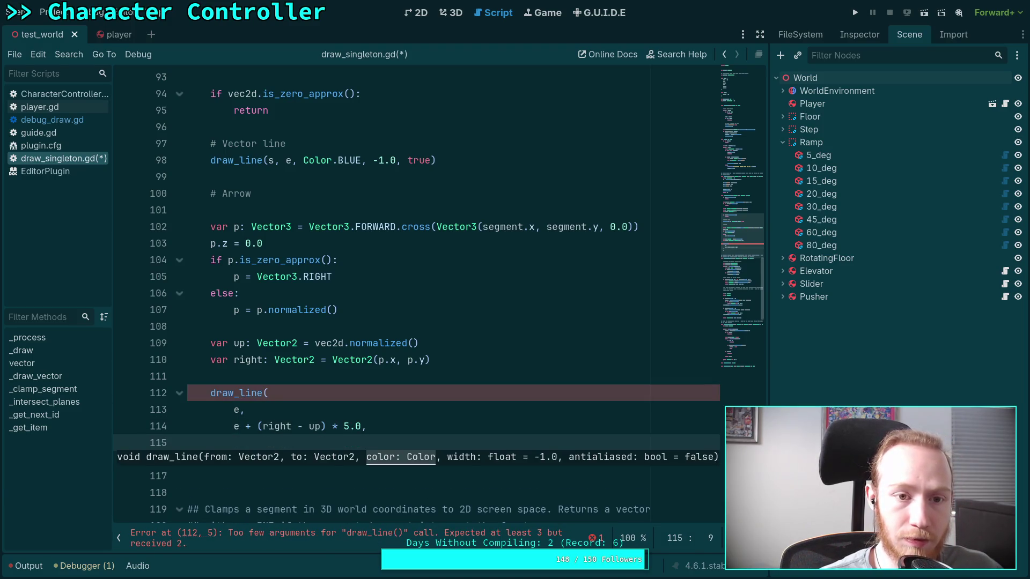
pyautogui.write('Color')
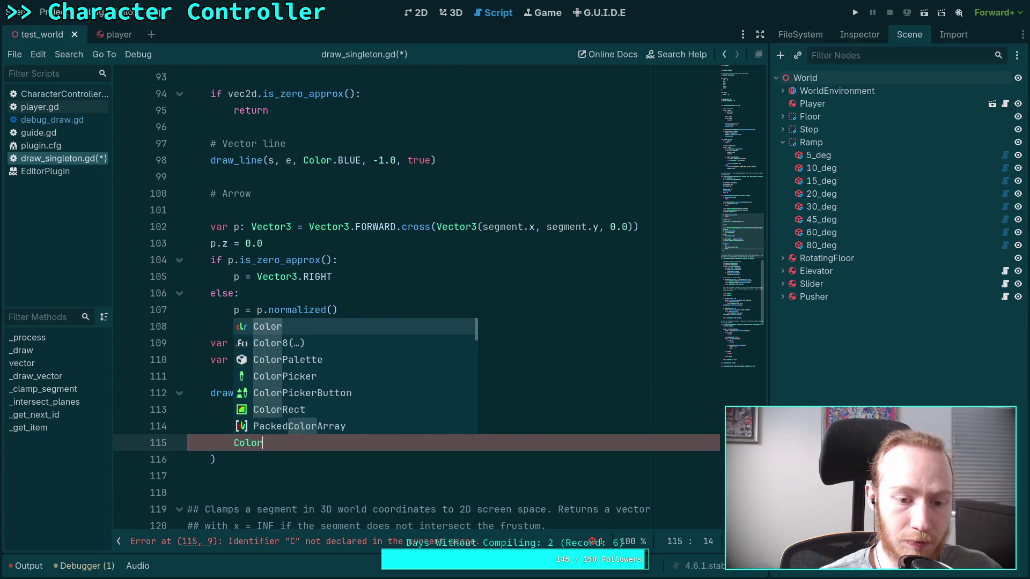
pyautogui.write('.BLUE,')
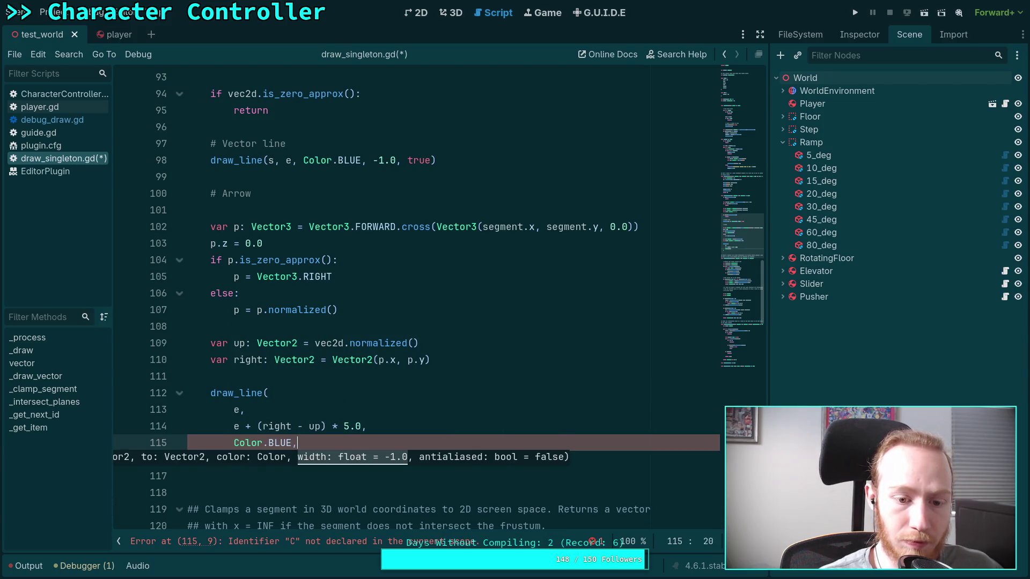
pyautogui.write('1,0')
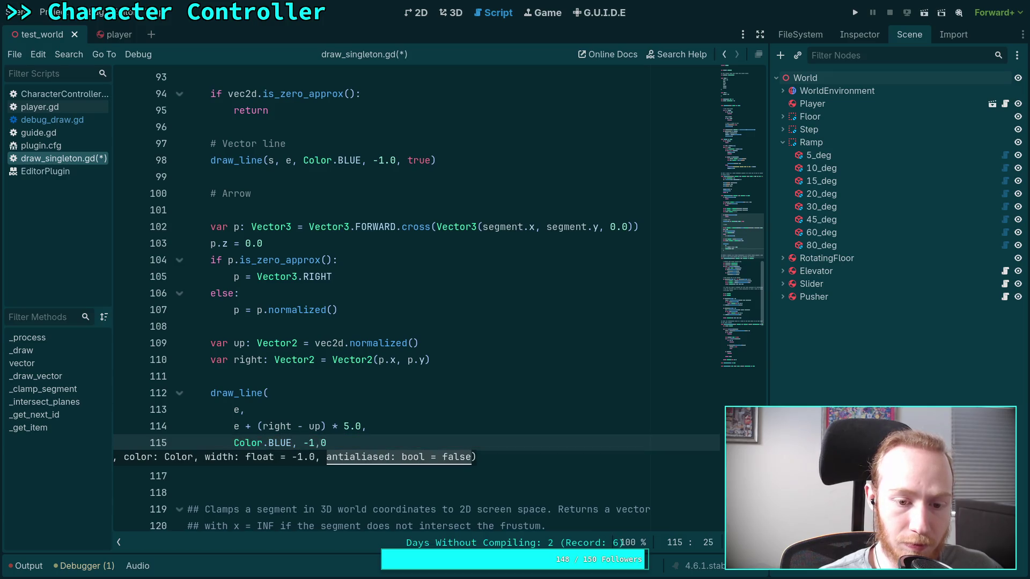
pyautogui.write('true')
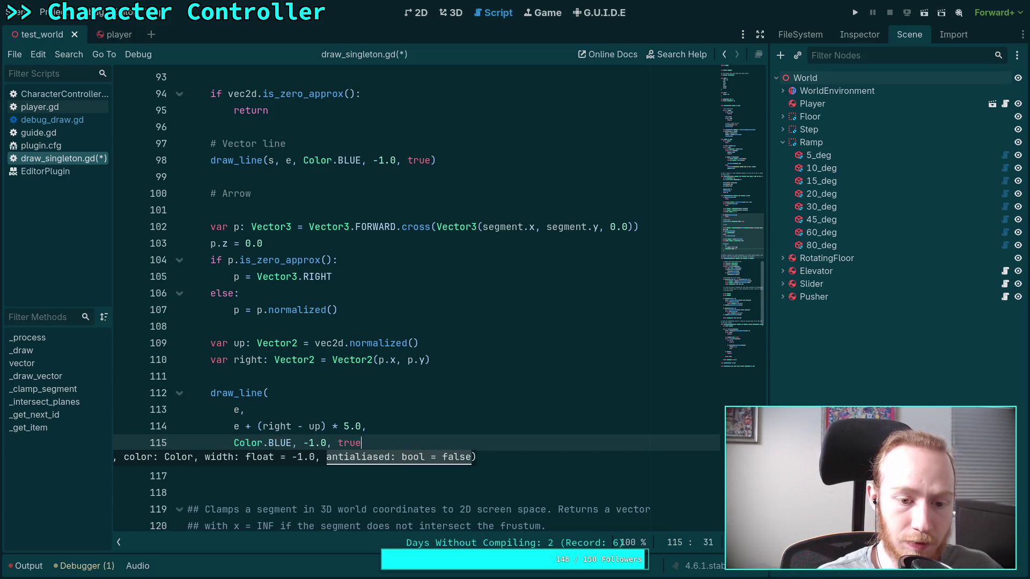
pyautogui.click(262, 427)
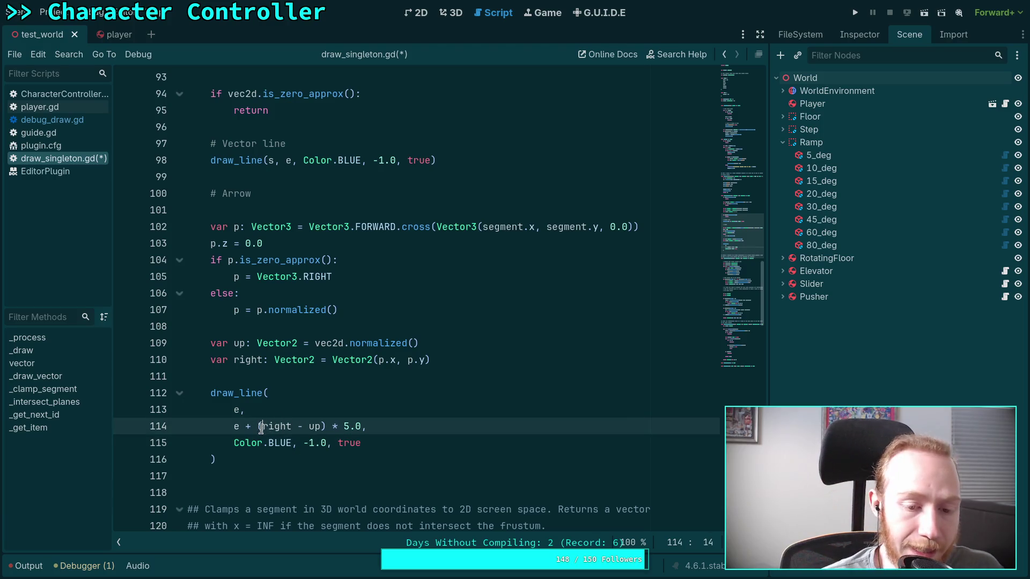
pyautogui.click(258, 429)
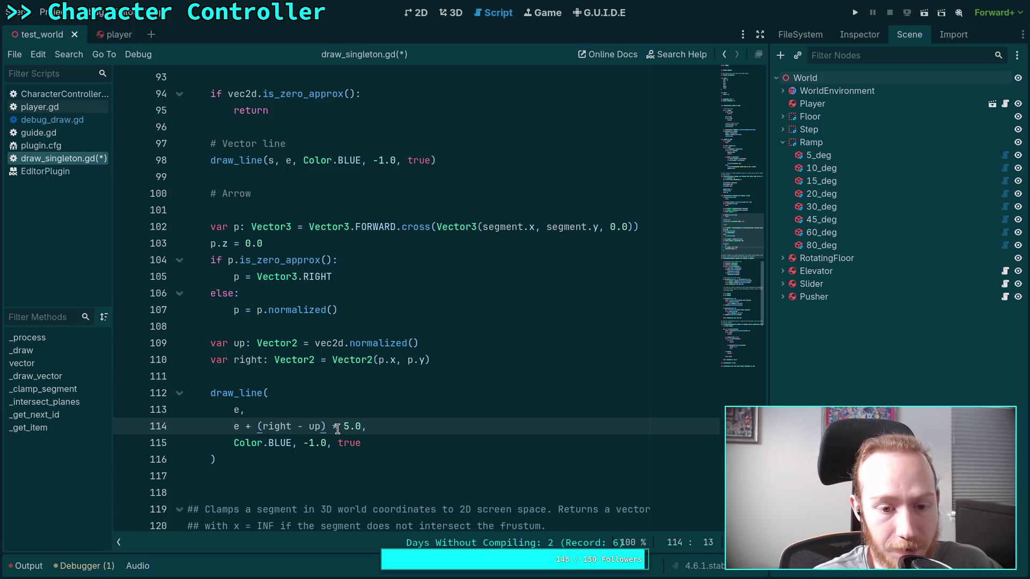
pyautogui.scroll(3, 337, 429)
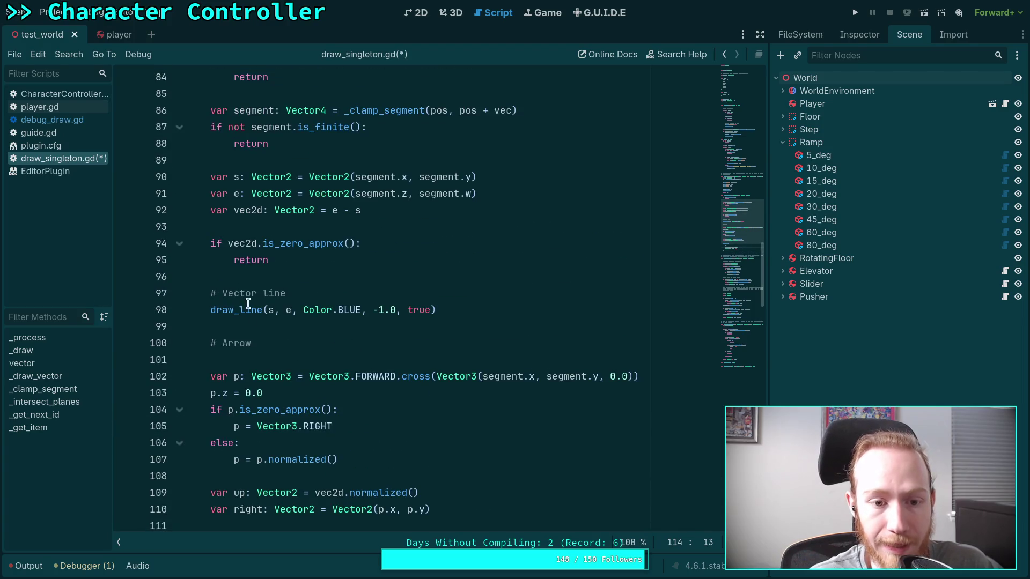
# Step: Declare var length: float = vec2d.length() below the early return in draw_singleton.gd
pyautogui.doubleClick(250, 243)
pyautogui.click(380, 278)
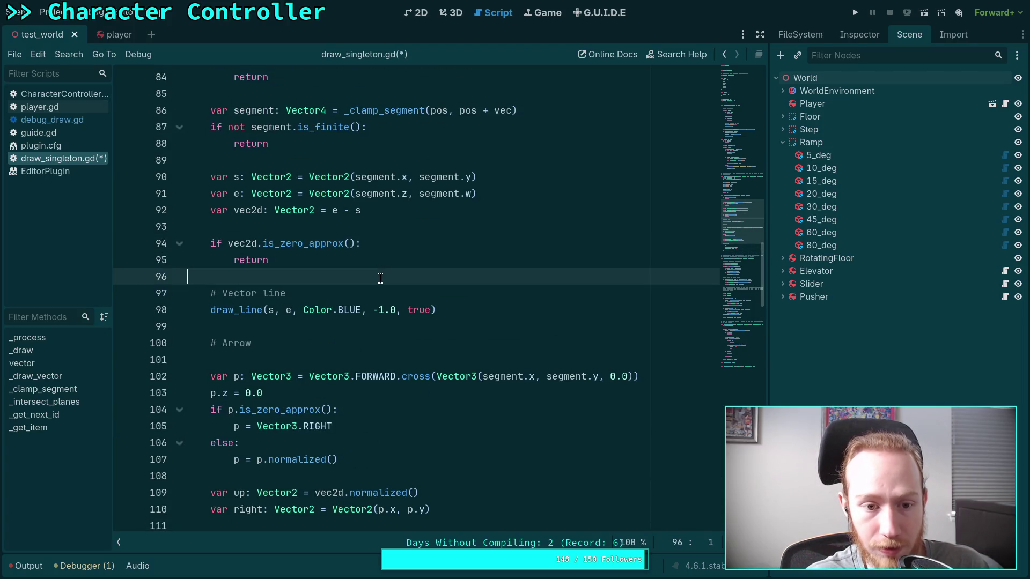
pyautogui.press('Return')
pyautogui.press('Tab')
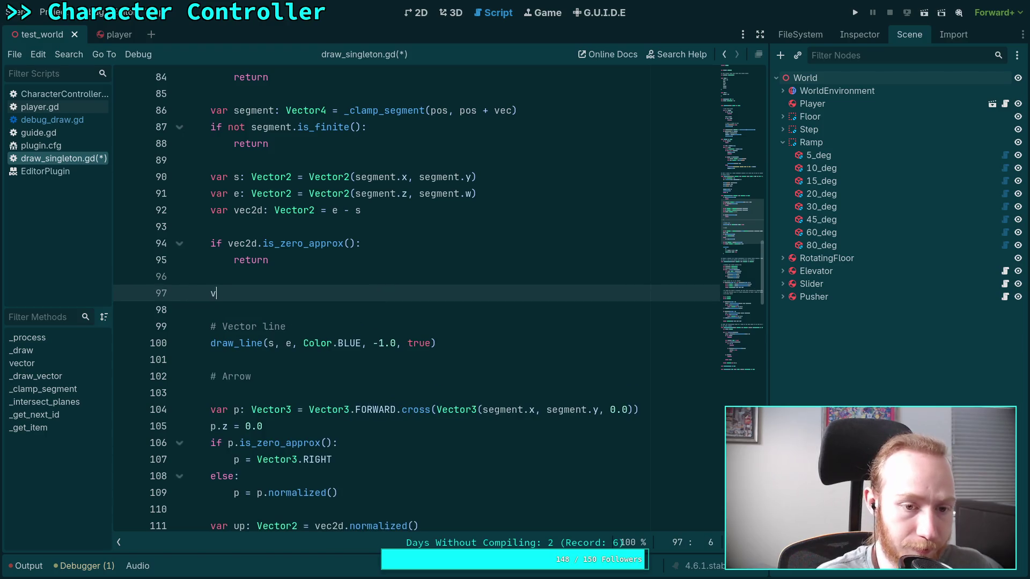
pyautogui.write('ar vec')
pyautogui.press('BackSpace')
pyautogui.press('BackSpace')
pyautogui.press('BackSpace')
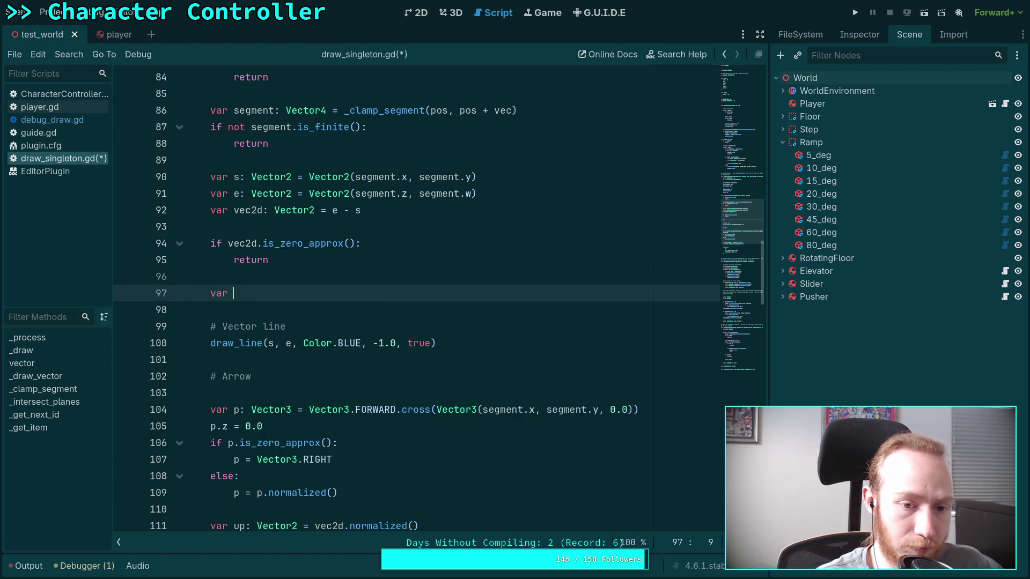
pyautogui.write('length: ')
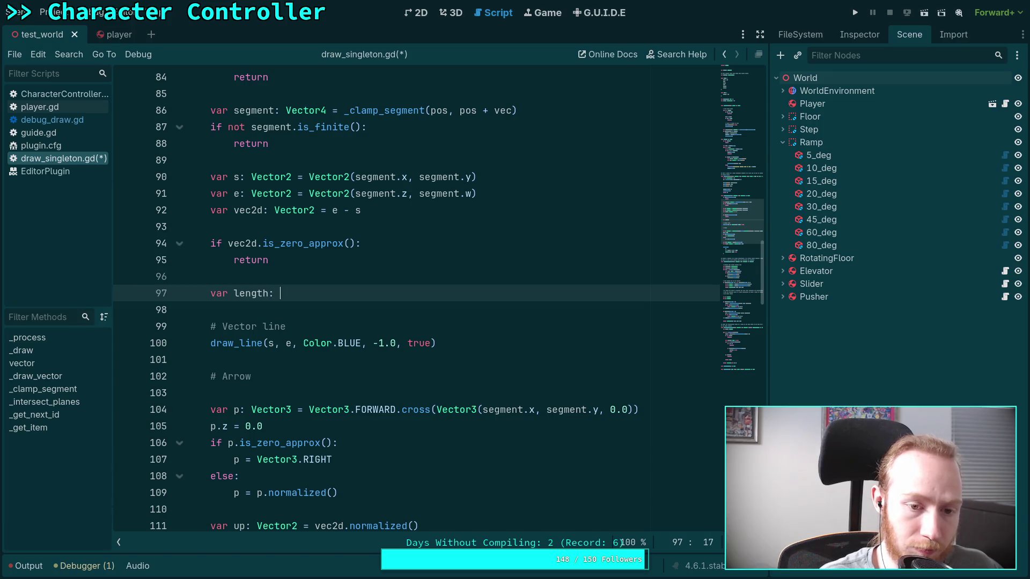
pyautogui.write('float = vec3')
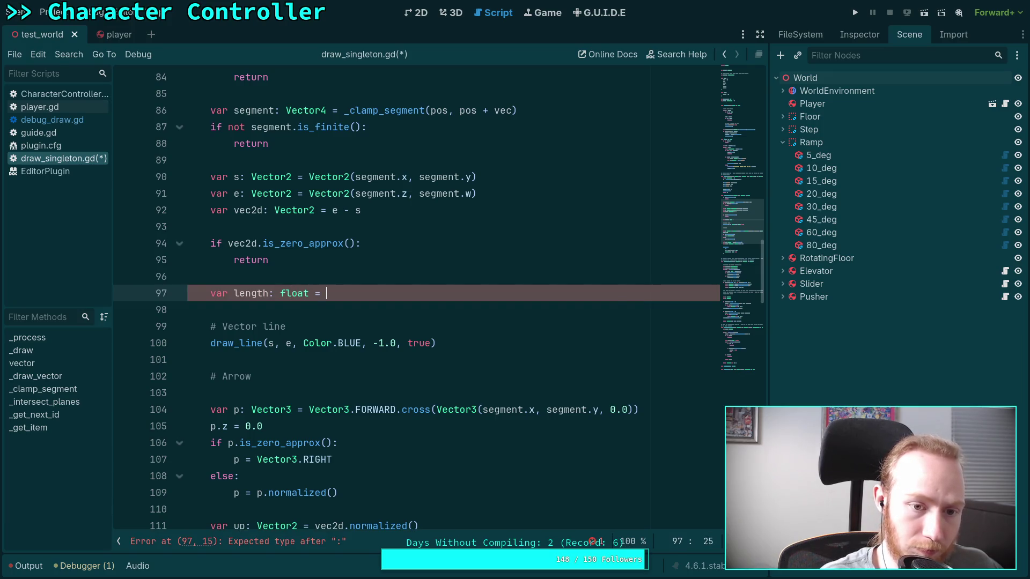
pyautogui.press('BackSpace')
pyautogui.write('2d.l')
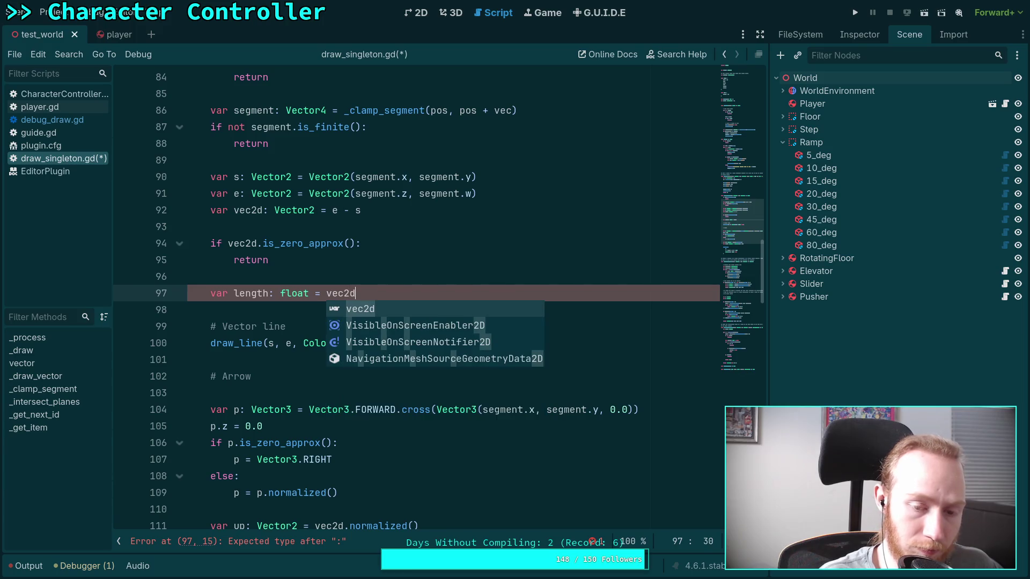
pyautogui.write('ength')
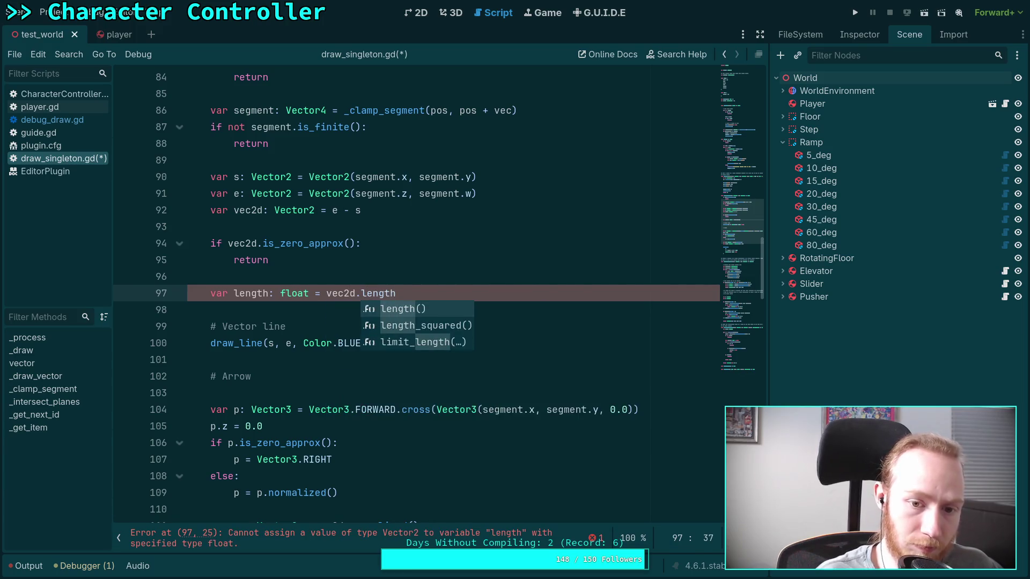
pyautogui.press('Return')
# Step: Compute the up vector on line 111 as vec2d / length instead of .normalized()
pyautogui.scroll(-2, 327, 303)
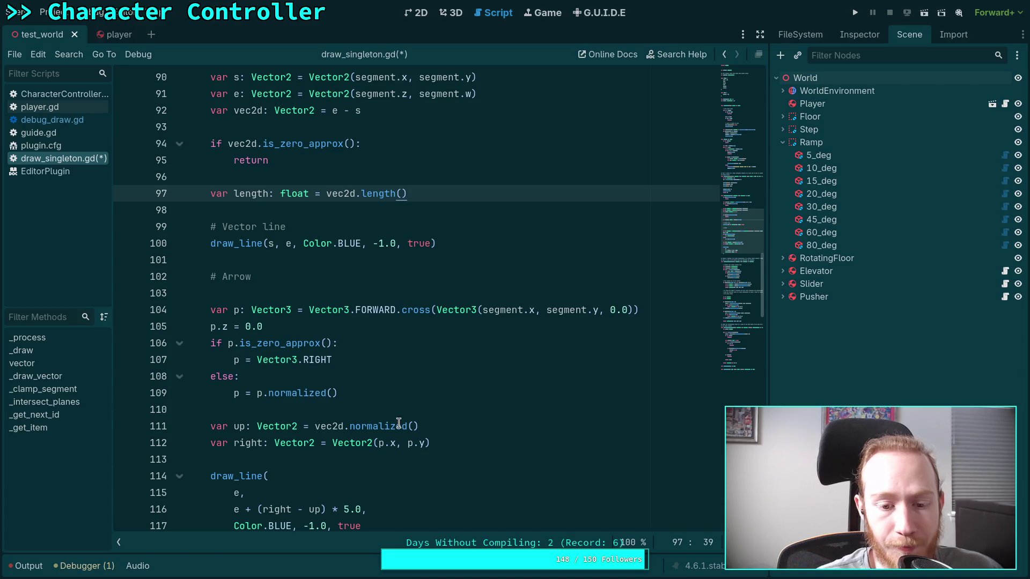
pyautogui.click(345, 427)
pyautogui.write('/')
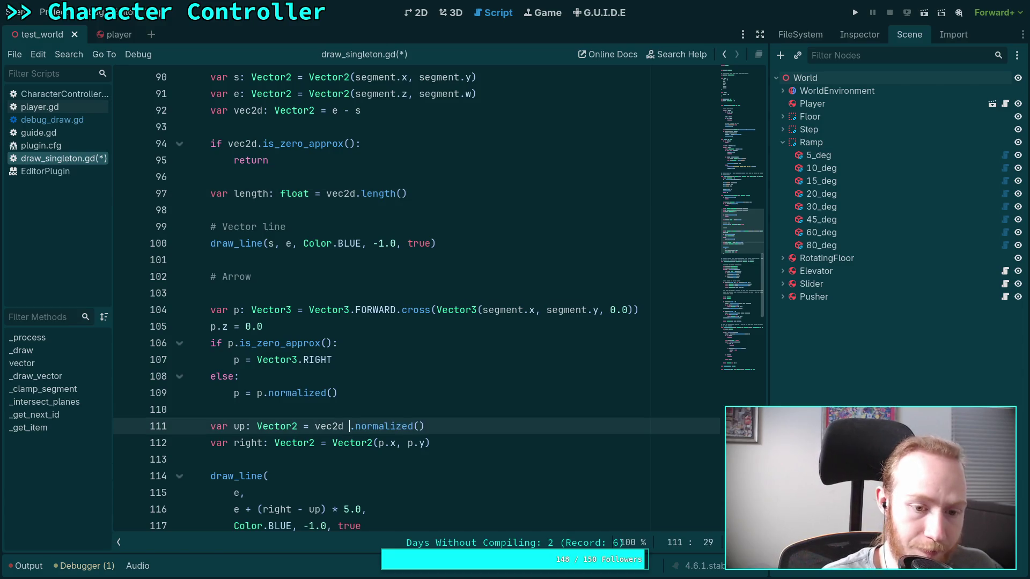
pyautogui.click(369, 427)
pyautogui.moveTo(368, 427); pyautogui.dragTo(442, 418)
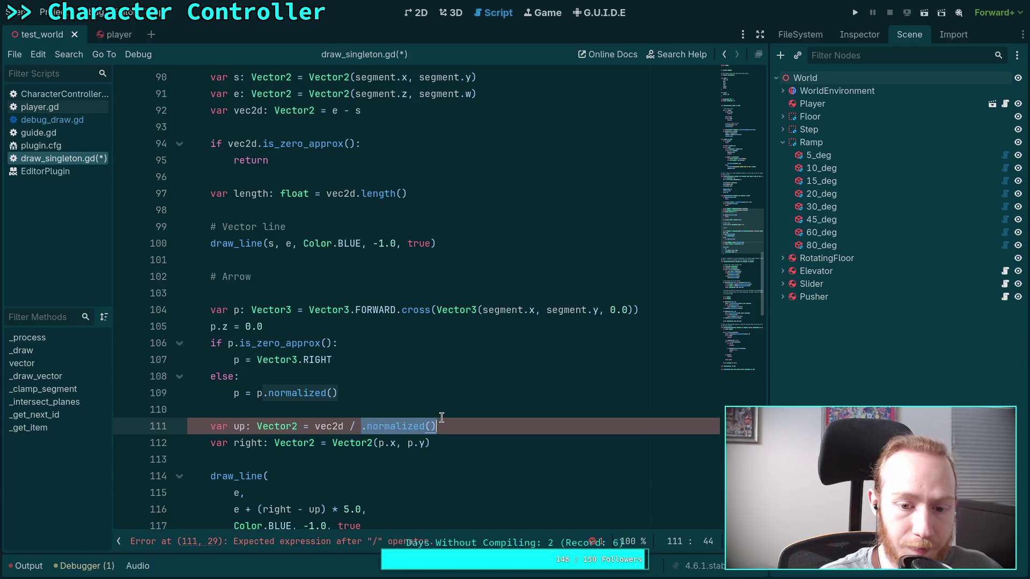
pyautogui.write('length')
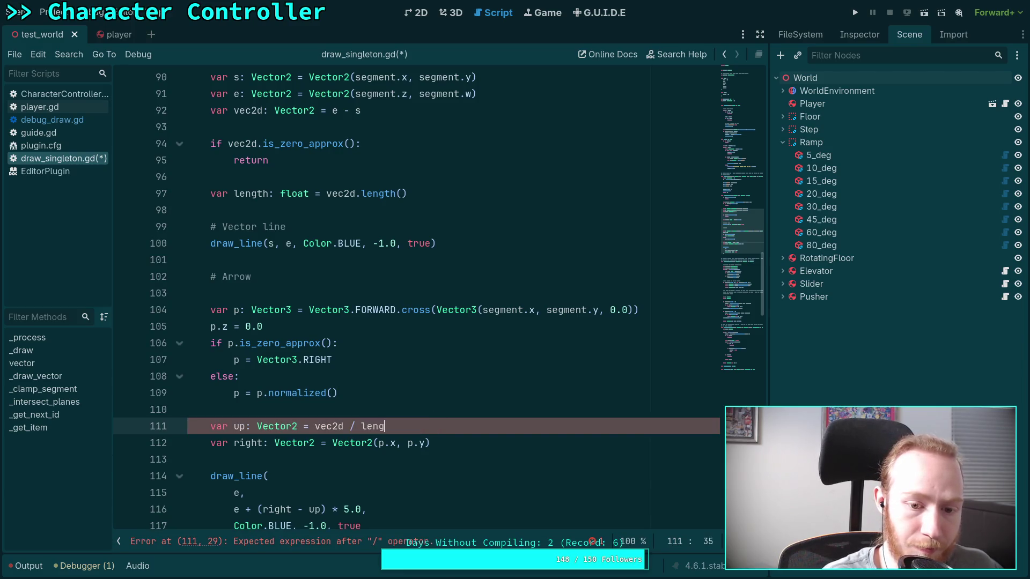
# Step: Wrap the arrowhead size 5.0 on line 116 in minf(5.0, length / 2.0)
pyautogui.scroll(-2, 425, 414)
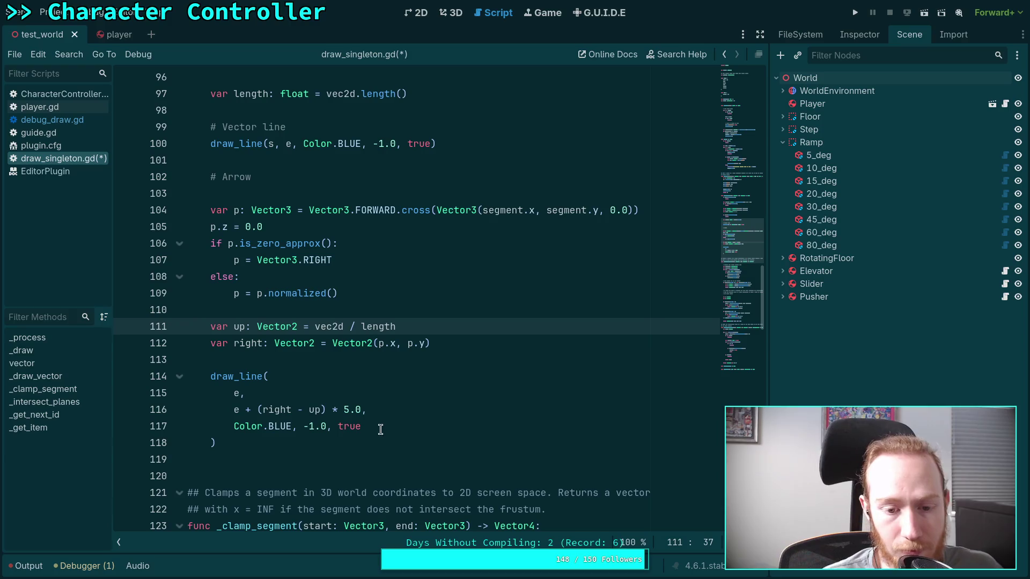
pyautogui.click(344, 411)
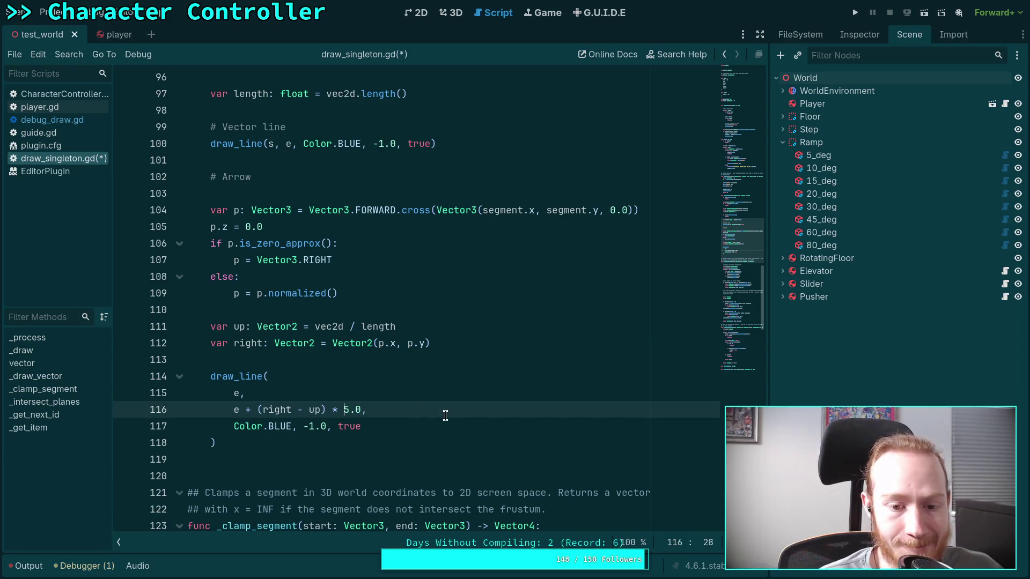
pyautogui.write('(')
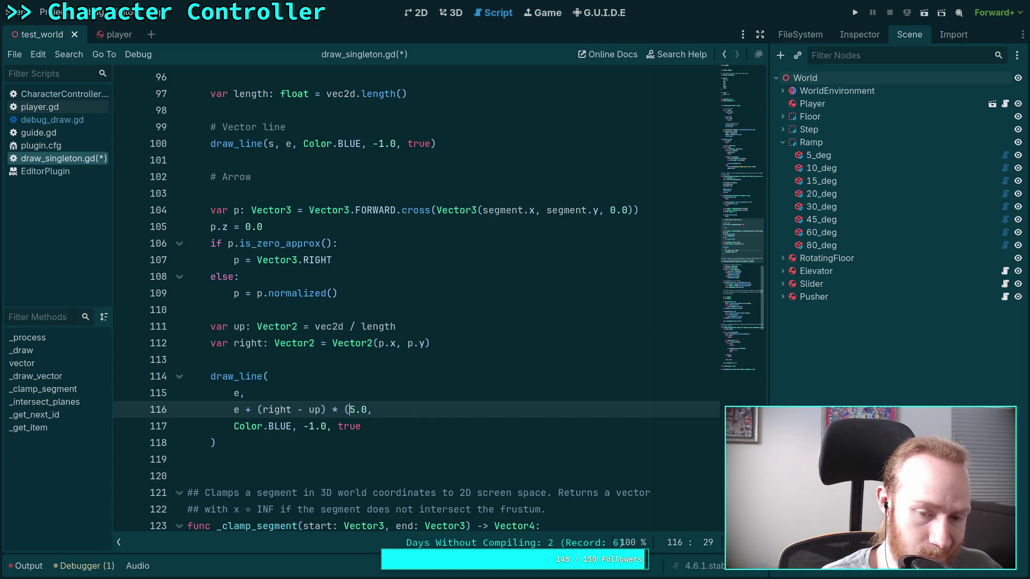
pyautogui.click(345, 410)
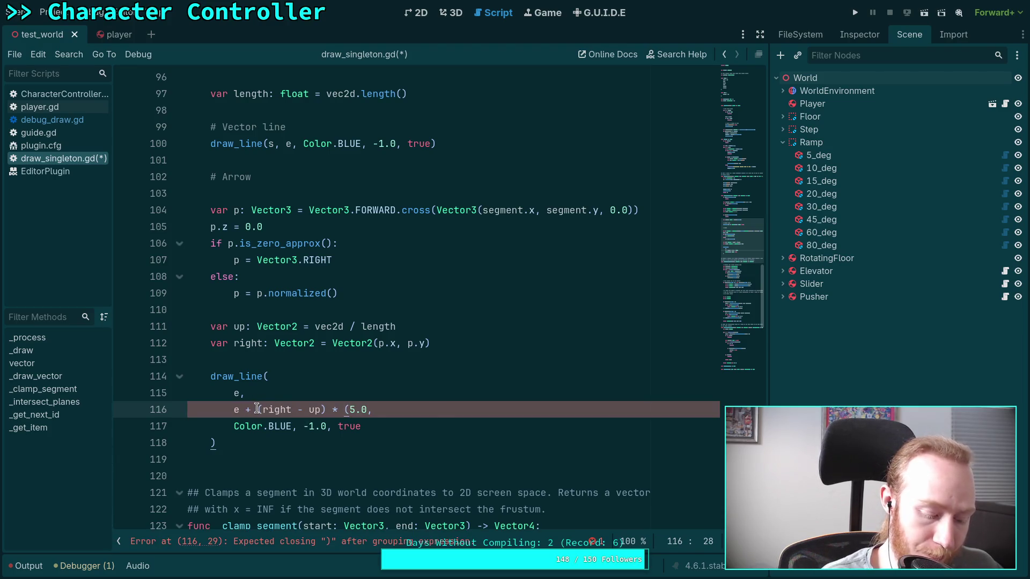
pyautogui.write('minf(')
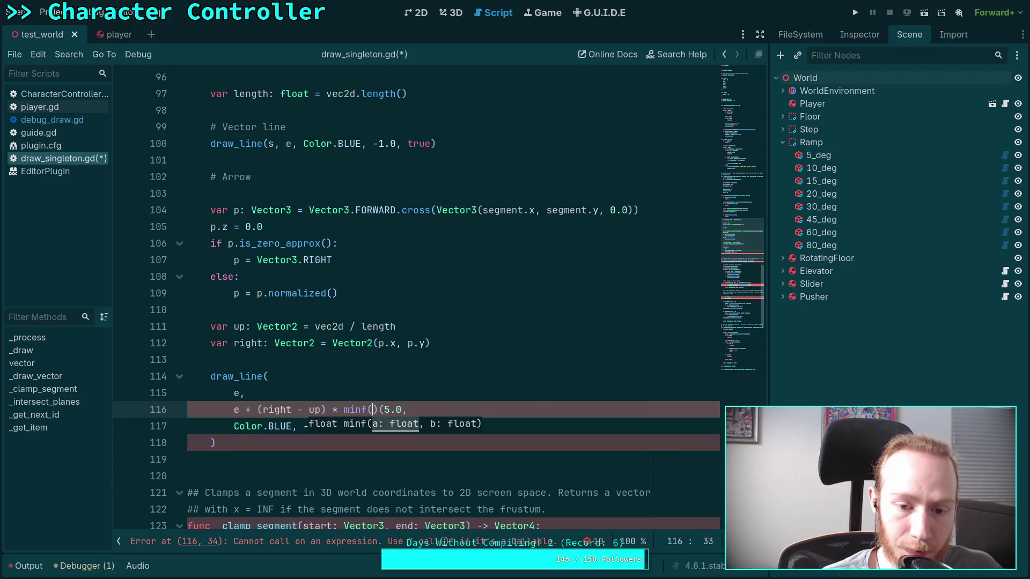
pyautogui.press('Delete')
pyautogui.press('Delete')
pyautogui.press('Right')
pyautogui.press('Right')
pyautogui.press('Right')
pyautogui.write('length / 2')
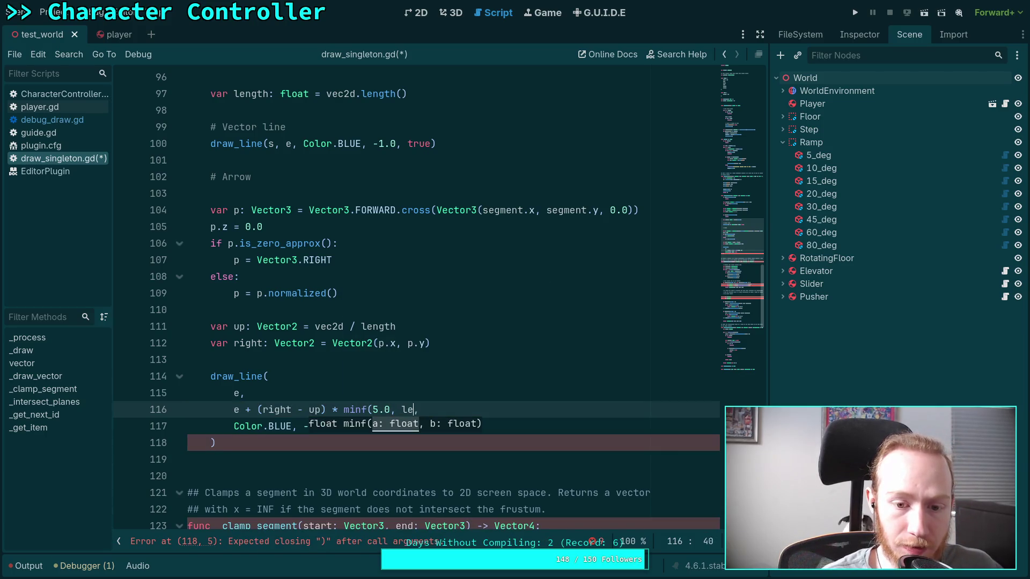
pyautogui.write('.0)')
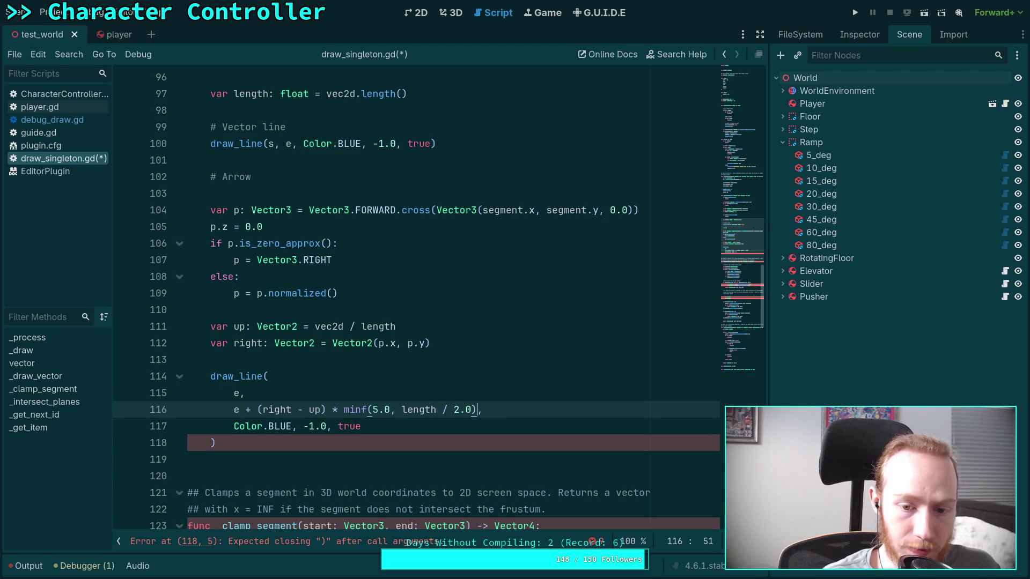
pyautogui.click(302, 442)
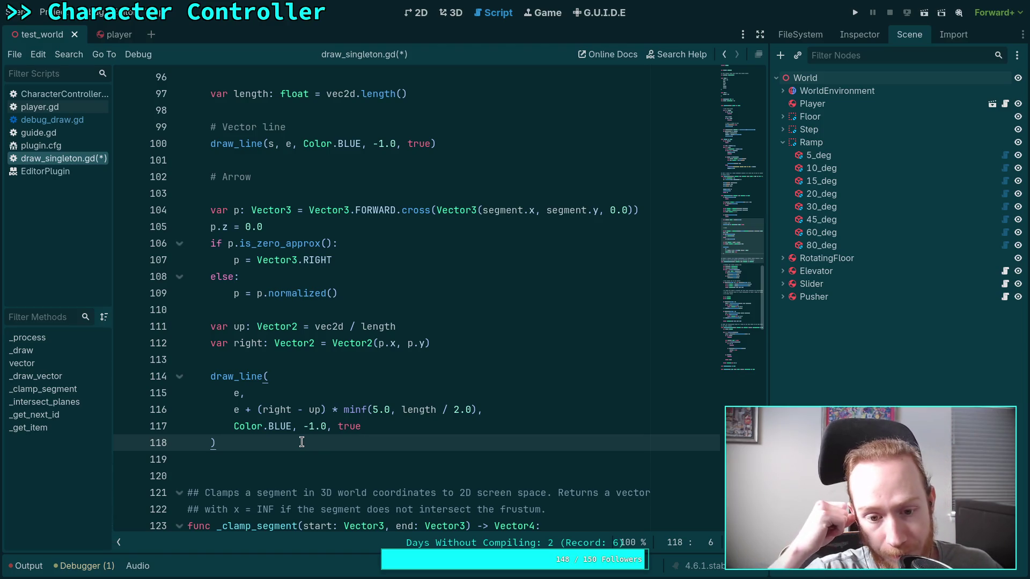
# Step: Save draw_singleton.gd and switch to CharacterController.gd
pyautogui.hotkey('ctrl', 's')
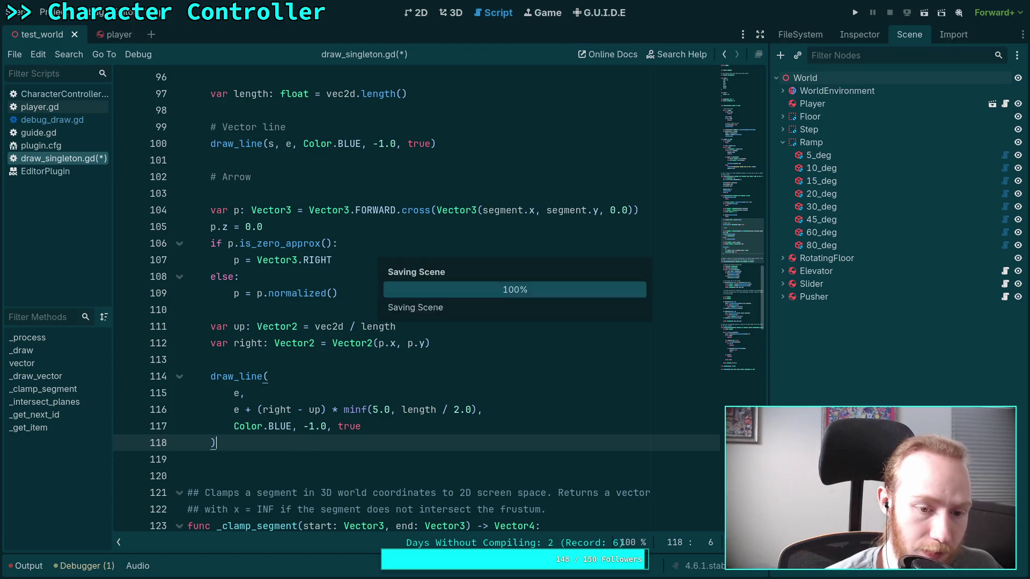
pyautogui.scroll(6, 299, 386)
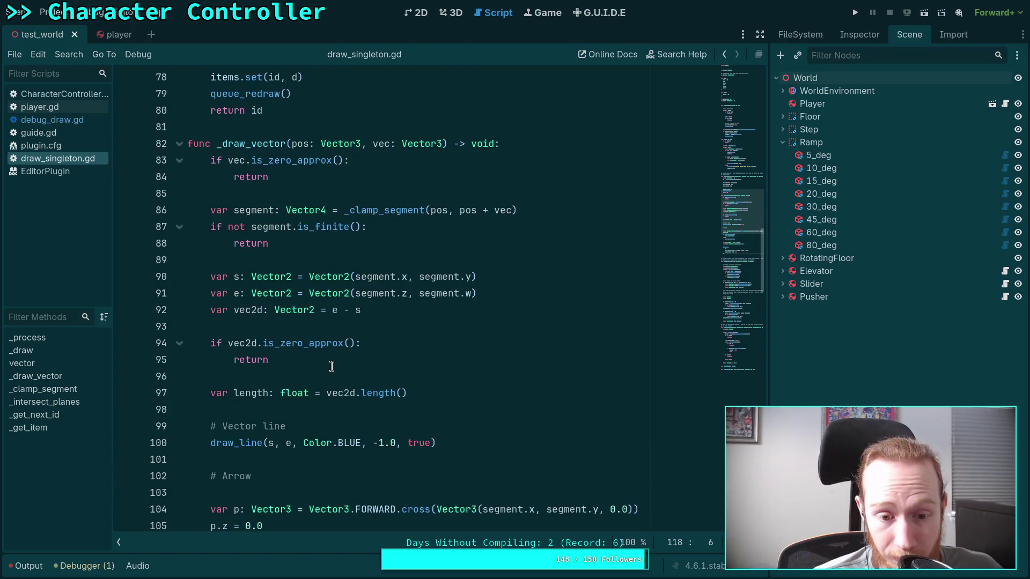
pyautogui.scroll(5, 329, 366)
pyautogui.scroll(18, 296, 411)
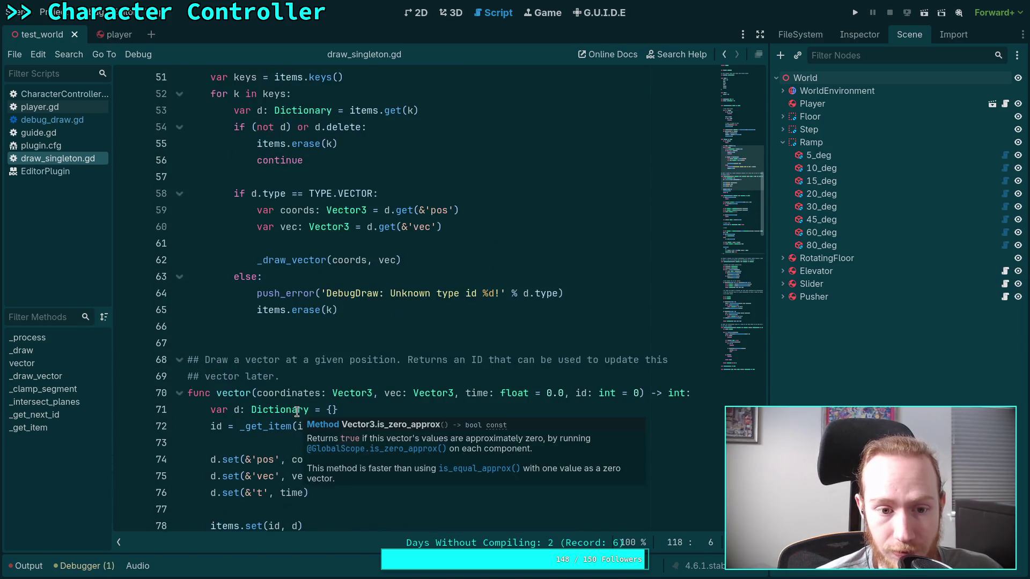
pyautogui.scroll(3, 242, 253)
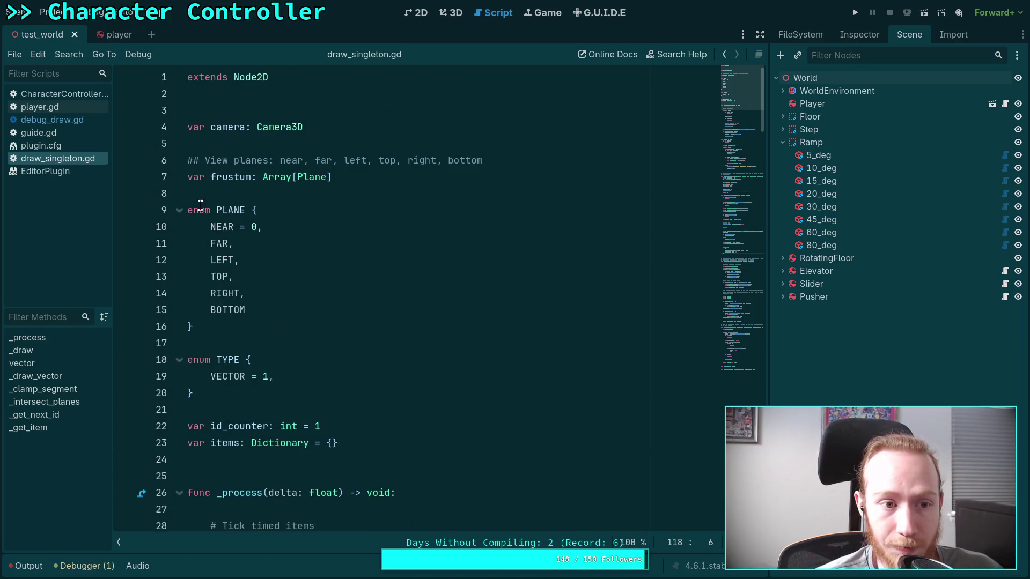
pyautogui.click(59, 106)
pyautogui.click(83, 97)
pyautogui.scroll(3, 374, 318)
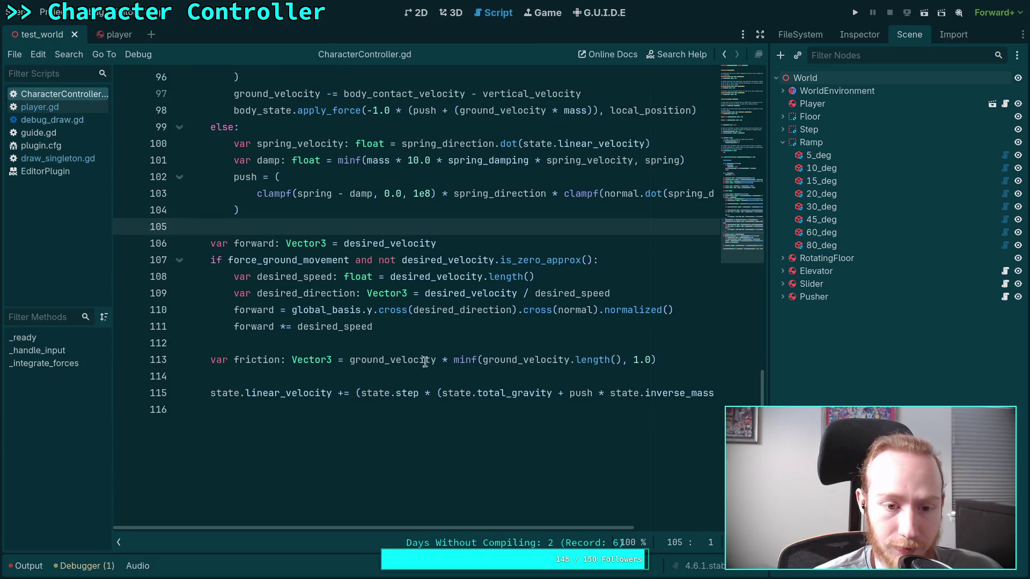
# Step: Add a blank line below the friction calculation and place the cursor after the spring_damping export
pyautogui.click(427, 322)
pyautogui.click(535, 380)
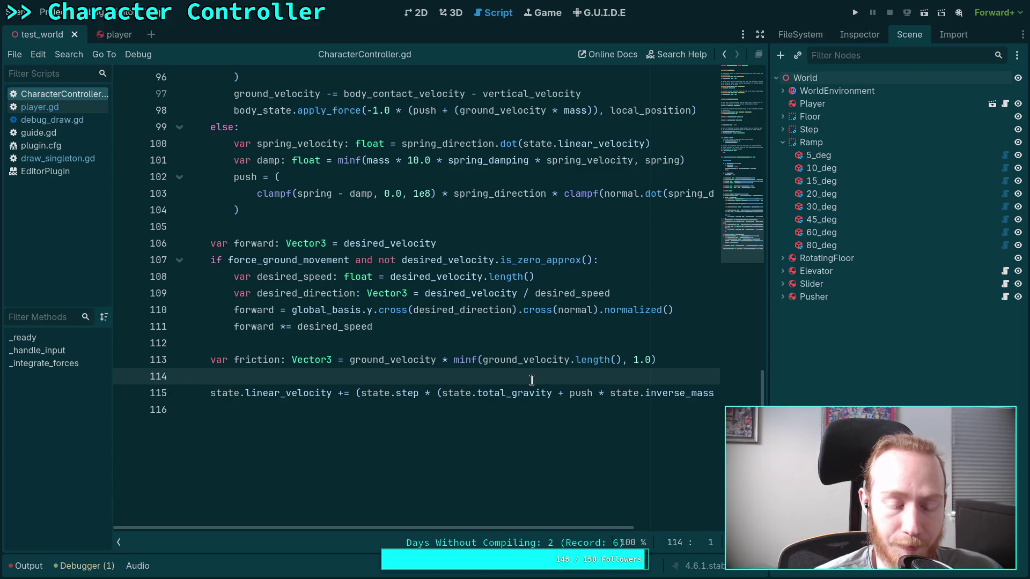
pyautogui.scroll(4, 528, 380)
pyautogui.scroll(-4, 517, 382)
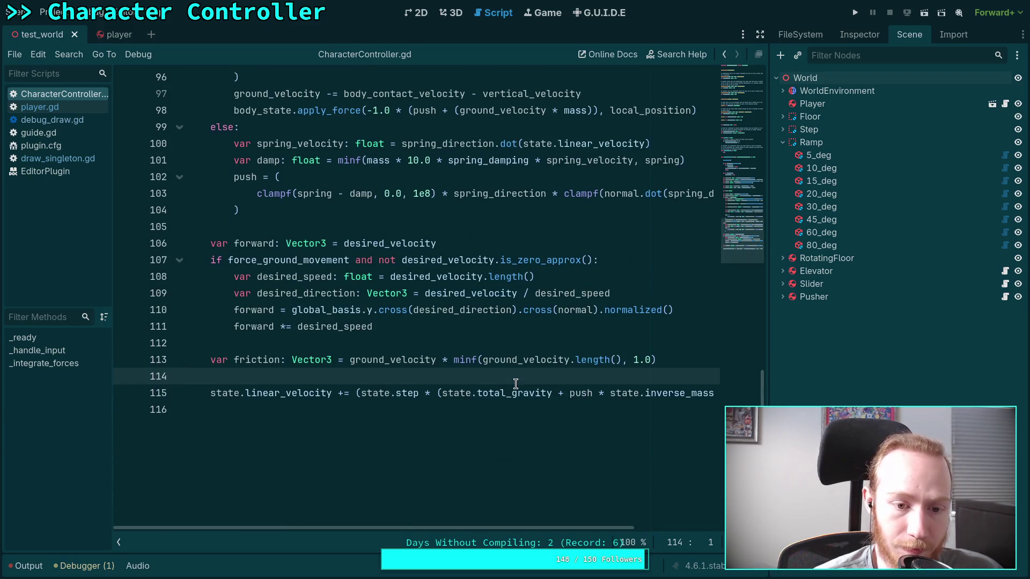
pyautogui.press('Return')
pyautogui.press('Return')
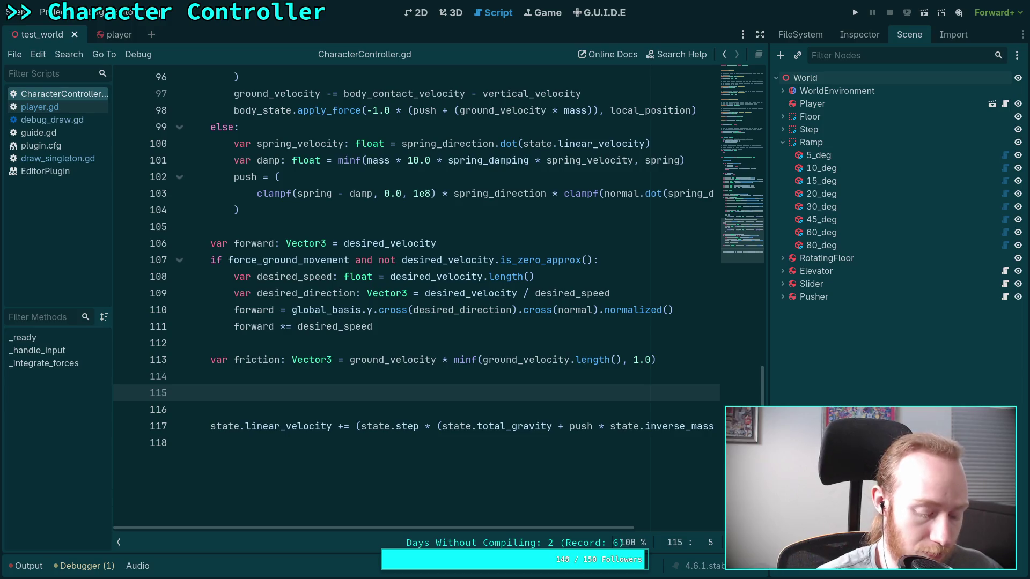
pyautogui.scroll(15, 332, 327)
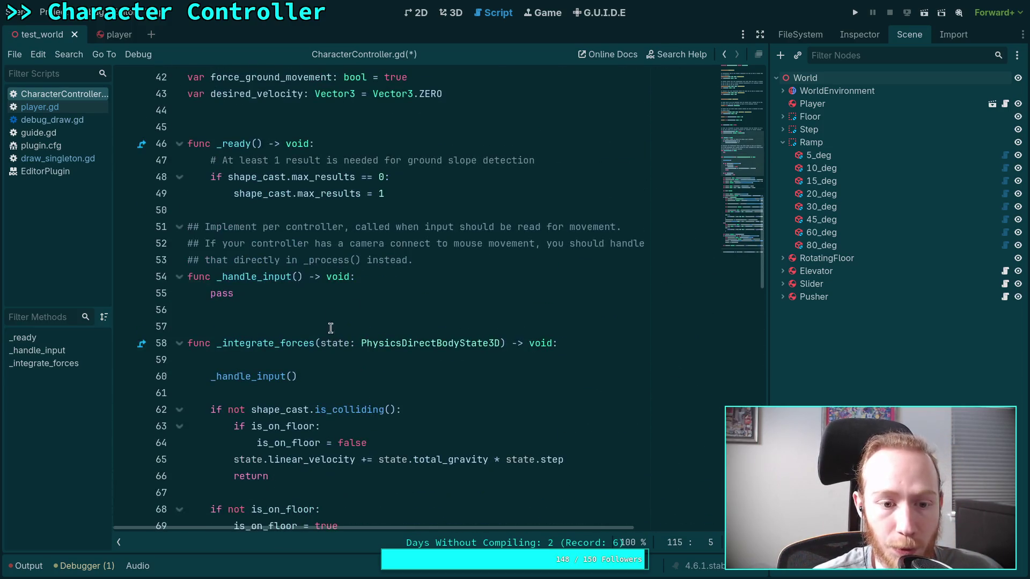
pyautogui.click(379, 319)
pyautogui.scroll(12, 386, 318)
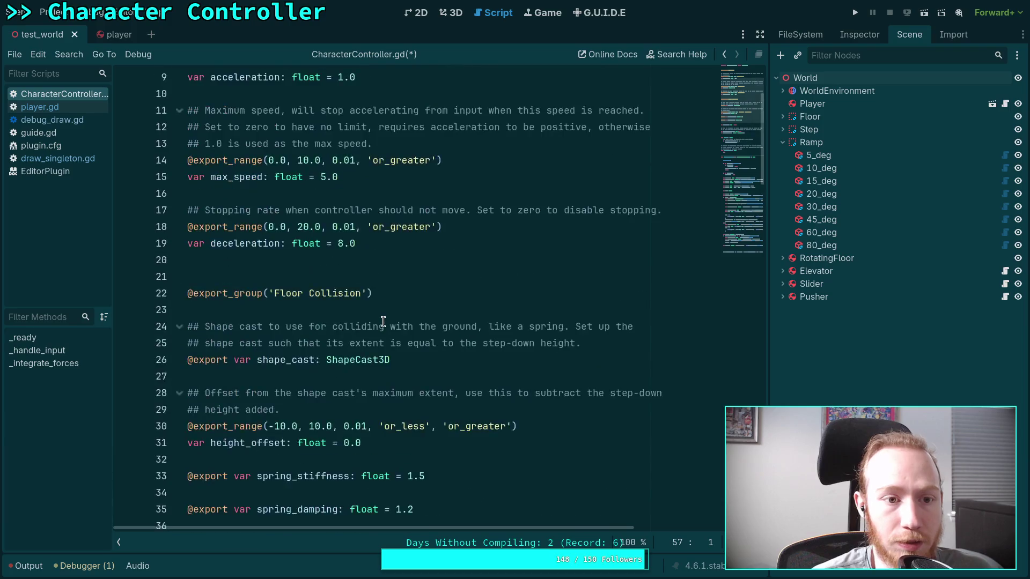
pyautogui.scroll(-10, 393, 317)
pyautogui.scroll(3, 423, 295)
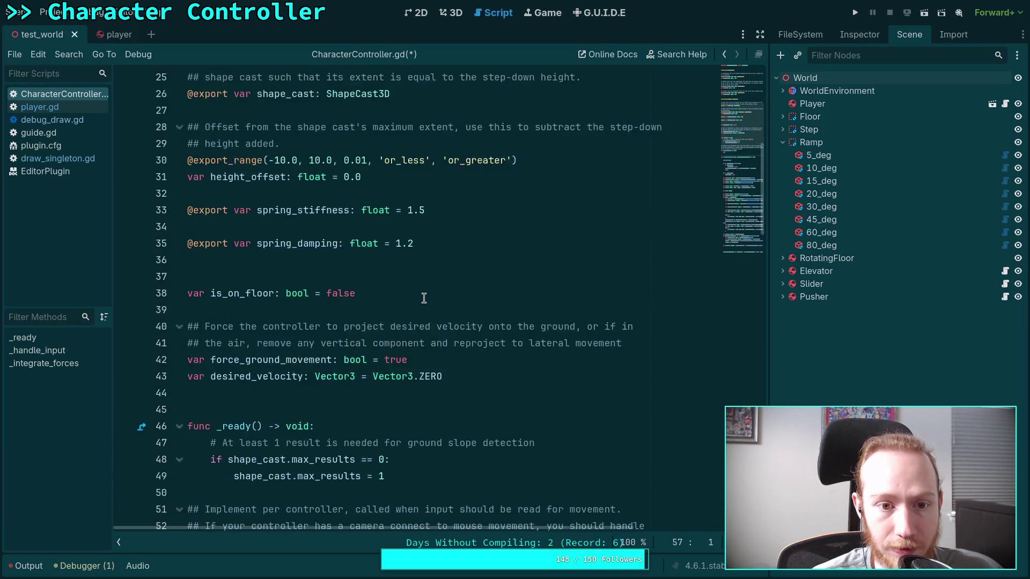
pyautogui.click(470, 308)
pyautogui.press('Return')
pyautogui.press('Return')
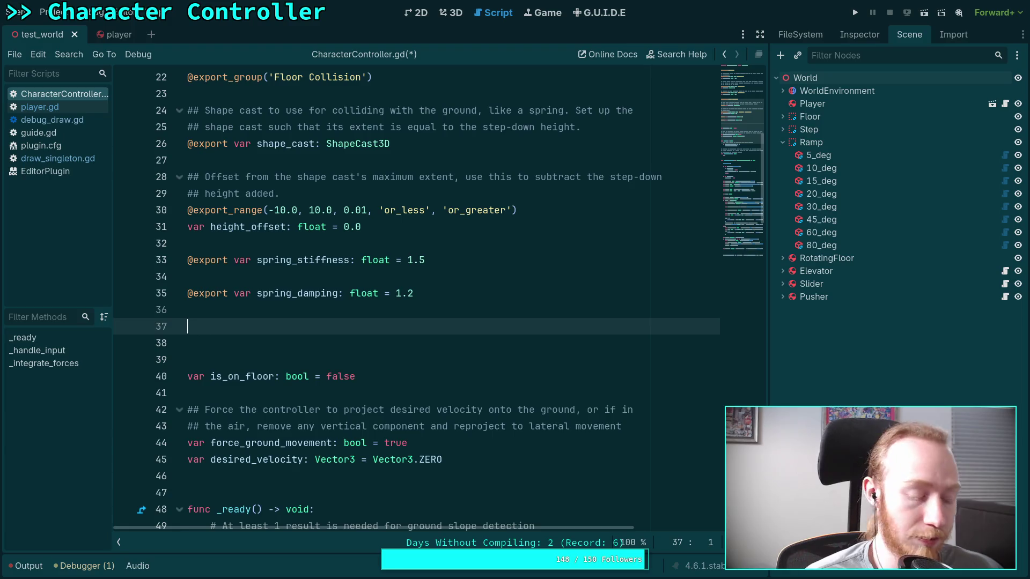
pyautogui.press('Return')
pyautogui.press('Up')
pyautogui.write('@export ')
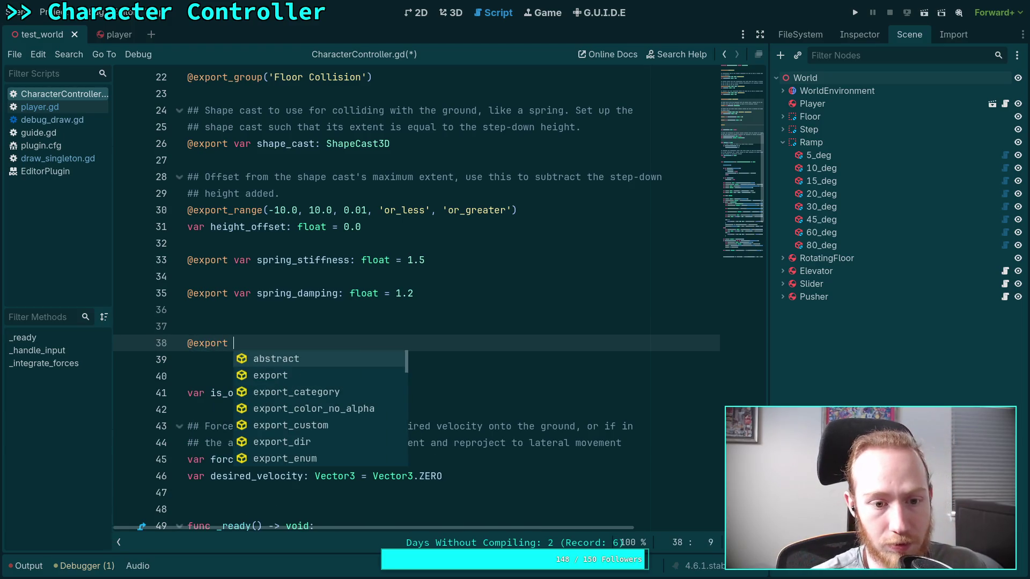
pyautogui.write('_gr')
pyautogui.press('Return')
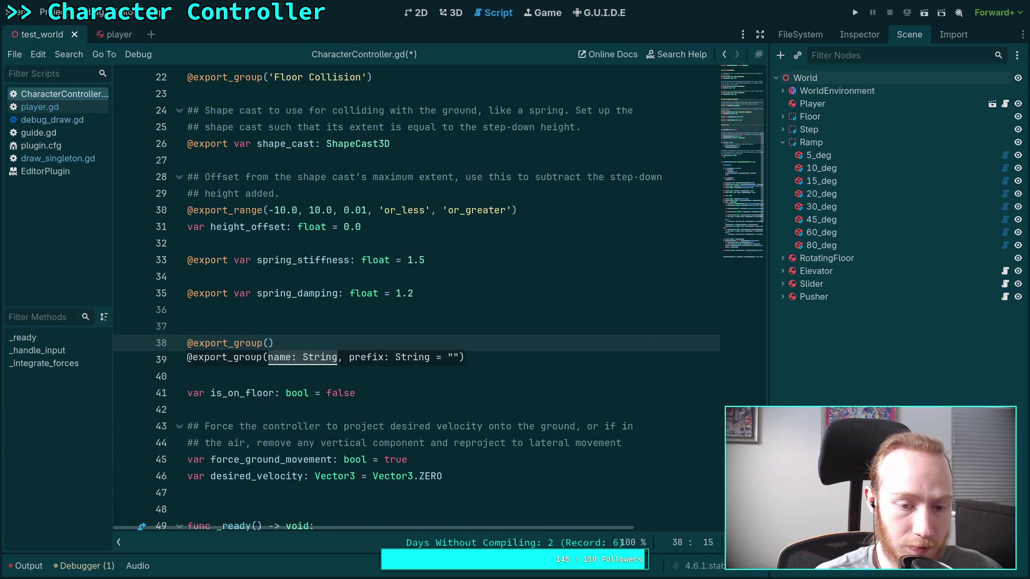
pyautogui.write("'Debug'")
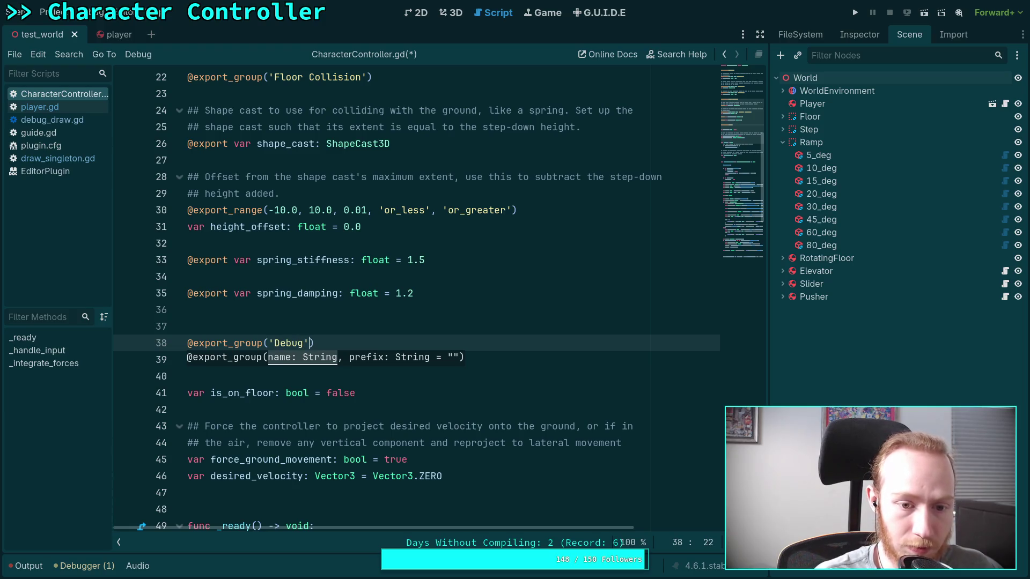
pyautogui.press('Left')
pyautogui.write(", '")
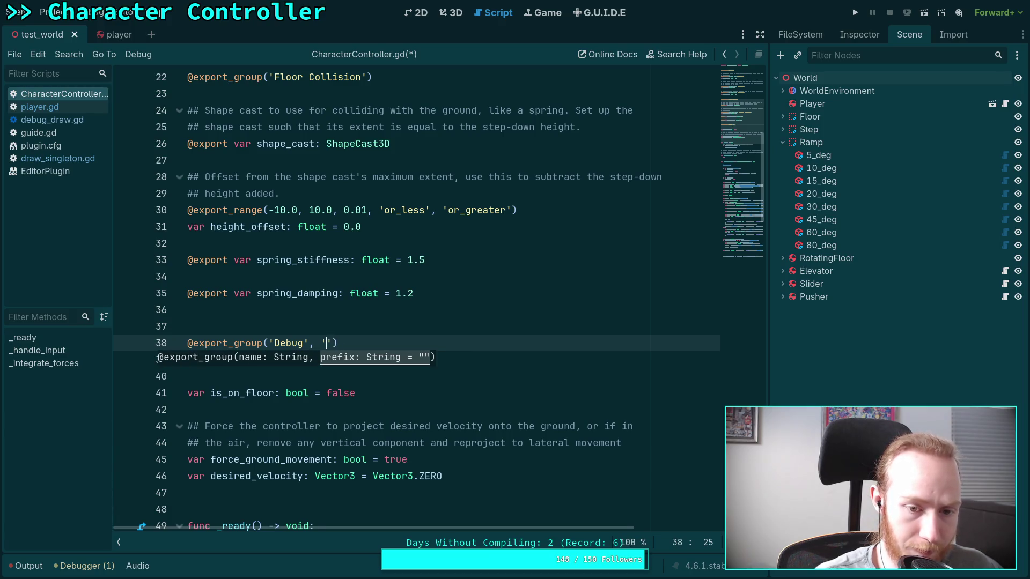
pyautogui.write("'debu")
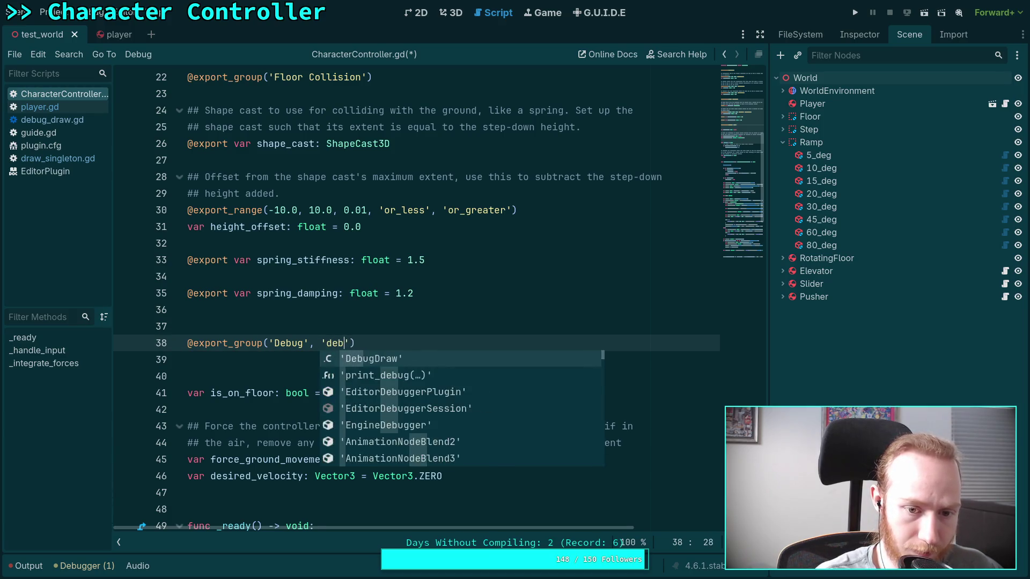
pyautogui.write('g')
pyautogui.press('Return')
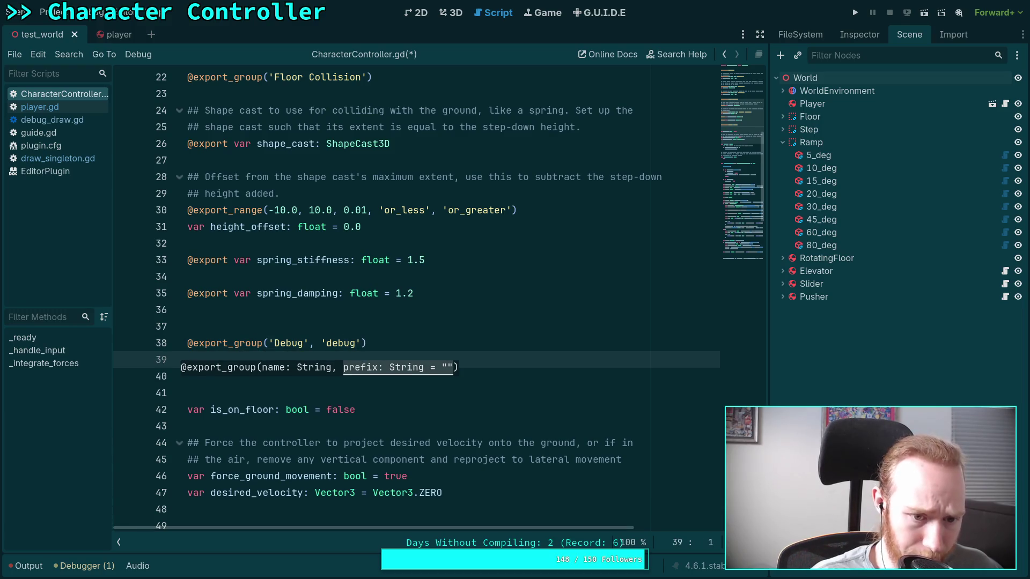
pyautogui.press('Return')
pyautogui.write('@export')
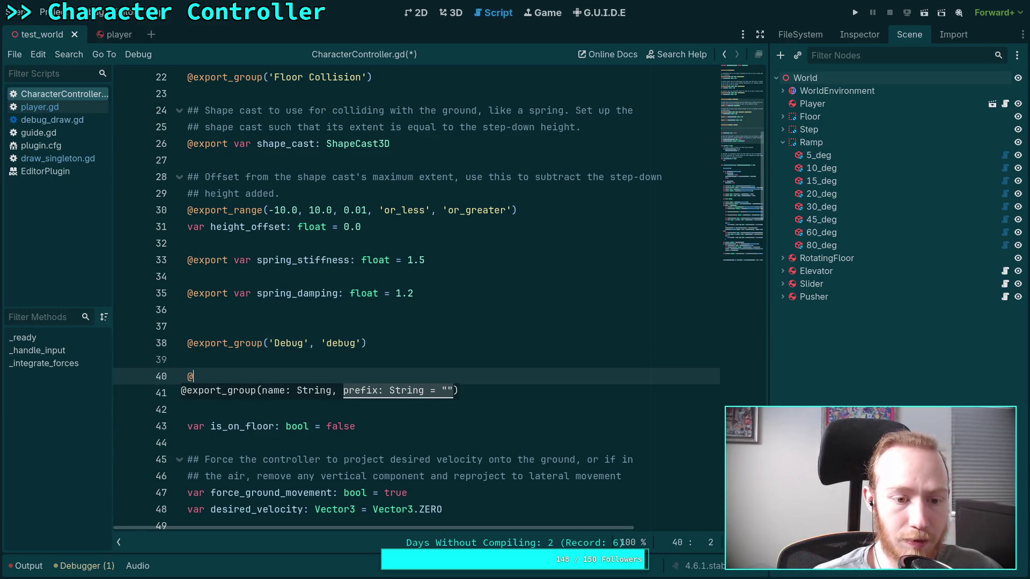
pyautogui.write('_cu')
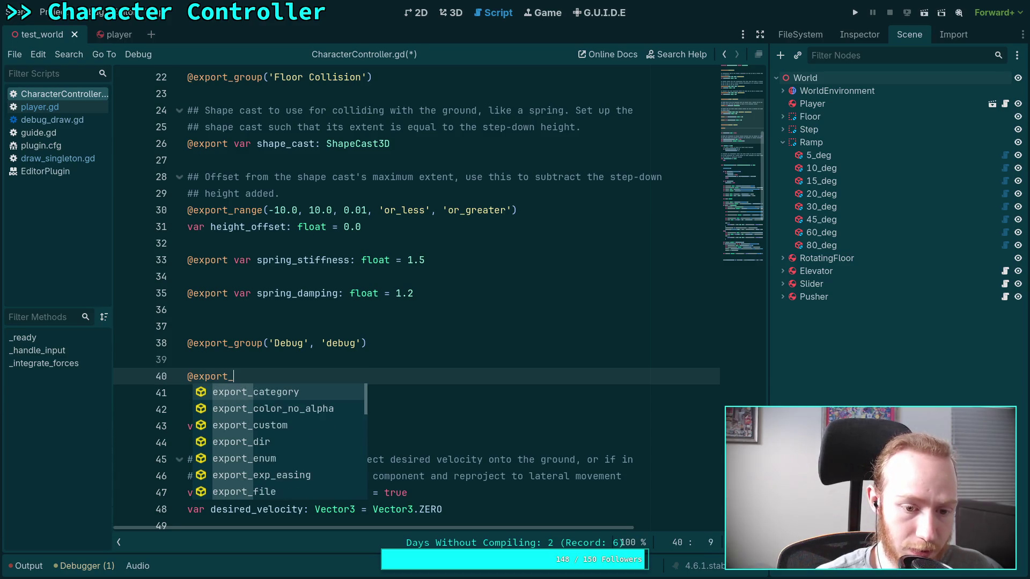
pyautogui.press('Return')
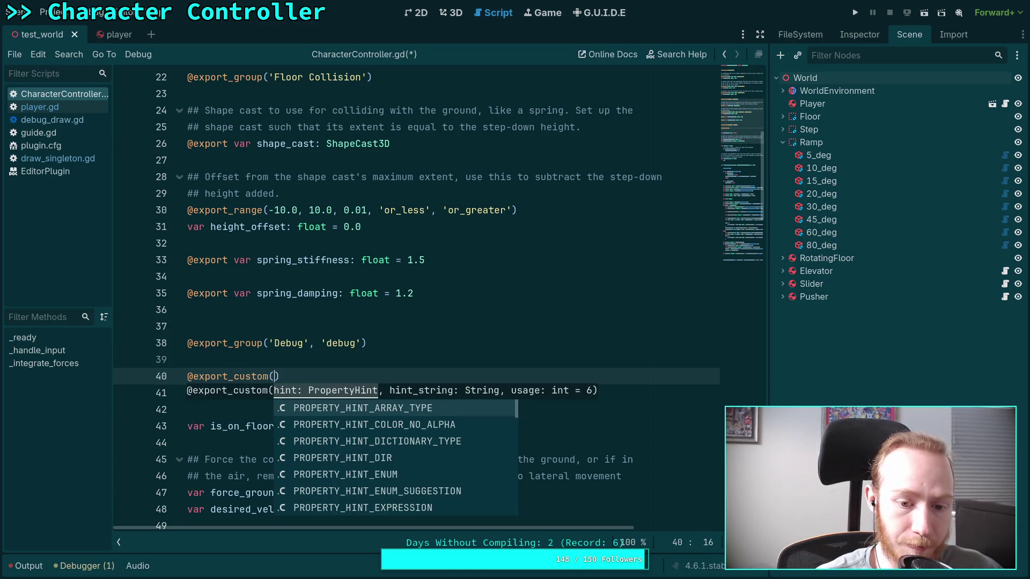
pyautogui.write('DUP')
pyautogui.press('Return')
pyautogui.hotkey('ctrl', 'BackSpace')
pyautogui.write('GROUP_')
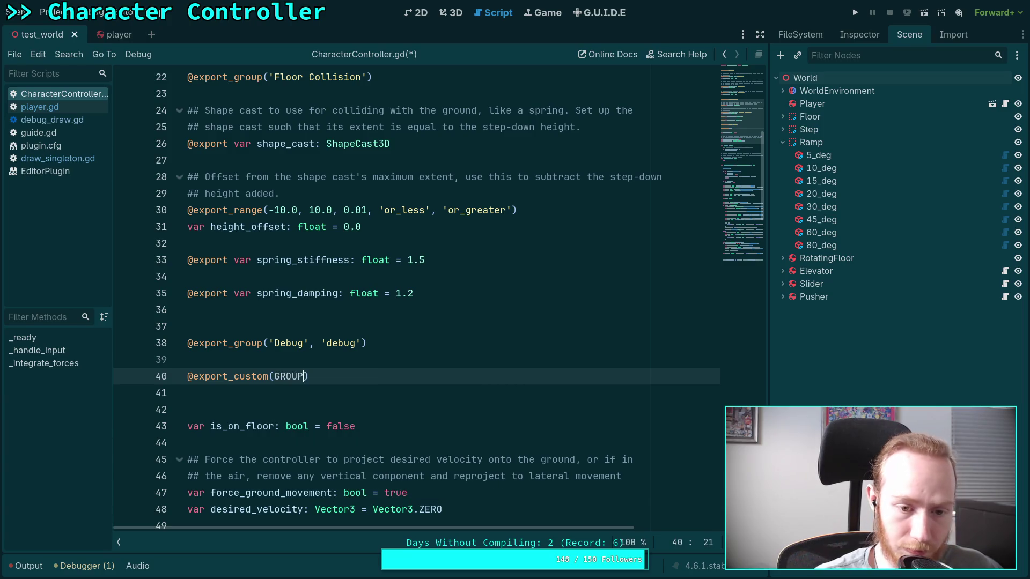
pyautogui.write('EN')
pyautogui.press('Return')
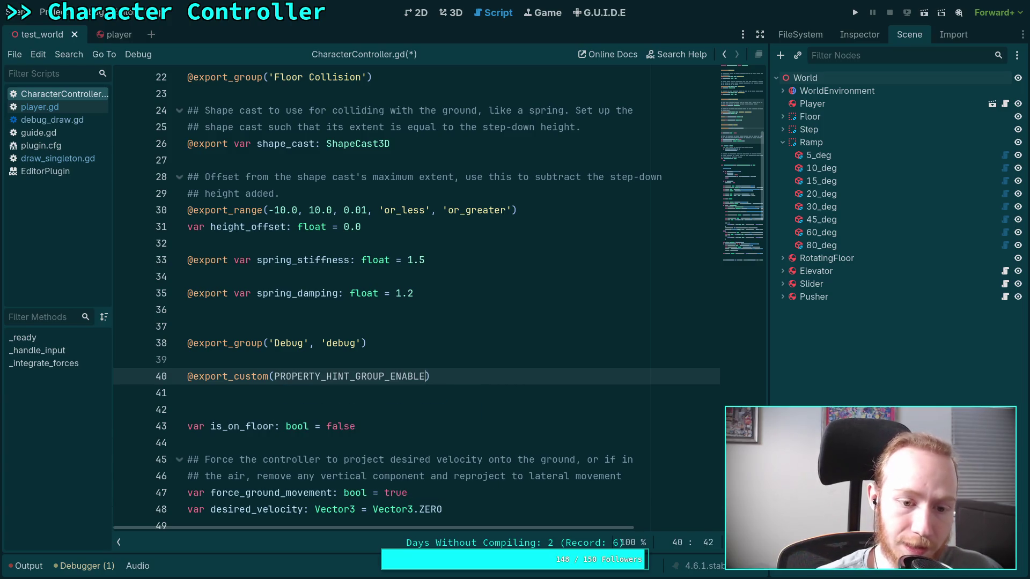
pyautogui.write(", '")
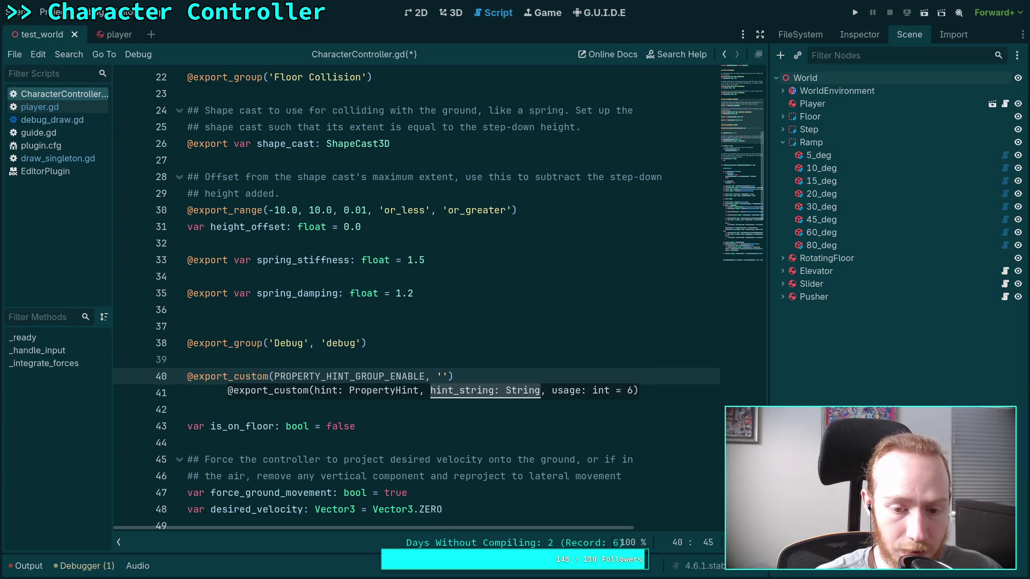
pyautogui.write('checkbox_')
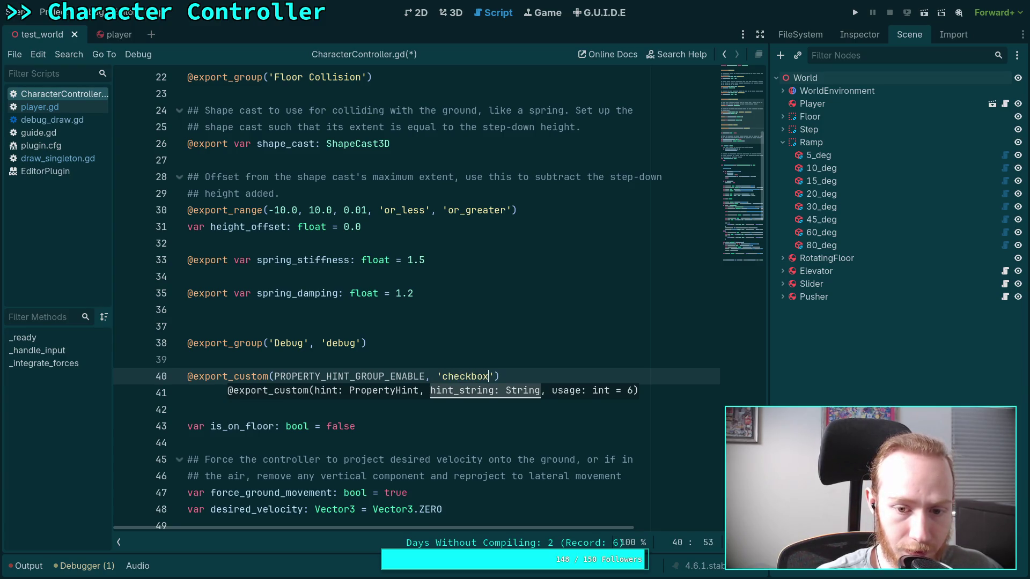
pyautogui.write('only')
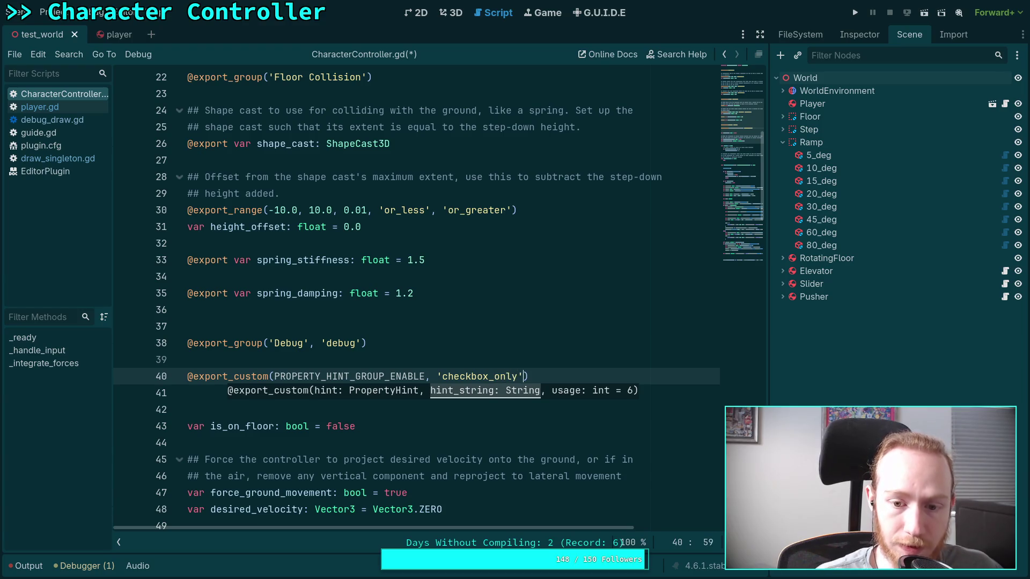
pyautogui.press('Return')
pyautogui.write('var ')
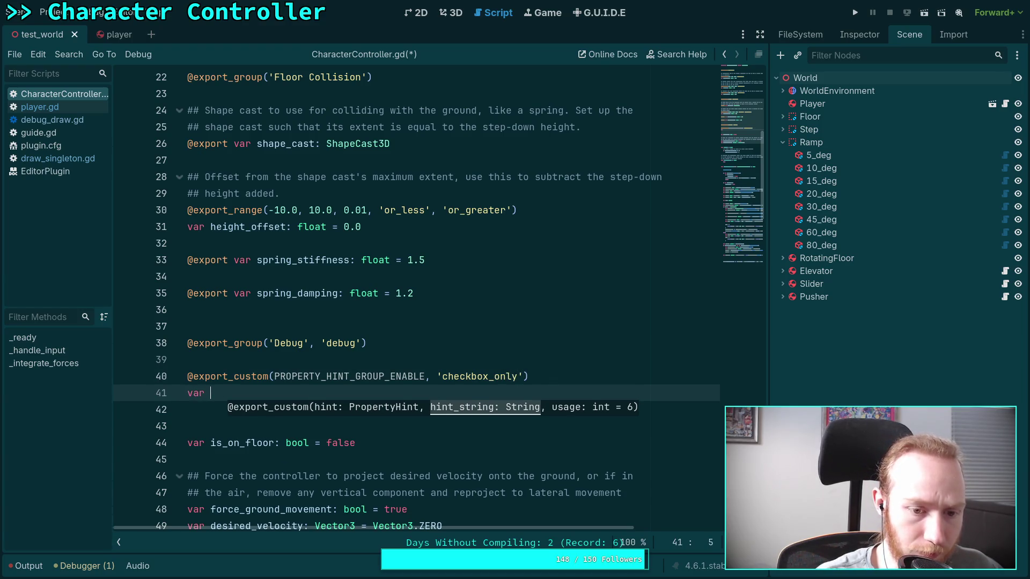
pyautogui.write('be')
pyautogui.write('debug_enabled:')
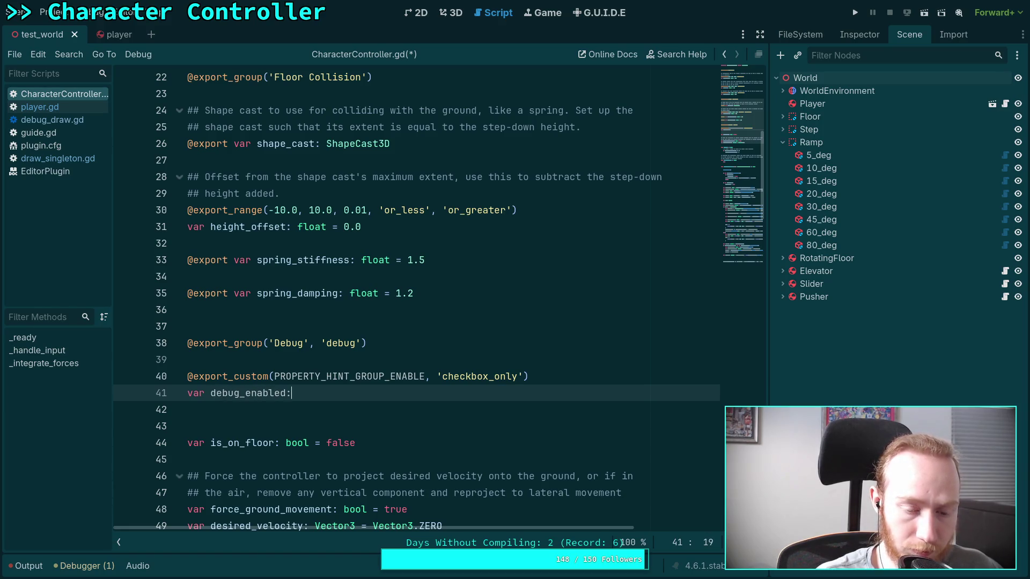
pyautogui.write('bool =')
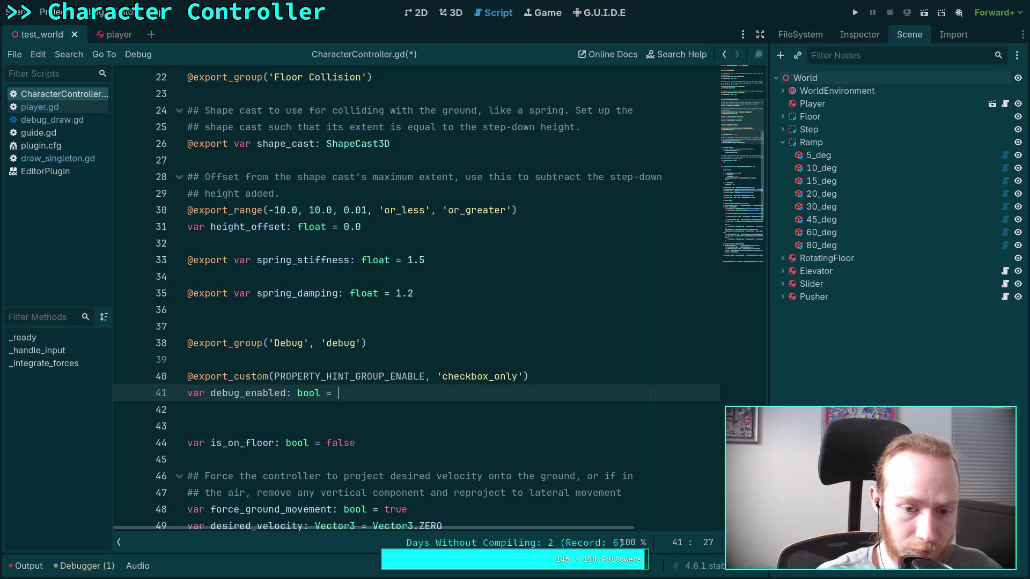
pyautogui.write('false')
pyautogui.press('Return')
pyautogui.press('Return')
pyautogui.write('@')
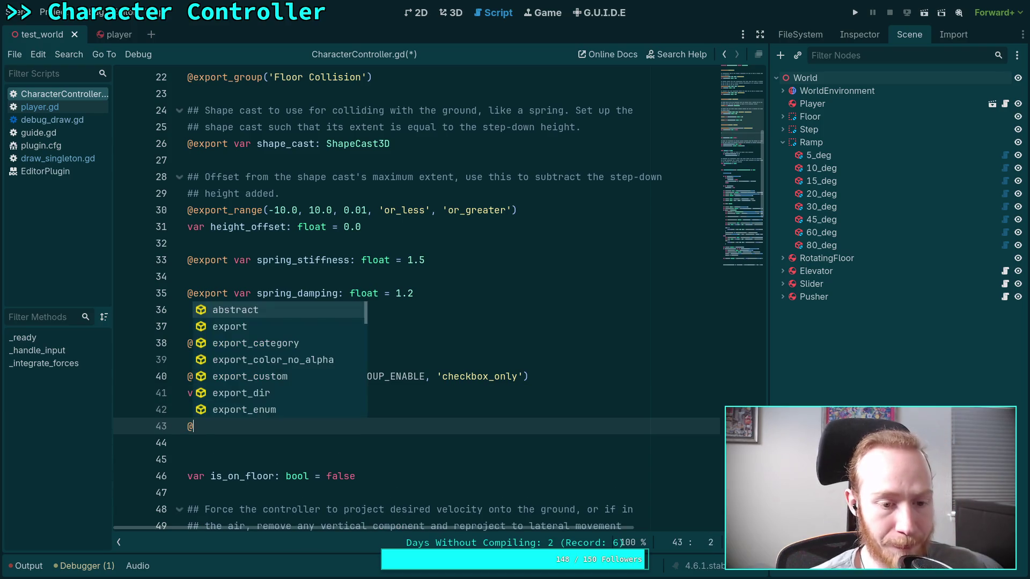
pyautogui.write('export')
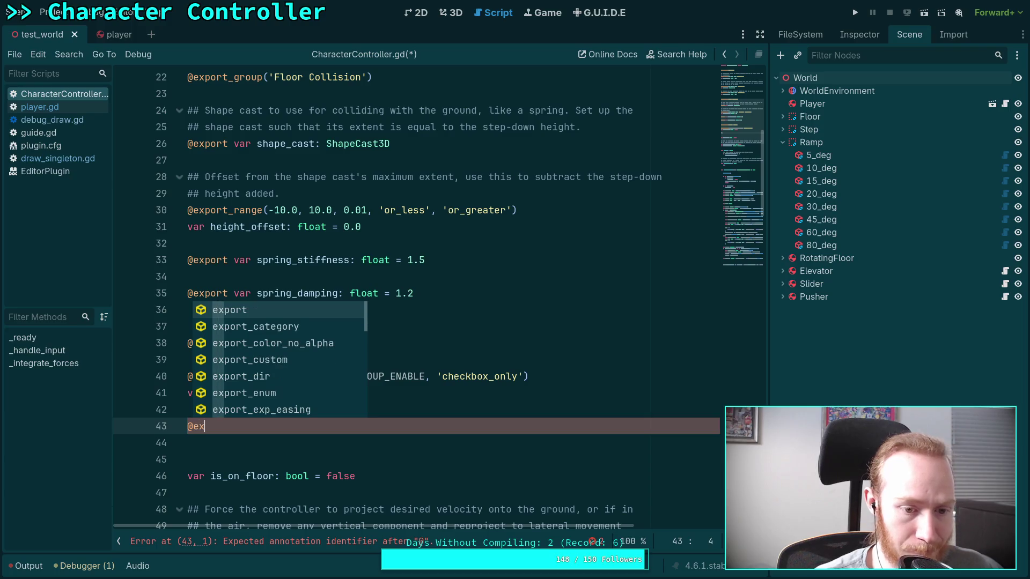
pyautogui.write(' var ')
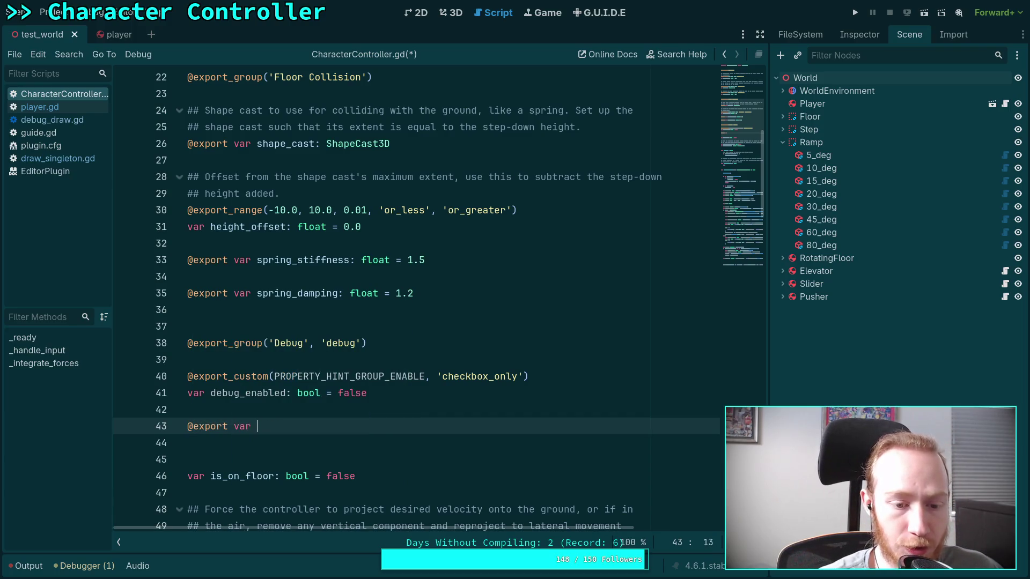
pyautogui.write('debug_')
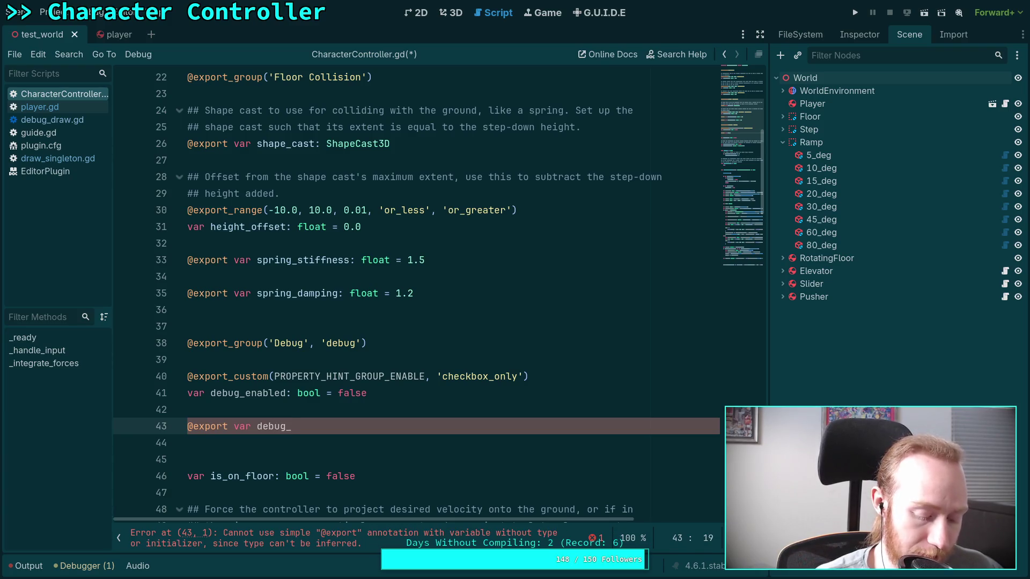
pyautogui.write('forward:')
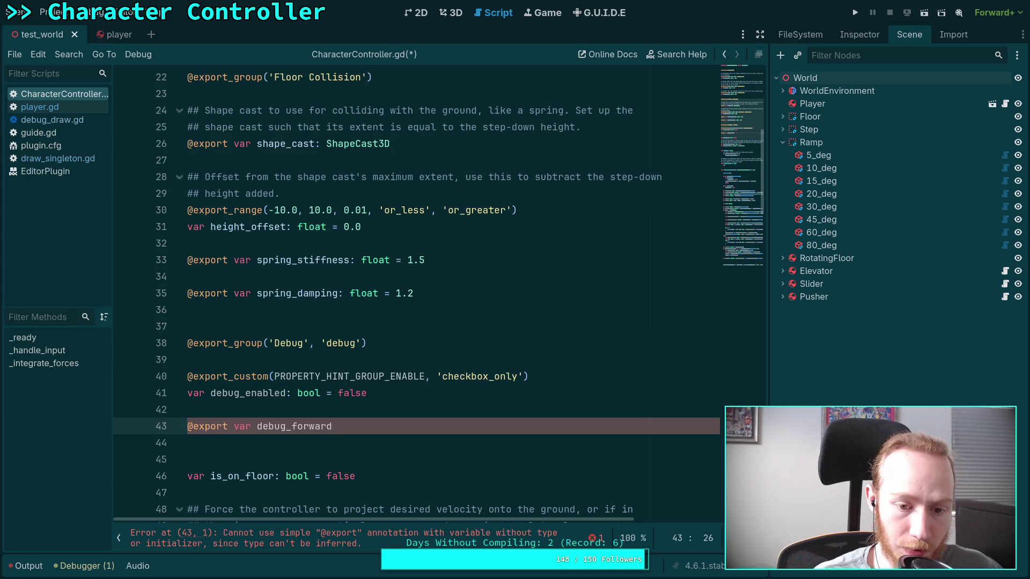
pyautogui.write(' bool = false')
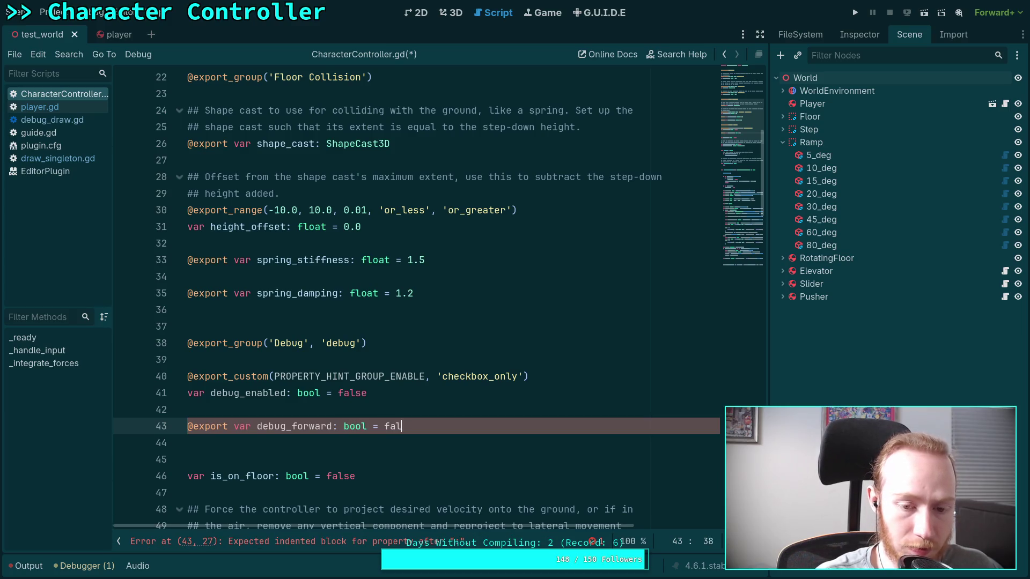
pyautogui.scroll(-15, 389, 328)
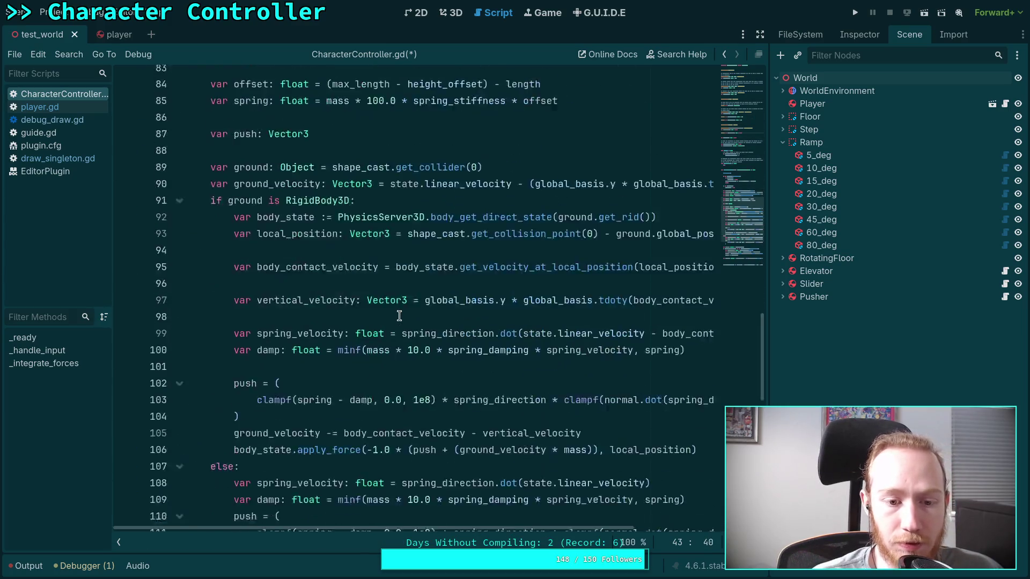
pyautogui.scroll(15, 389, 328)
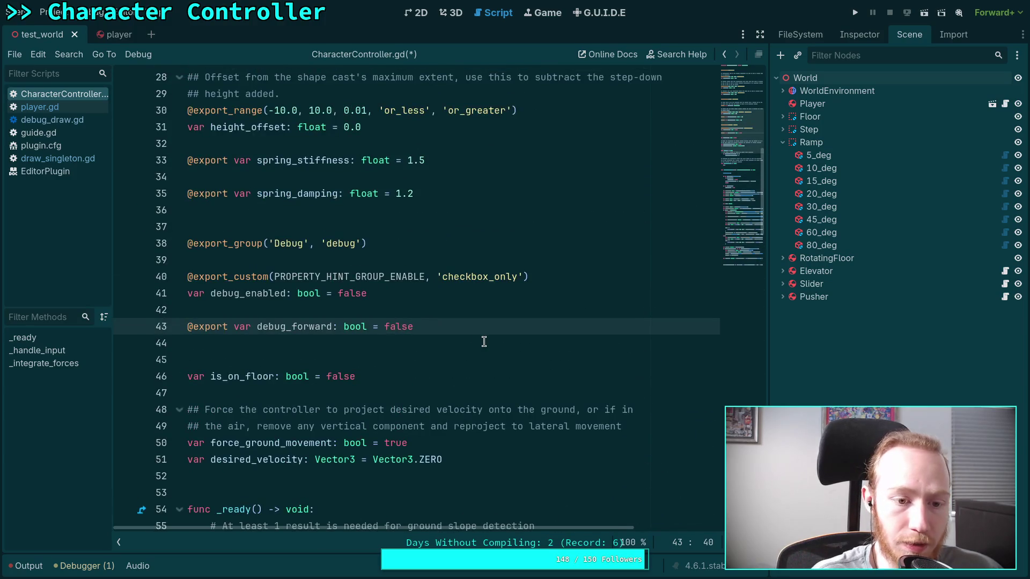
pyautogui.press('Return')
# Step: Declare 'var _forward_debug_vec: int = 0' on line 44, then go to empty line 124 in _integrate_forces
pyautogui.write('var _')
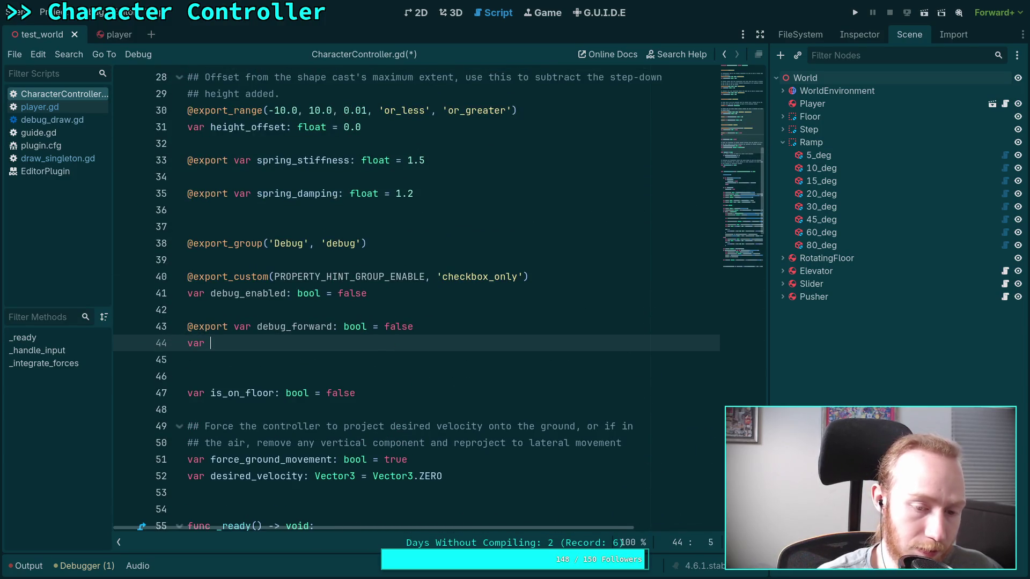
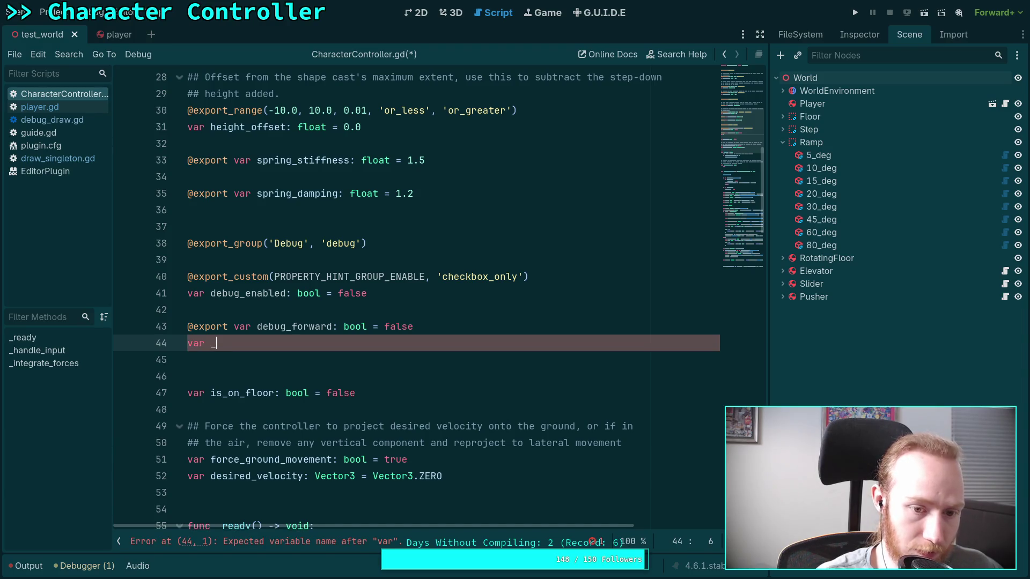
# Step: Declare 'var _forward_debug_vec: int = 0' on line 44, then go to empty line 124 in _integrate_forces
pyautogui.write('forward_')
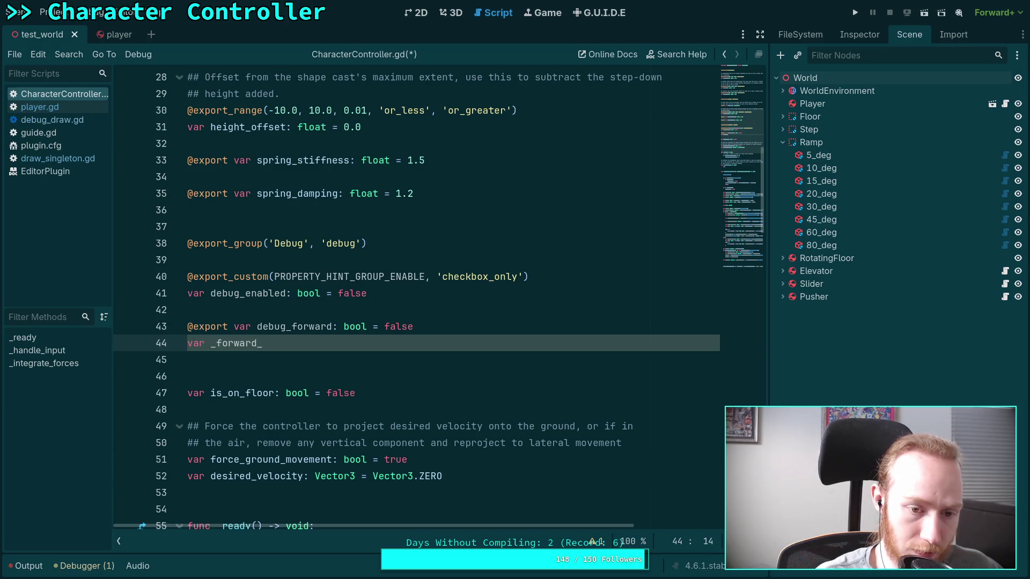
pyautogui.write('v')
pyautogui.press('BackSpace')
pyautogui.write('debug_ve')
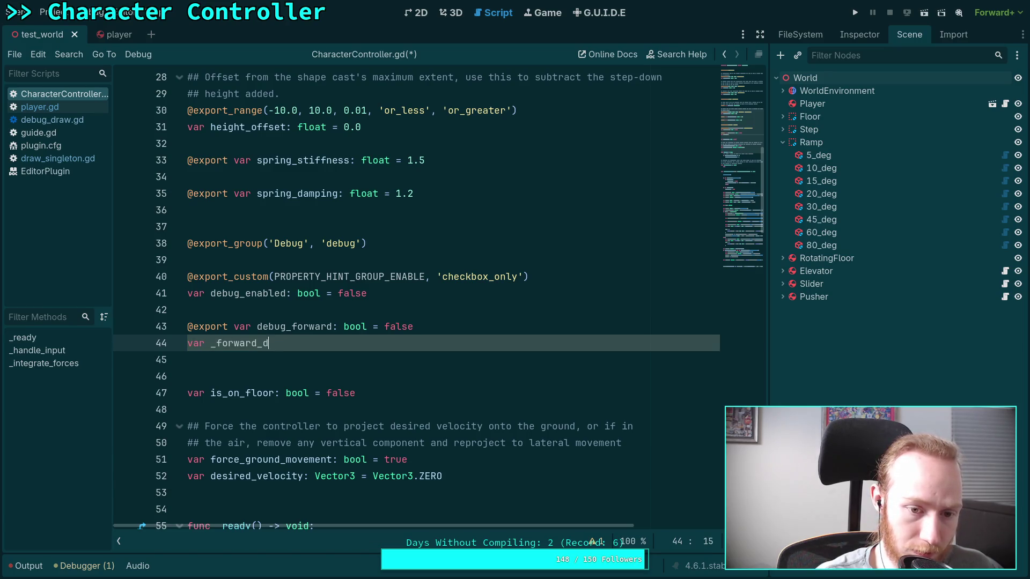
pyautogui.write('c: int = ')
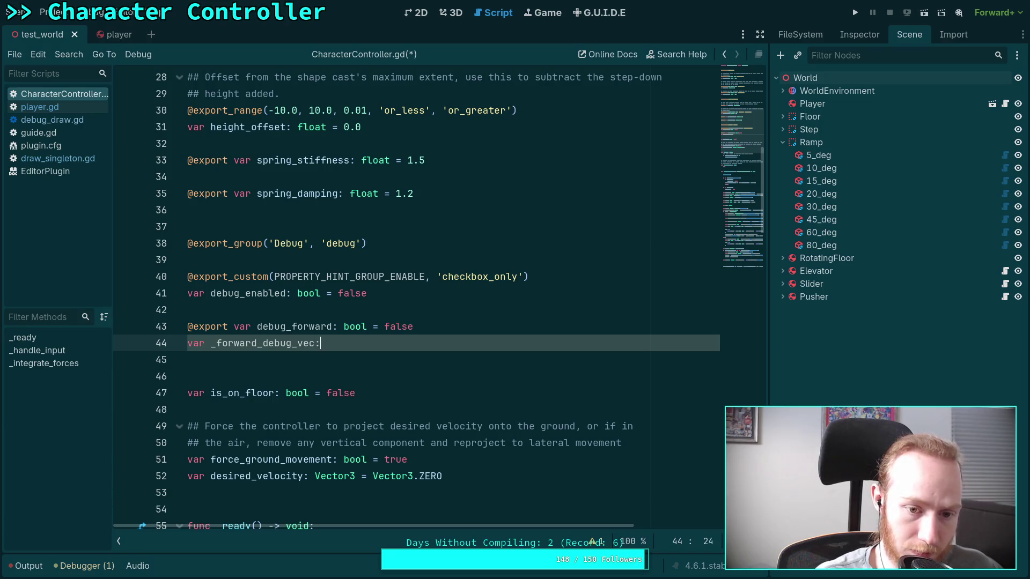
pyautogui.write('0')
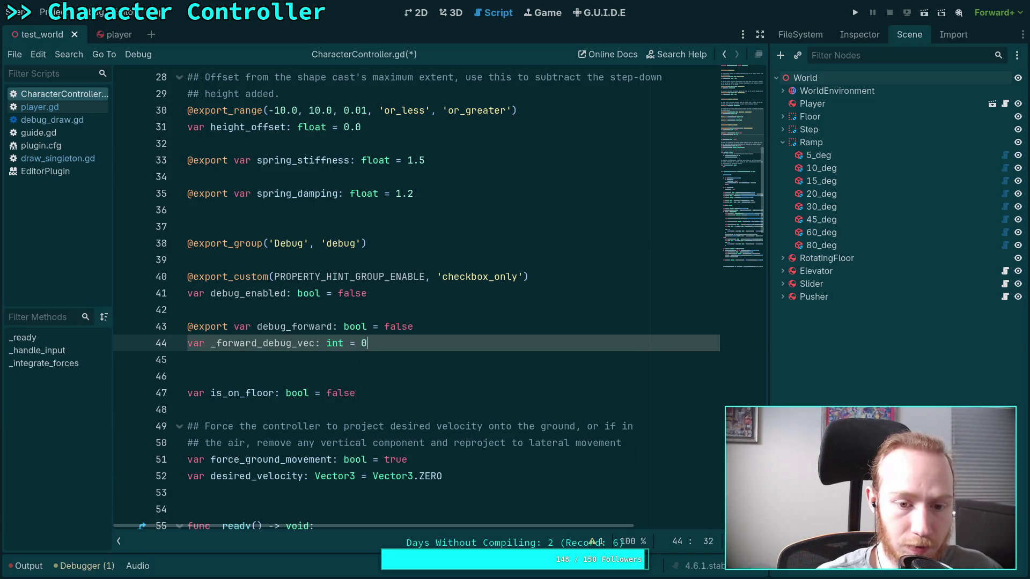
pyautogui.scroll(-2, 466, 360)
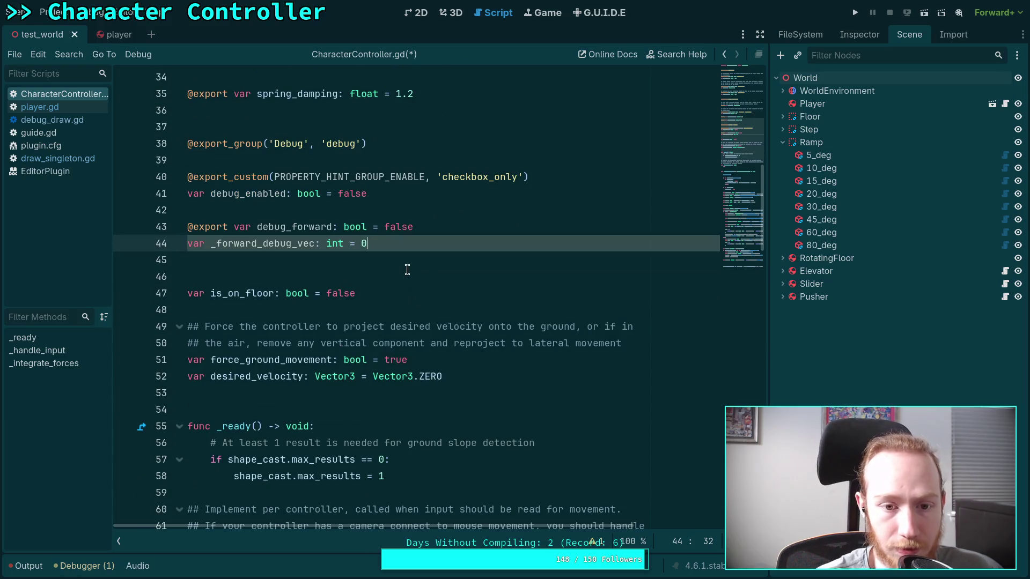
pyautogui.press('BackSpace')
pyautogui.press('BackSpace')
pyautogui.press('BackSpace')
pyautogui.scroll(-2, 377, 256)
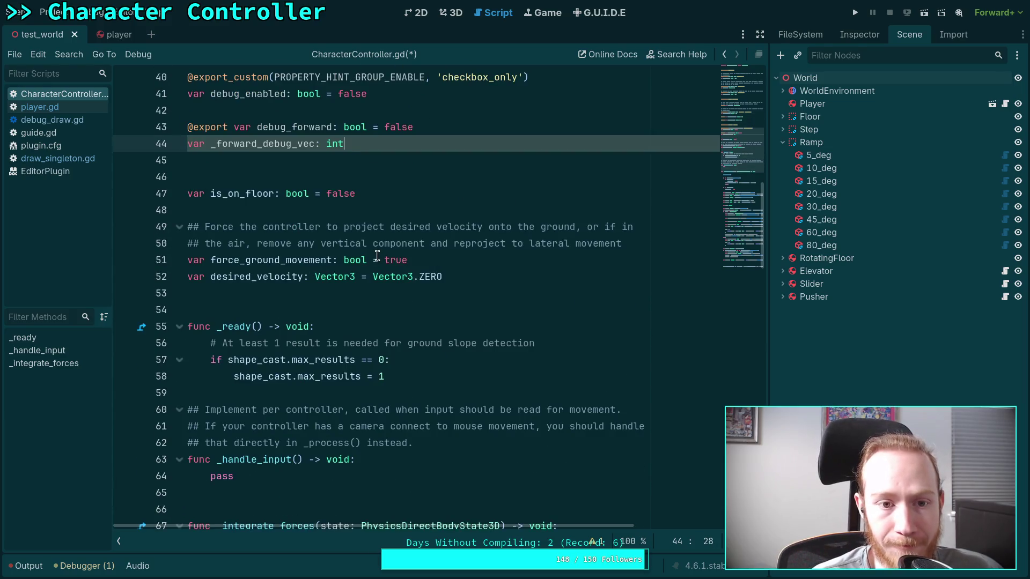
pyautogui.write('= 0')
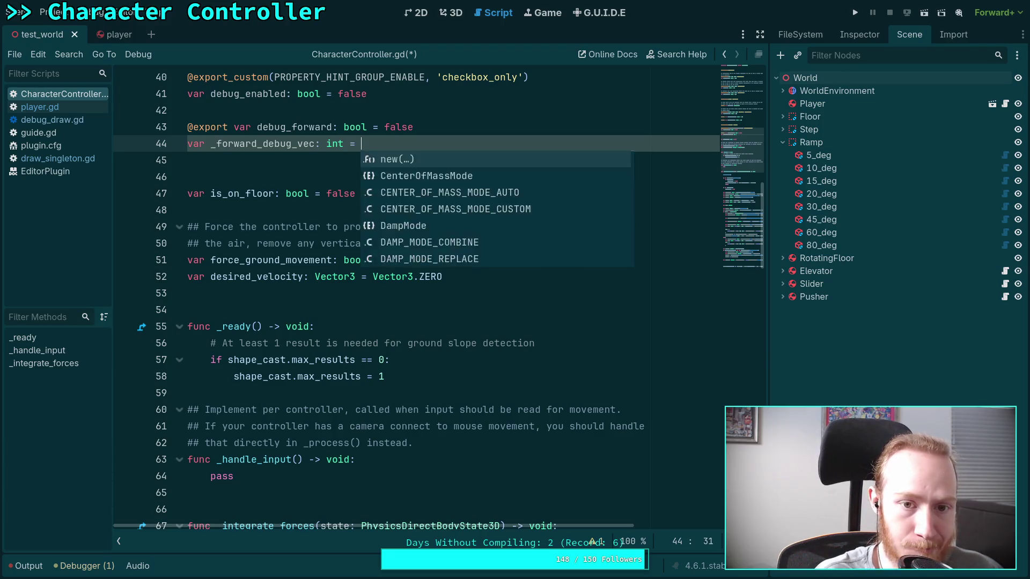
pyautogui.scroll(-7, 365, 246)
pyautogui.scroll(-12, 348, 293)
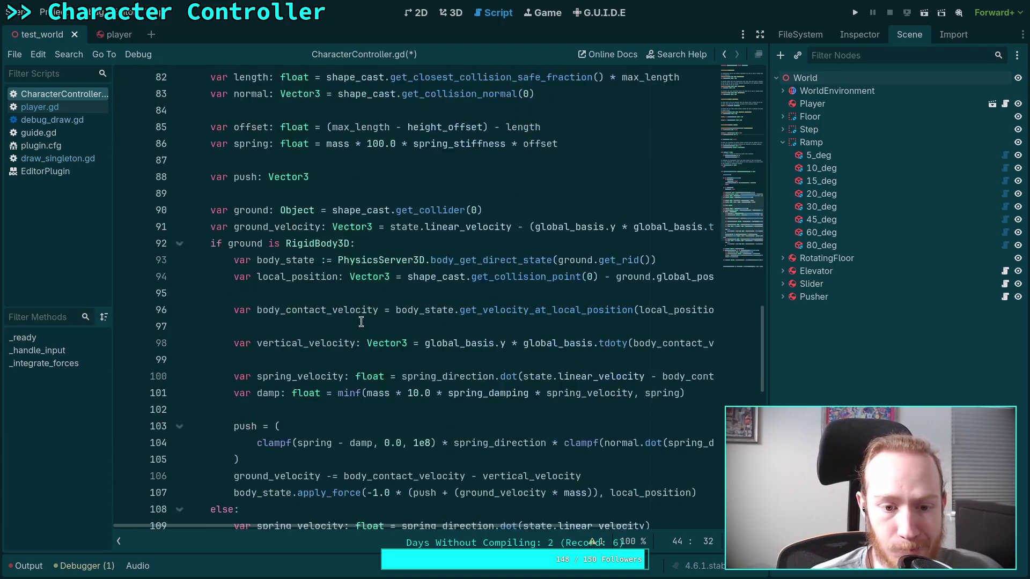
pyautogui.scroll(10, 362, 322)
pyautogui.scroll(-13, 362, 322)
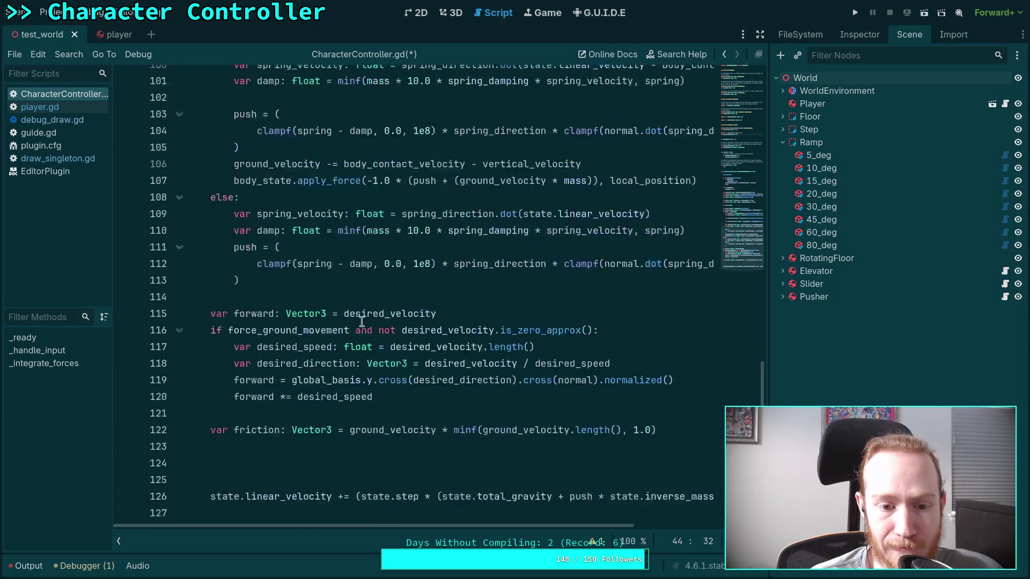
pyautogui.click(391, 373)
# Step: Add nested 'if debug_enabled' and 'if debug_forward:' conditions after the friction calculation
pyautogui.write('if deb')
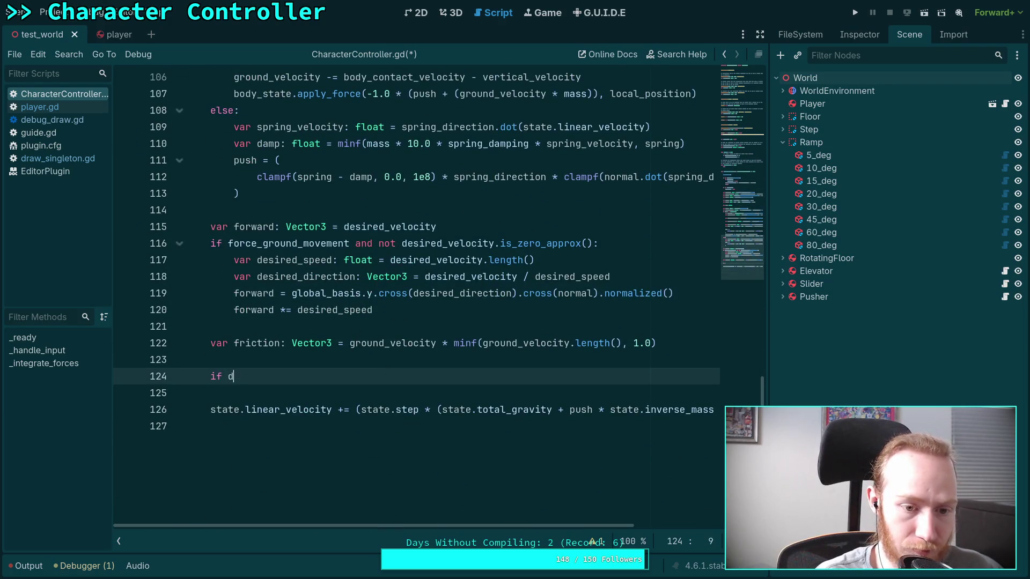
pyautogui.press('Return')
pyautogui.press('Return')
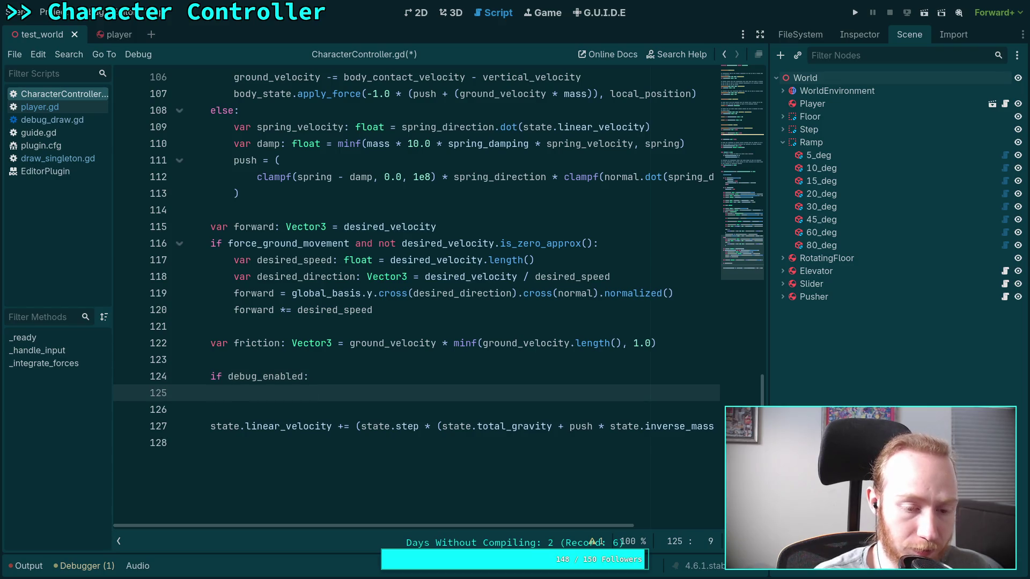
pyautogui.write('if deb')
pyautogui.press('Down')
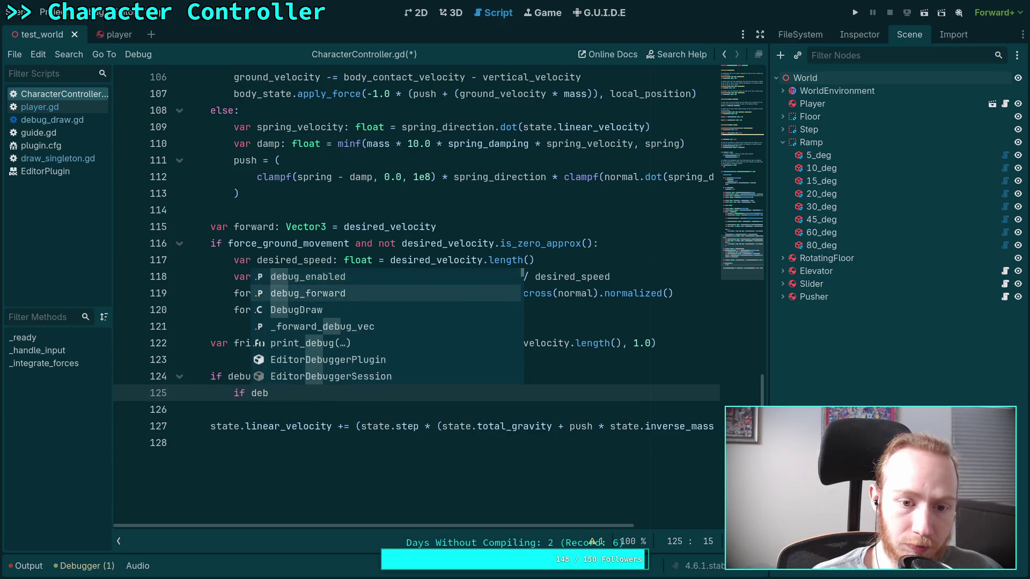
pyautogui.press('Return')
pyautogui.write(':')
pyautogui.press('Return')
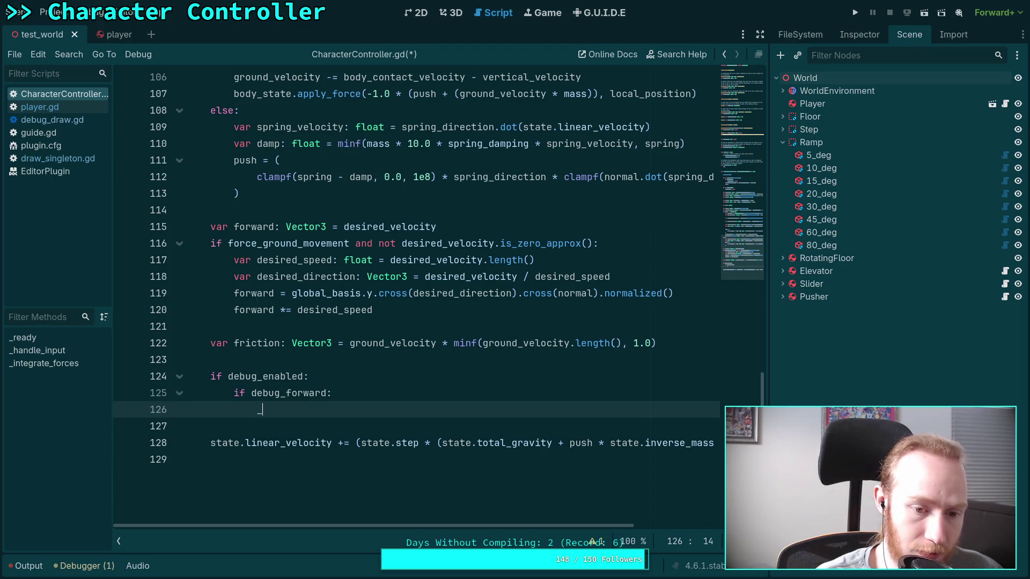
# Step: Inside the condition, assign _forward_debug_vec = DebugDraw.vector(global_position, forward, ...)
pyautogui.write('_fo')
pyautogui.press('Return')
pyautogui.write('DebugDraw.')
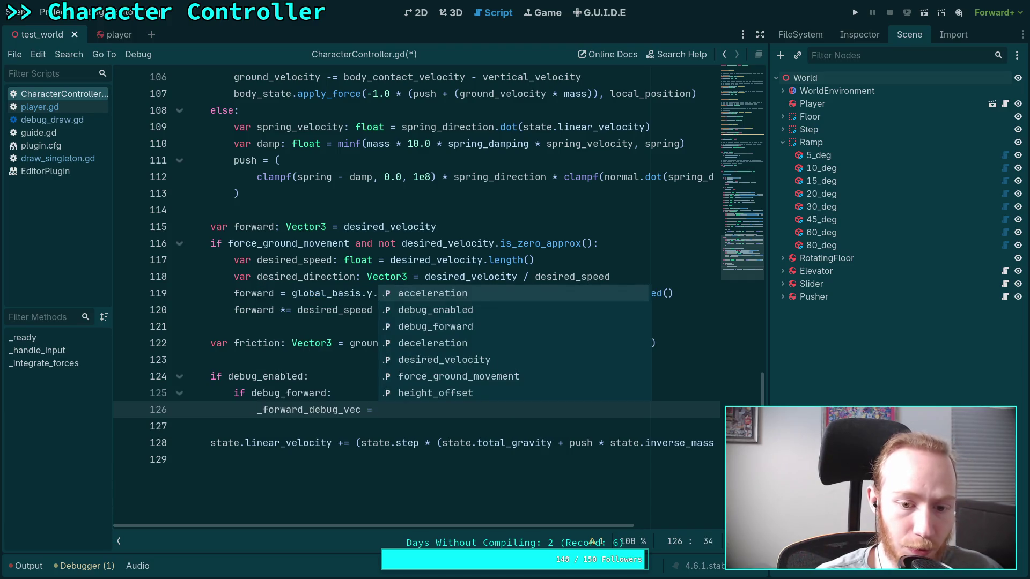
pyautogui.write('dr')
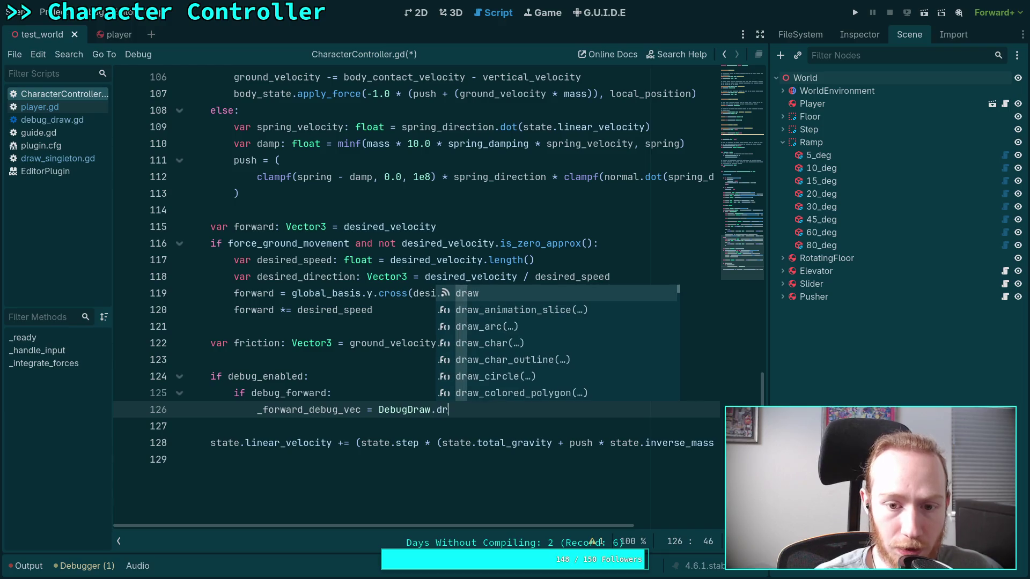
pyautogui.press('BackSpace')
pyautogui.press('BackSpace')
pyautogui.write('v')
pyautogui.press('Return')
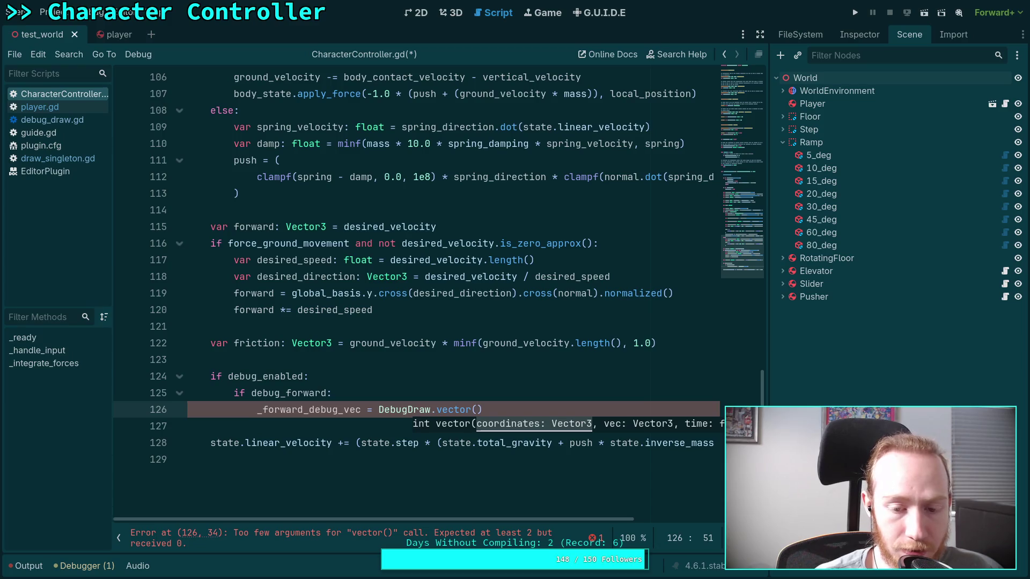
pyautogui.write('state')
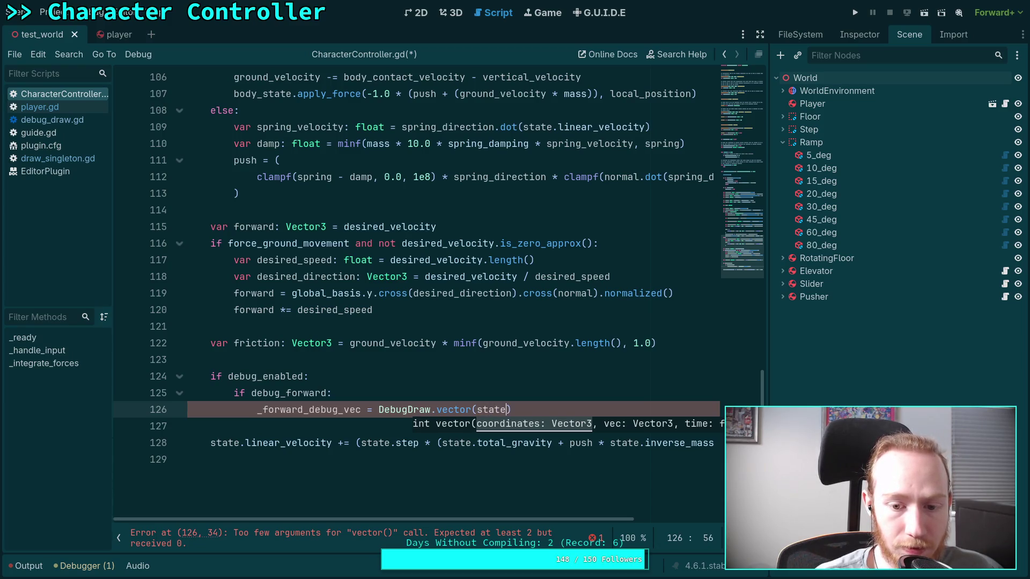
pyautogui.press('BackSpace')
pyautogui.press('BackSpace')
pyautogui.press('BackSpace')
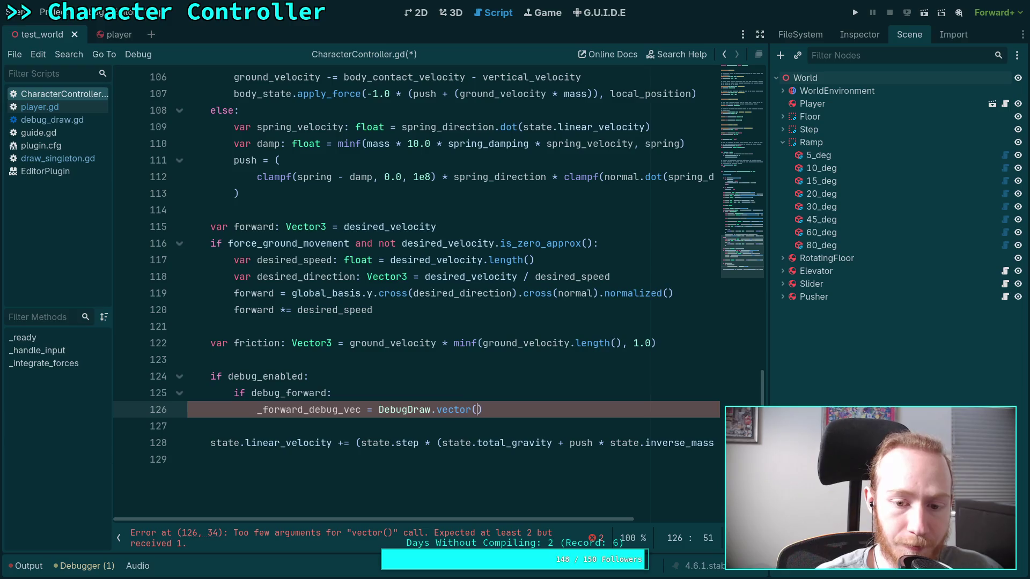
pyautogui.write('global_po')
pyautogui.press('Return')
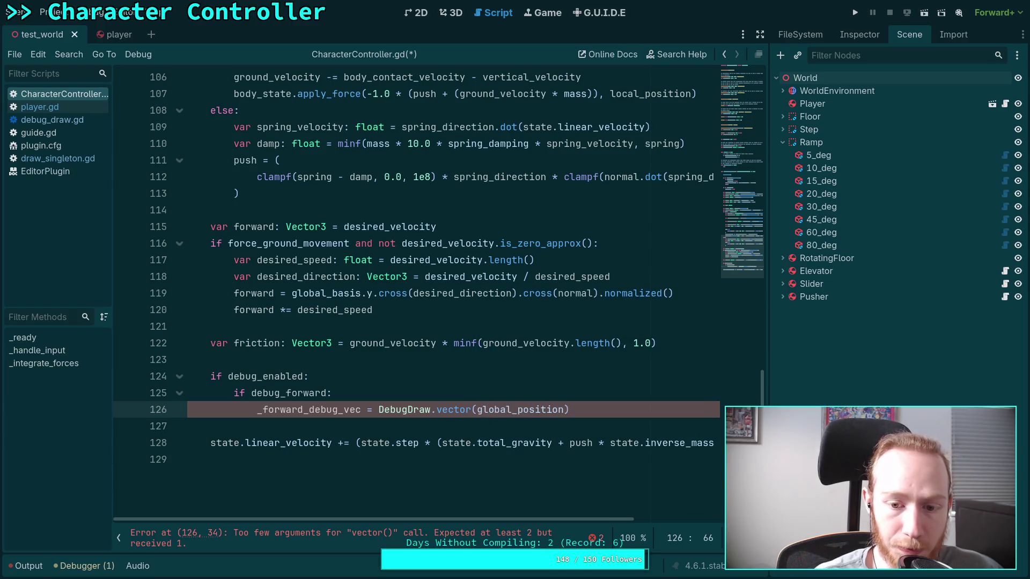
pyautogui.write(', ')
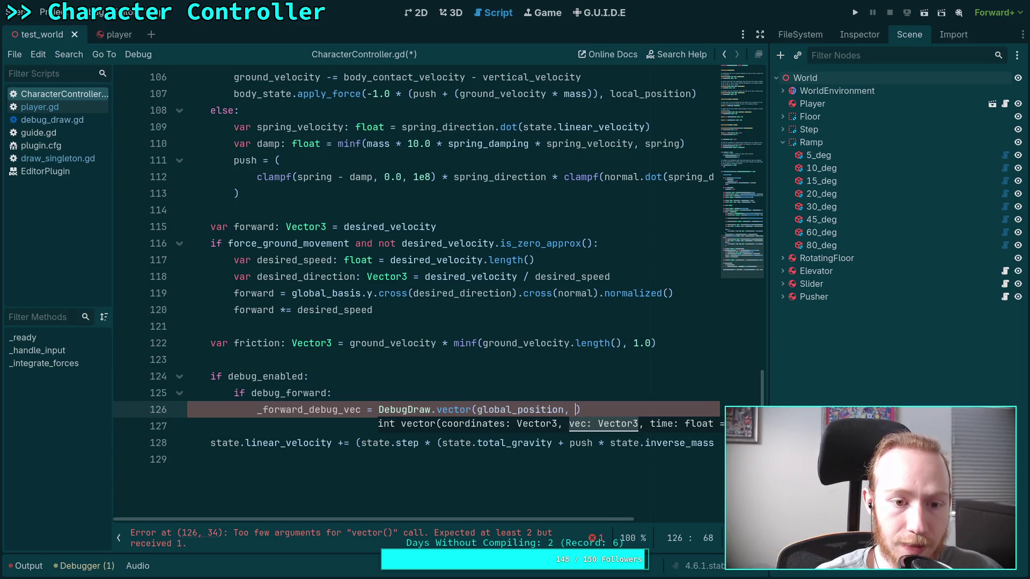
pyautogui.write('forward, ')
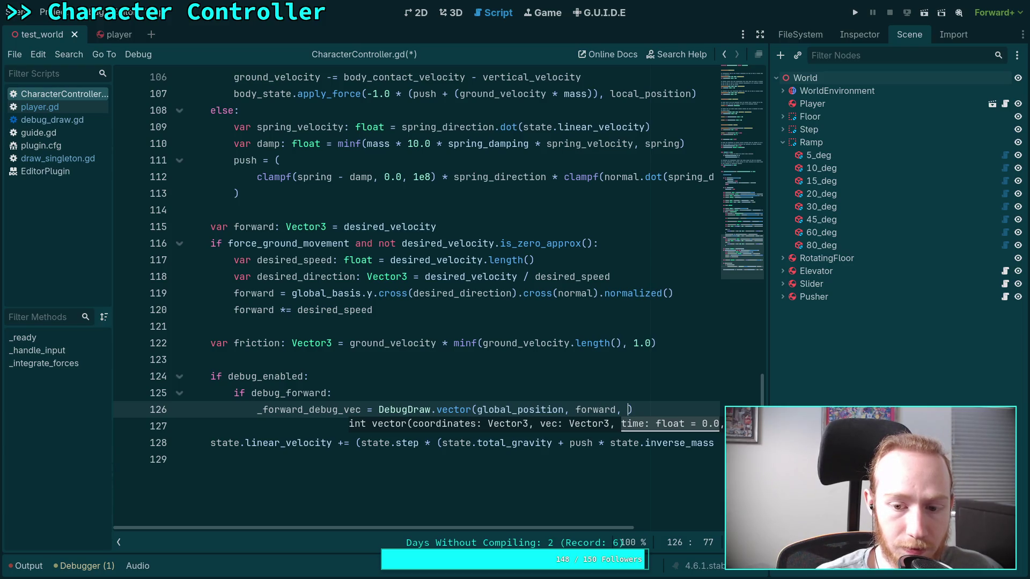
pyautogui.write('0.0,')
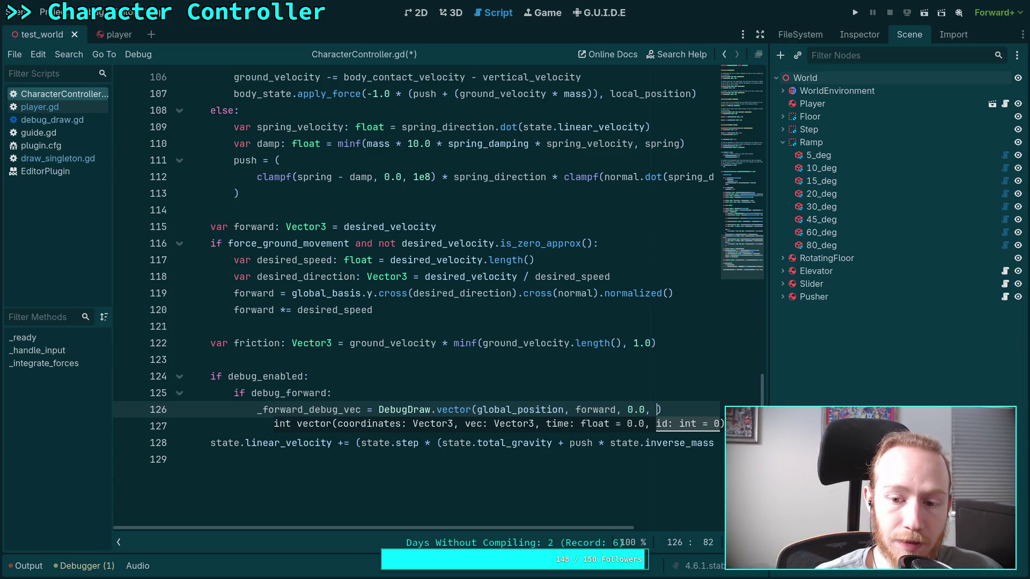
# Step: Rework the call's arguments to forward, _forward_debug_vec as the id, and 0.5 time
pyautogui.press('BackSpace')
pyautogui.press('BackSpace')
pyautogui.press('BackSpace')
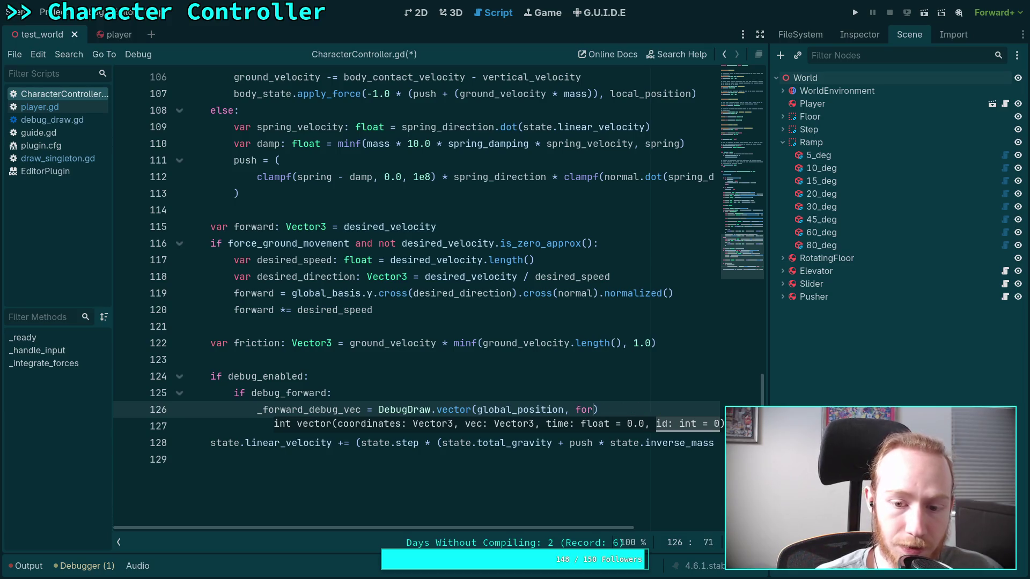
pyautogui.write('vec2d')
pyautogui.press('BackSpace')
pyautogui.press('BackSpace')
pyautogui.press('BackSpace')
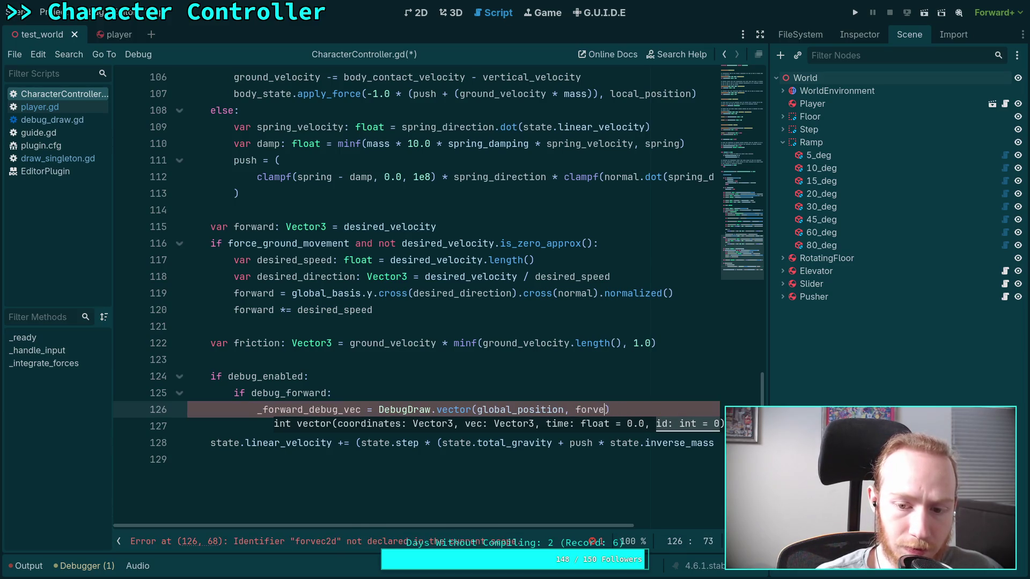
pyautogui.press('BackSpace')
pyautogui.press('BackSpace')
pyautogui.write('ward, 0.0,')
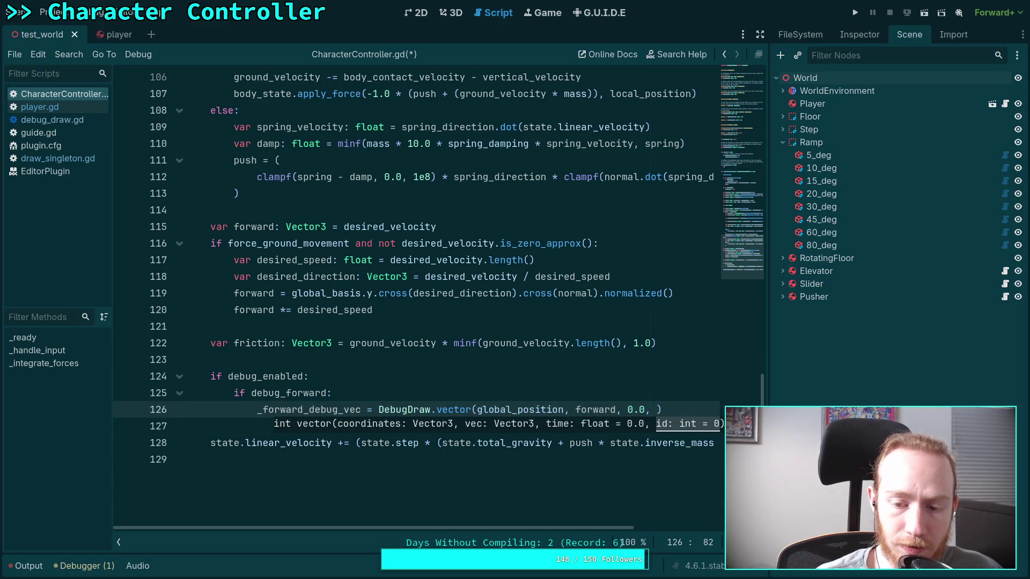
pyautogui.press('BackSpace')
pyautogui.press('BackSpace')
pyautogui.press('BackSpace')
pyautogui.write('_forw')
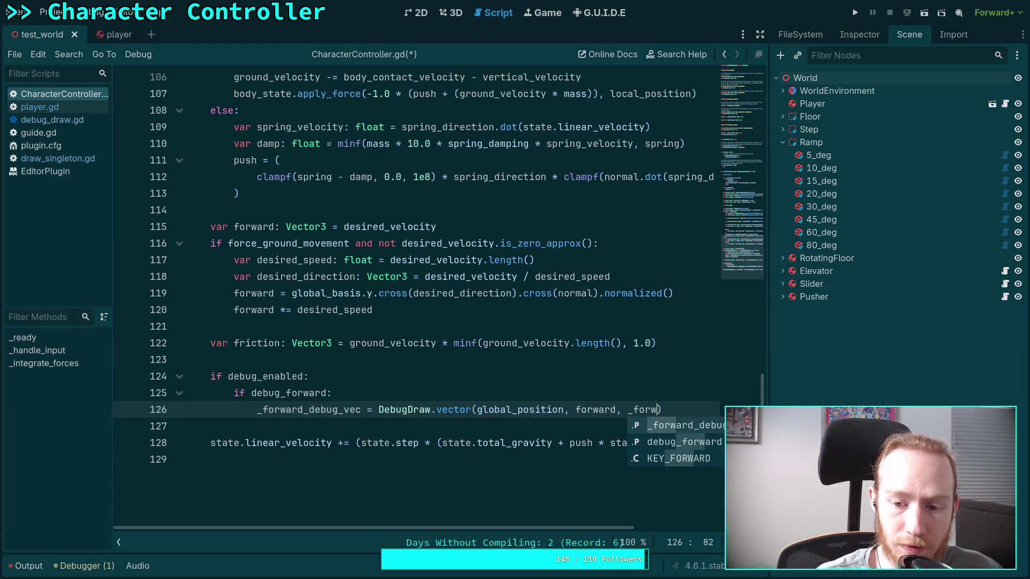
pyautogui.press('Return')
pyautogui.press('Down')
pyautogui.press('Up')
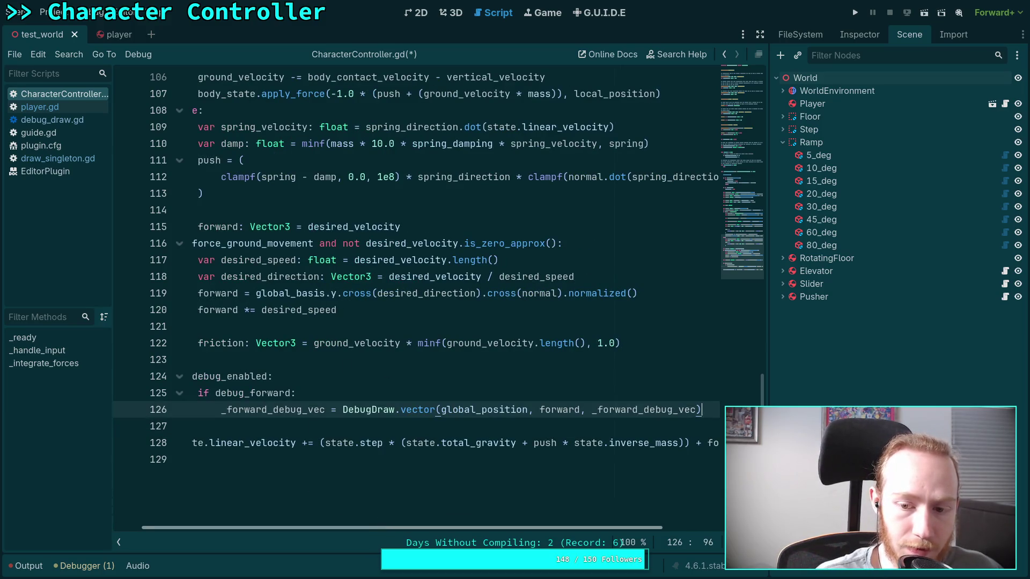
pyautogui.write(', ')
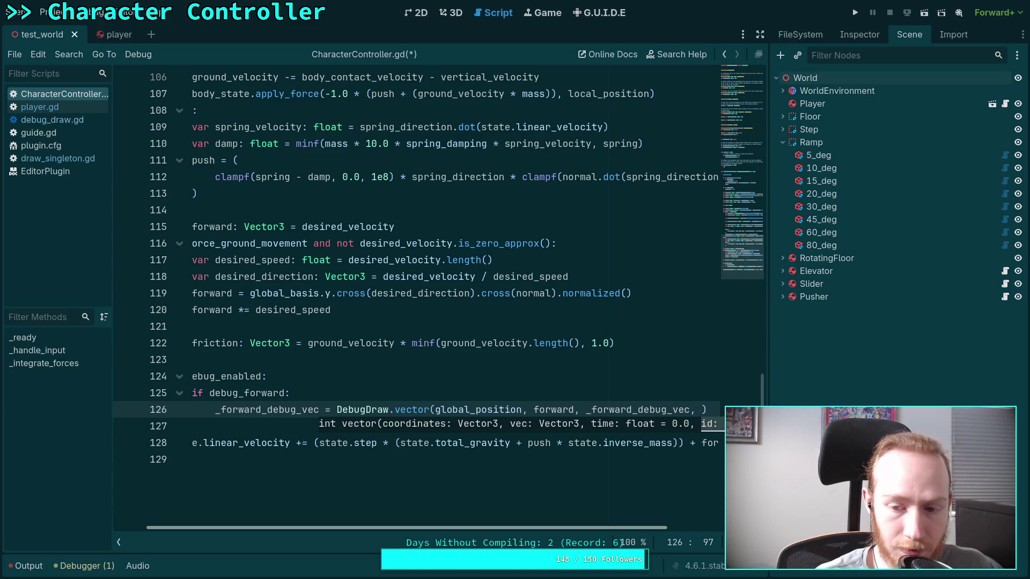
pyautogui.write('0.5')
# Step: Change the vector time to 2.0, save CharacterController.gd, and switch to debug_draw.gd
pyautogui.press('BackSpace')
pyautogui.press('BackSpace')
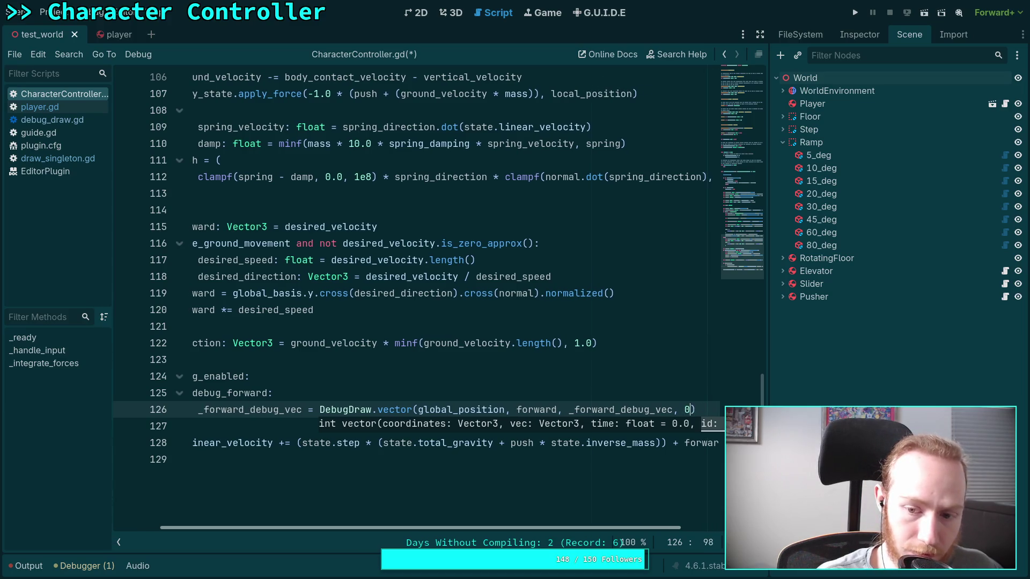
pyautogui.write('2.0')
pyautogui.hotkey('ctrl', 's')
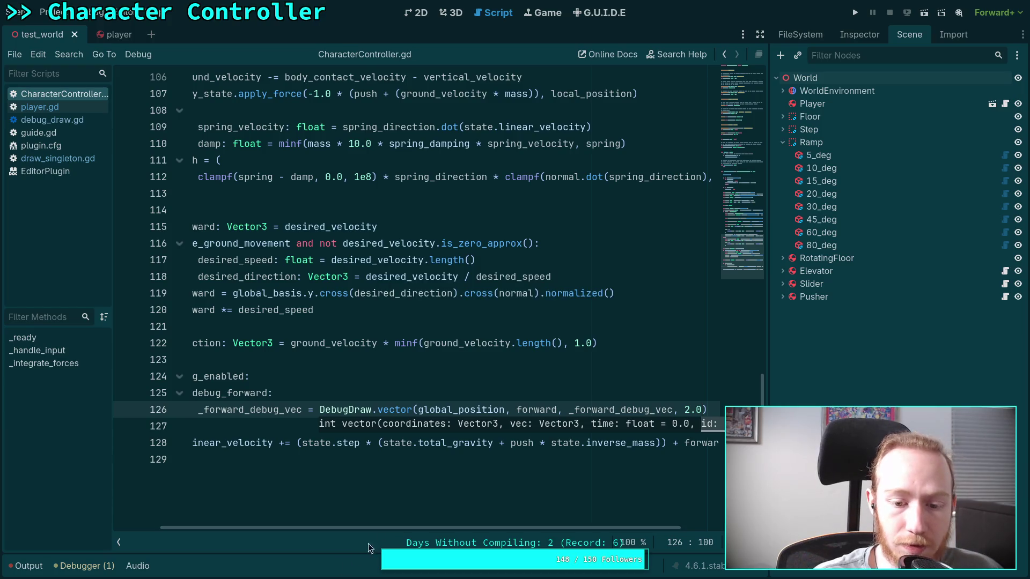
pyautogui.moveTo(368, 527); pyautogui.dragTo(255, 507)
pyautogui.click(304, 427)
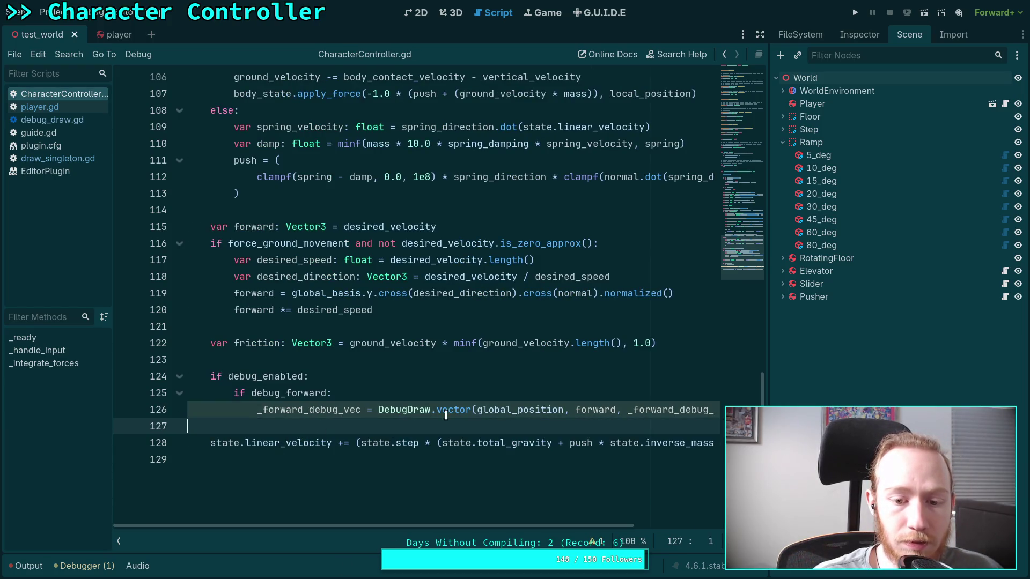
pyautogui.moveTo(450, 412)
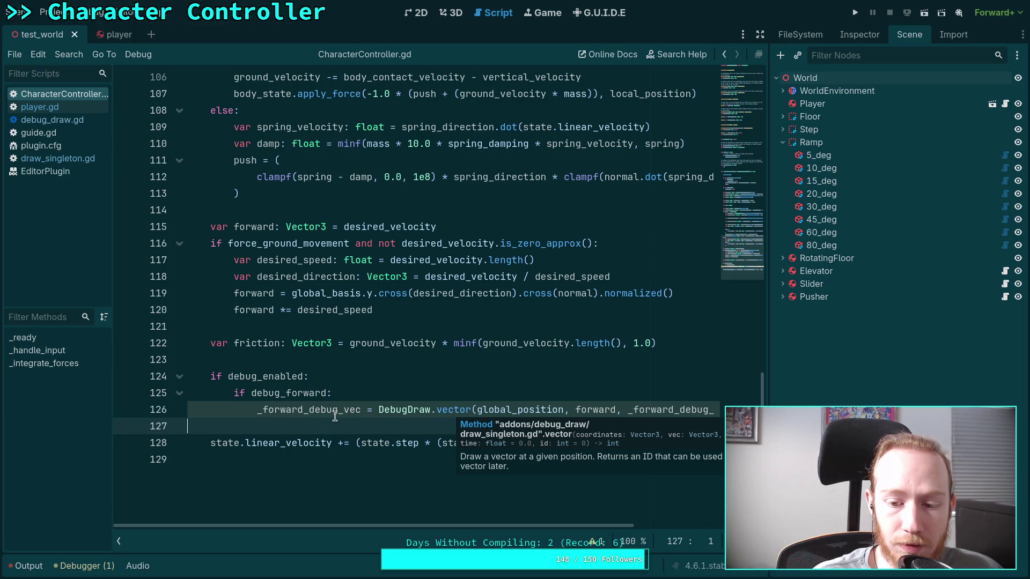
pyautogui.click(64, 123)
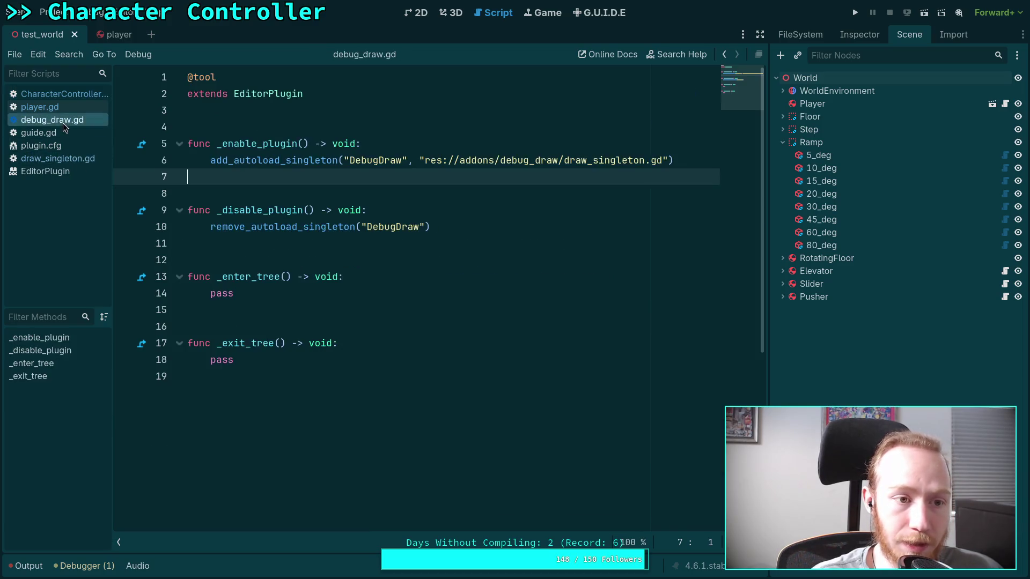
# Step: Close debug_draw.gd and select the Player node in the 3D scene view
pyautogui.rightClick(70, 120)
pyautogui.click(86, 156)
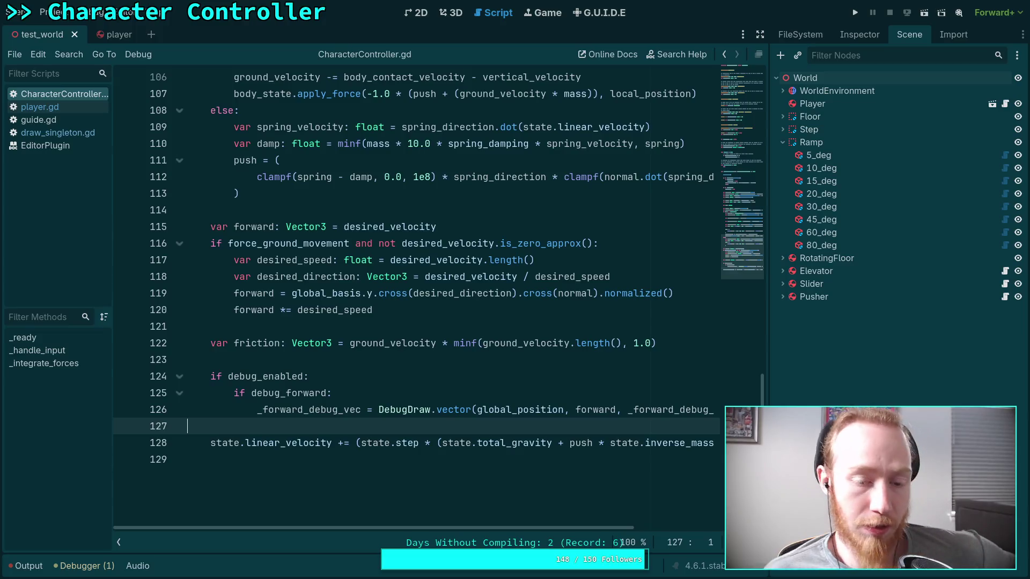
pyautogui.moveTo(554, 144)
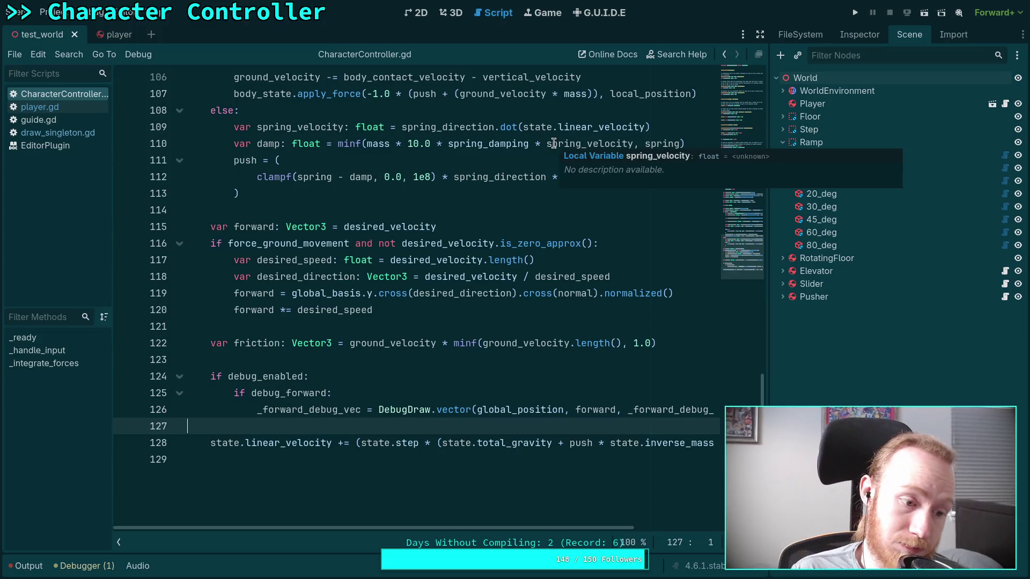
pyautogui.click(455, 13)
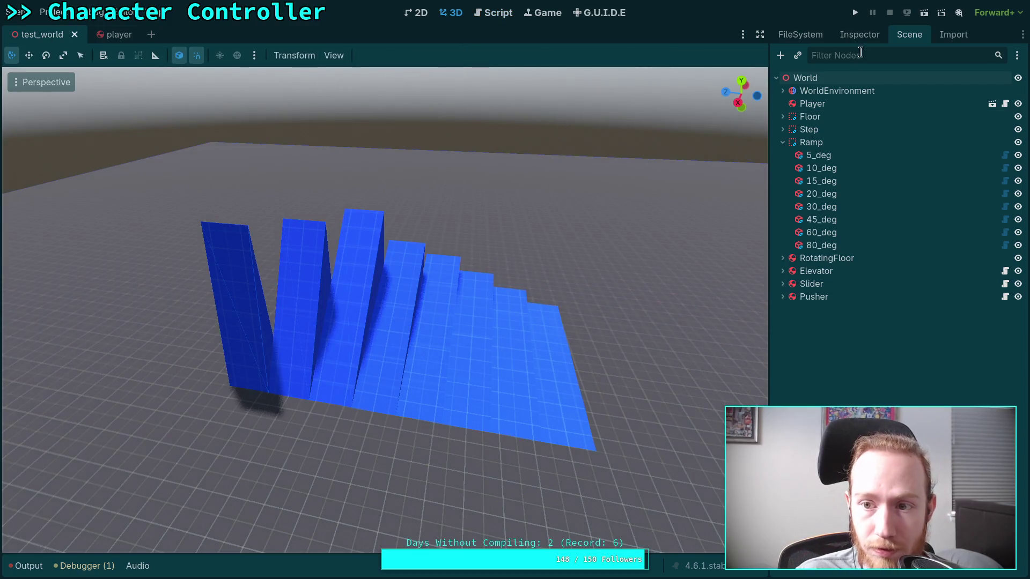
pyautogui.click(812, 103)
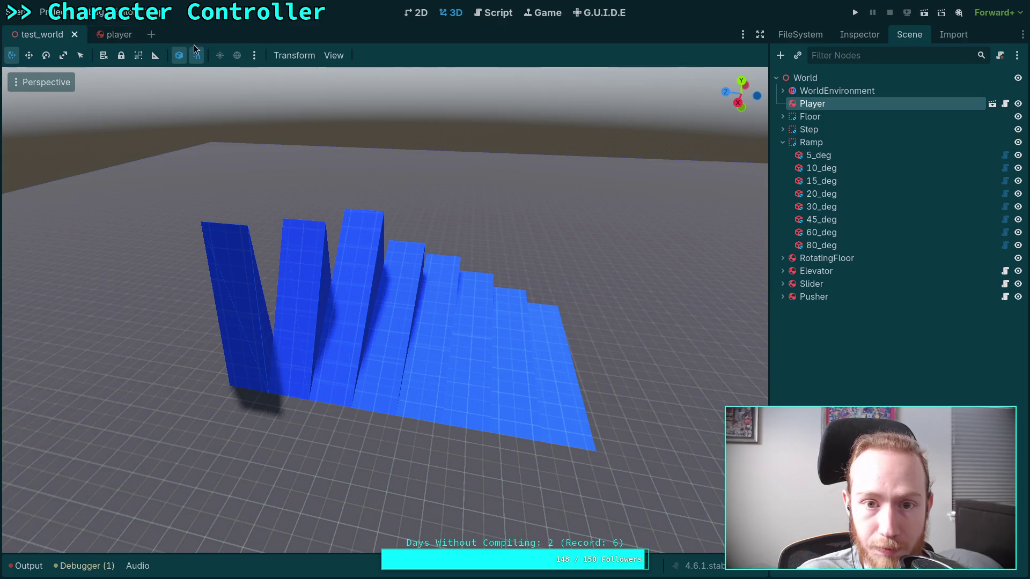
# Step: Enable the Player's Debug Forward option, save test_world, and test-run then stop the game
pyautogui.click(859, 34)
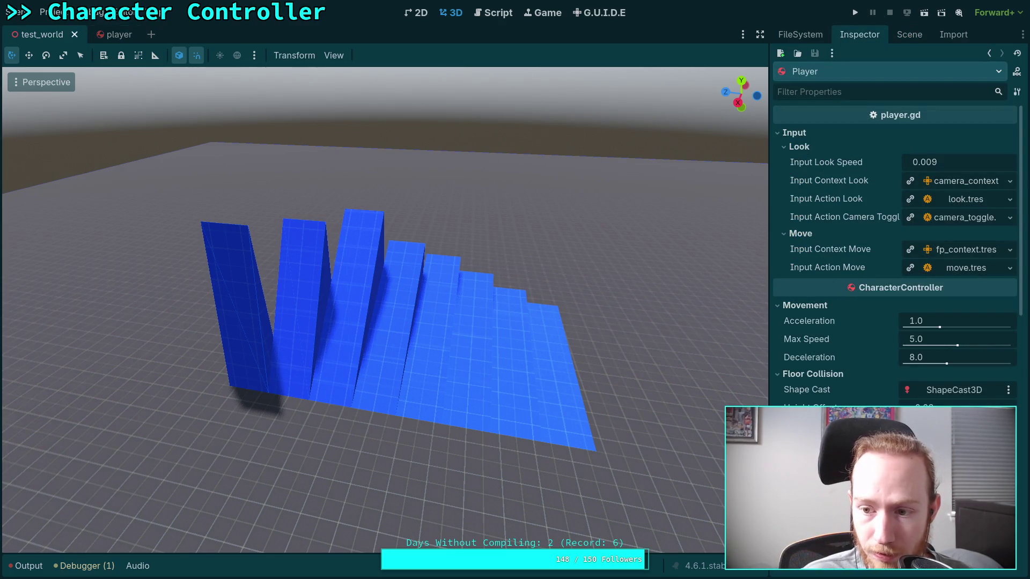
pyautogui.scroll(-5, 912, 322)
pyautogui.click(906, 360)
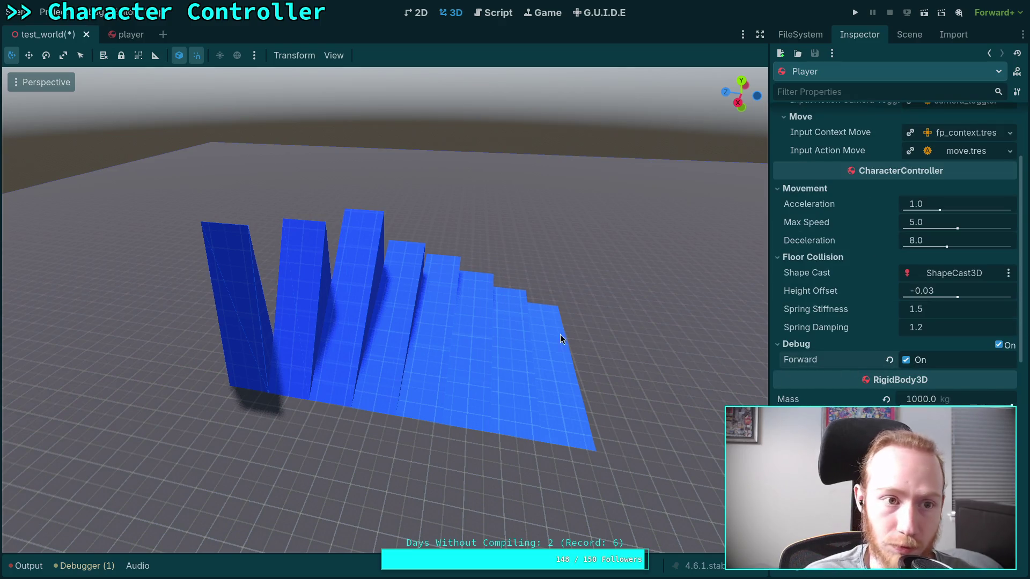
pyautogui.hotkey('ctrl', 's')
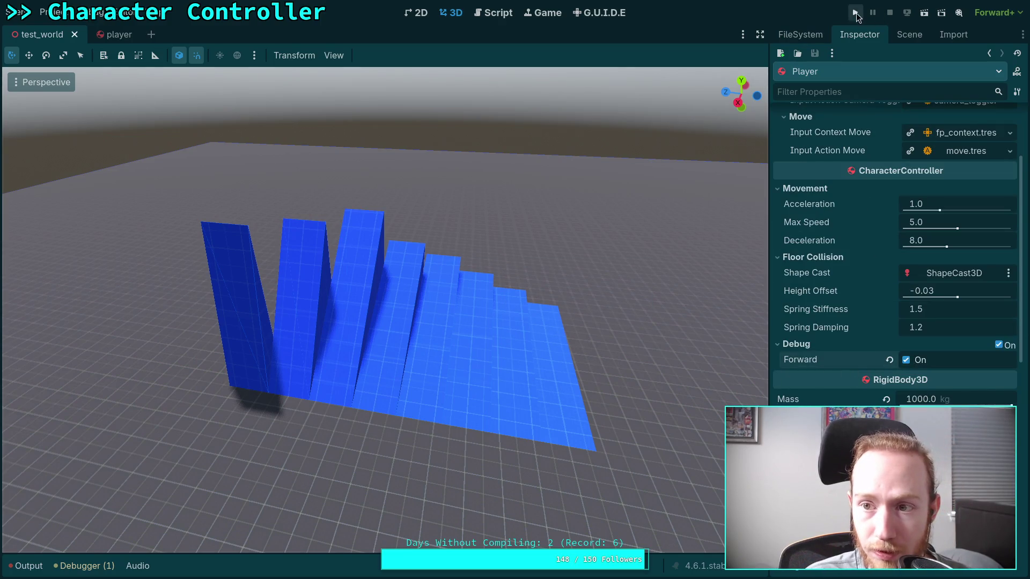
pyautogui.click(855, 12)
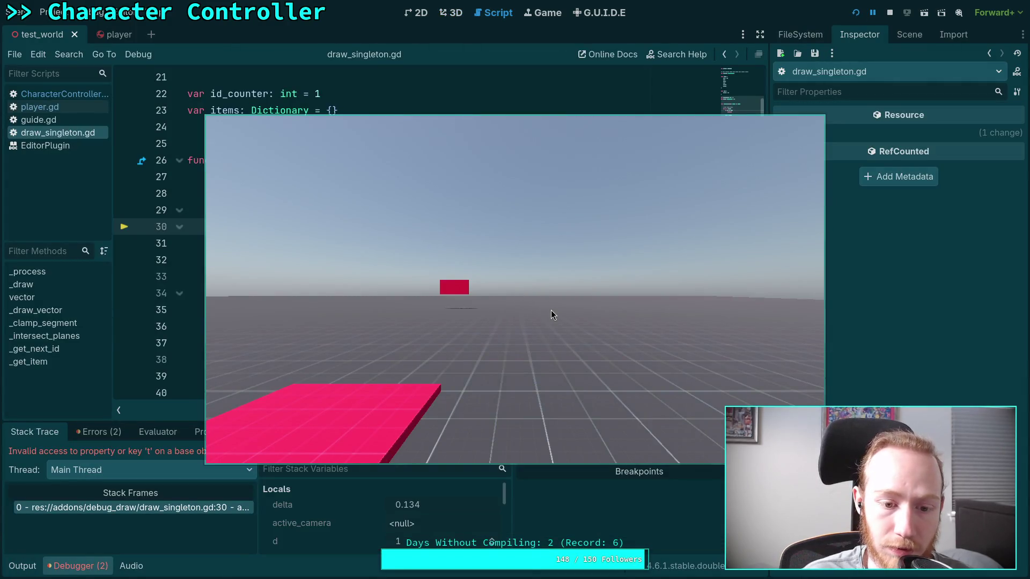
pyautogui.press('F8')
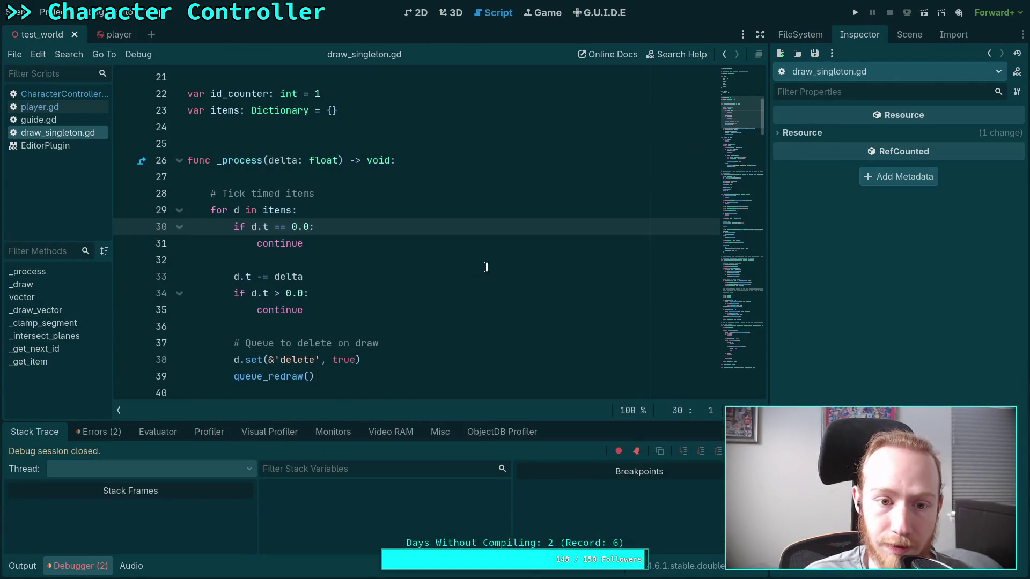
# Step: Inspect the 'int' property access error and its stack trace in draw_singleton.gd
pyautogui.doubleClick(265, 226)
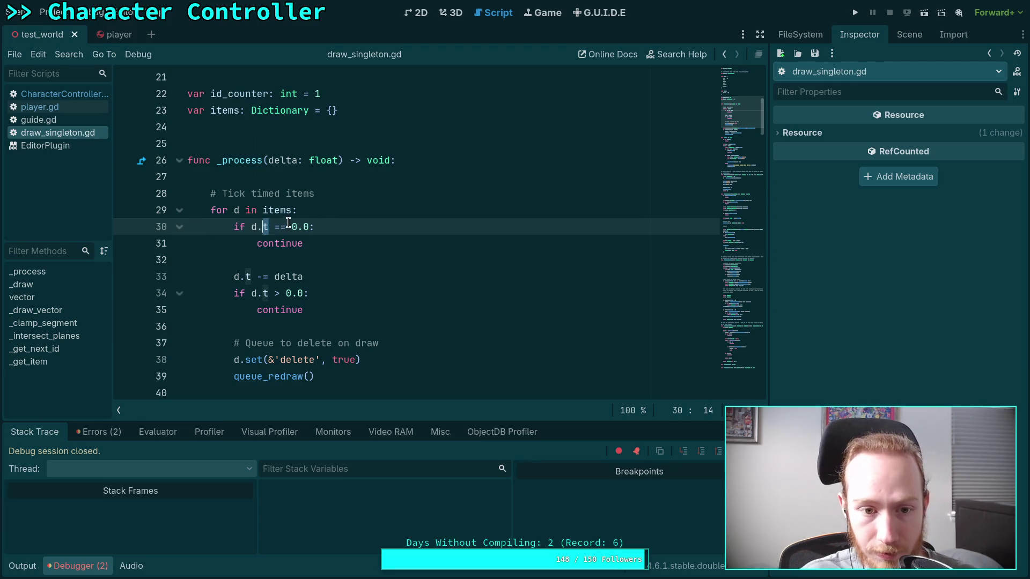
pyautogui.scroll(2, 324, 223)
pyautogui.scroll(-2, 379, 258)
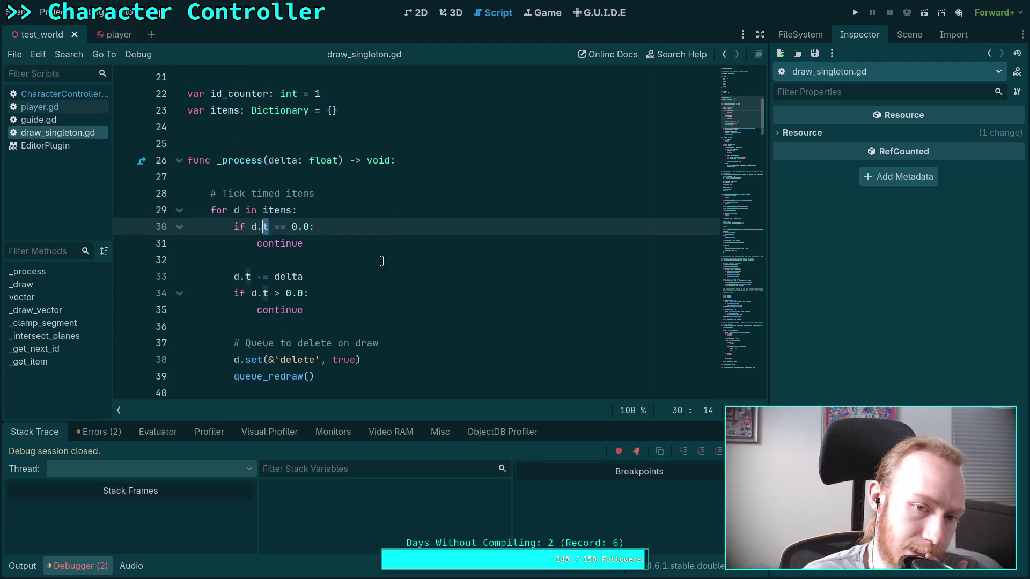
pyautogui.scroll(-4, 382, 261)
pyautogui.click(83, 437)
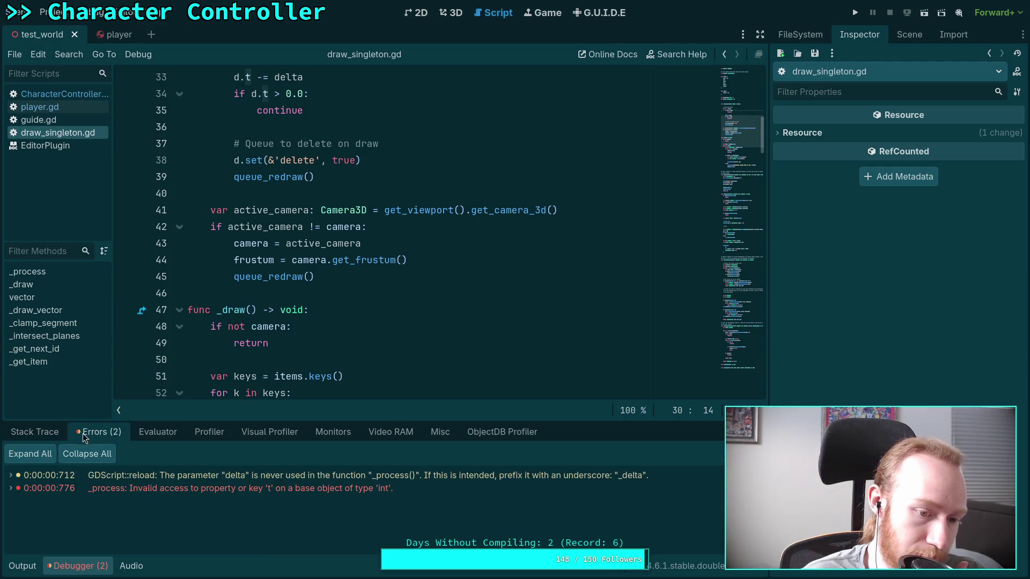
pyautogui.click(34, 435)
pyautogui.scroll(-3, 204, 373)
pyautogui.scroll(4, 223, 389)
pyautogui.click(111, 436)
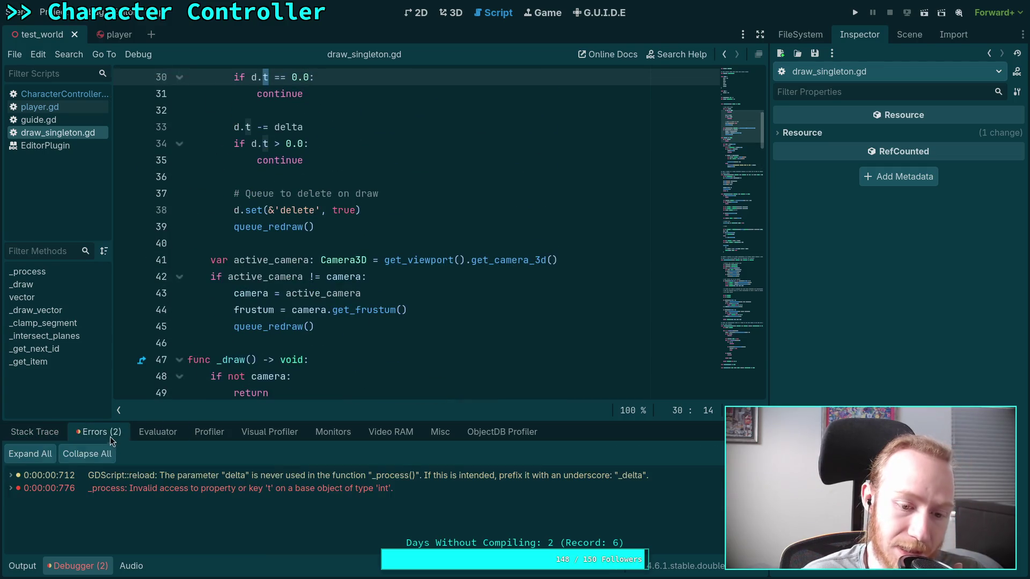
pyautogui.scroll(4, 424, 275)
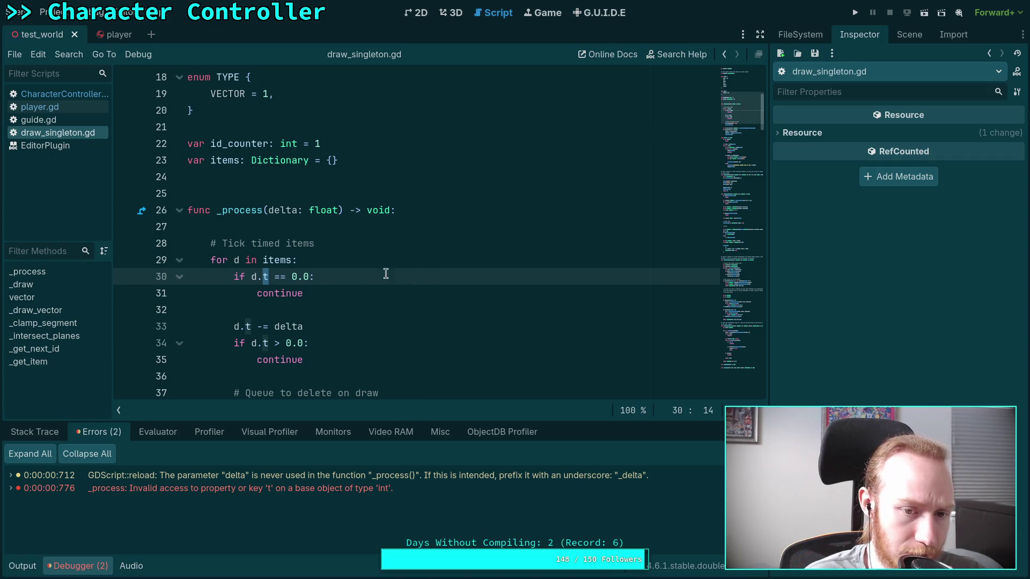
# Step: Change the line 29 loop to iterate over items.values()
pyautogui.click(275, 258)
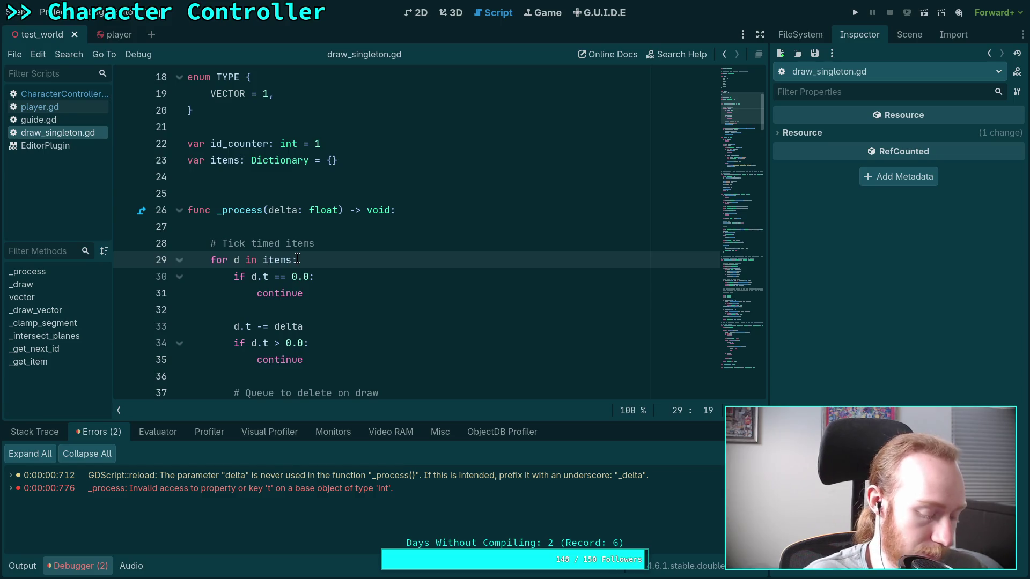
pyautogui.write('ues')
pyautogui.press('Return')
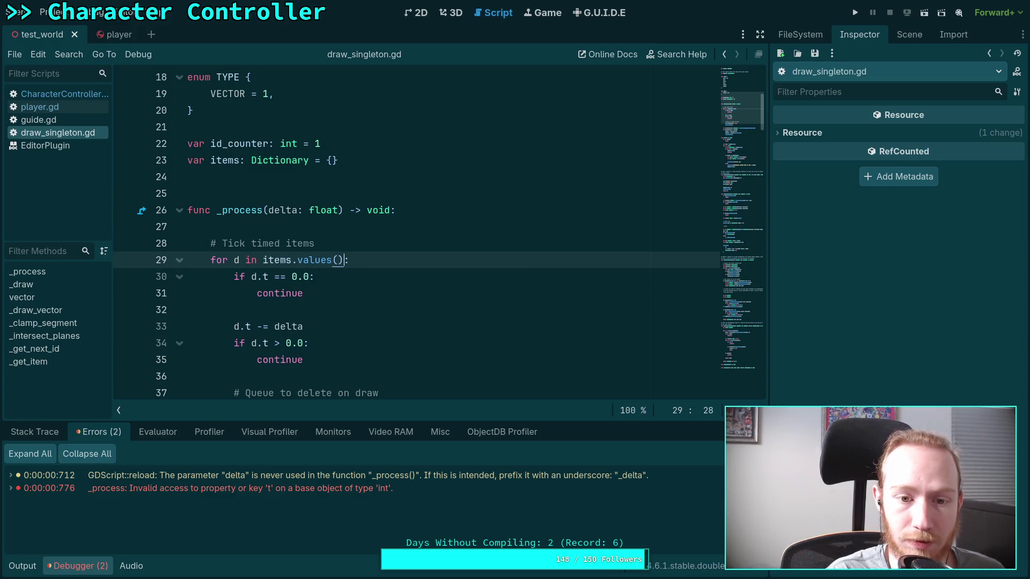
pyautogui.scroll(-3, 612, 179)
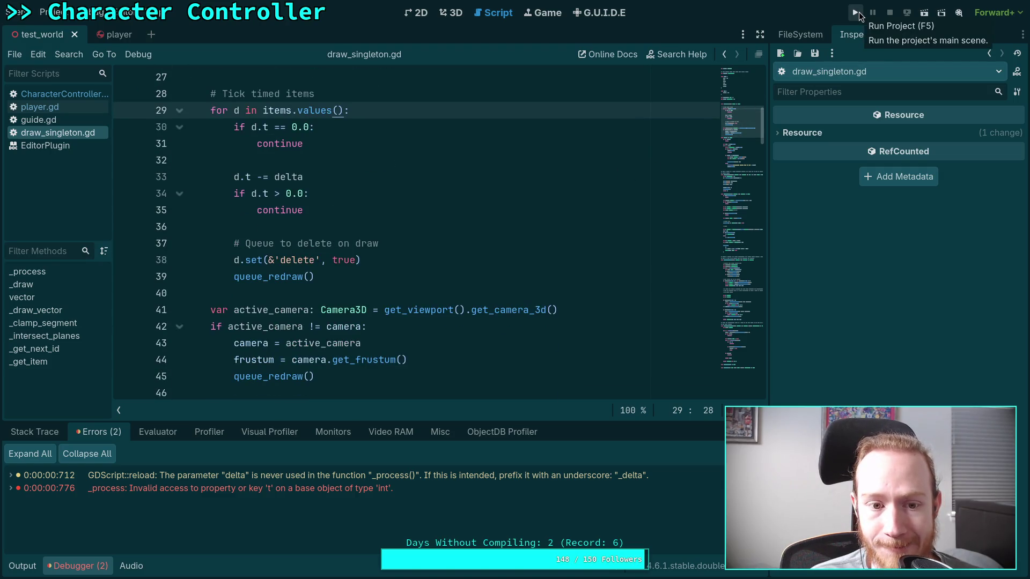
# Step: Re-run and stop the game, then read the invalid 'delete' key access error at line 54
pyautogui.click(856, 13)
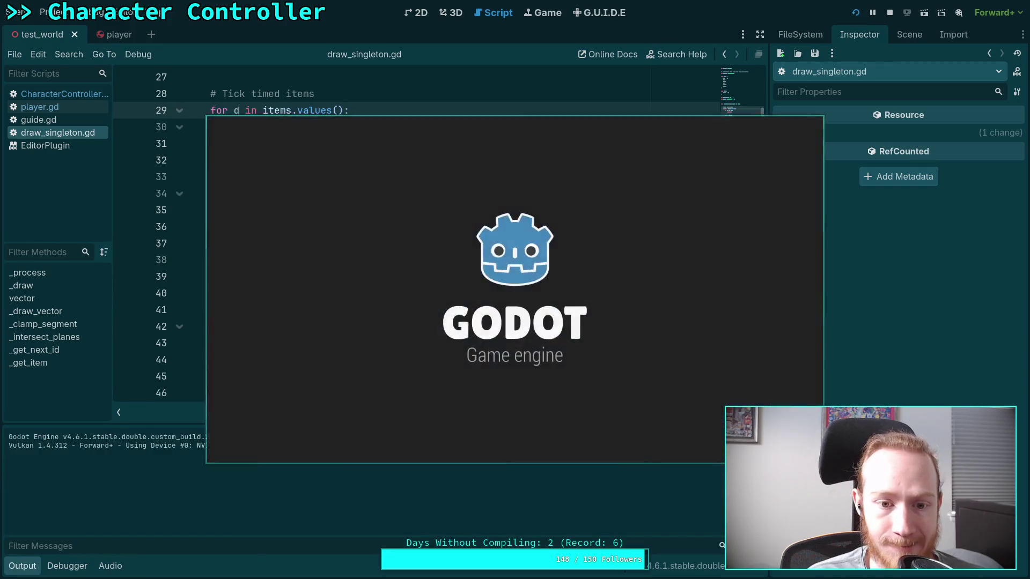
pyautogui.press('F8')
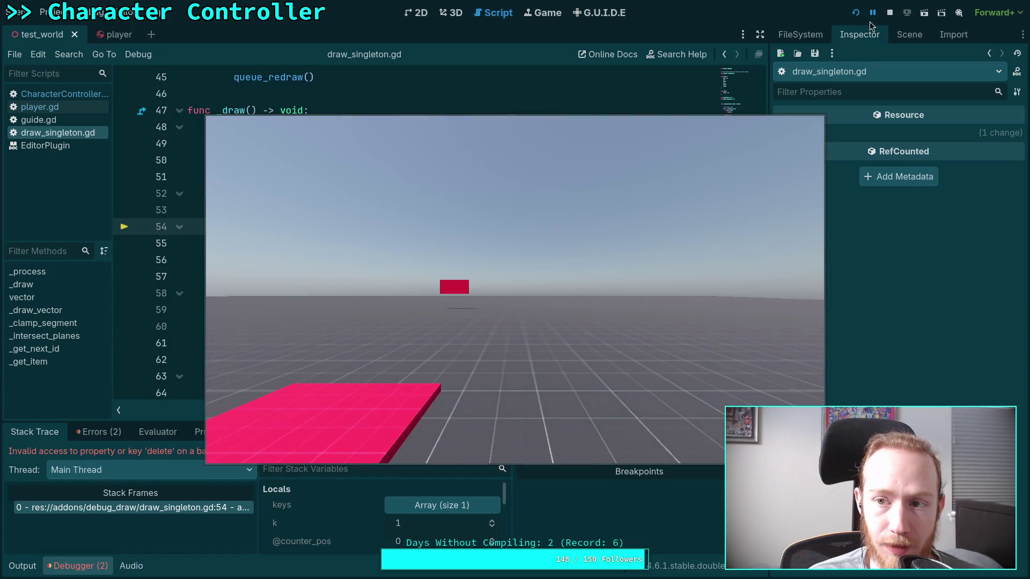
pyautogui.click(99, 432)
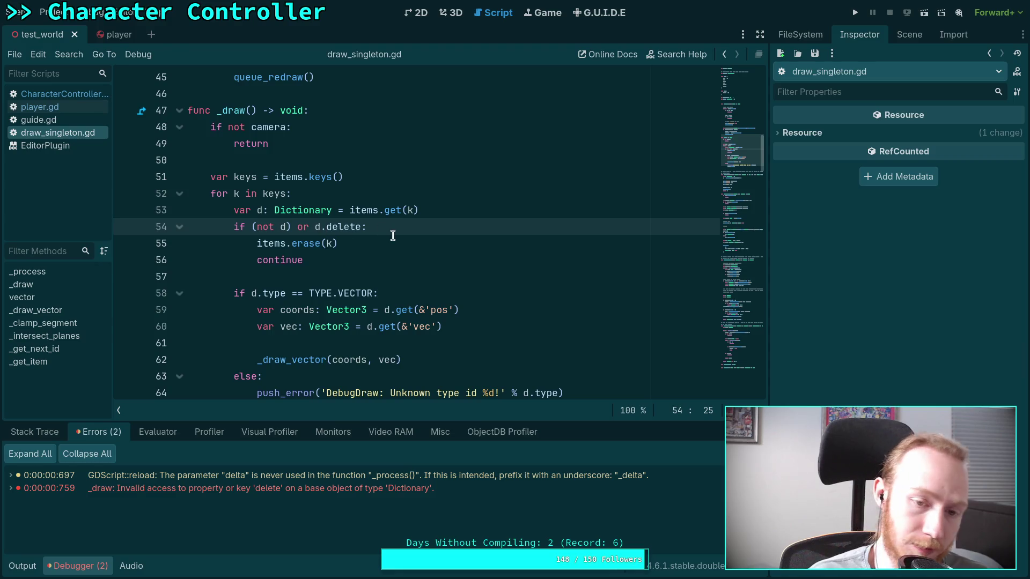
# Step: Replace d.delete with d.has(&'delete') on line 54, save draw_singleton.gd, and run the game
pyautogui.press('BackSpace')
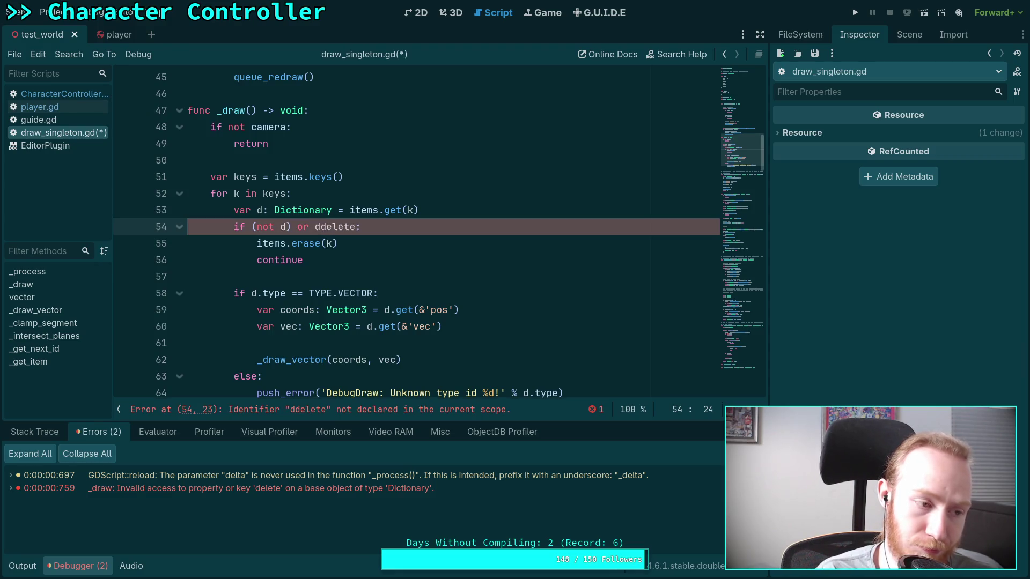
pyautogui.write('.has')
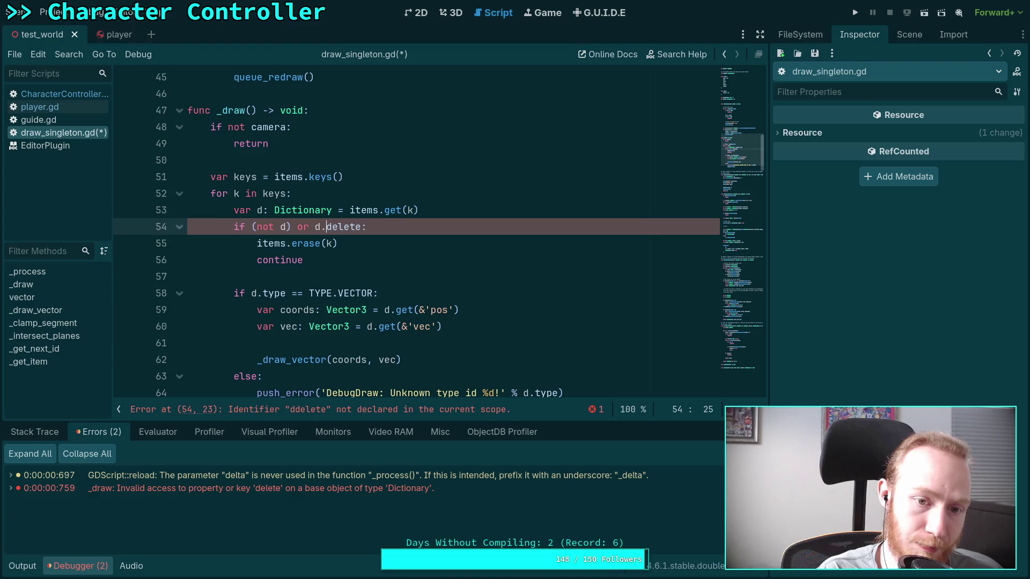
pyautogui.write('(')
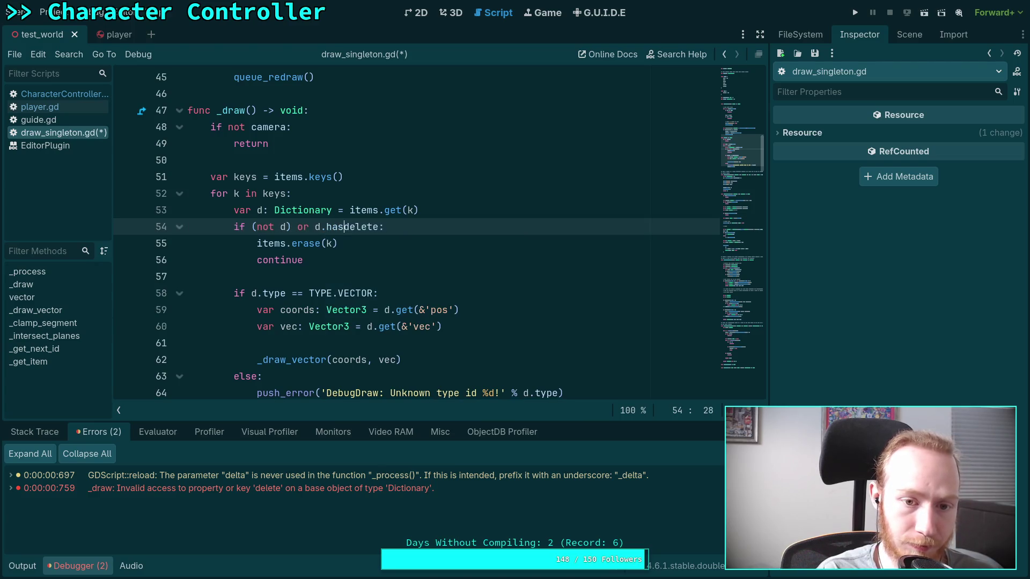
pyautogui.write("&'")
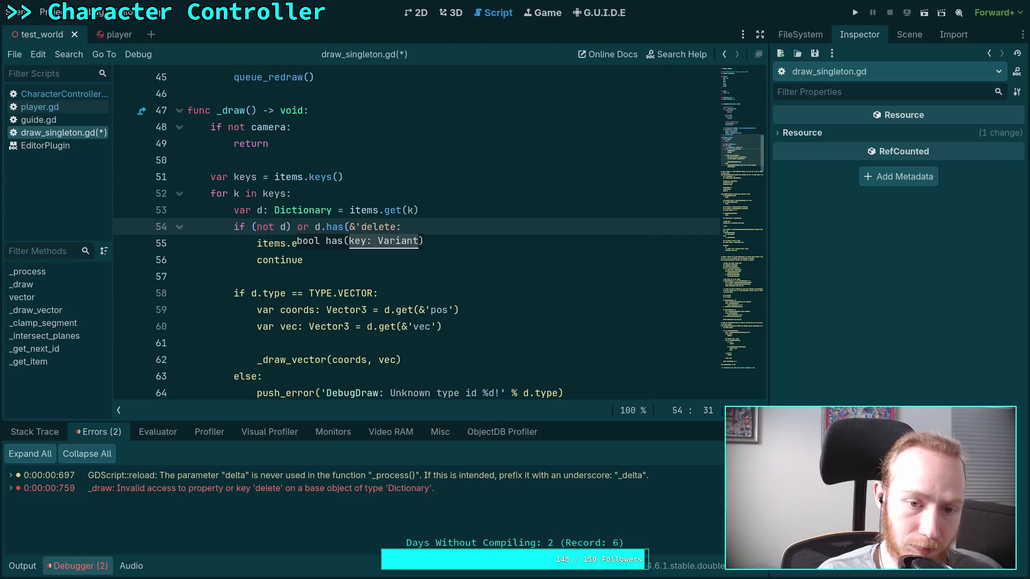
pyautogui.hotkey('ctrl', 'Right')
pyautogui.write("')")
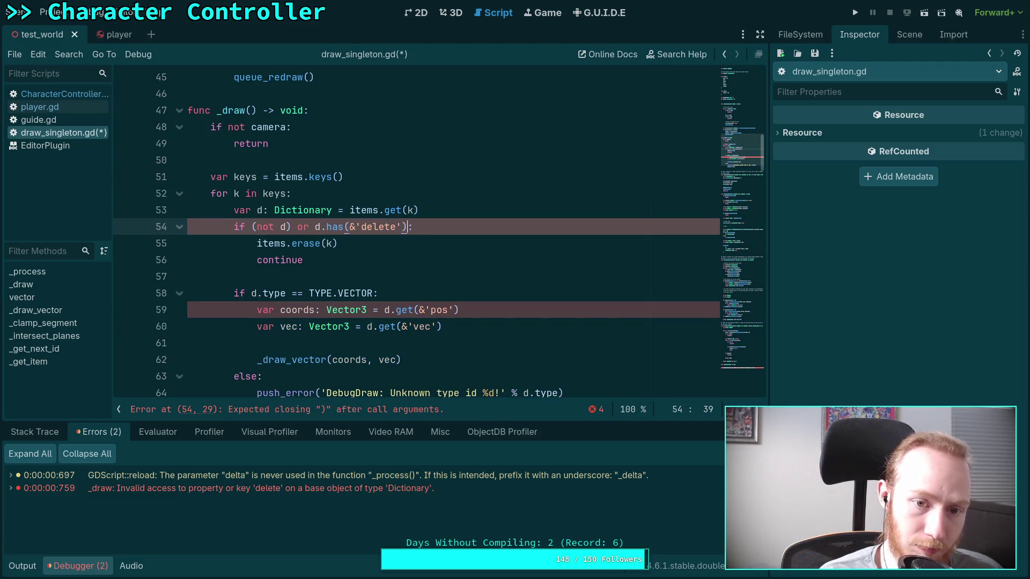
pyautogui.scroll(-6, 382, 286)
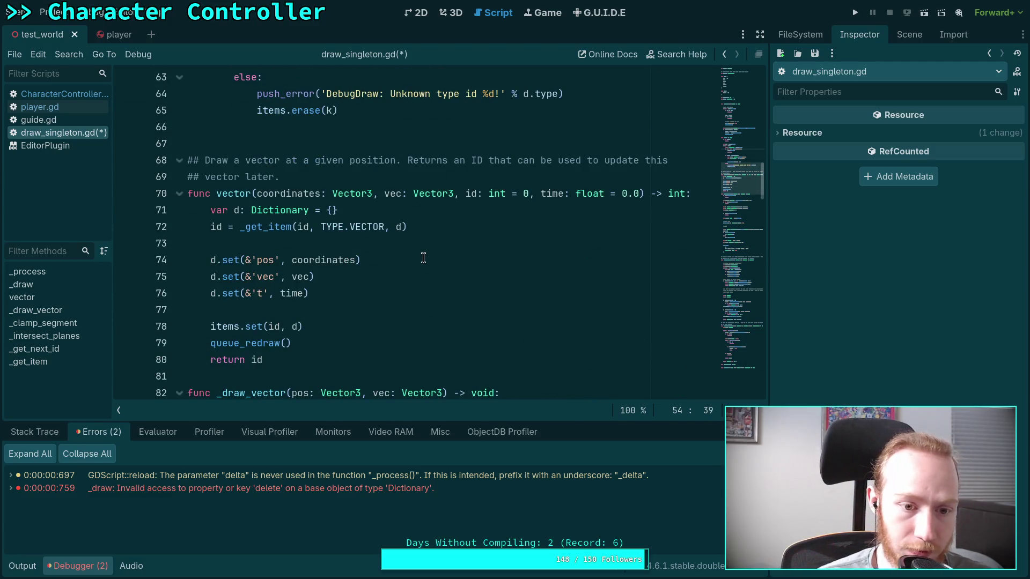
pyautogui.scroll(-1, 423, 258)
pyautogui.hotkey('ctrl', 's')
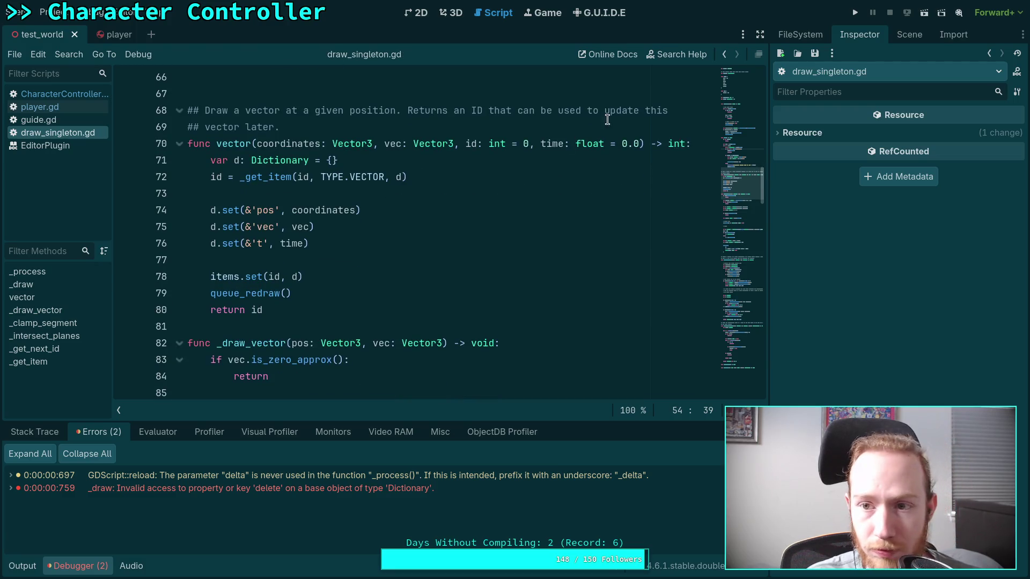
pyautogui.scroll(12, 512, 221)
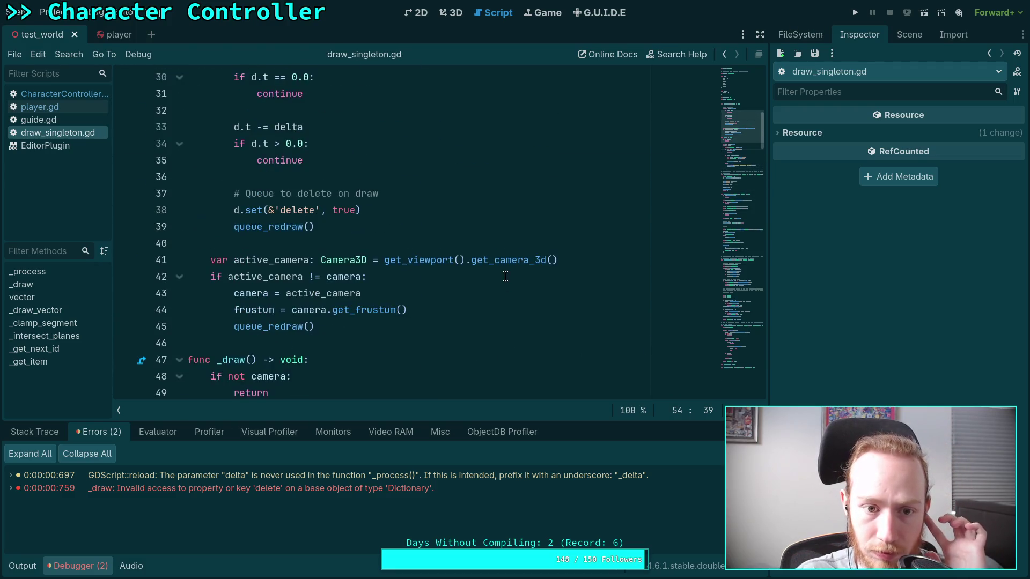
pyautogui.scroll(3, 505, 277)
pyautogui.press('F5')
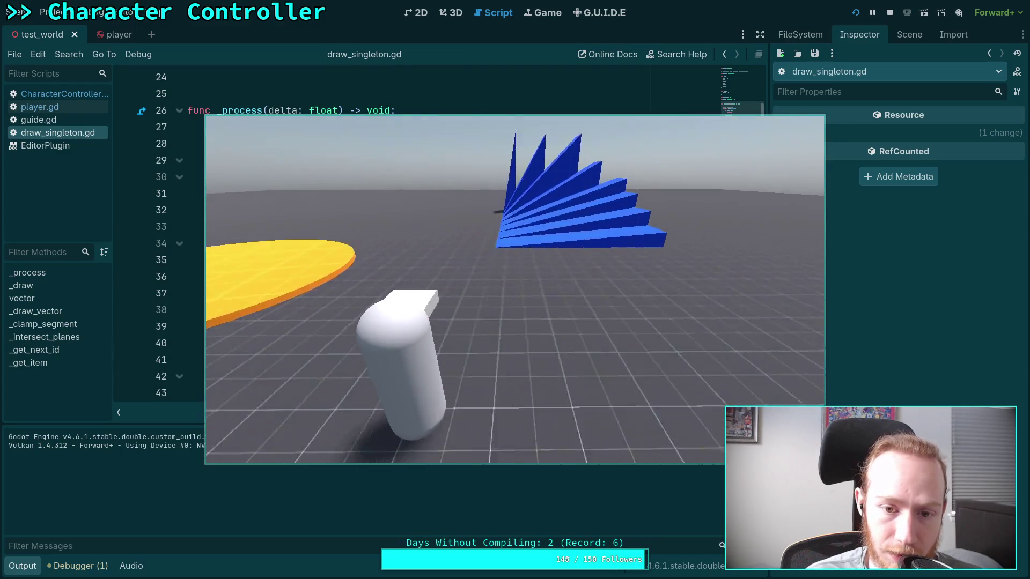
# Step: Stop the game after viewing the fan of blue debug vectors beside the capsule
pyautogui.click(889, 13)
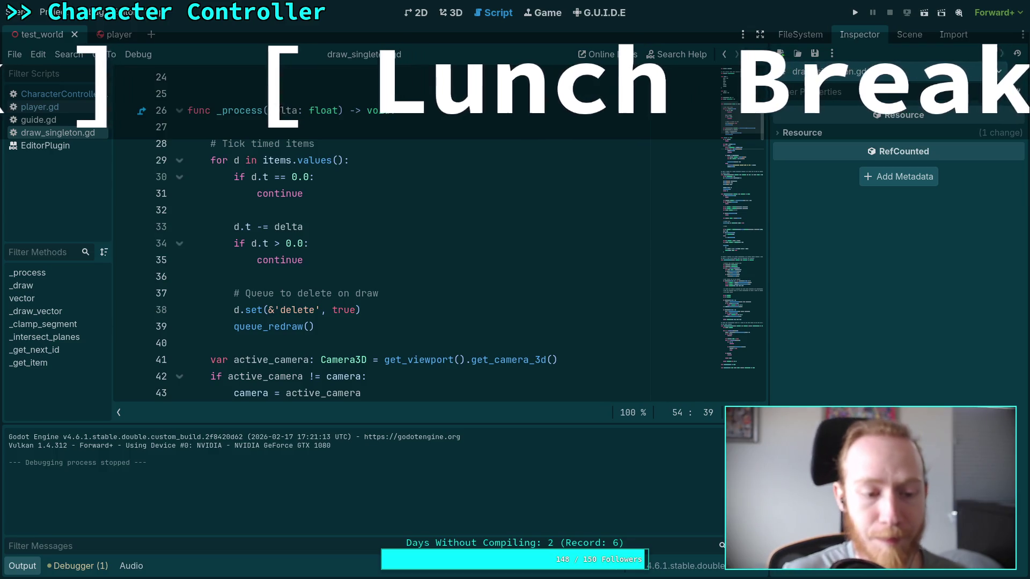
pyautogui.scroll(-2, 370, 289)
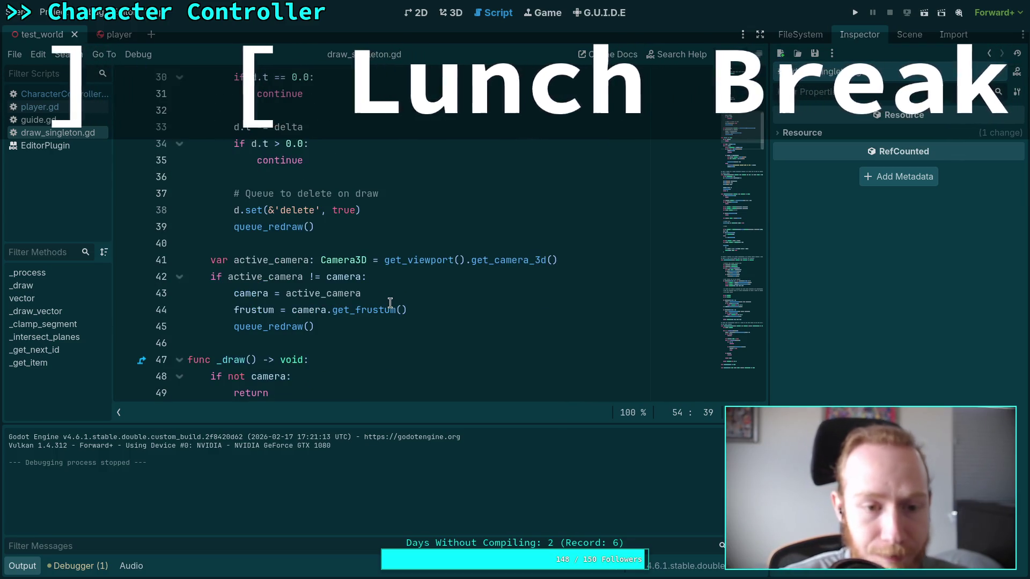
pyautogui.scroll(2, 390, 300)
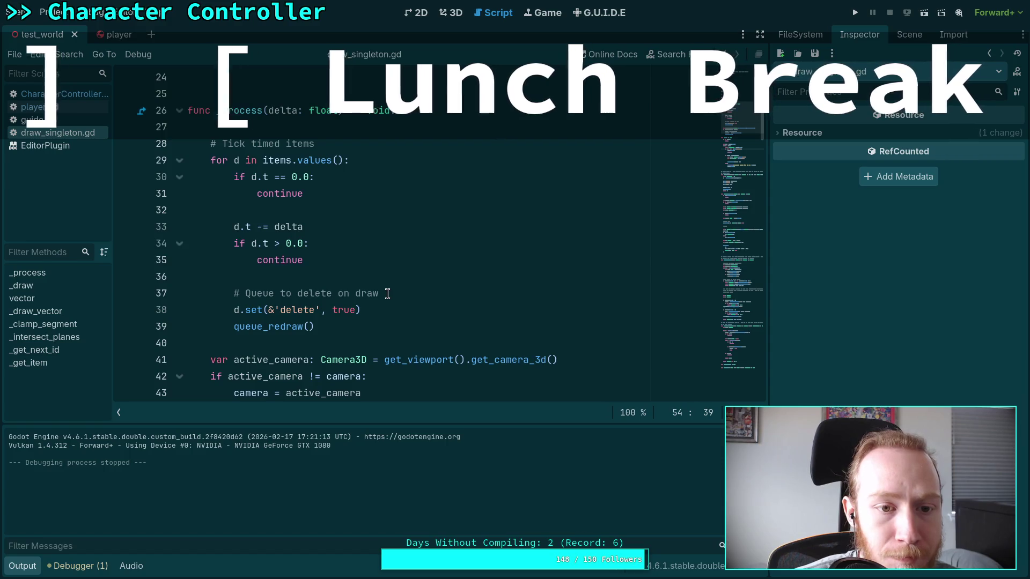
pyautogui.scroll(-2, 387, 294)
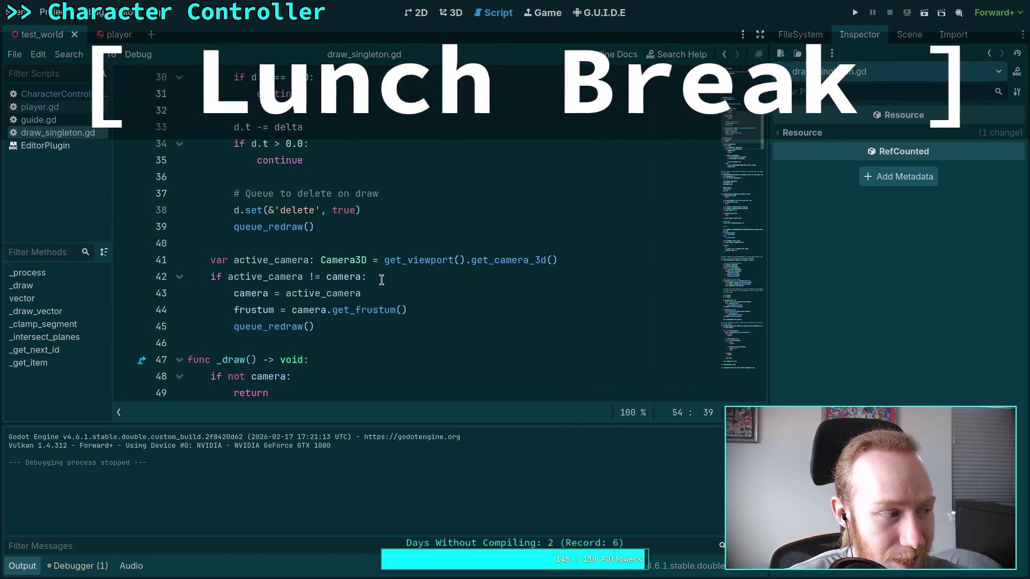
pyautogui.scroll(-4, 290, 226)
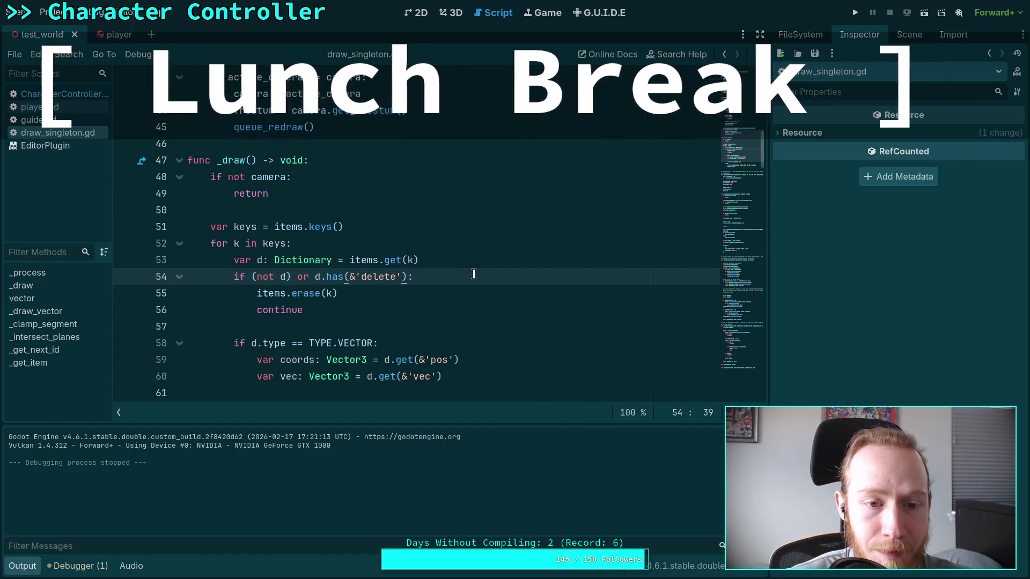
pyautogui.scroll(6, 472, 268)
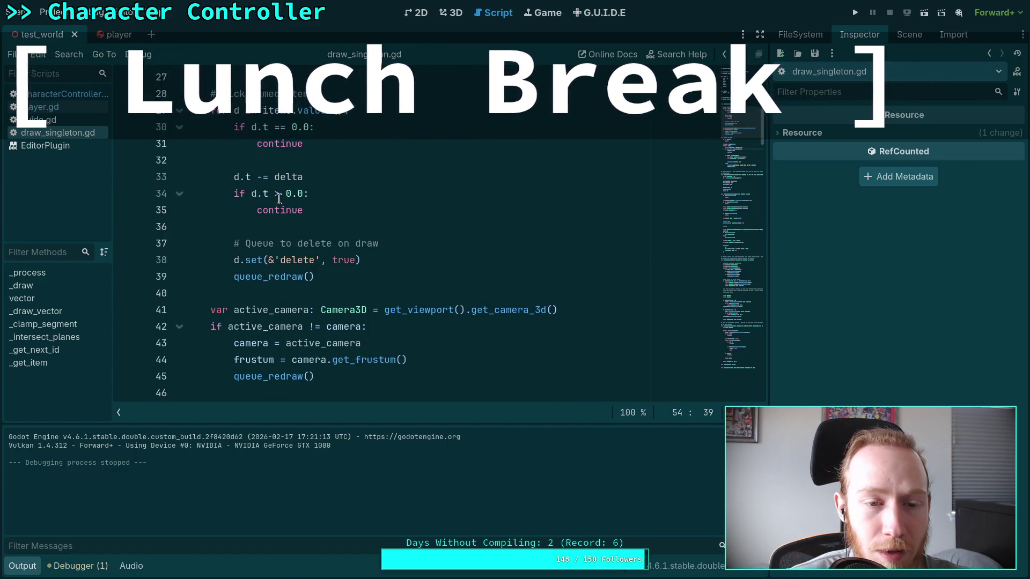
pyautogui.moveTo(274, 127); pyautogui.dragTo(303, 127)
pyautogui.click(240, 127)
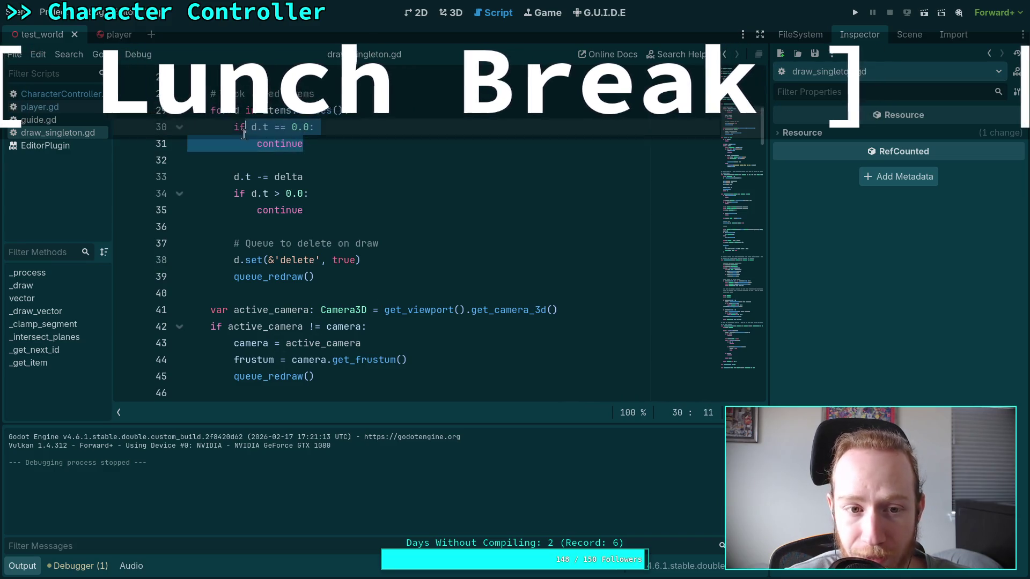
pyautogui.scroll(-6, 169, 127)
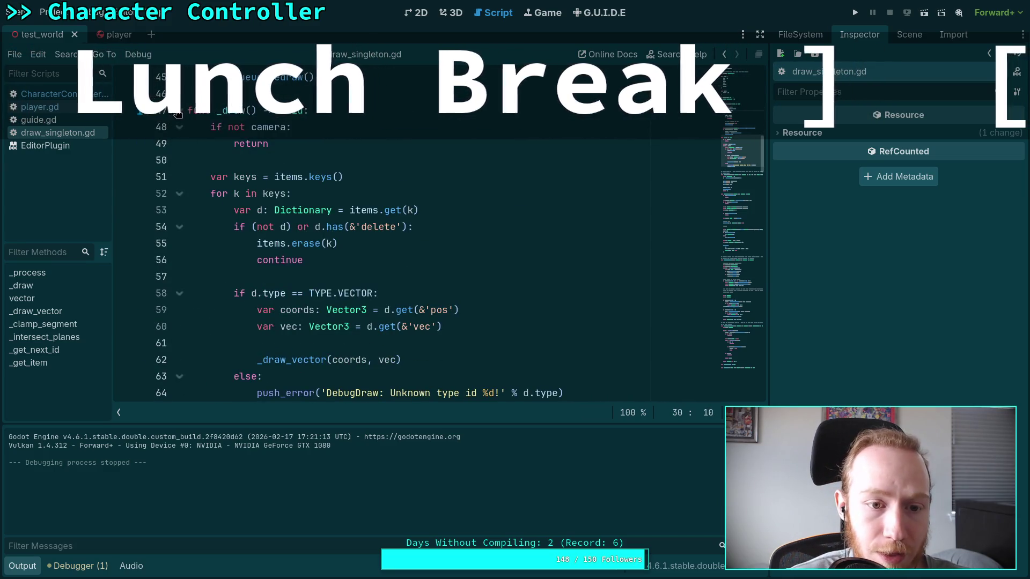
pyautogui.scroll(-4, 262, 251)
pyautogui.scroll(-5, 262, 251)
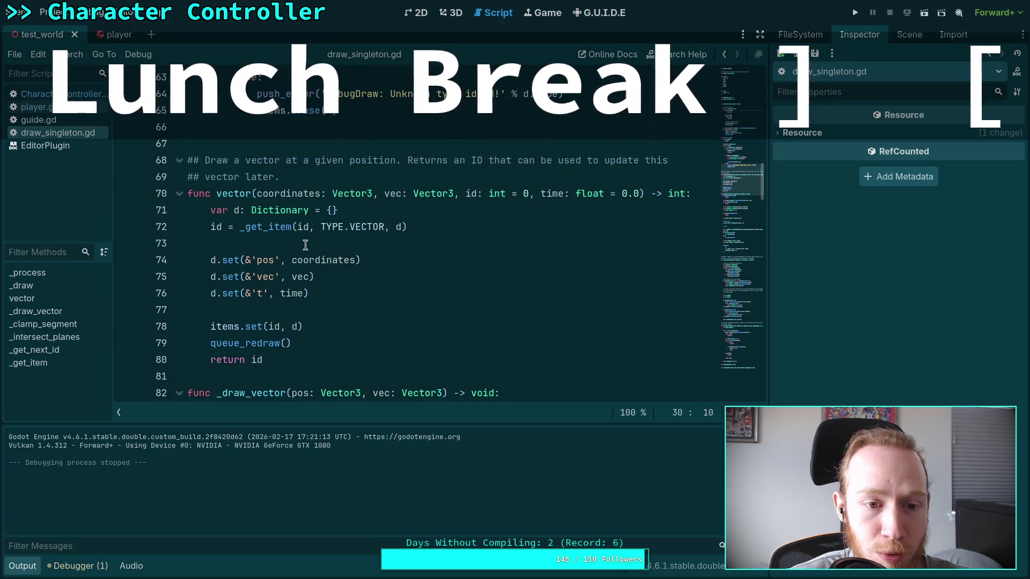
pyautogui.scroll(1, 332, 253)
pyautogui.scroll(-5, 333, 252)
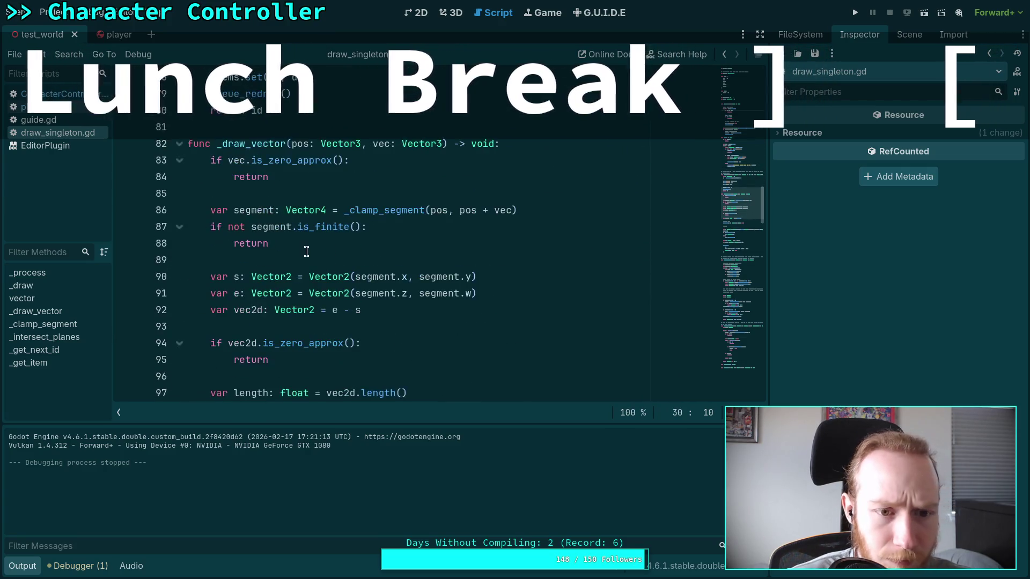
pyautogui.click(419, 181)
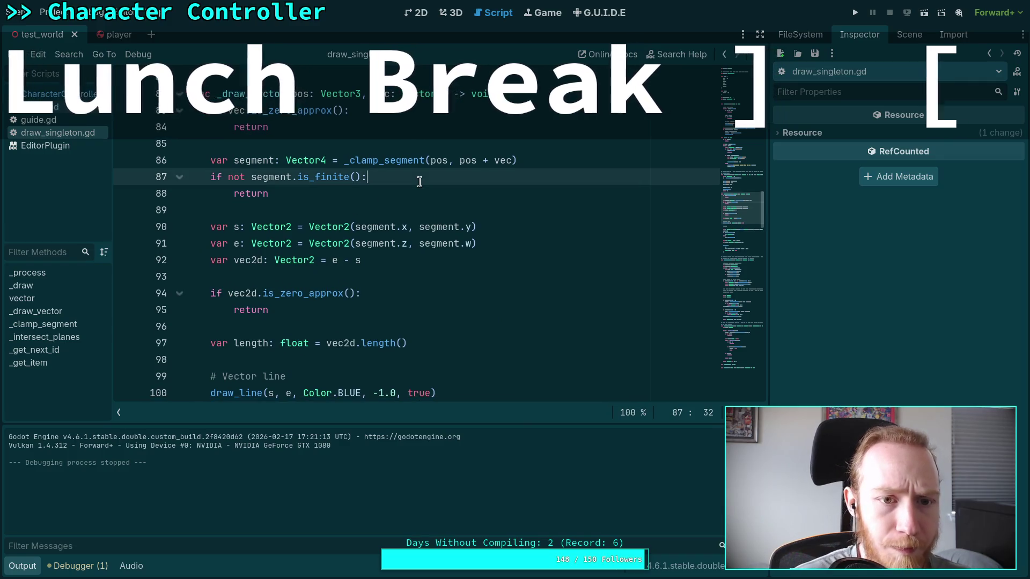
# Step: Add a 'length is zero' print in the zero-vector check and a frustum print in the is_finite check
pyautogui.click(386, 110)
pyautogui.press('Return')
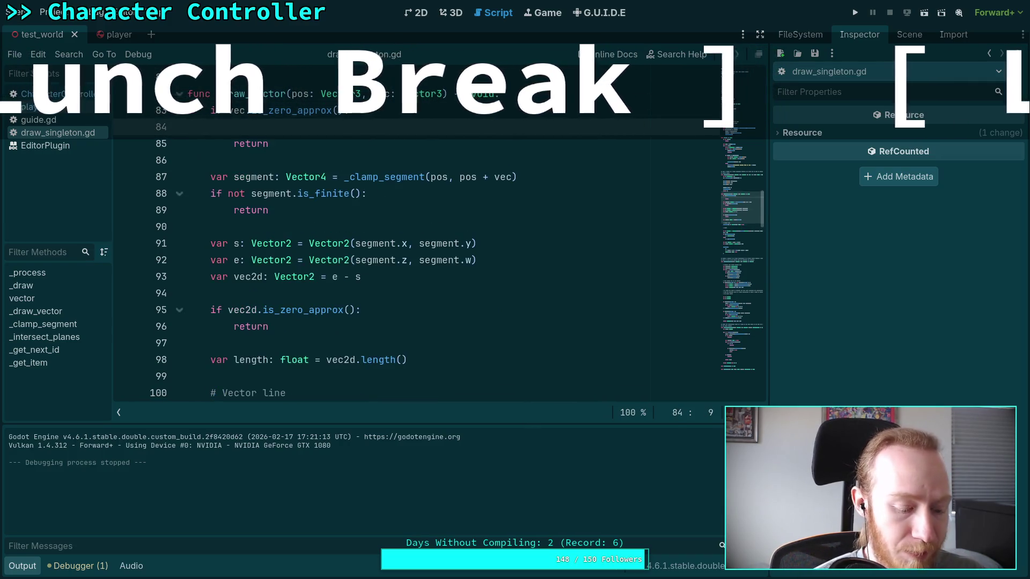
pyautogui.write("print('")
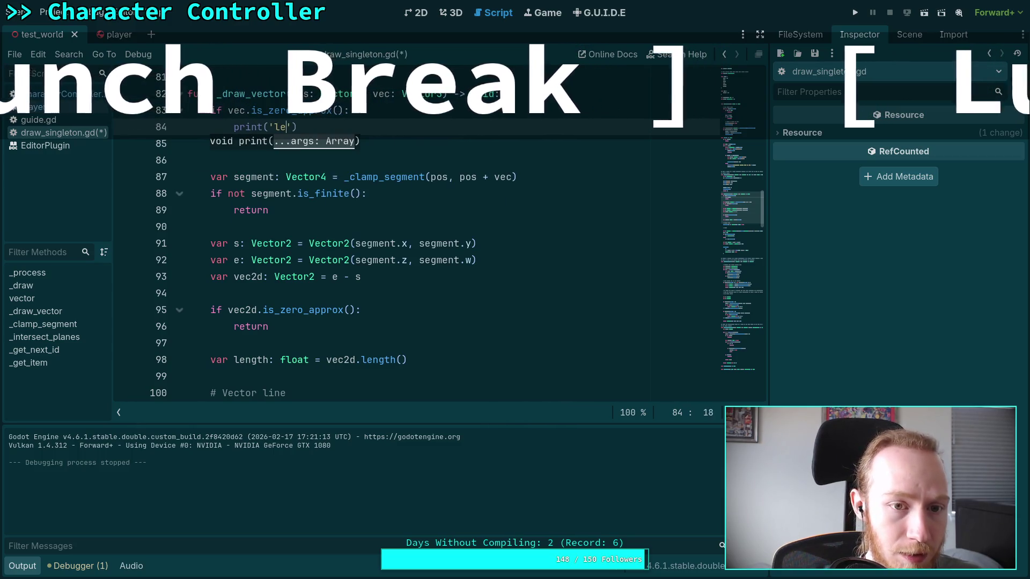
pyautogui.write('length is zero')
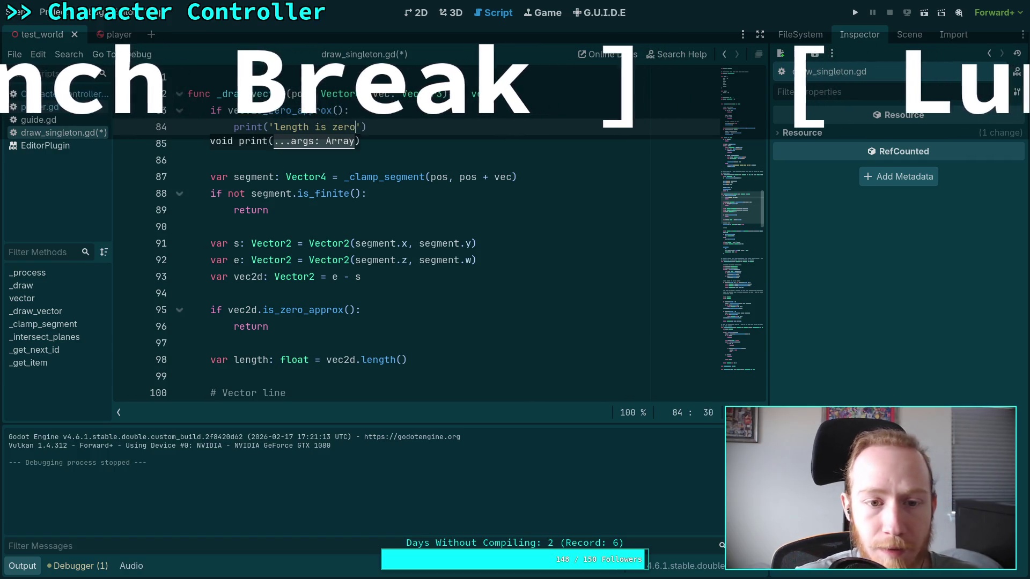
pyautogui.click(397, 210)
pyautogui.click(400, 193)
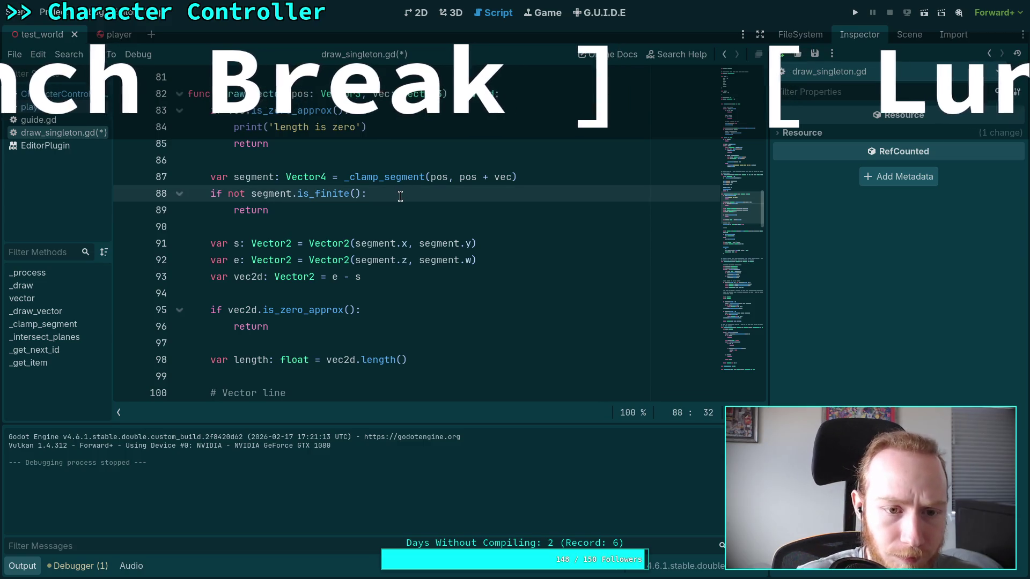
pyautogui.press('Return')
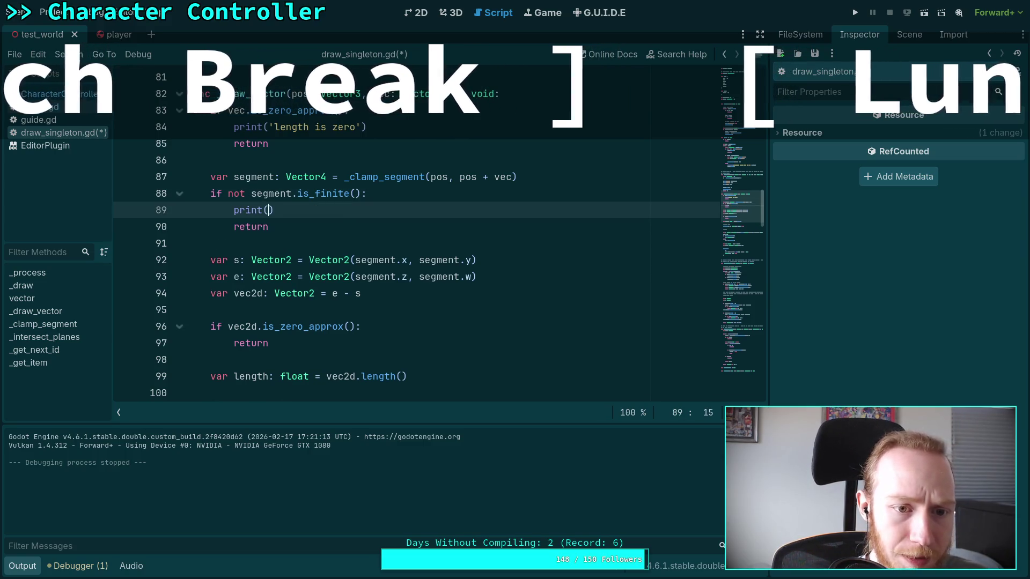
pyautogui.write("'no intersection with fr")
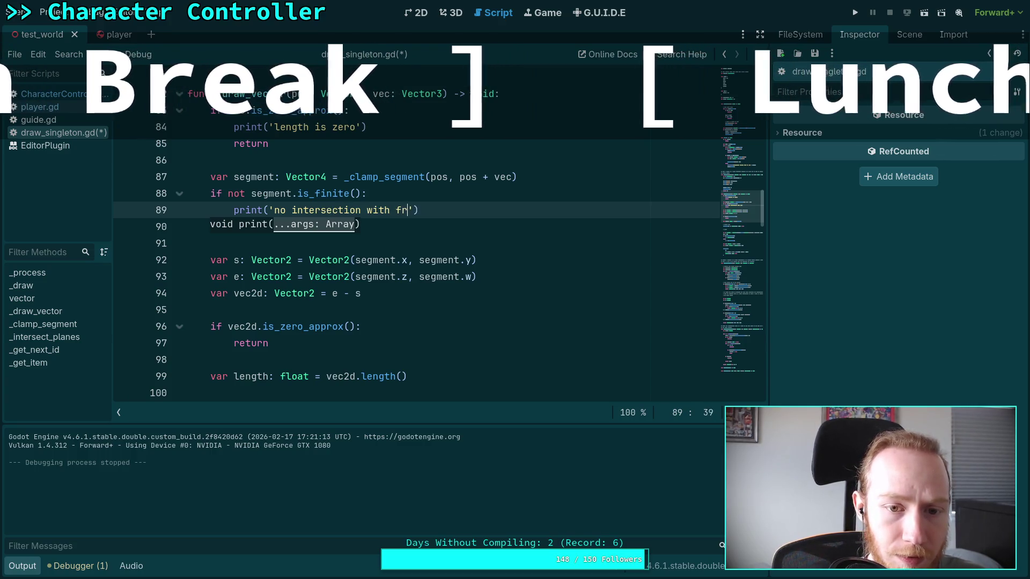
pyautogui.write('ustum')
# Step: Add a 'screen size is zero' print under the vec2d zero check
pyautogui.scroll(-2, 471, 204)
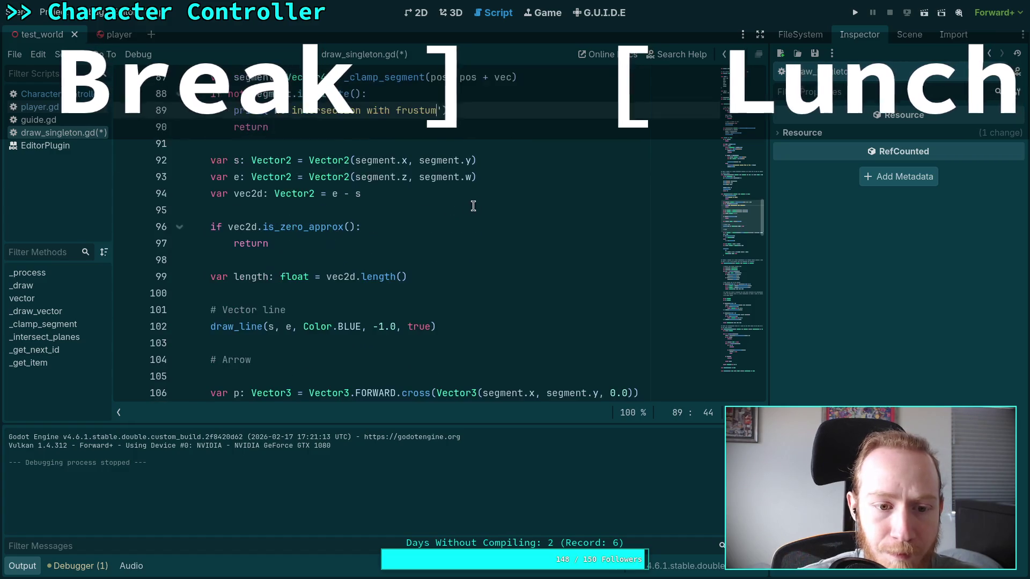
pyautogui.click(394, 222)
pyautogui.press('Return')
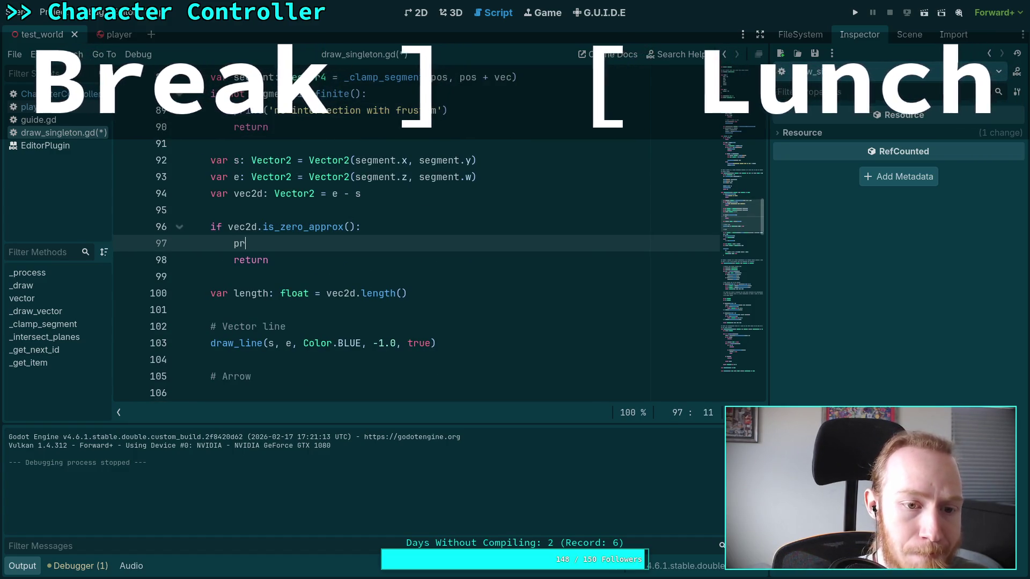
pyautogui.write('int(scroo')
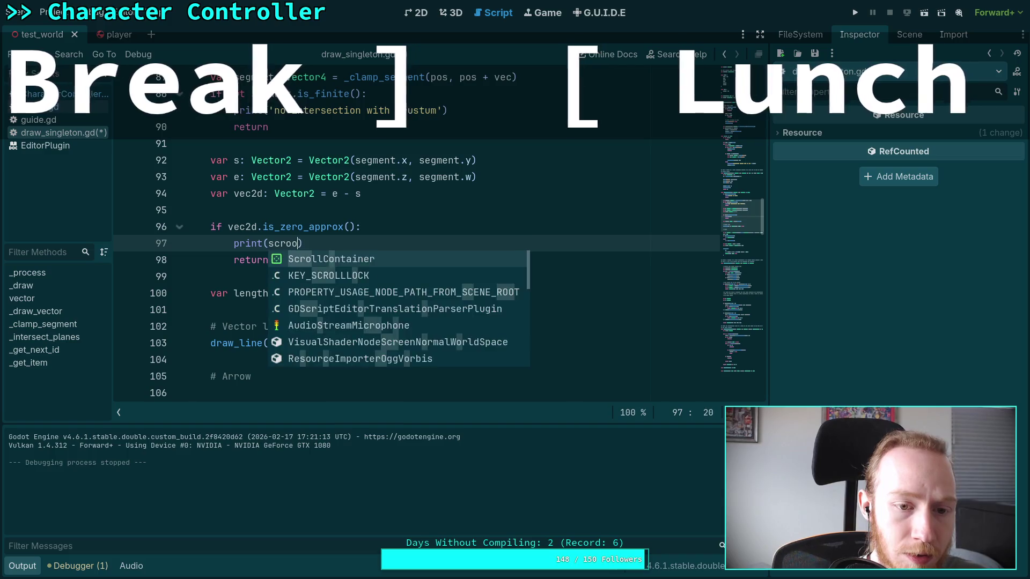
pyautogui.press('BackSpace')
pyautogui.press('BackSpace')
pyautogui.press('BackSpace')
pyautogui.write('reen s')
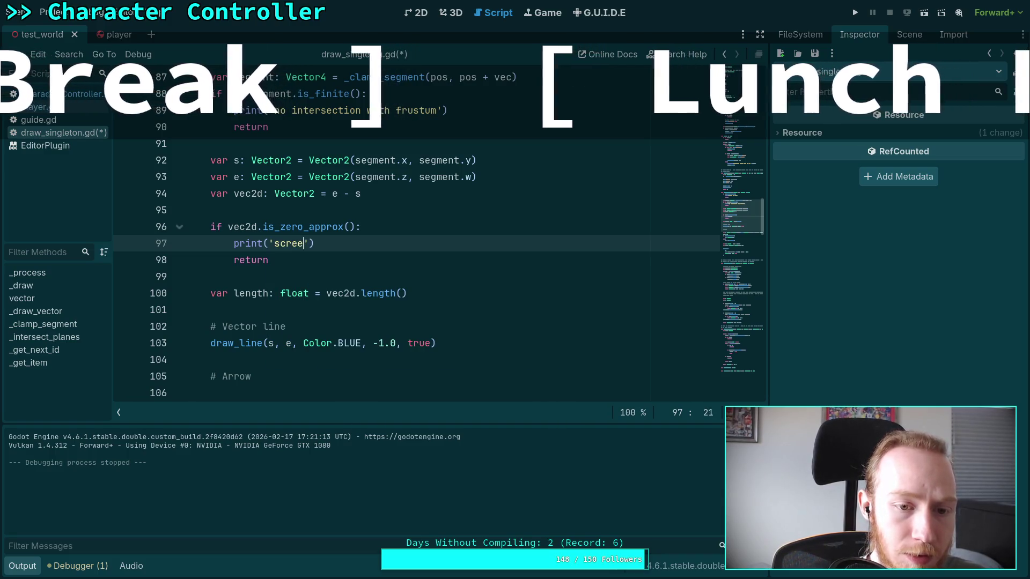
pyautogui.write('ize is zero')
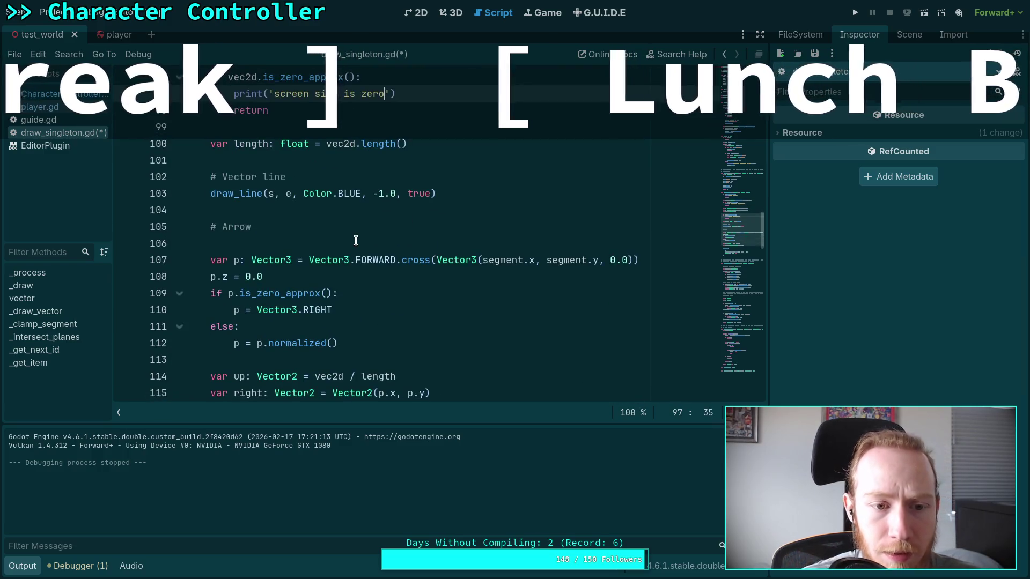
# Step: After the arrow draw_line, add print('drawing segment %s' % str(segment)) and save
pyautogui.click(356, 241)
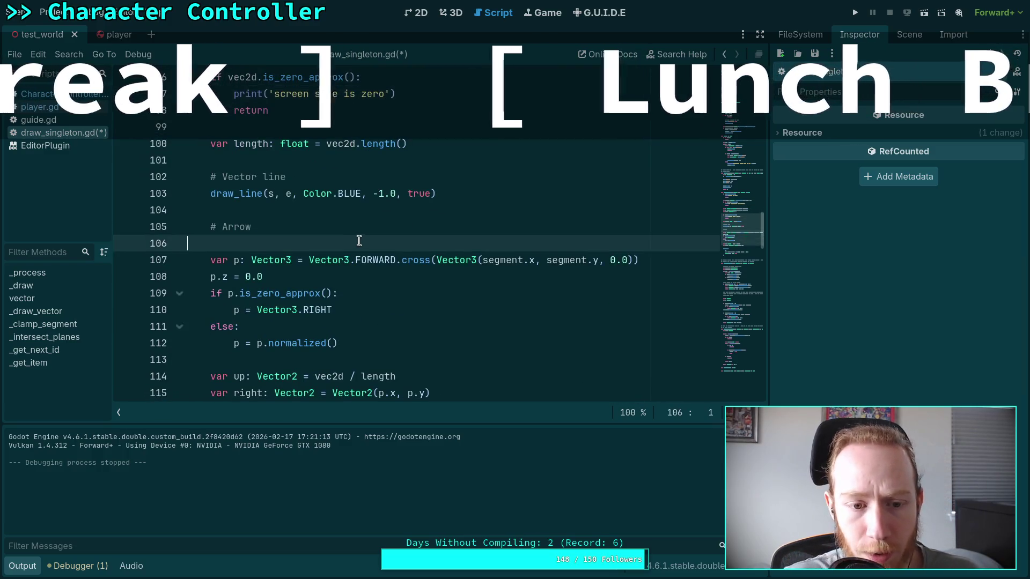
pyautogui.scroll(-4, 384, 241)
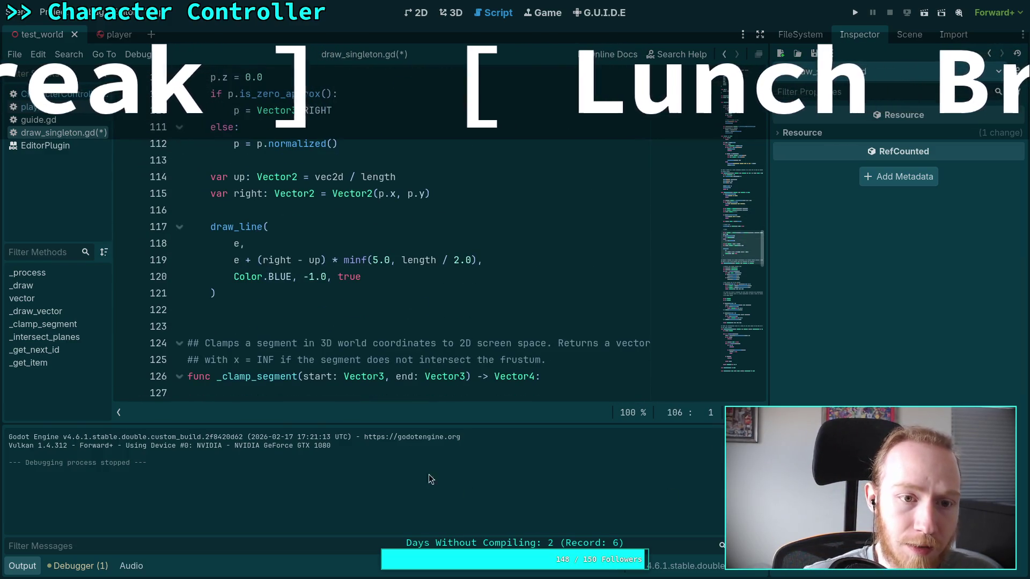
pyautogui.click(263, 293)
pyautogui.press('Return')
pyautogui.press('Return')
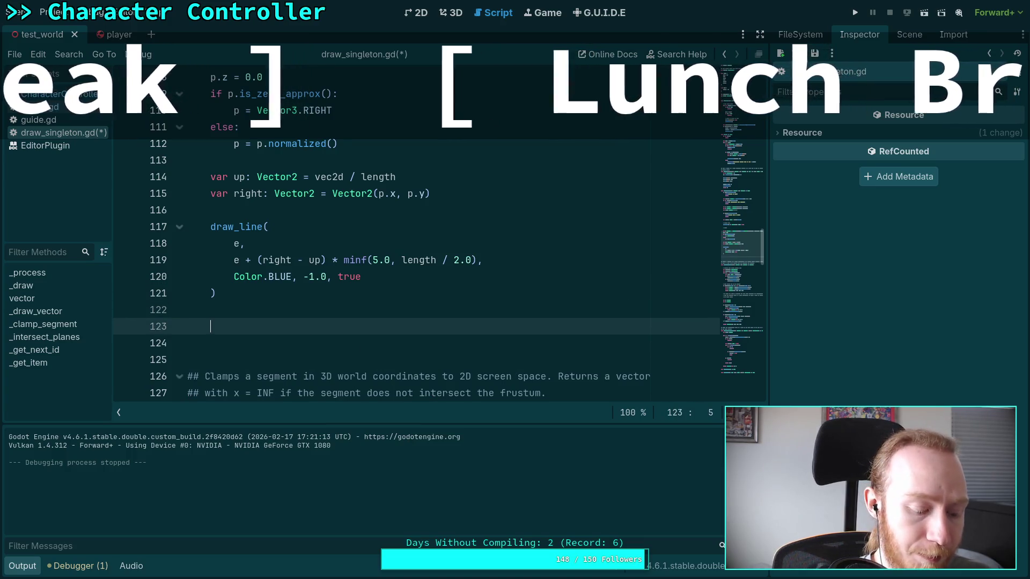
pyautogui.write("print('dr")
pyautogui.write('awin')
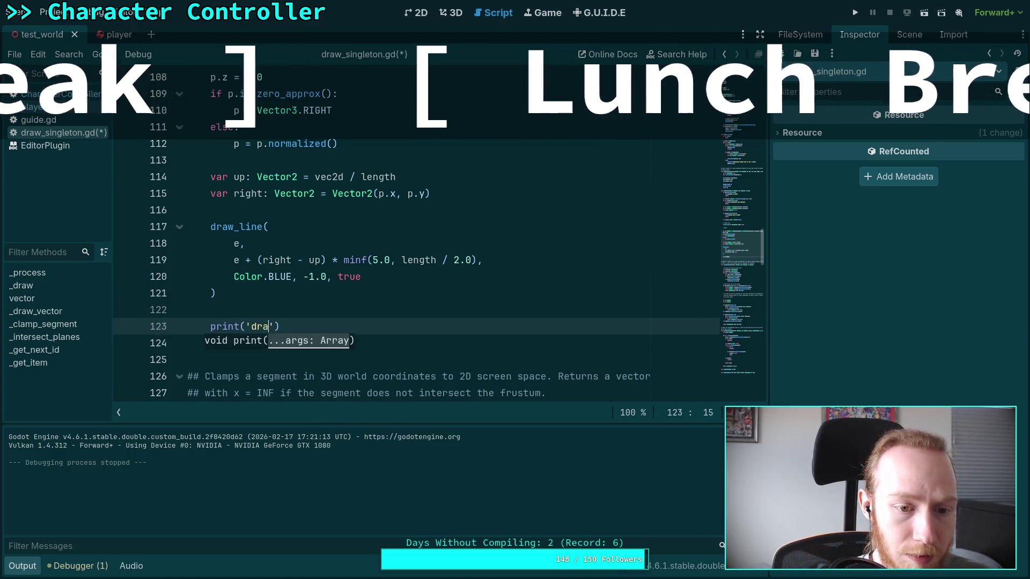
pyautogui.press('BackSpace')
pyautogui.write('g vec')
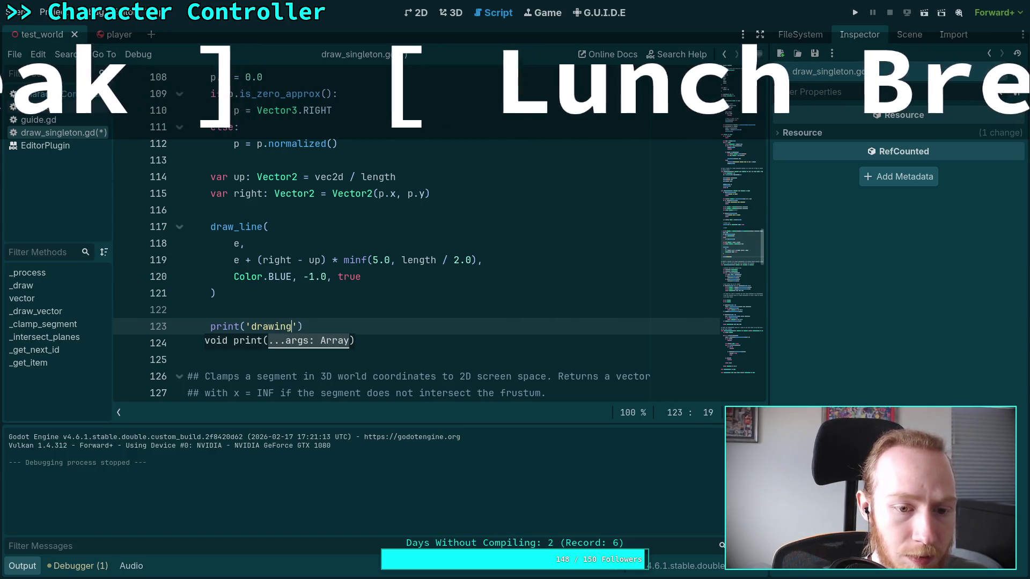
pyautogui.write('tor')
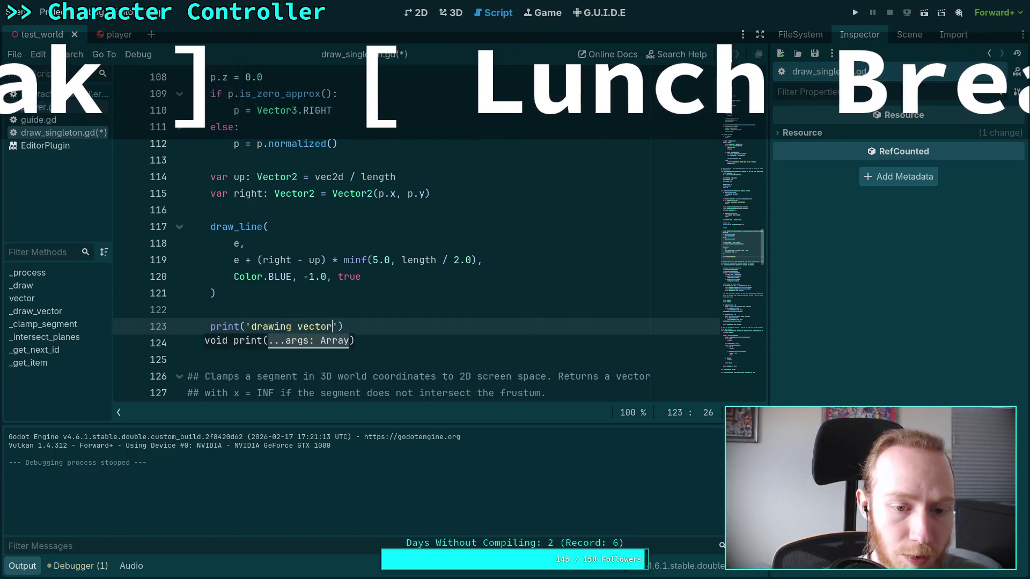
pyautogui.press('BackSpace')
pyautogui.press('BackSpace')
pyautogui.press('BackSpace')
pyautogui.write('segment ')
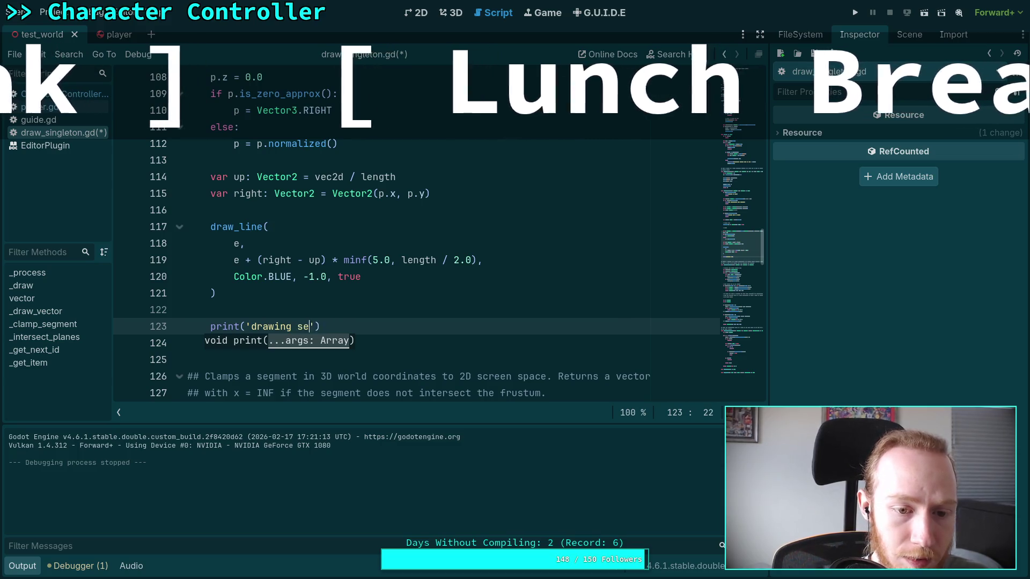
pyautogui.write('$')
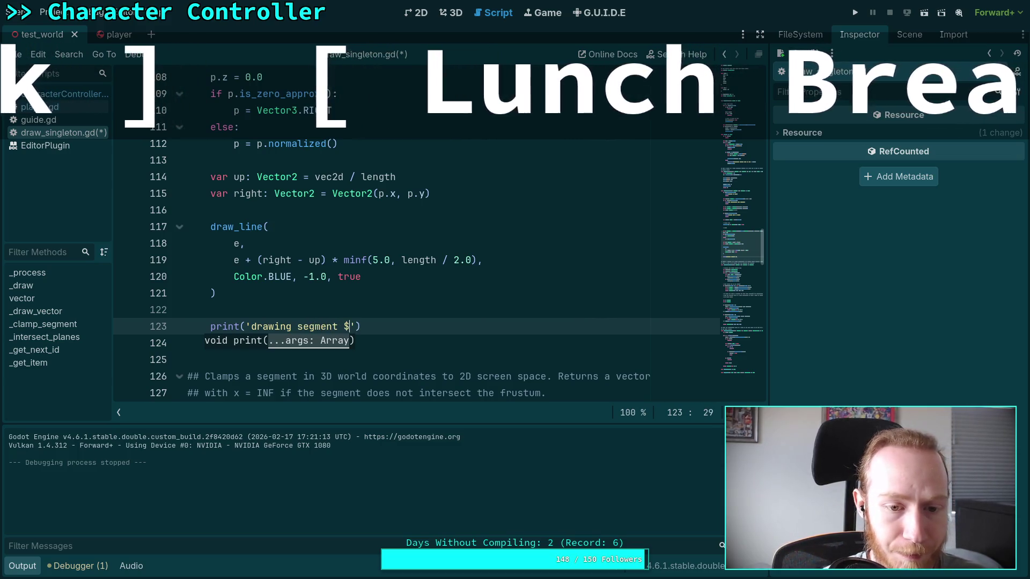
pyautogui.press('BackSpace')
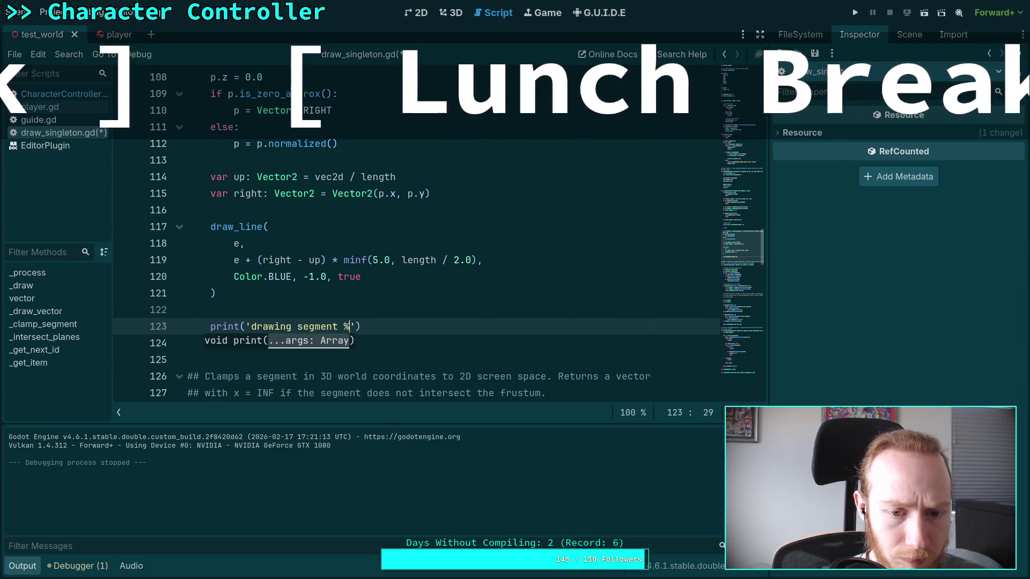
pyautogui.write("s'")
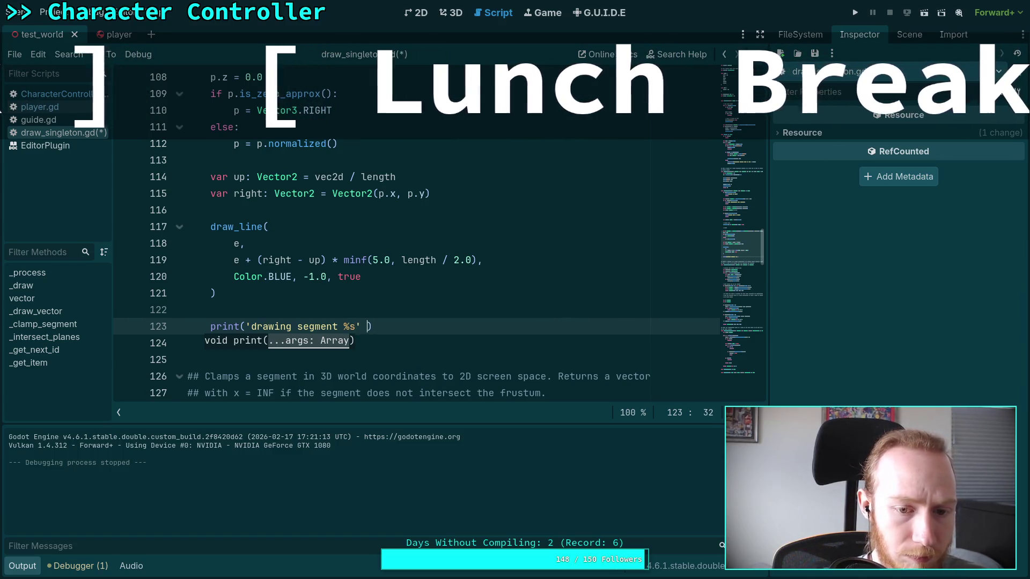
pyautogui.write(' % str(')
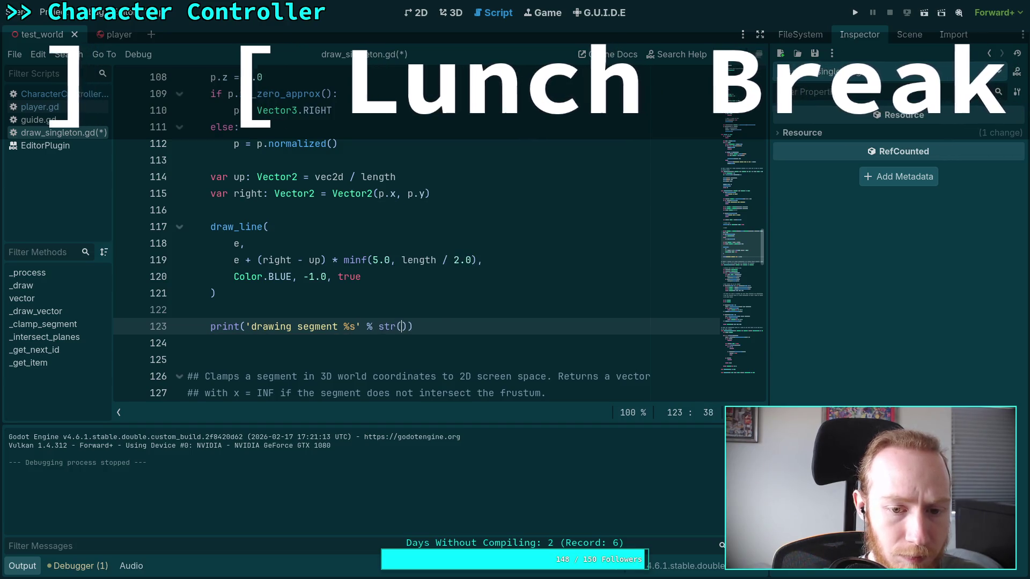
pyautogui.write('segment')
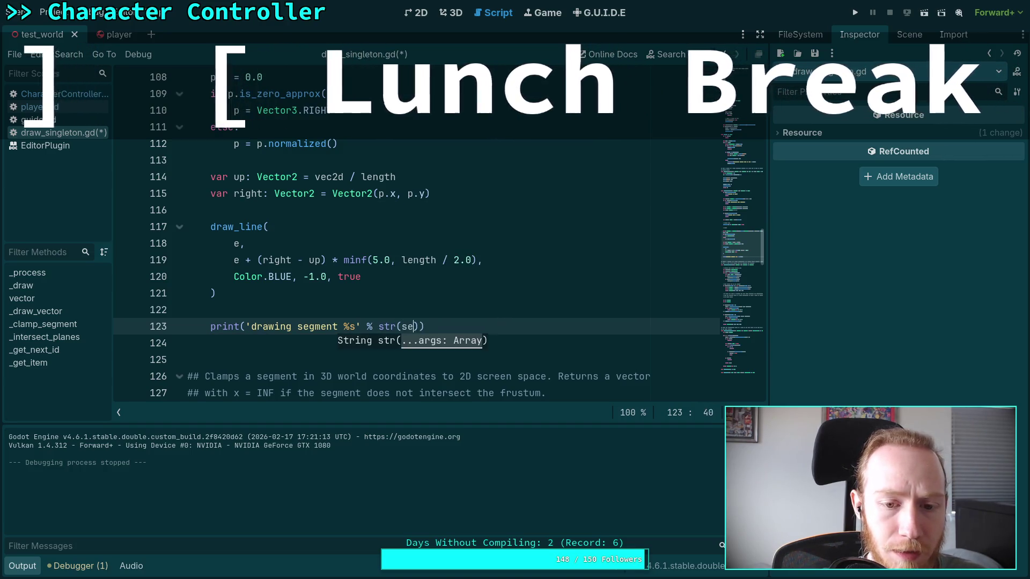
pyautogui.hotkey('ctrl', 's')
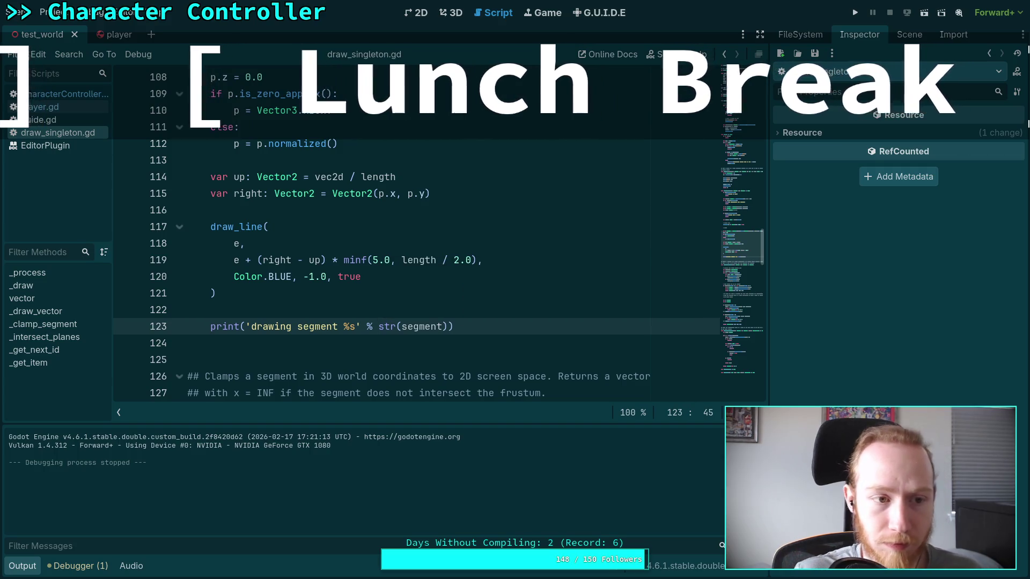
# Step: Run the game and stop it once 'length is zero' messages fill the output log
pyautogui.click(859, 17)
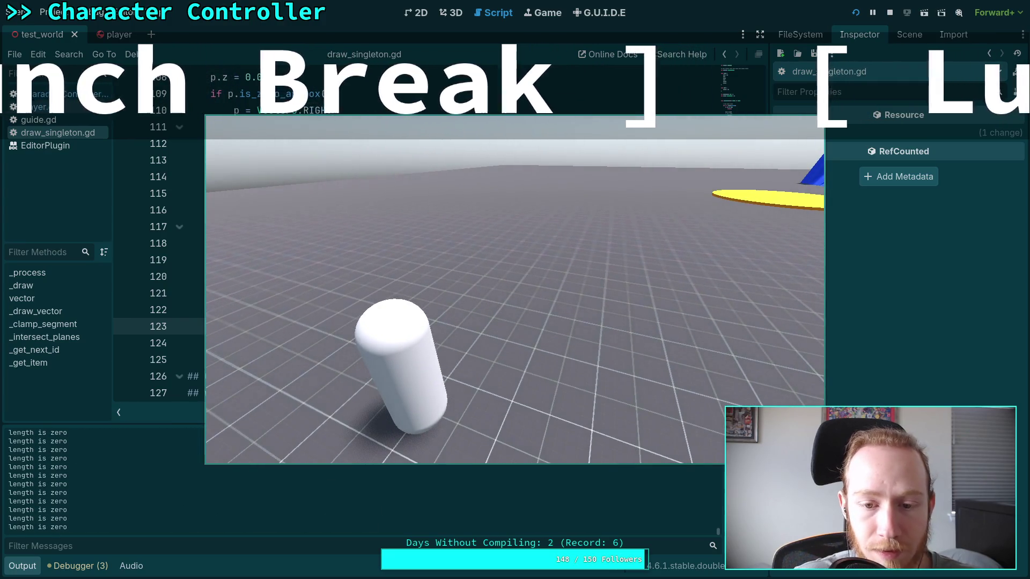
pyautogui.press('F8')
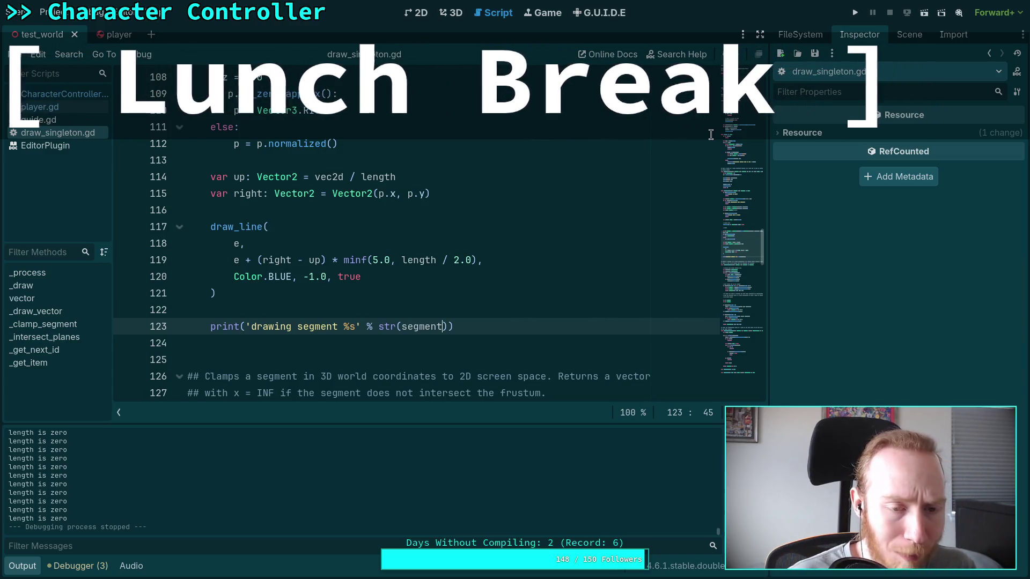
# Step: Review the frustum loop on lines 134–138, then run the game again with F5
pyautogui.scroll(8, 485, 285)
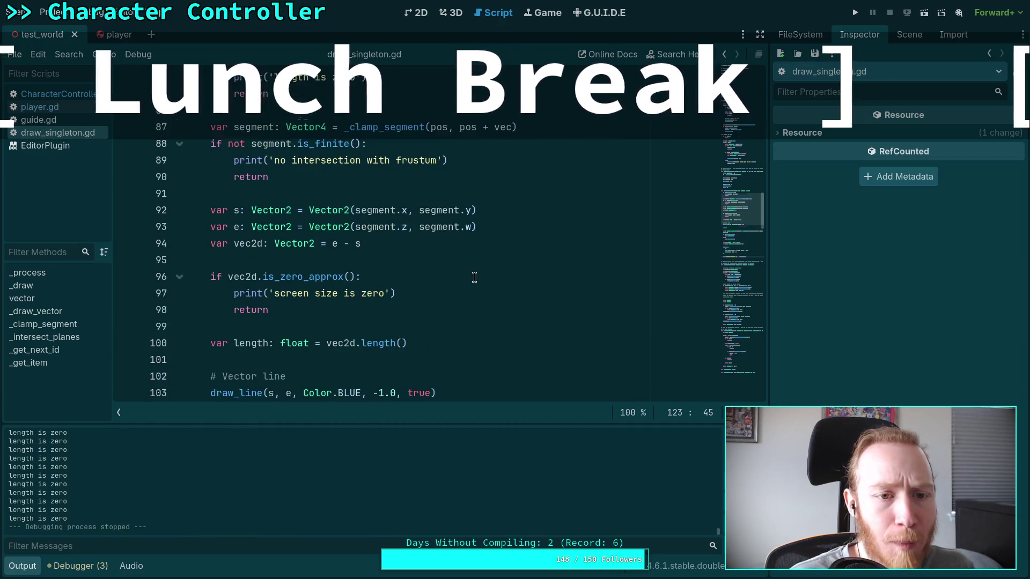
pyautogui.scroll(7, 474, 277)
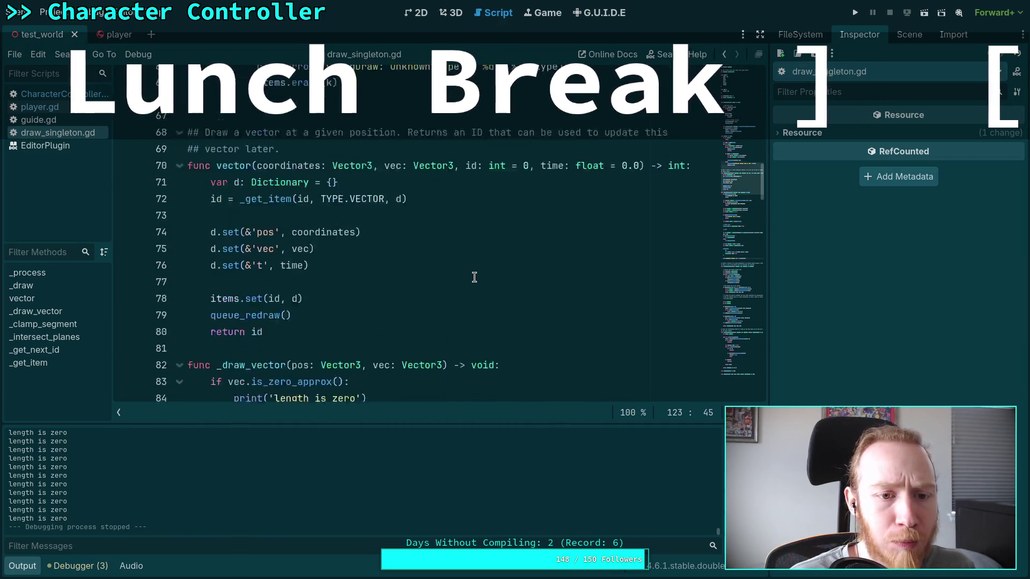
pyautogui.scroll(-20, 474, 276)
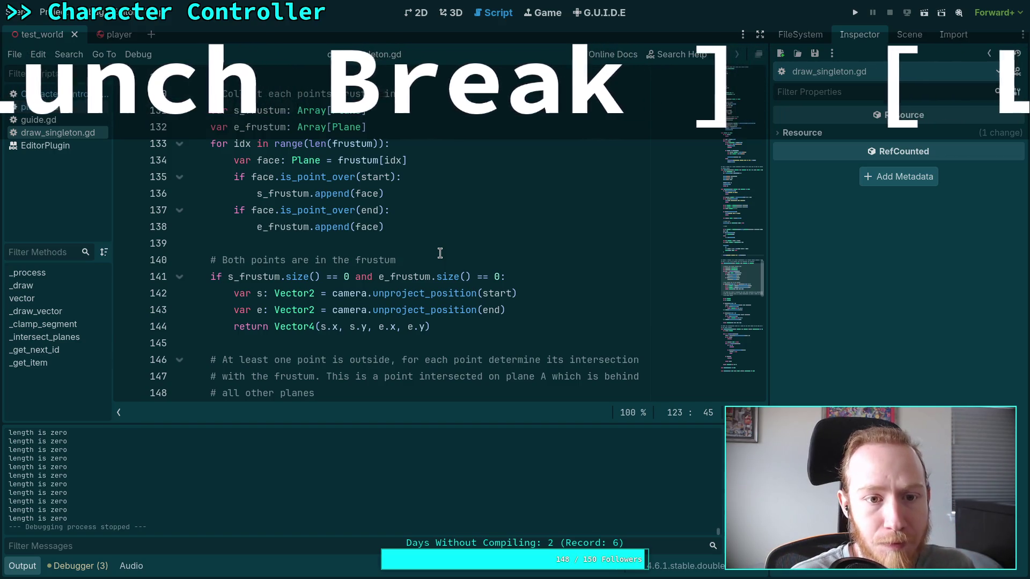
pyautogui.moveTo(397, 222)
pyautogui.mouseDown()
pyautogui.moveTo(239, 210)
pyautogui.moveTo(234, 161)
pyautogui.mouseUp()
pyautogui.click(437, 232)
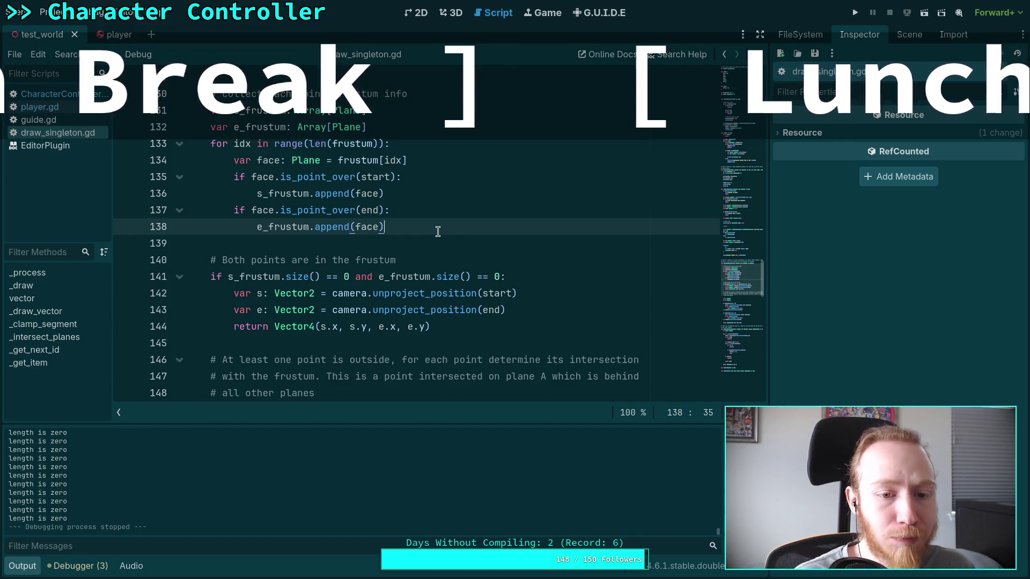
pyautogui.press('F5')
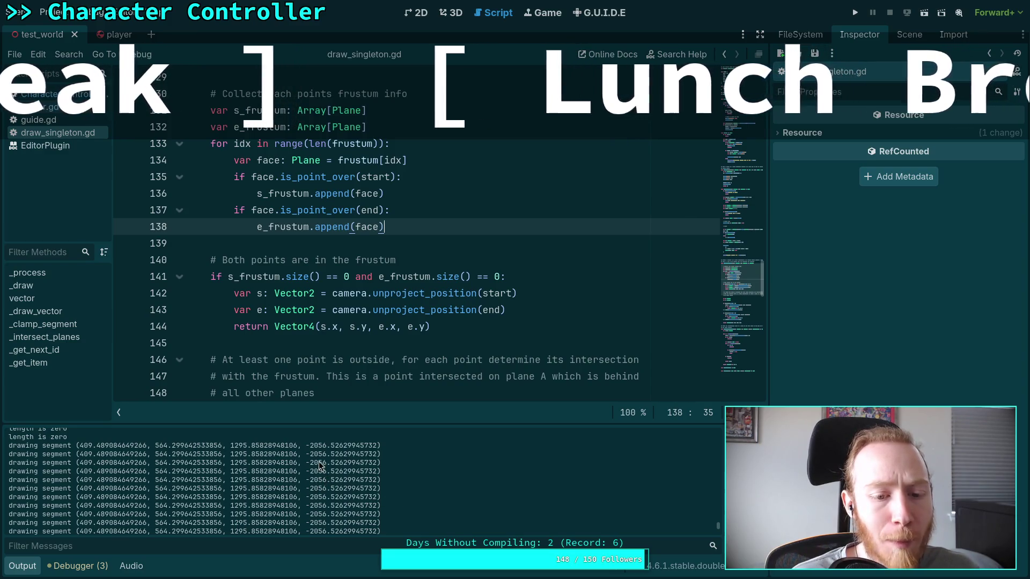
# Step: Select the -2056.52629945732 value in the Output log, then switch to the browser
pyautogui.moveTo(311, 448); pyautogui.dragTo(378, 449)
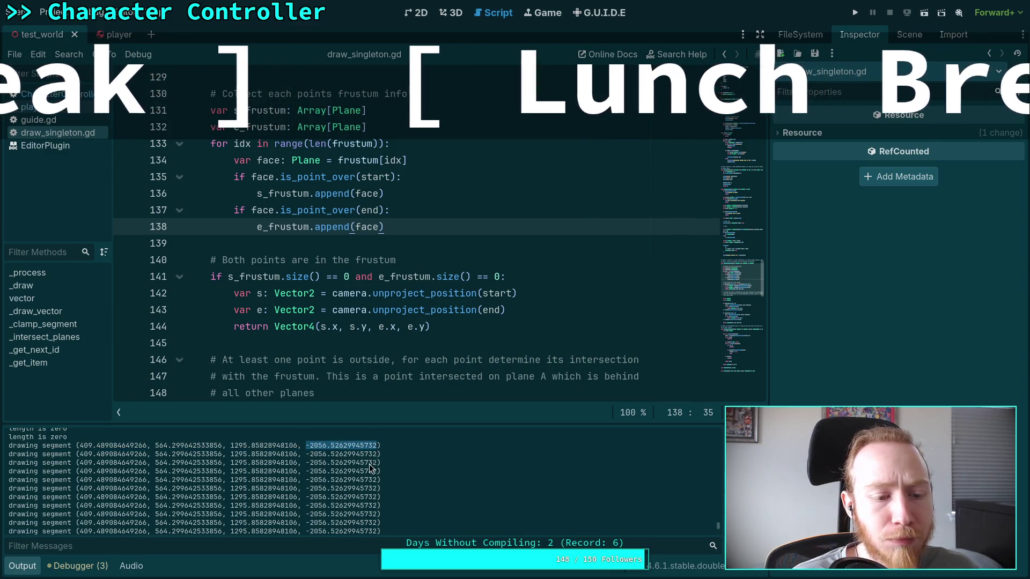
pyautogui.scroll(2, 362, 477)
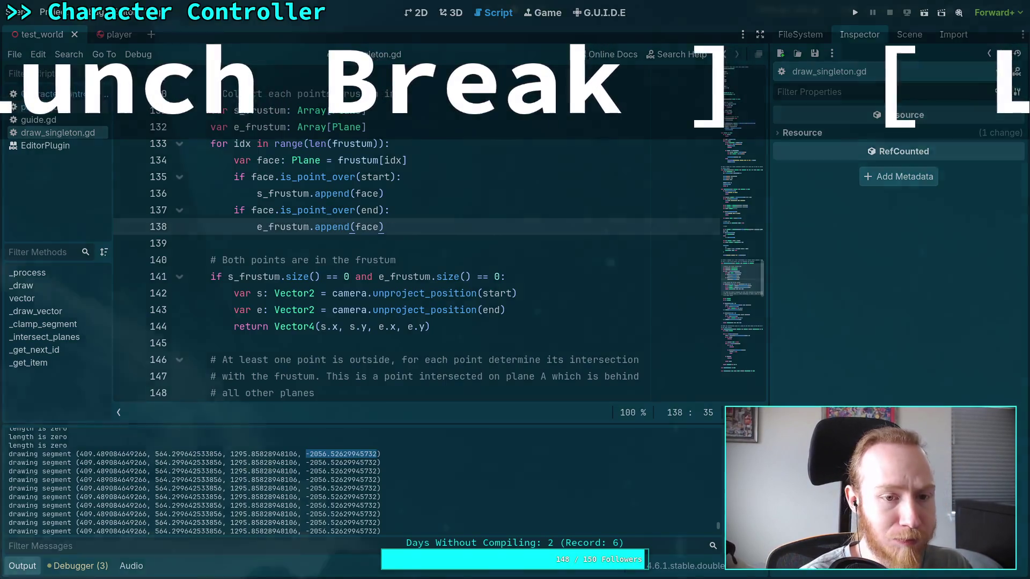
pyautogui.press('super+Right')
pyautogui.press('super+Right')
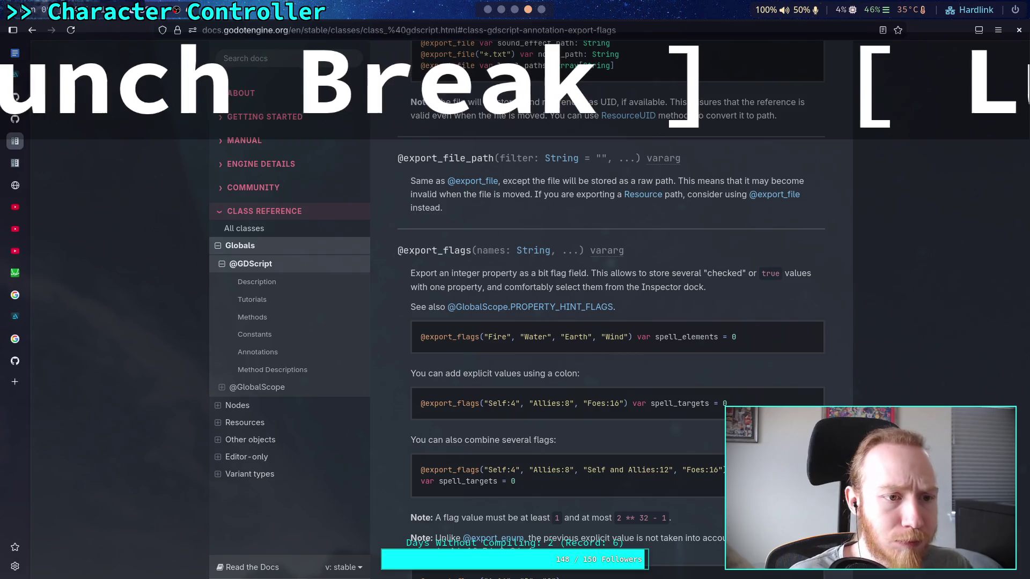
# Step: Review the zombie-game DrawLine3D.gd file on GitHub, then move to Neovim's Camera3D source
pyautogui.click(19, 122)
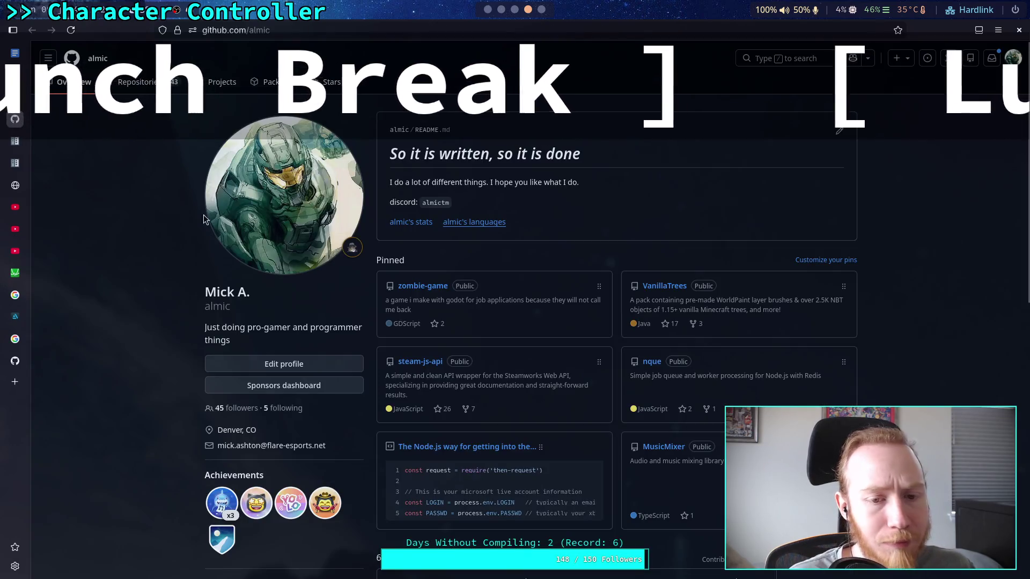
pyautogui.click(15, 98)
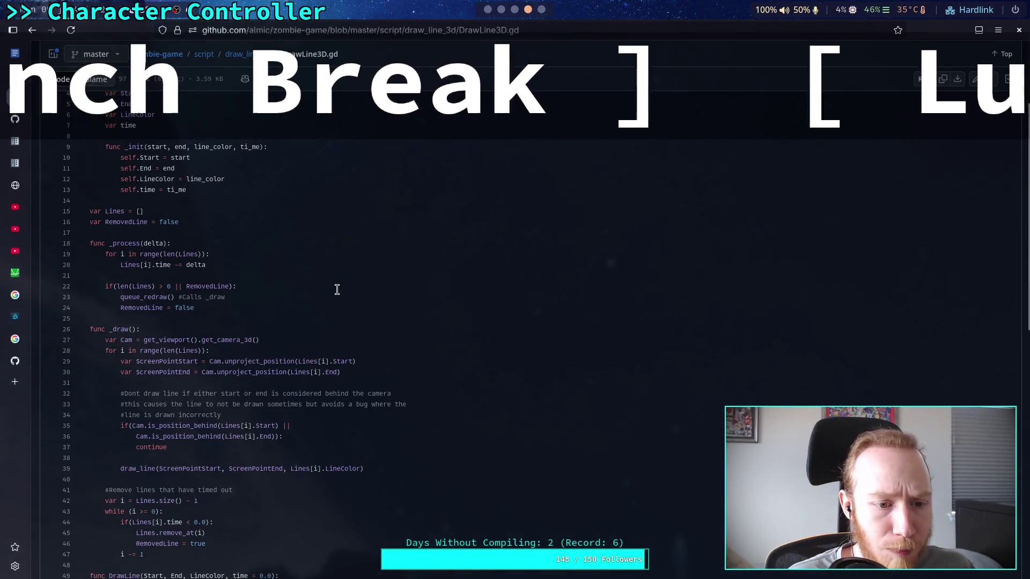
pyautogui.click(15, 118)
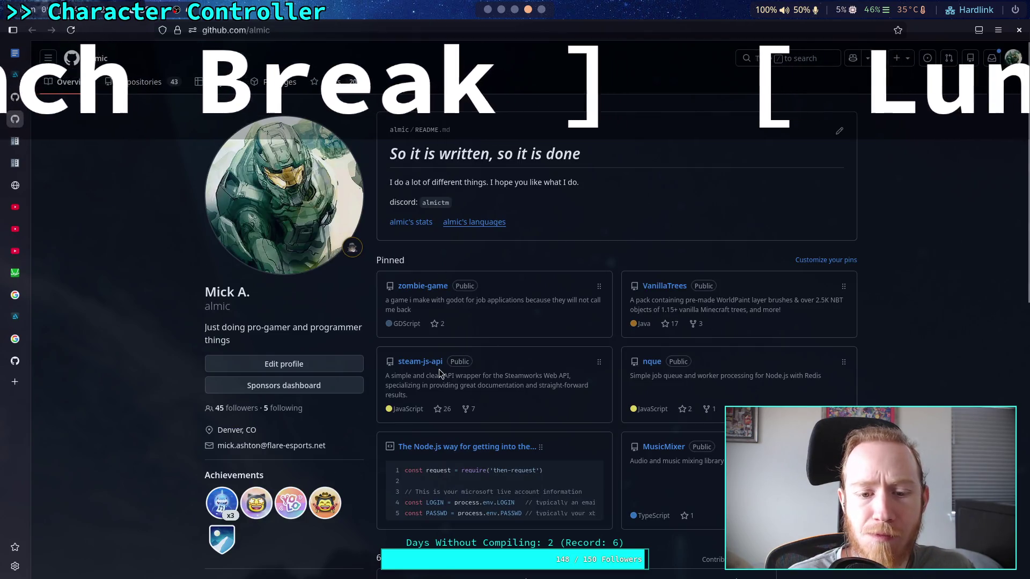
pyautogui.scroll(-10, 537, 399)
pyautogui.scroll(2, 536, 399)
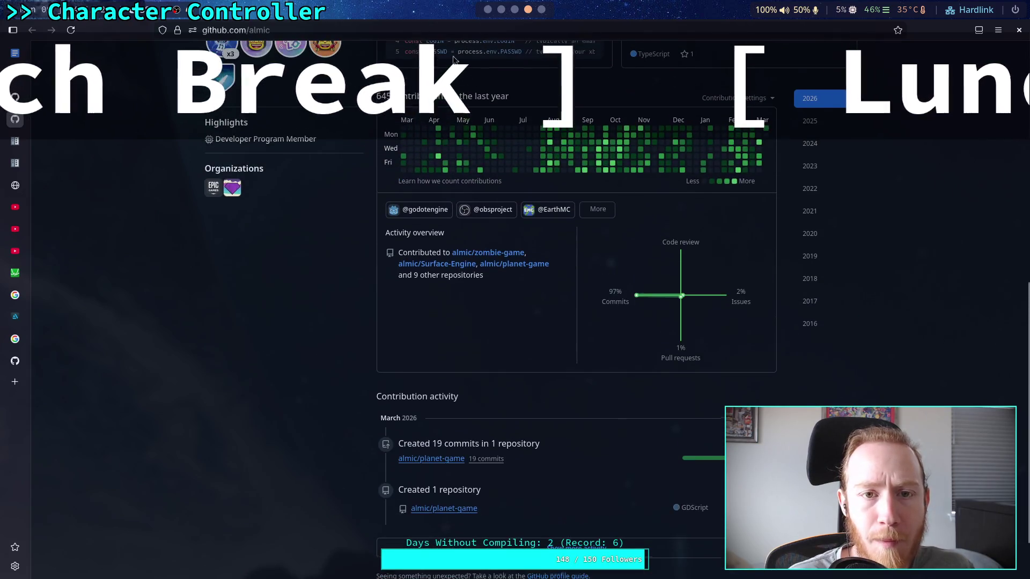
pyautogui.press('super+2')
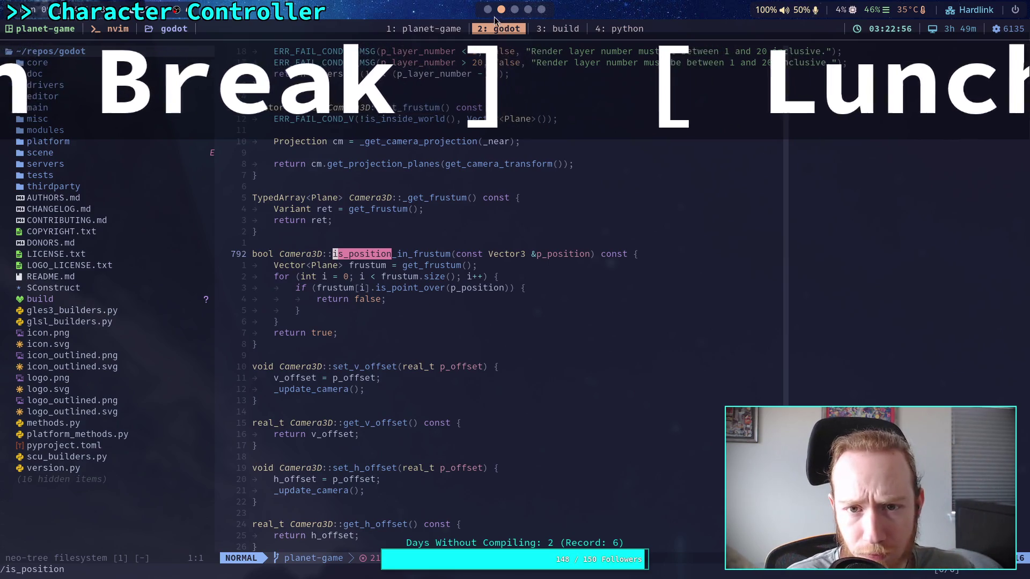
# Step: Switch from Neovim back to the Godot editor showing draw_singleton.gd's frustum check
pyautogui.press('super+3')
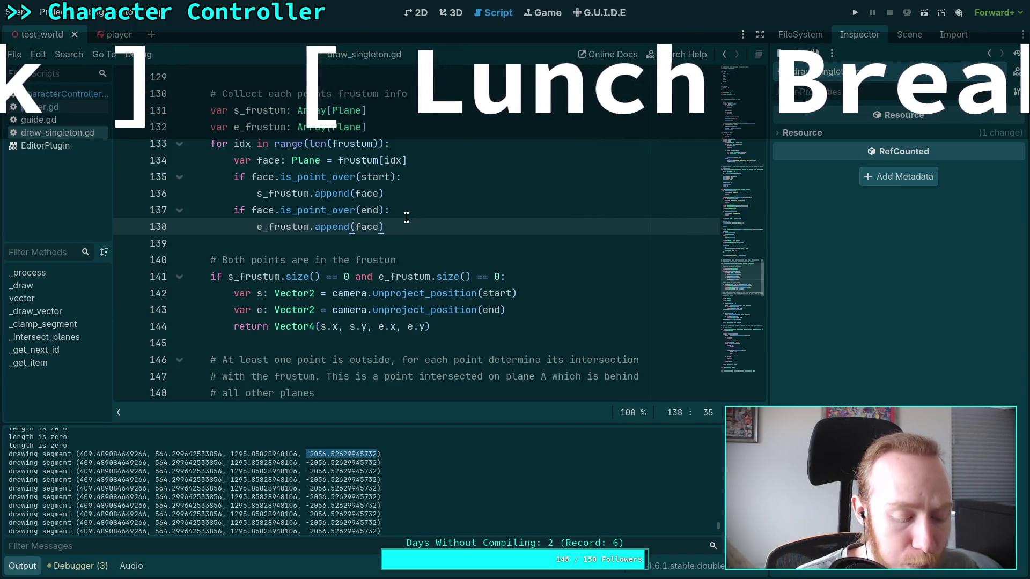
# Step: Launch the game to see the capsule and blue debug vector arrows
pyautogui.click(851, 12)
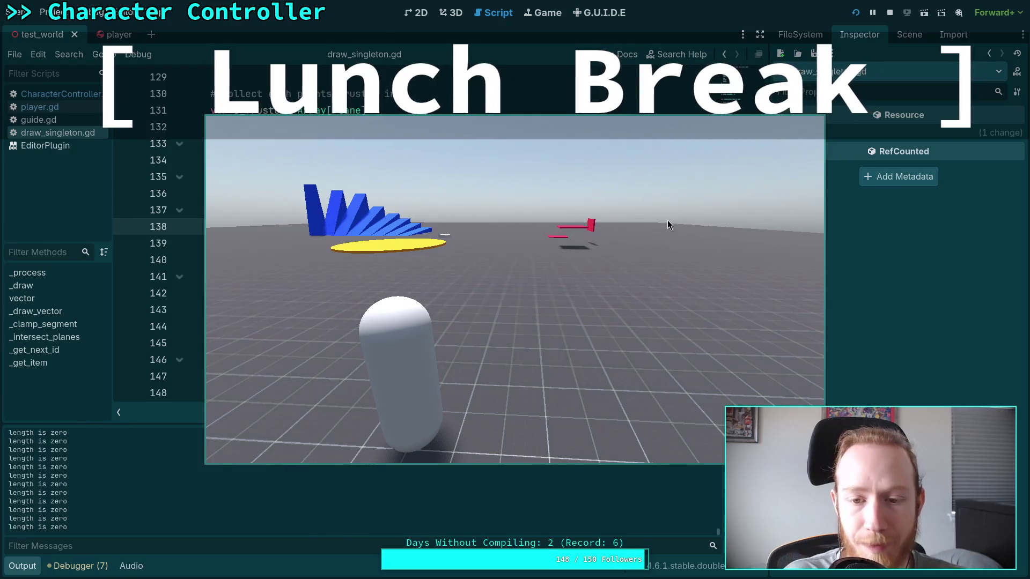
# Step: Stop the running game with F8, returning to draw_singleton.gd
pyautogui.press('F8')
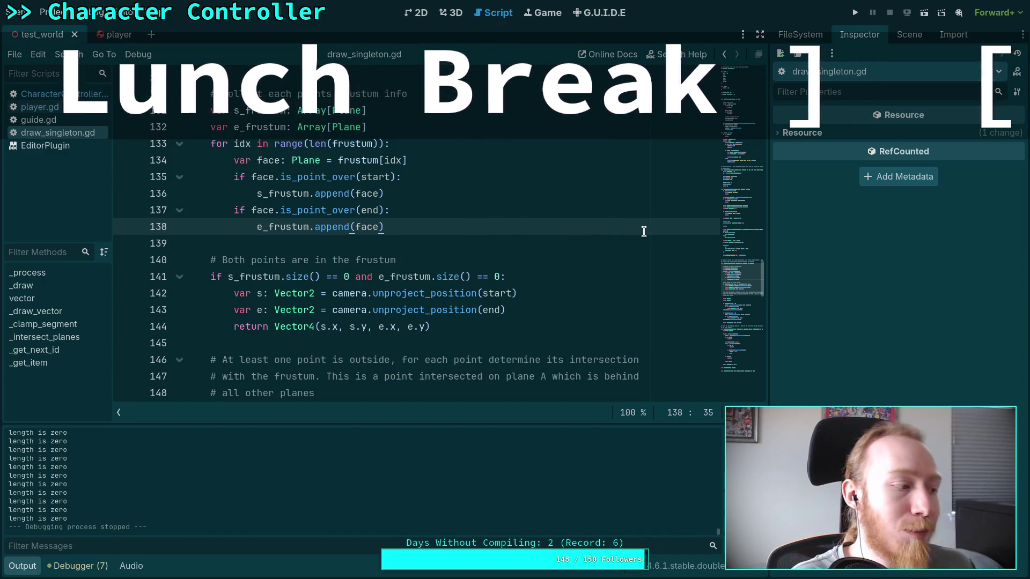
# Step: Outdent the frustum update and queue_redraw lines out of the camera-change if block
pyautogui.scroll(18, 517, 258)
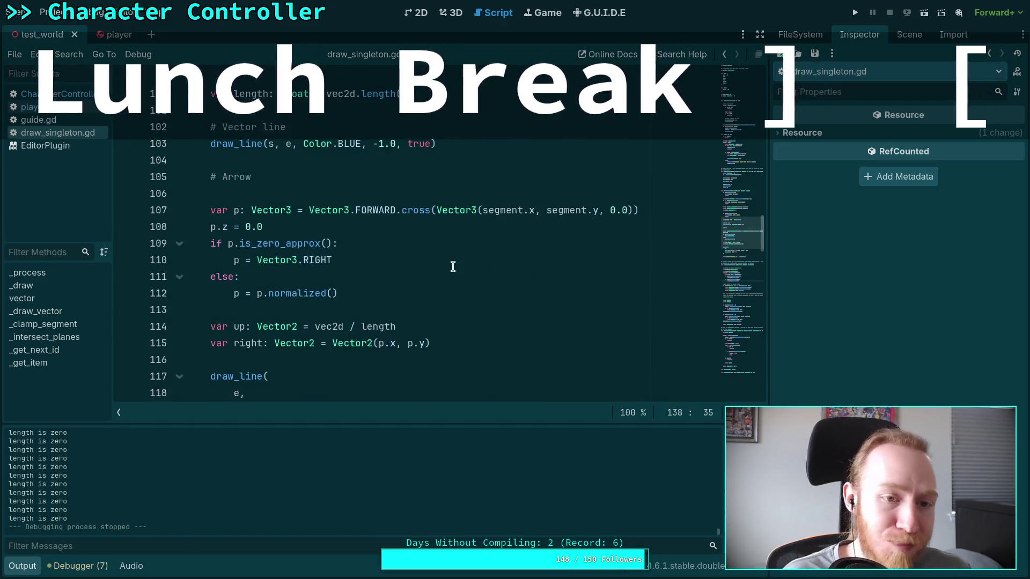
pyautogui.scroll(16, 428, 264)
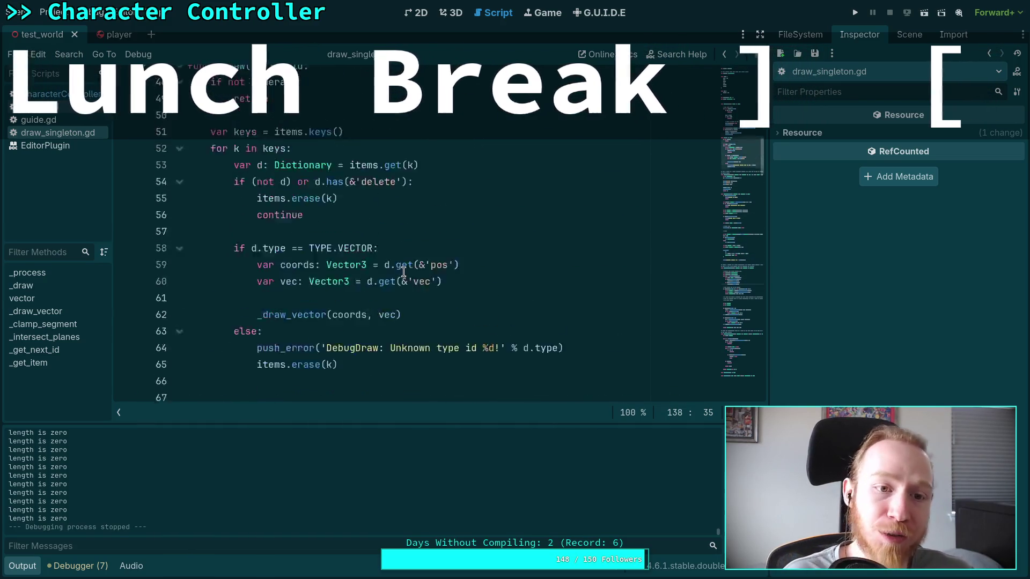
pyautogui.scroll(-1, 378, 273)
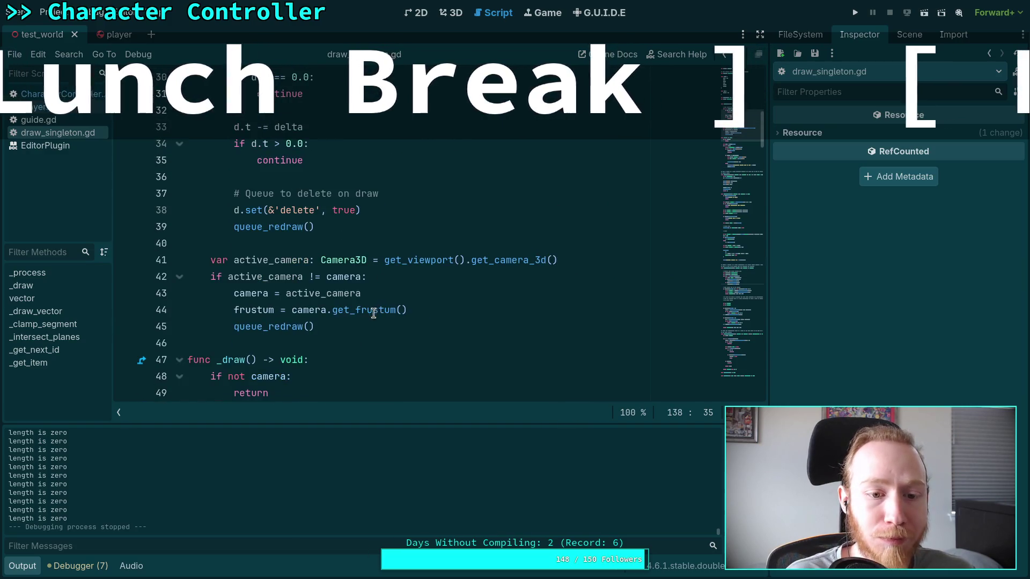
pyautogui.click(385, 310)
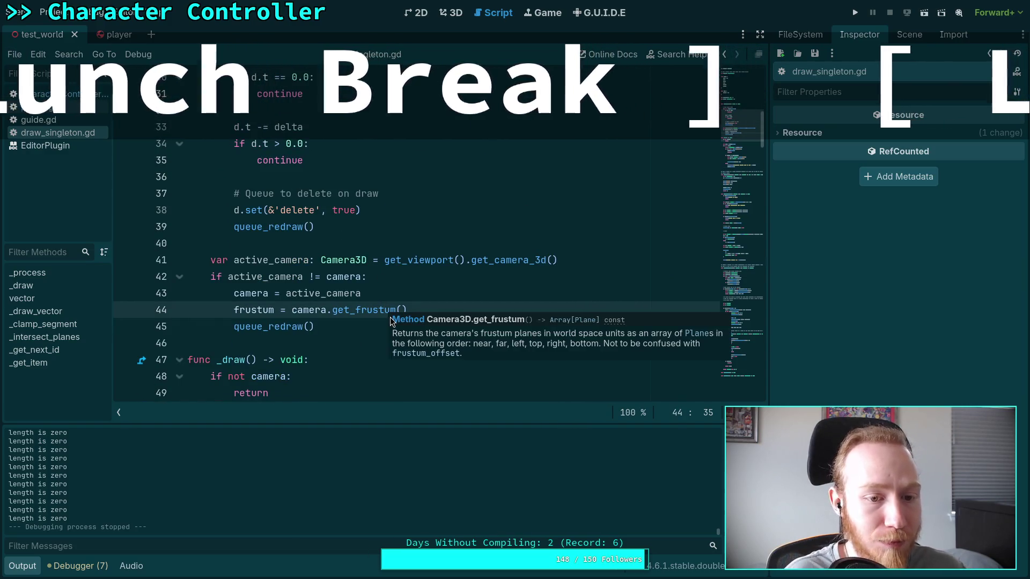
pyautogui.hotkey('shift', 'Tab')
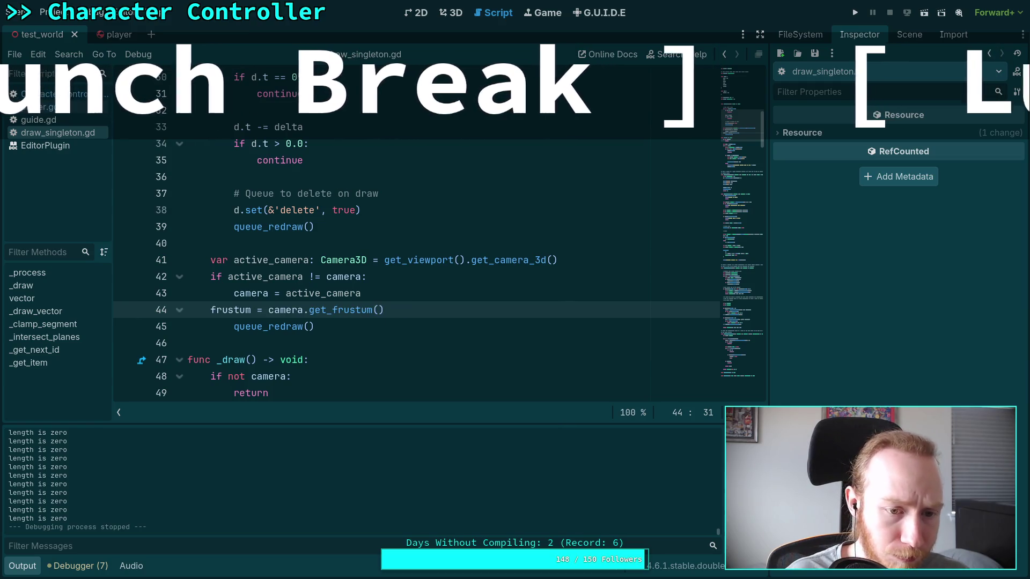
pyautogui.press('Down')
pyautogui.hotkey('shift', 'Tab')
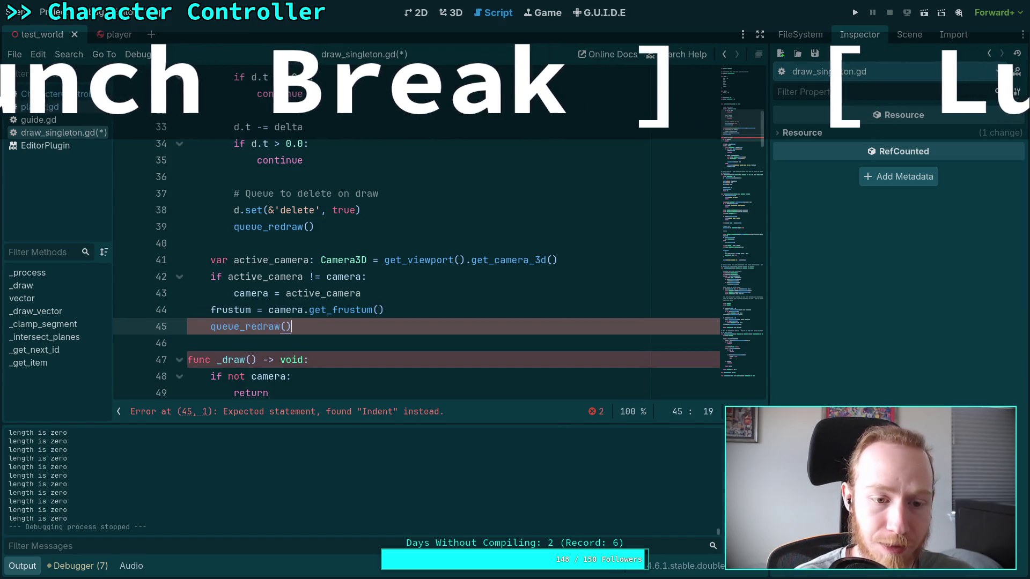
pyautogui.press('Up')
pyautogui.press('Up')
pyautogui.press('Return')
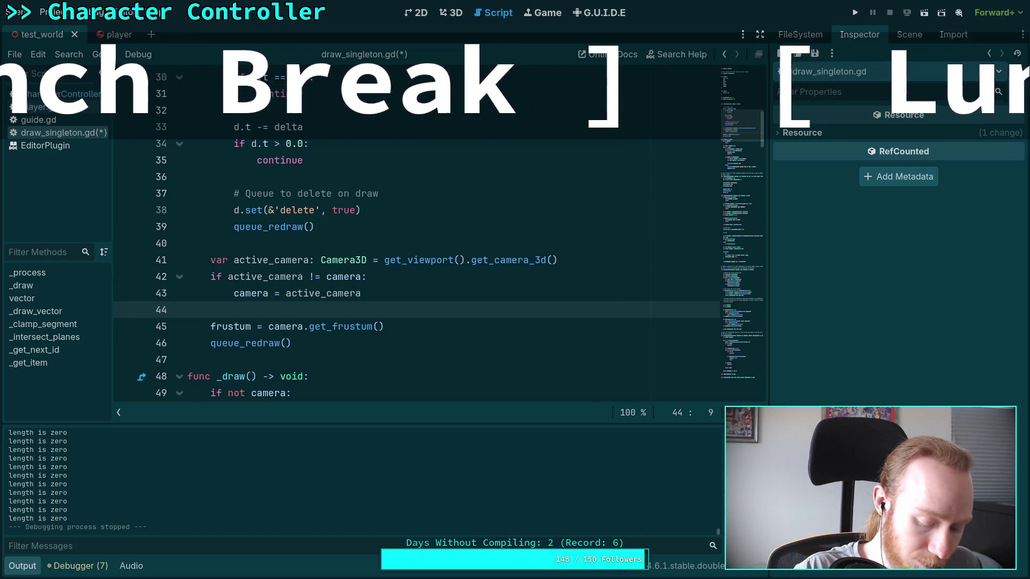
# Step: Declare a Transform3D variable at the top and add a queue_redraw line in the camera block
pyautogui.click(303, 143)
pyautogui.write('Transf')
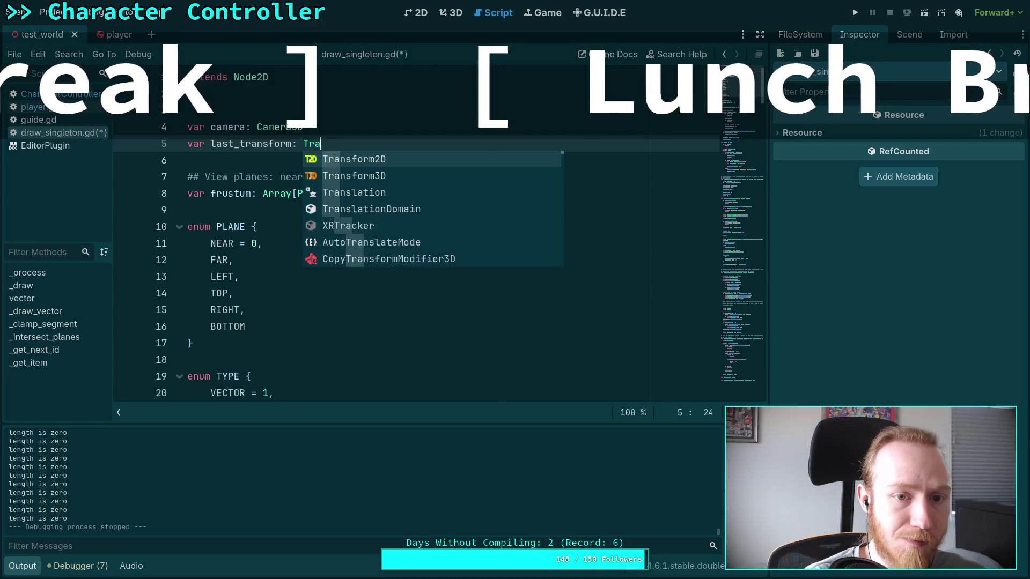
pyautogui.press('Return')
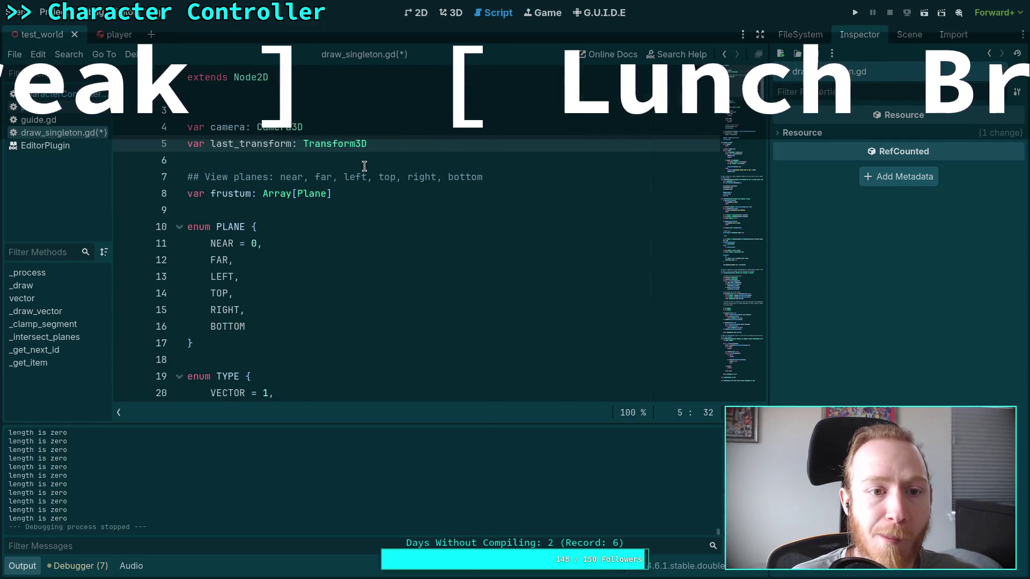
pyautogui.scroll(-10, 370, 214)
pyautogui.click(410, 242)
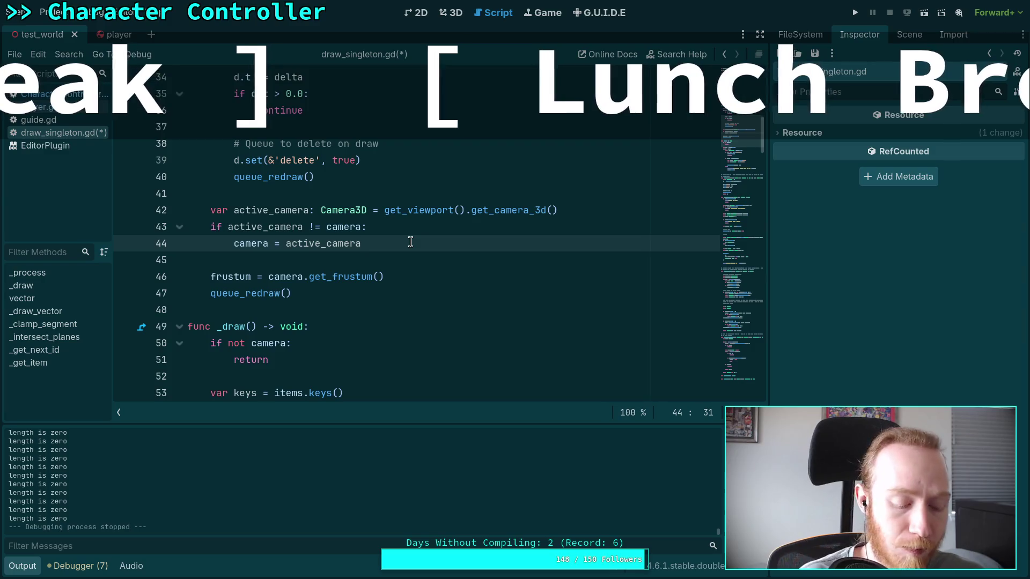
pyautogui.press('Return')
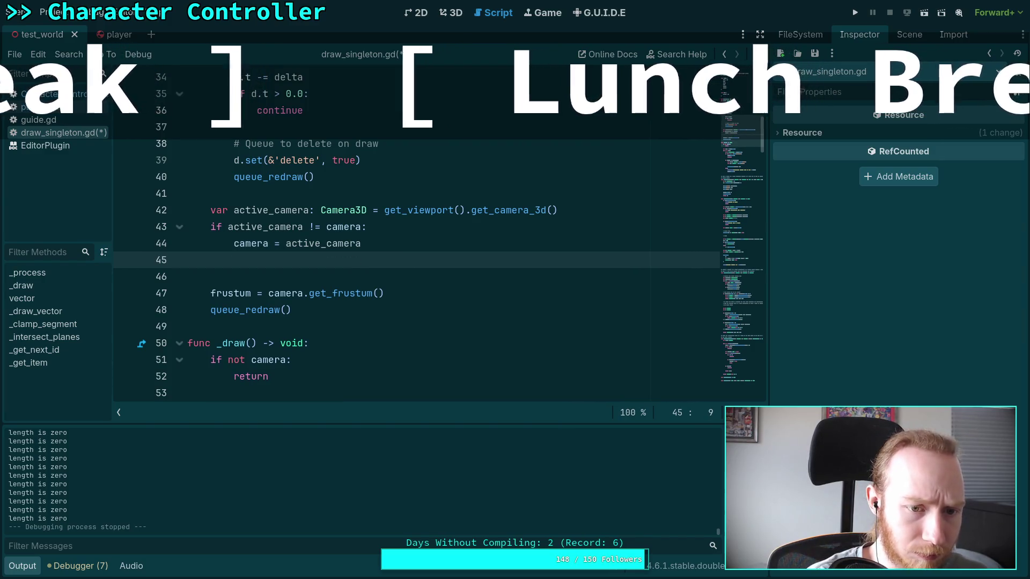
pyautogui.press('BackSpace')
pyautogui.press('BackSpace')
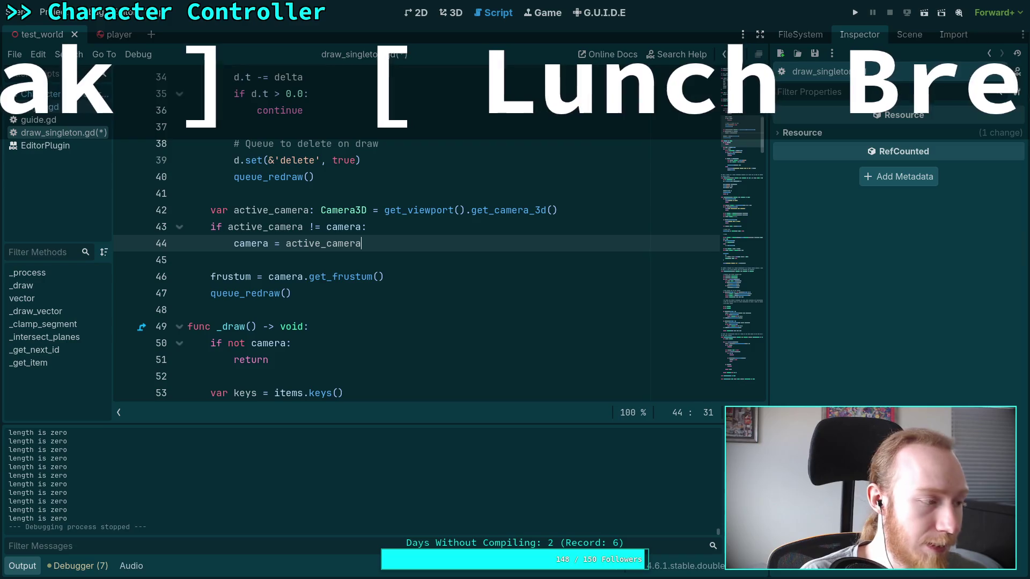
pyautogui.press('Return')
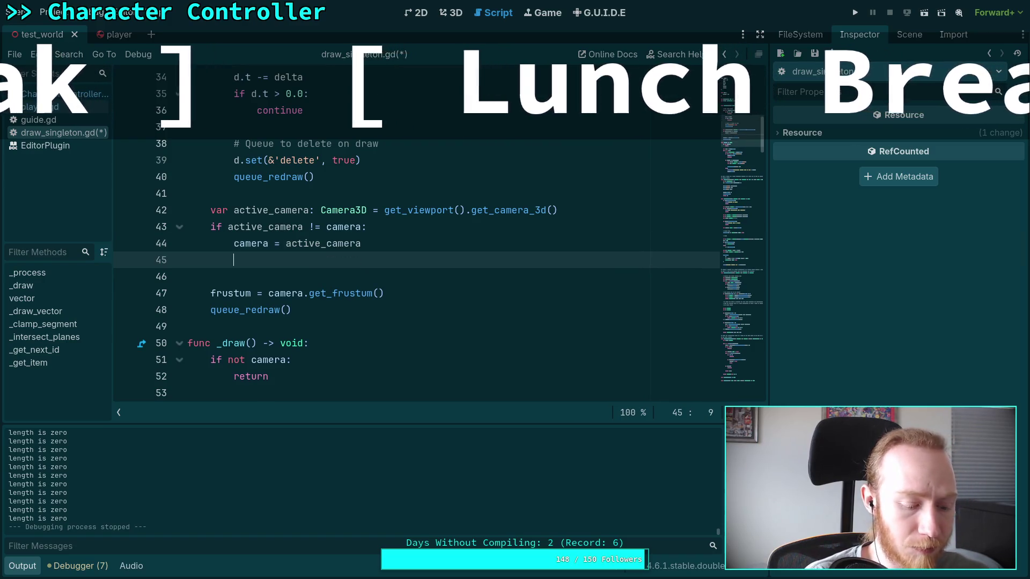
pyautogui.press('Return')
pyautogui.press('Return')
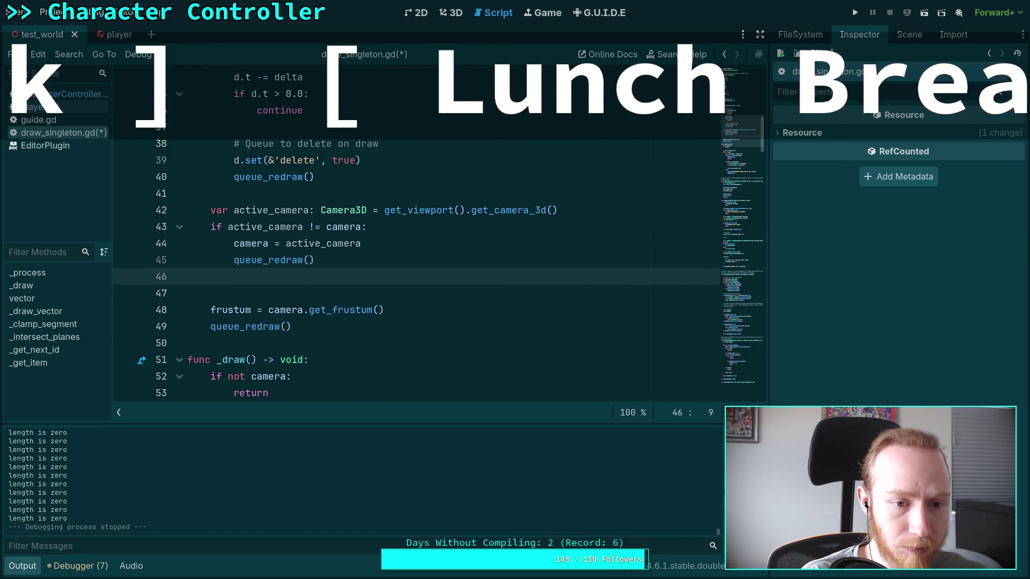
pyautogui.press('Return')
# Step: Begin an if condition using last_transform.is_equal_approx
pyautogui.write('if')
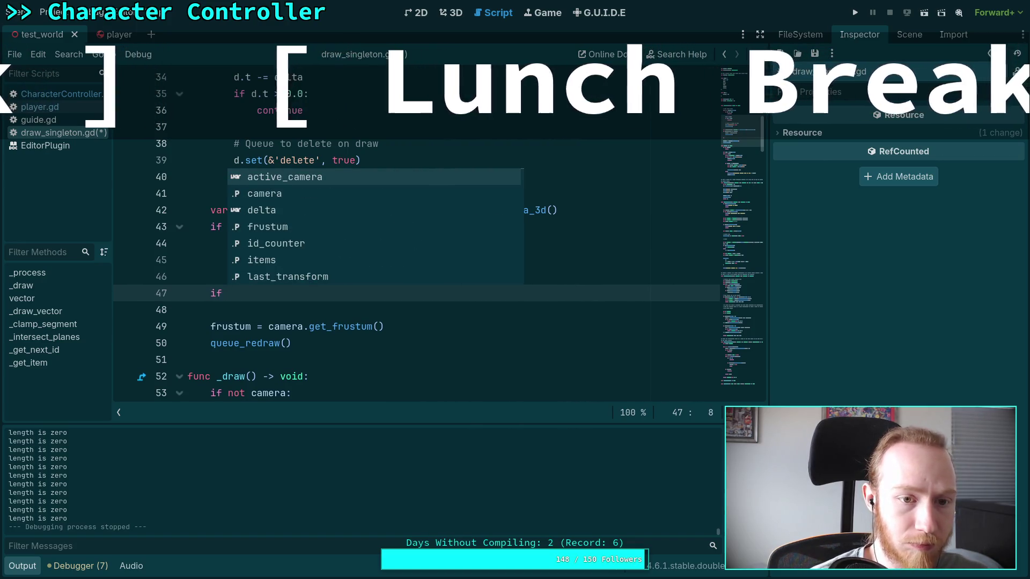
pyautogui.write(' la')
pyautogui.press('Return')
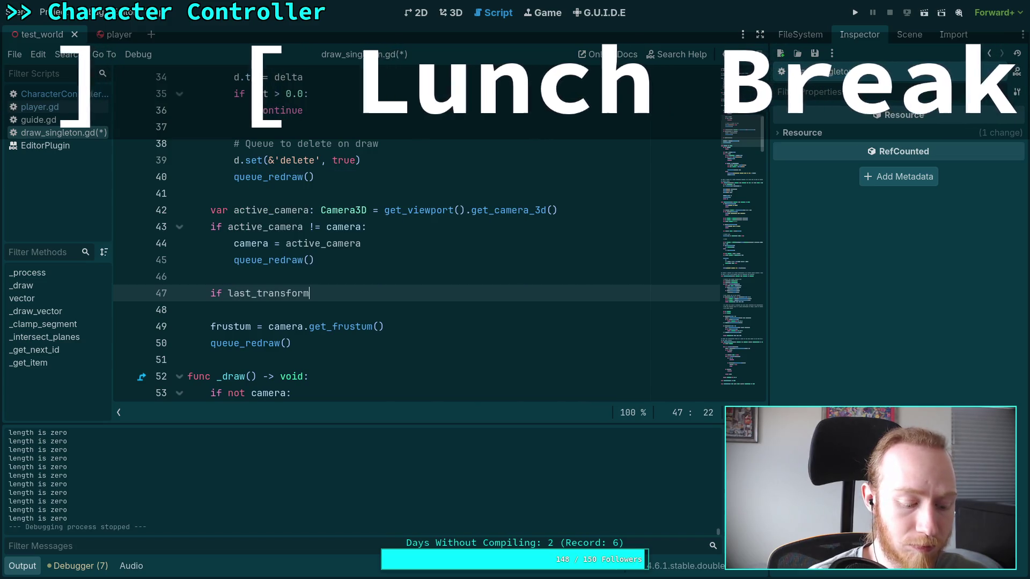
pyautogui.write('s')
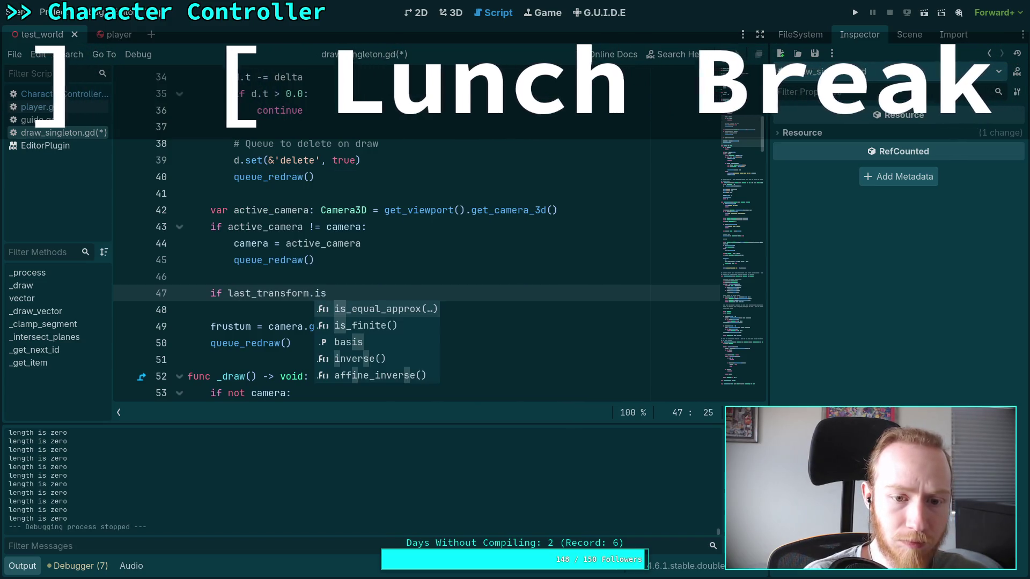
pyautogui.press('Return')
# Step: Make the condition 'camera and not last_transform.is_equal_approx(camera.global_transform)'
pyautogui.click(310, 293)
pyautogui.click(222, 292)
pyautogui.write('not')
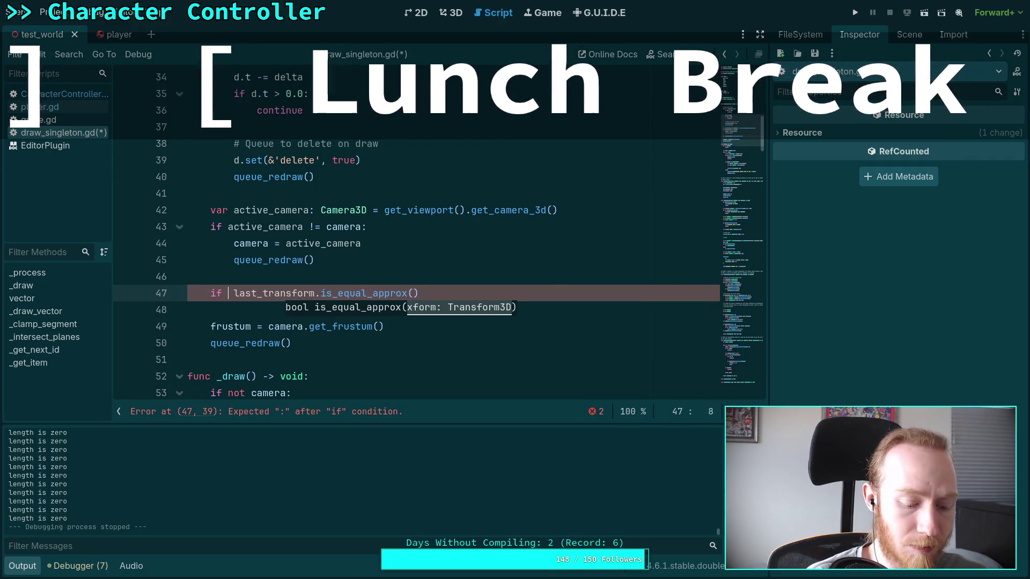
pyautogui.click(431, 293)
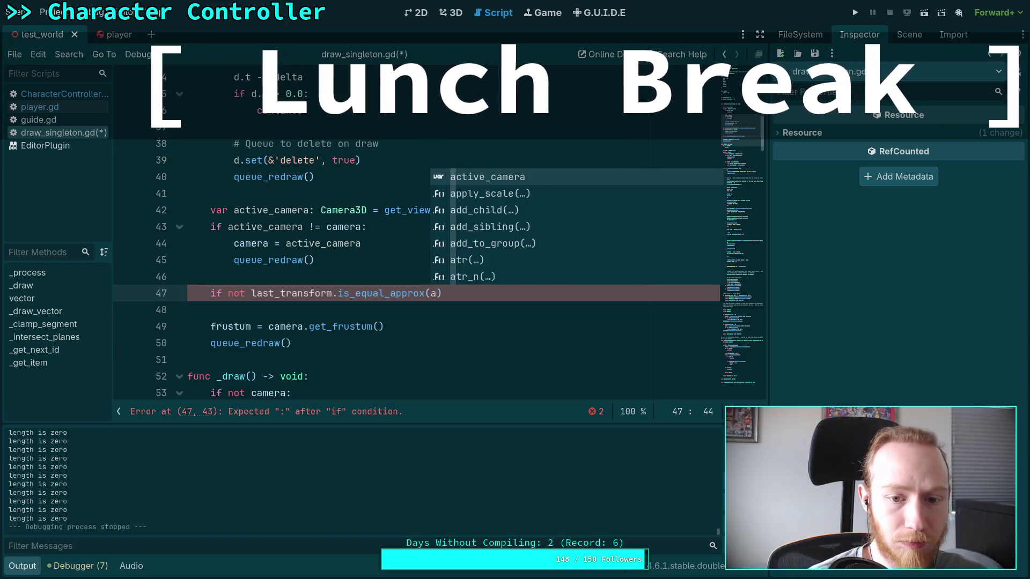
pyautogui.press('BackSpace')
pyautogui.write('camera.transform')
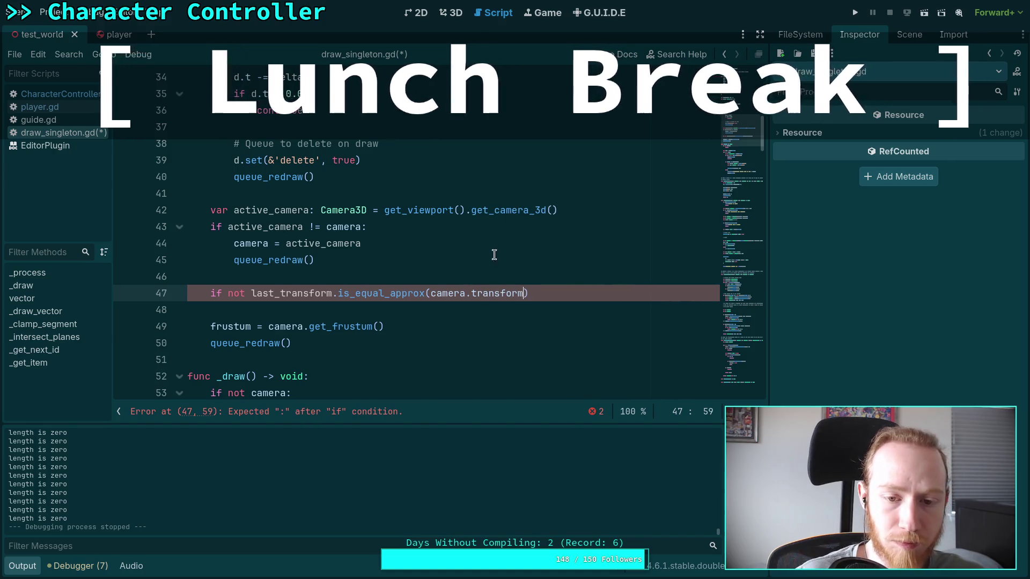
pyautogui.click(472, 292)
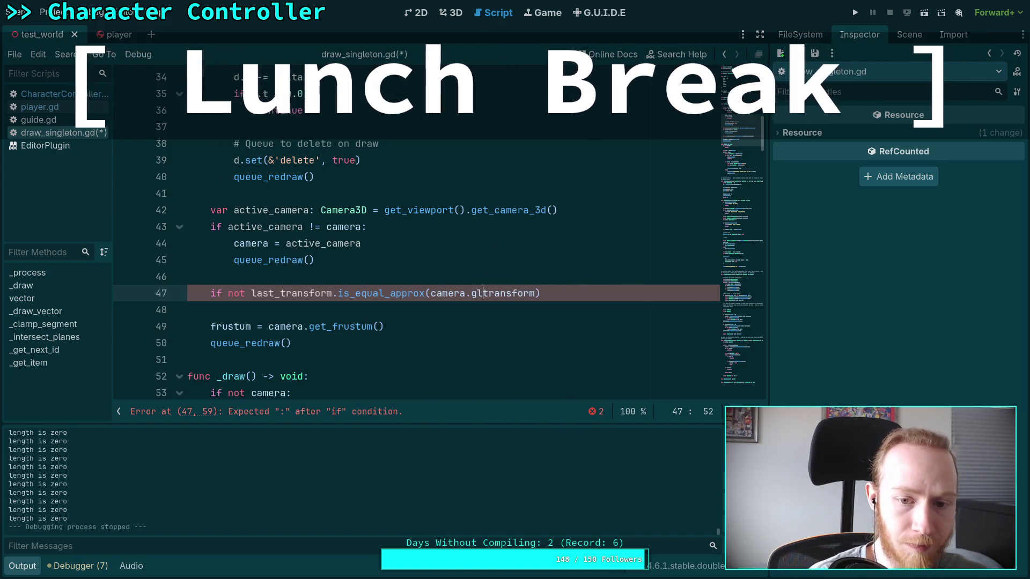
pyautogui.write('global_')
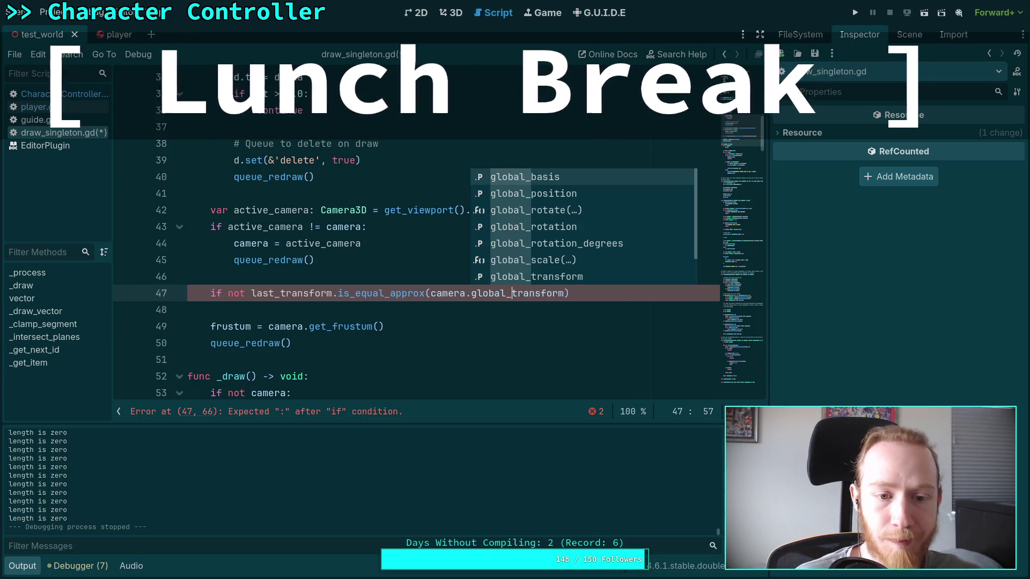
pyautogui.click(244, 294)
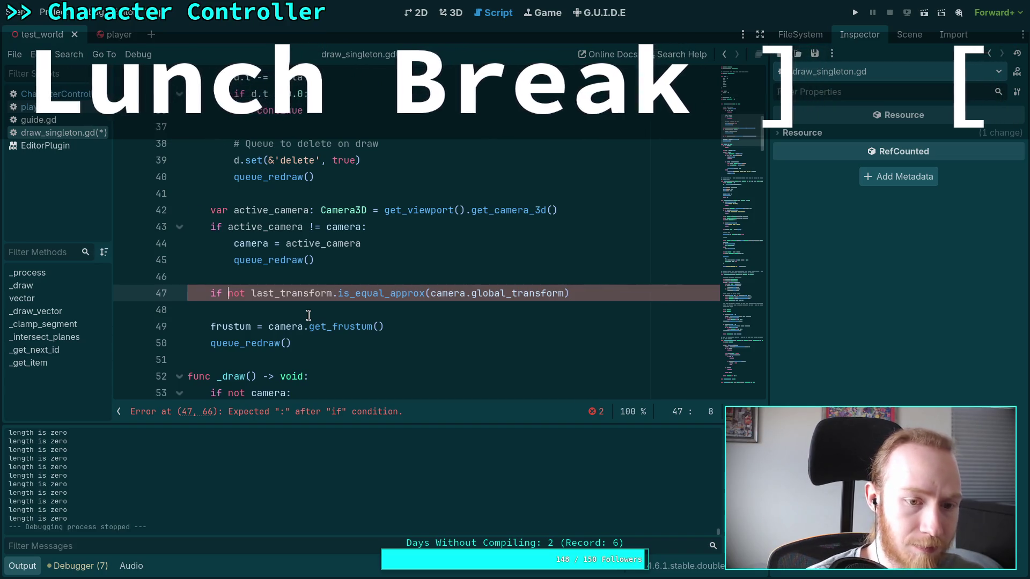
pyautogui.write('camera')
pyautogui.write(' and')
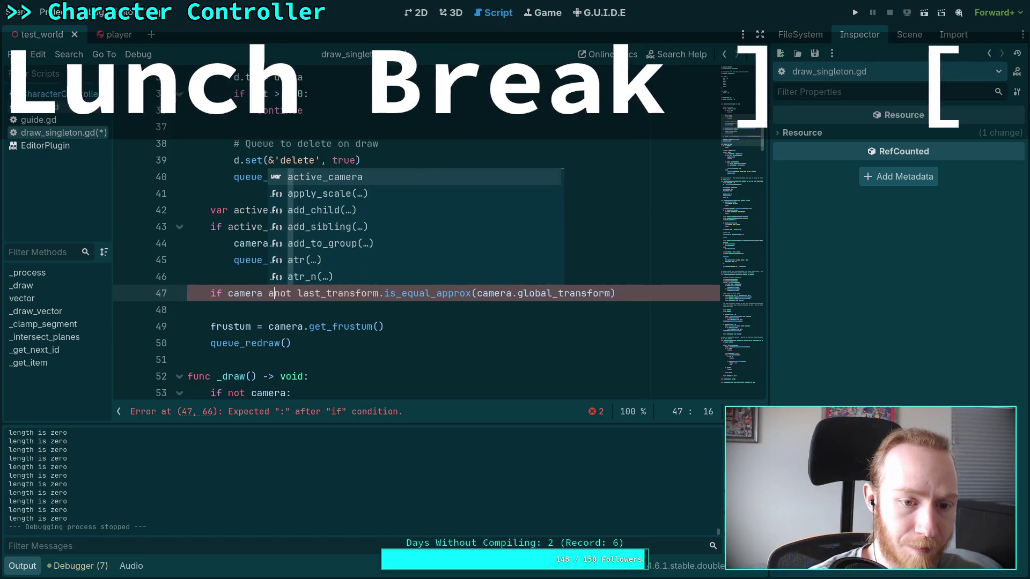
# Step: Start a separate if not condition above line 47, then delete it and the blank lines
pyautogui.scroll(-2, 299, 303)
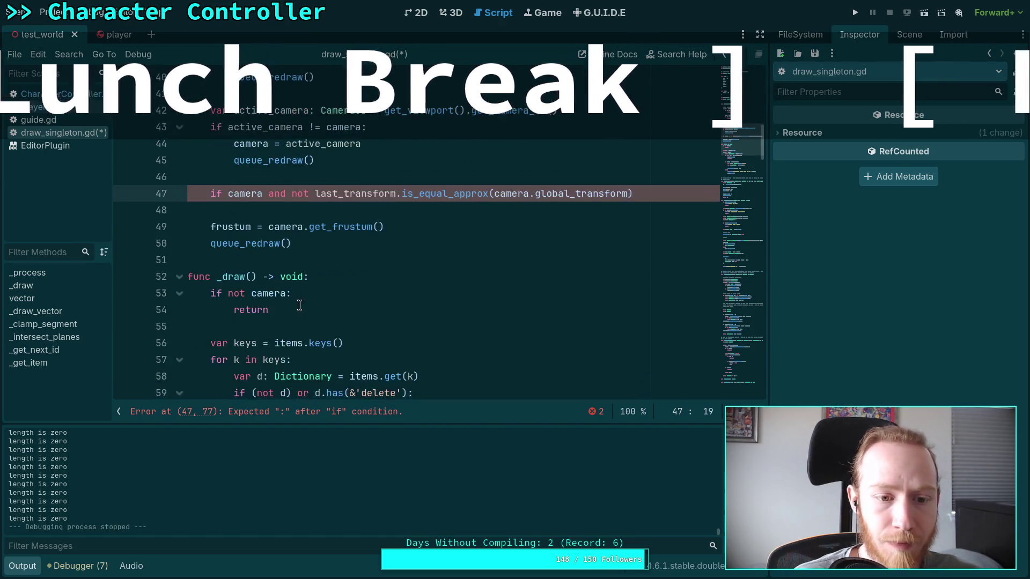
pyautogui.scroll(1, 228, 239)
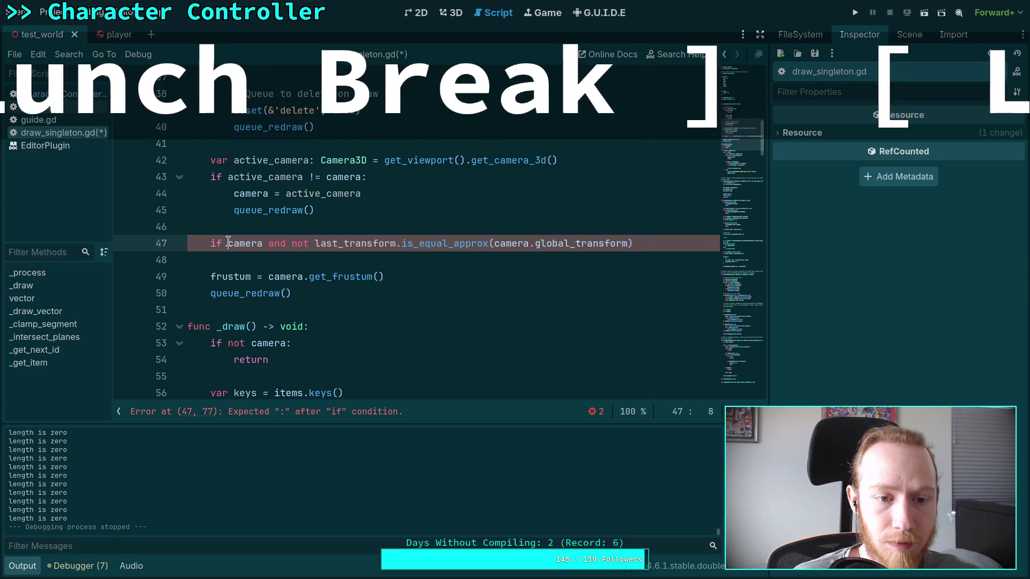
pyautogui.moveTo(229, 242); pyautogui.dragTo(289, 238)
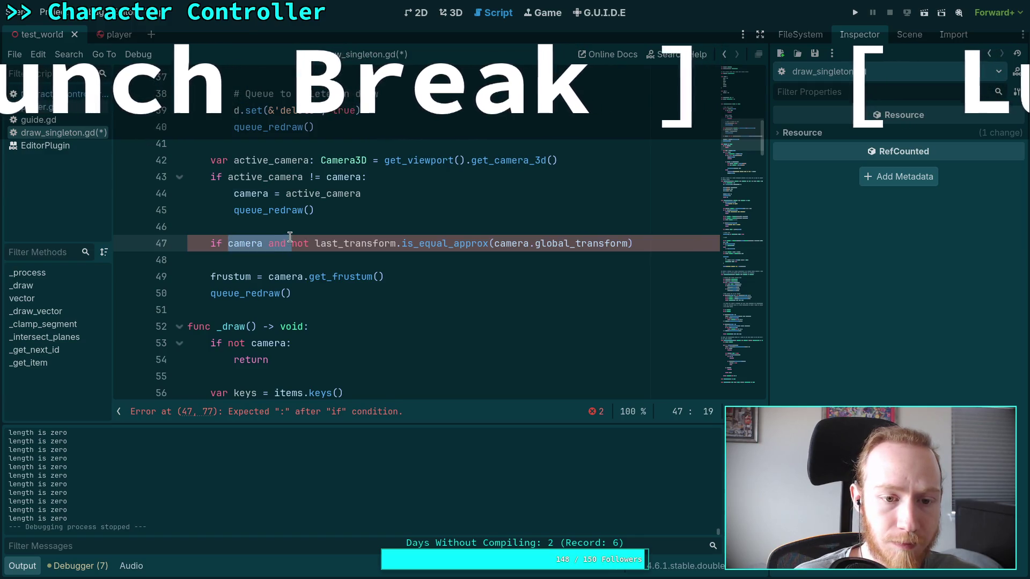
pyautogui.click(289, 237)
pyautogui.click(293, 226)
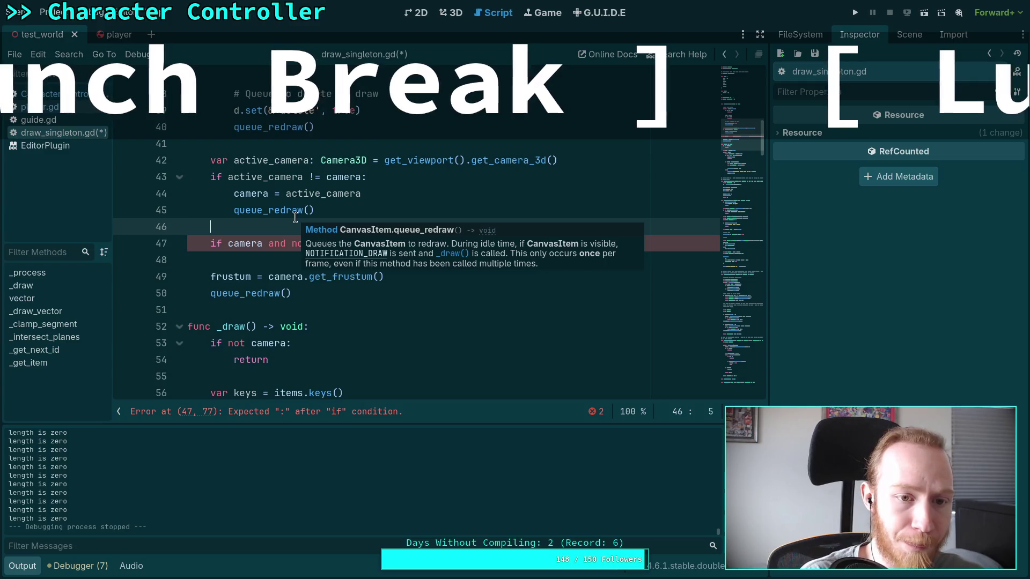
pyautogui.press('Return')
pyautogui.press('Return')
pyautogui.press('Up')
pyautogui.write('if s')
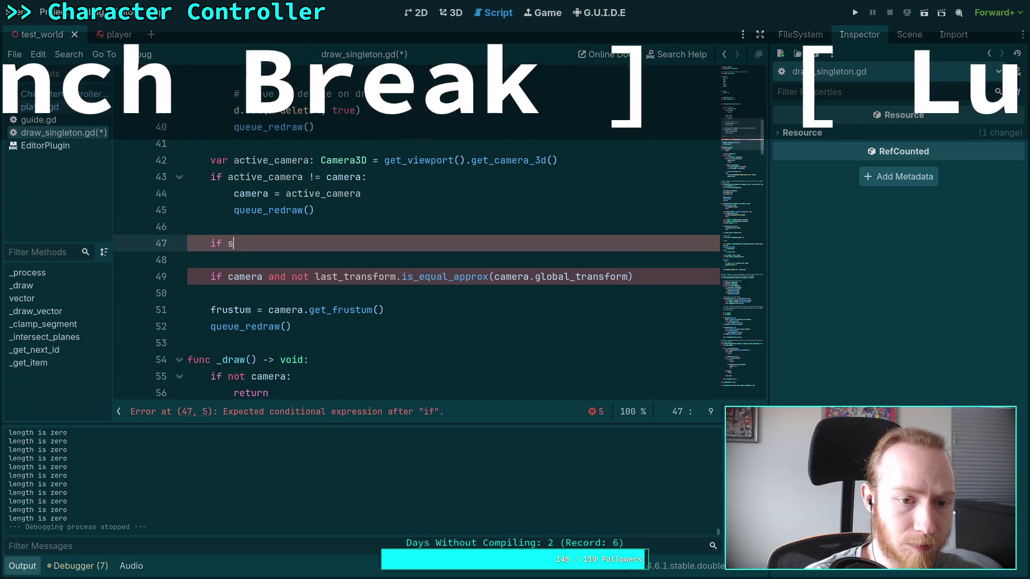
pyautogui.press('BackSpace')
pyautogui.write('no')
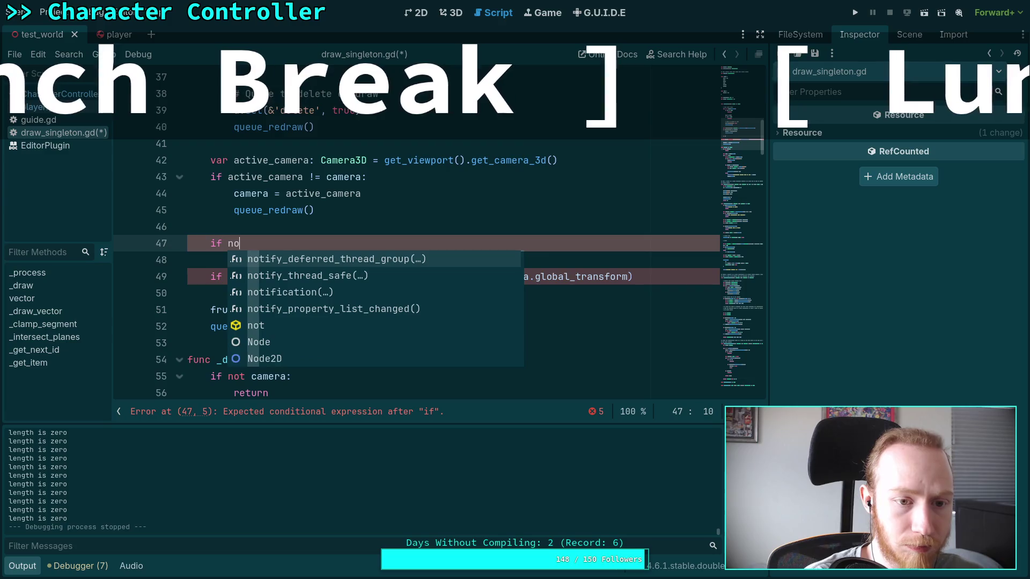
pyautogui.write('t')
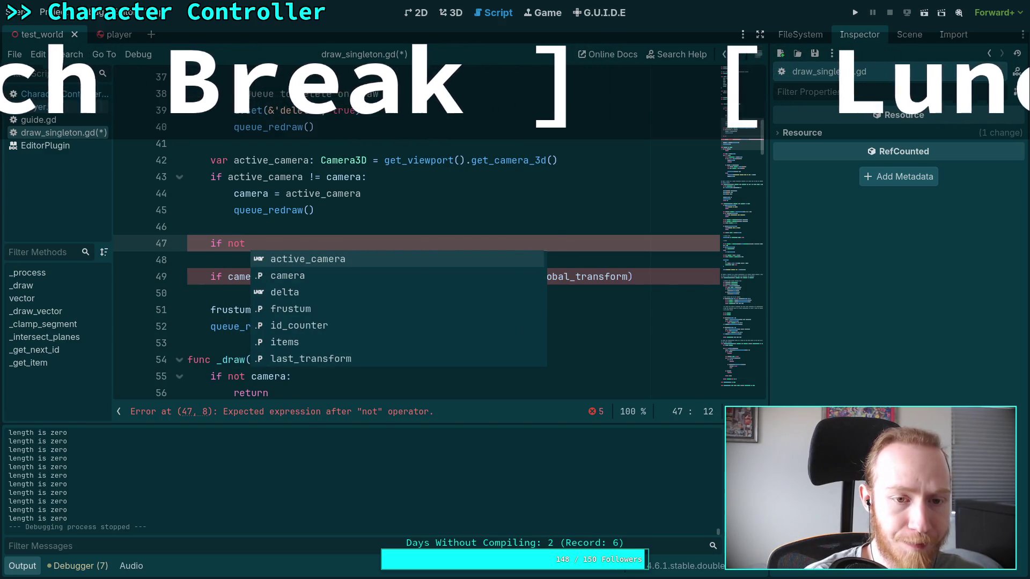
pyautogui.press('BackSpace')
pyautogui.press('BackSpace')
pyautogui.press('BackSpace')
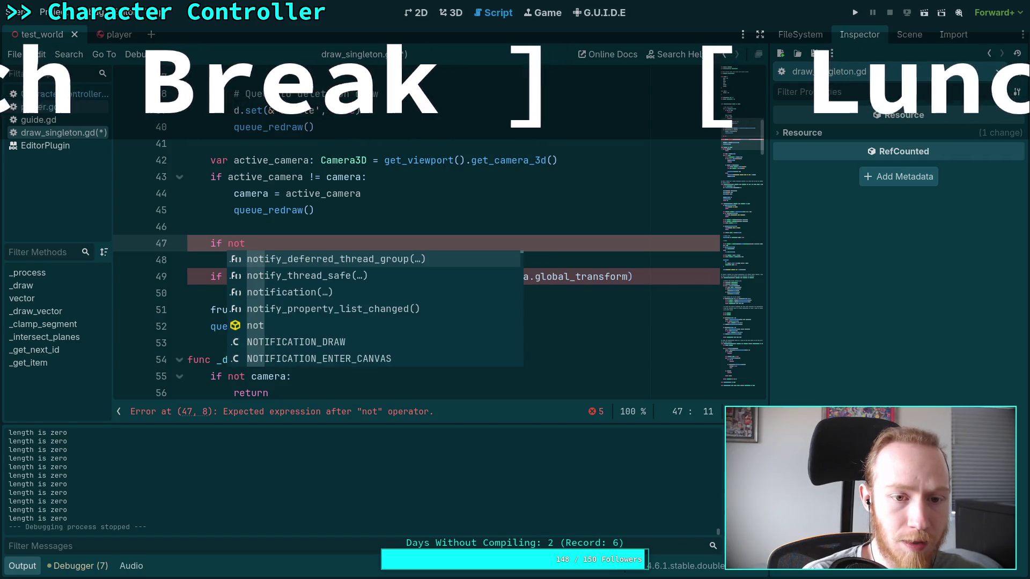
pyautogui.press('BackSpace')
pyautogui.press('BackSpace')
pyautogui.press('BackSpace')
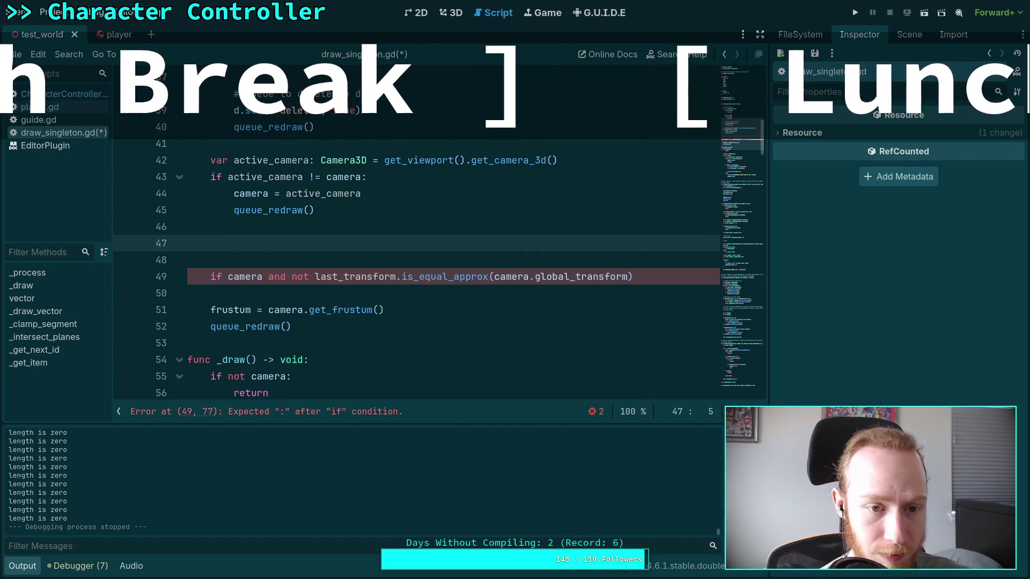
pyautogui.press('BackSpace')
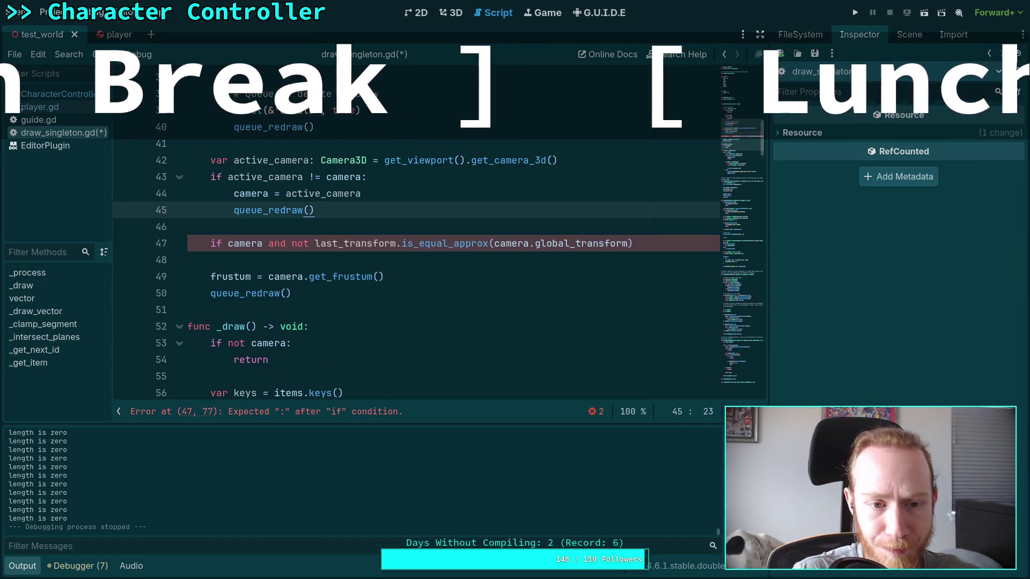
# Step: End line 47's condition with a colon and add last_transform = camera.global_transform beneath it
pyautogui.click(655, 243)
pyautogui.write(':')
pyautogui.press('Return')
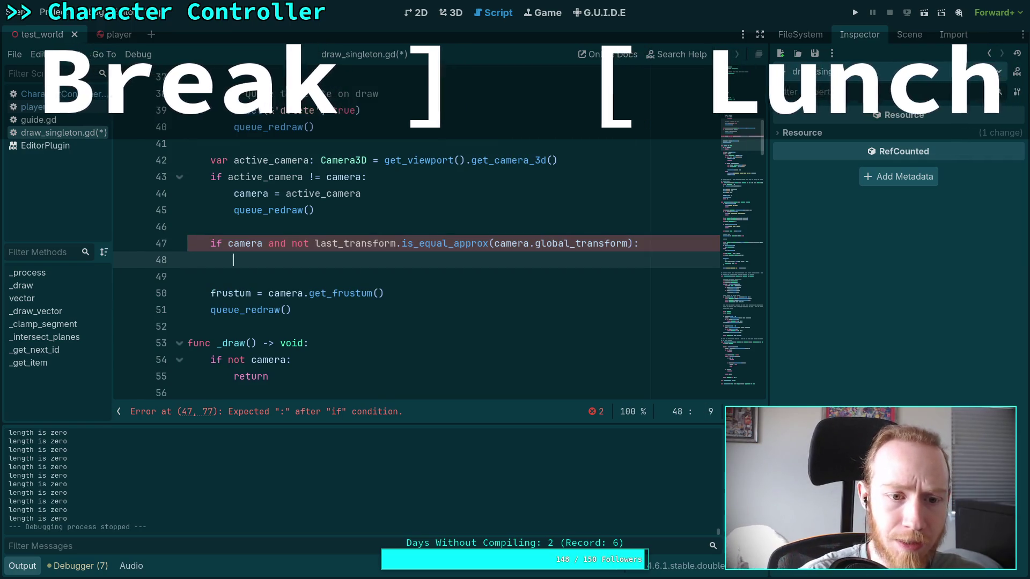
pyautogui.write('last')
pyautogui.press('Return')
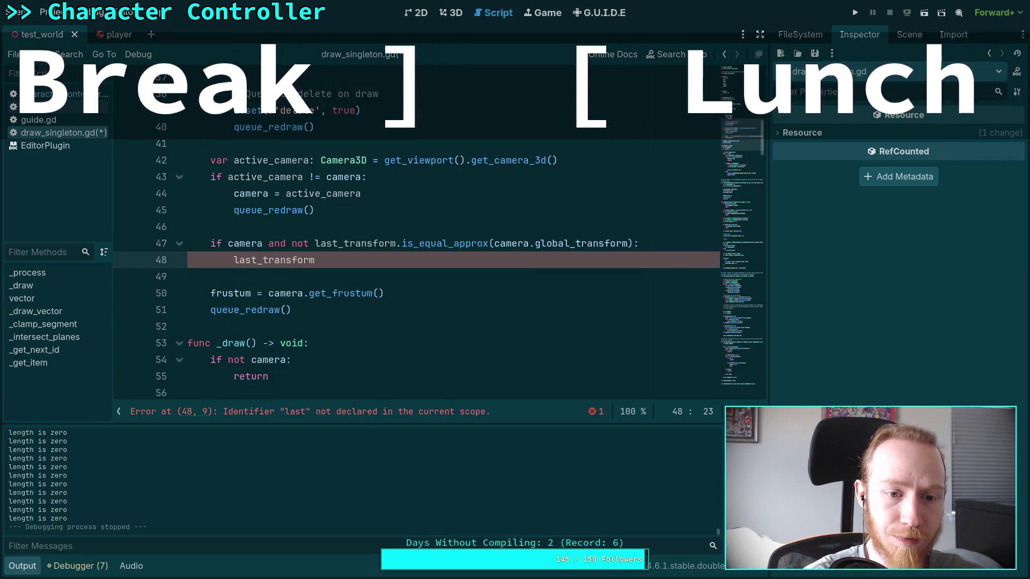
pyautogui.write('camera.g')
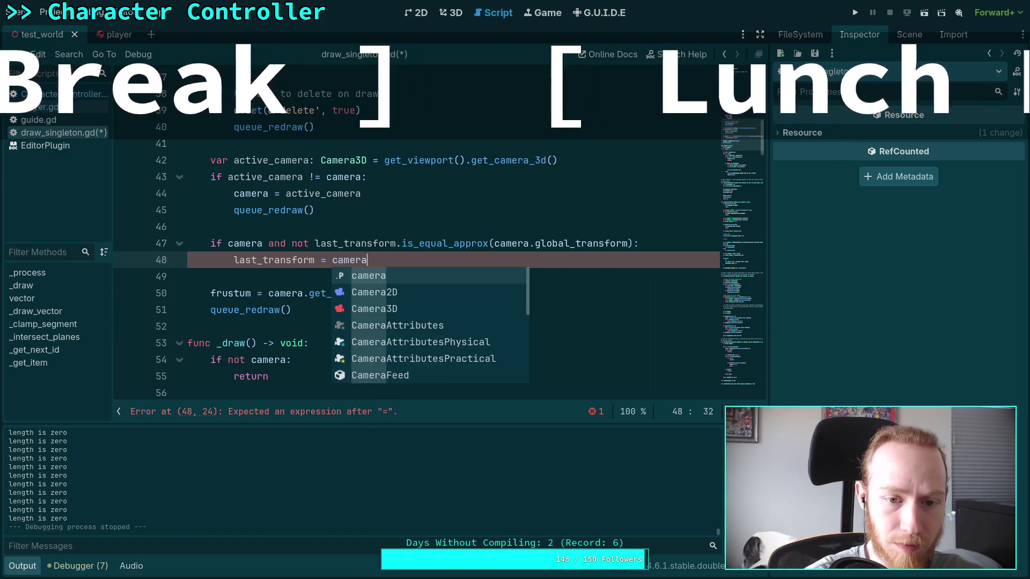
pyautogui.write('lo')
pyautogui.press('Down')
pyautogui.press('Down')
pyautogui.press('Down')
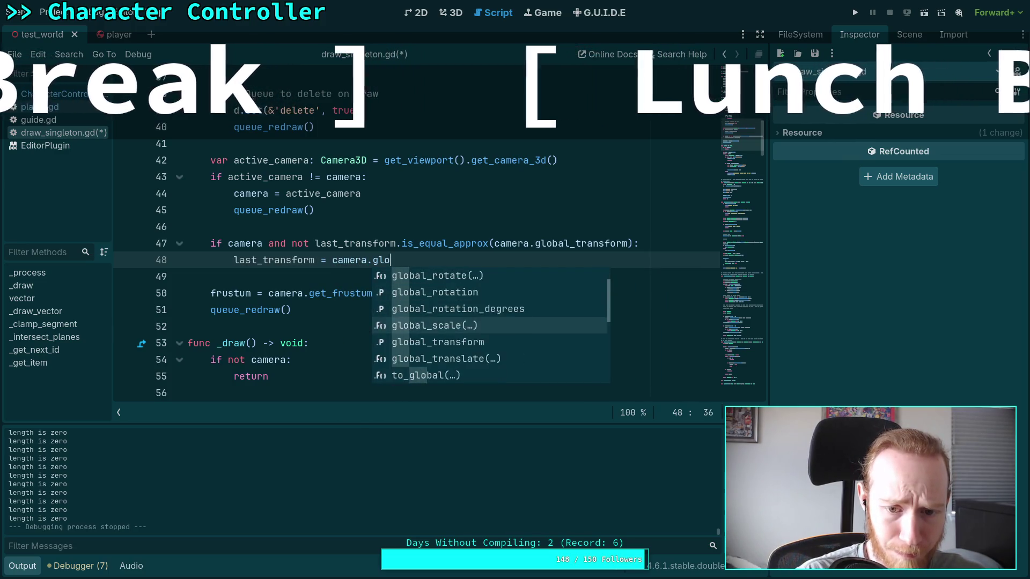
pyautogui.press('Return')
# Step: Indent the frustum and queue_redraw lines under the if, save draw_singleton.gd, and run the game
pyautogui.press('Down')
pyautogui.press('Down')
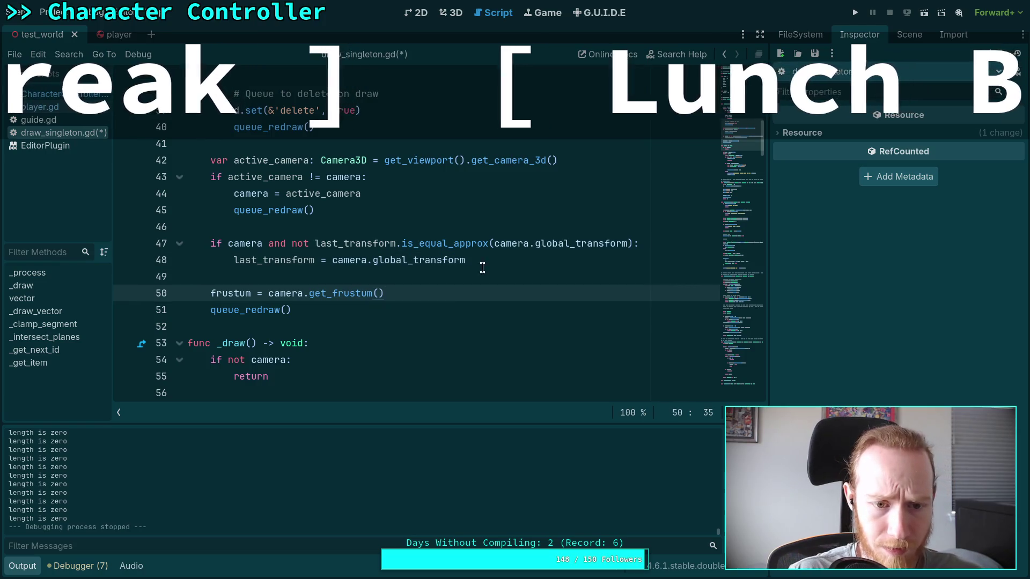
pyautogui.press('Tab')
pyautogui.click(211, 310)
pyautogui.press('Tab')
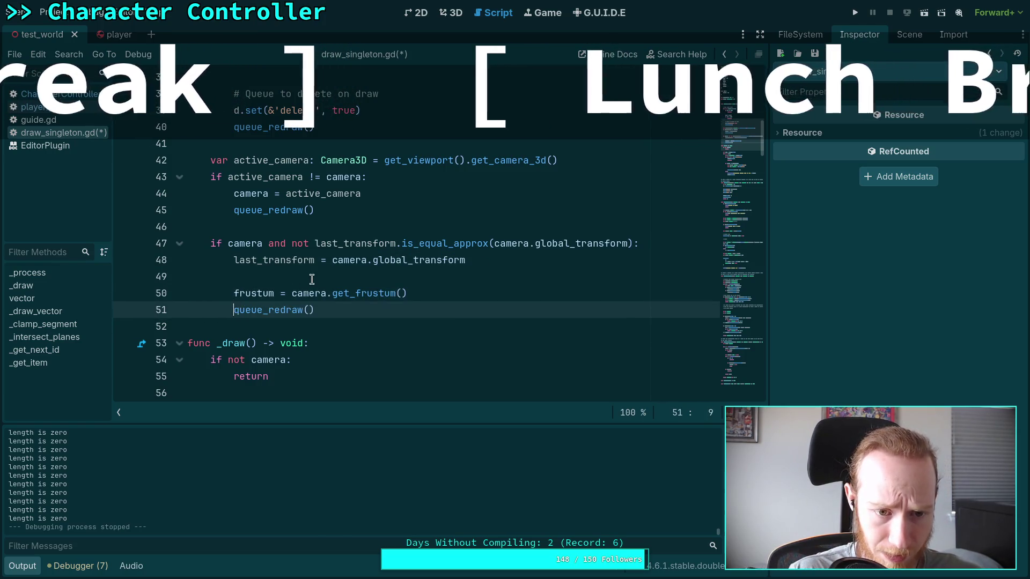
pyautogui.click(312, 277)
pyautogui.press('BackSpace')
pyautogui.press('BackSpace')
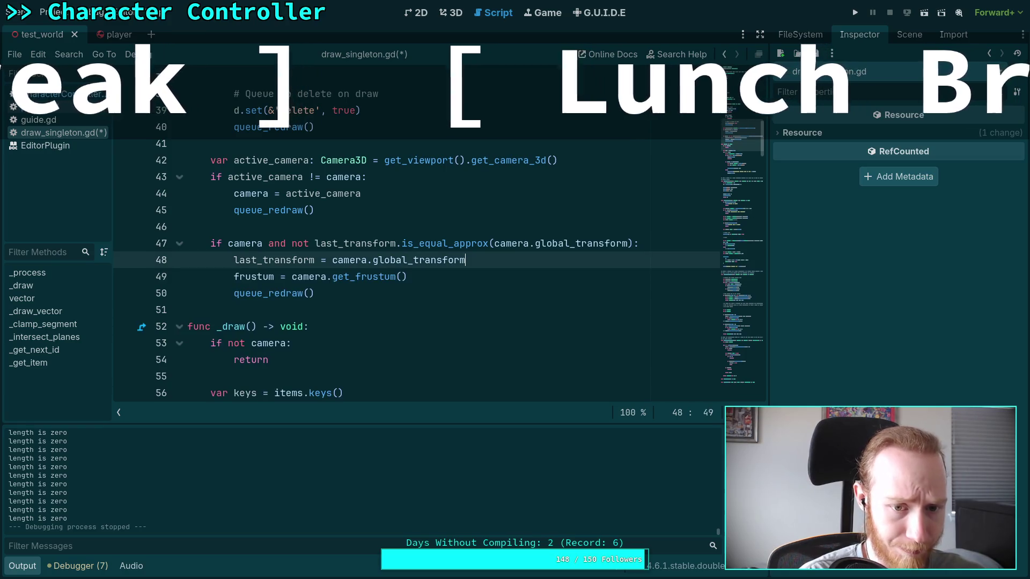
pyautogui.hotkey('ctrl', 's')
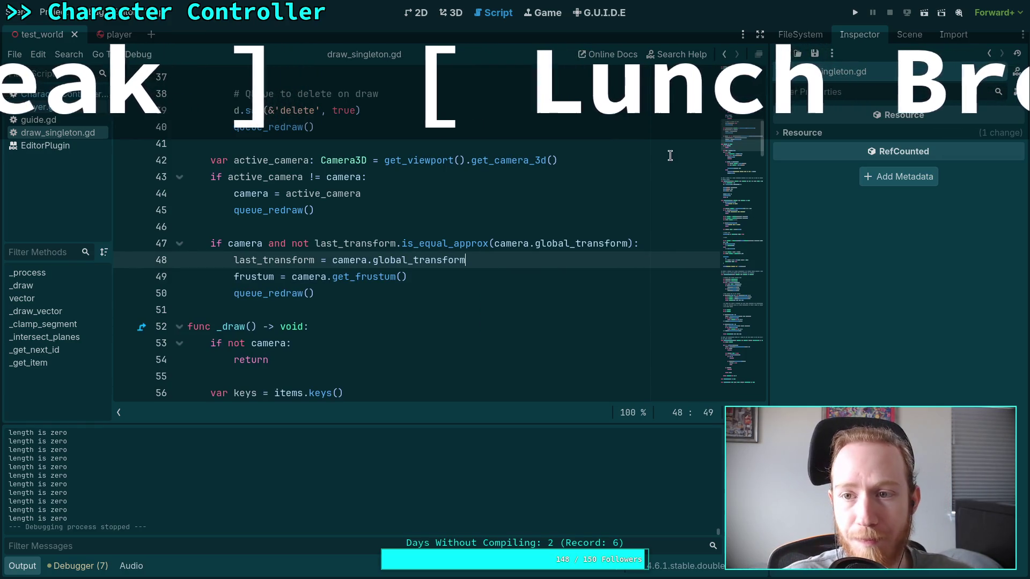
pyautogui.click(855, 13)
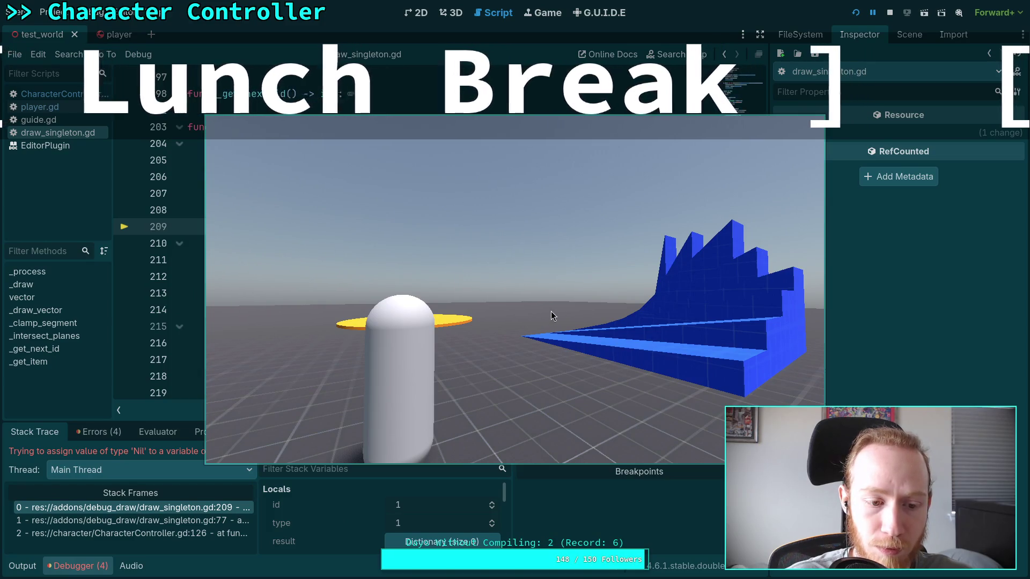
# Step: Move the game window off the code, then stop the game halted at line 209
pyautogui.moveTo(448, 305)
pyautogui.mouseDown()
pyautogui.moveTo(662, 298)
pyautogui.moveTo(651, 418)
pyautogui.moveTo(682, 426)
pyautogui.mouseUp()
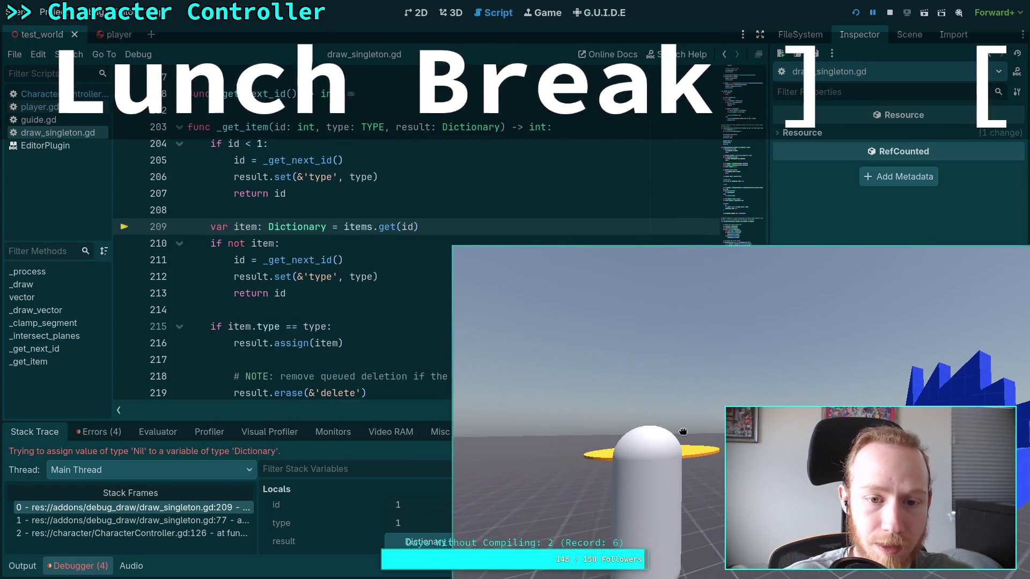
pyautogui.click(891, 13)
# Step: Discard an unfinished if line, retype _get_item's item from Dictionary to Variant, and save
pyautogui.click(436, 210)
pyautogui.press('Return')
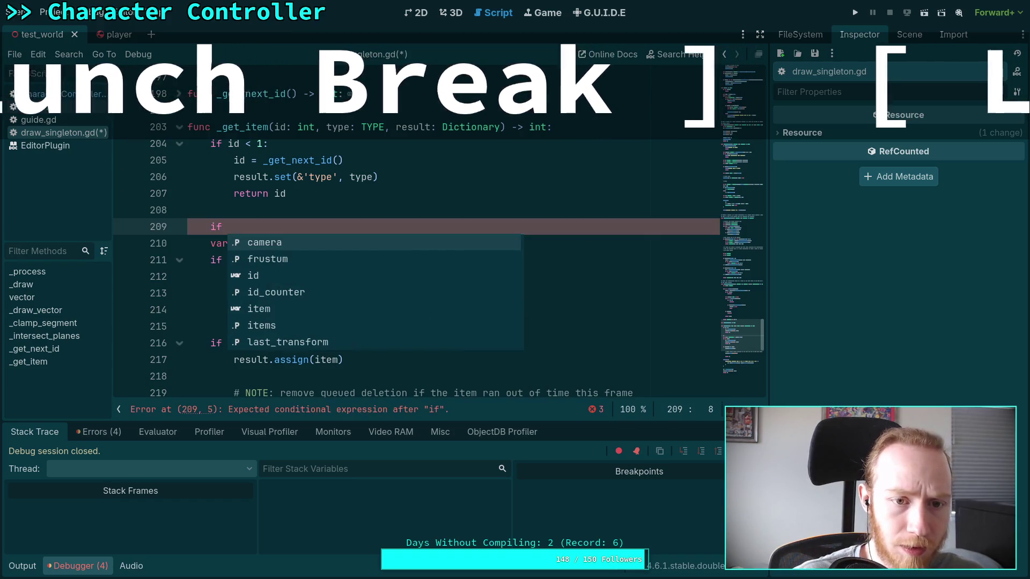
pyautogui.press('BackSpace')
pyautogui.press('BackSpace')
pyautogui.press('BackSpace')
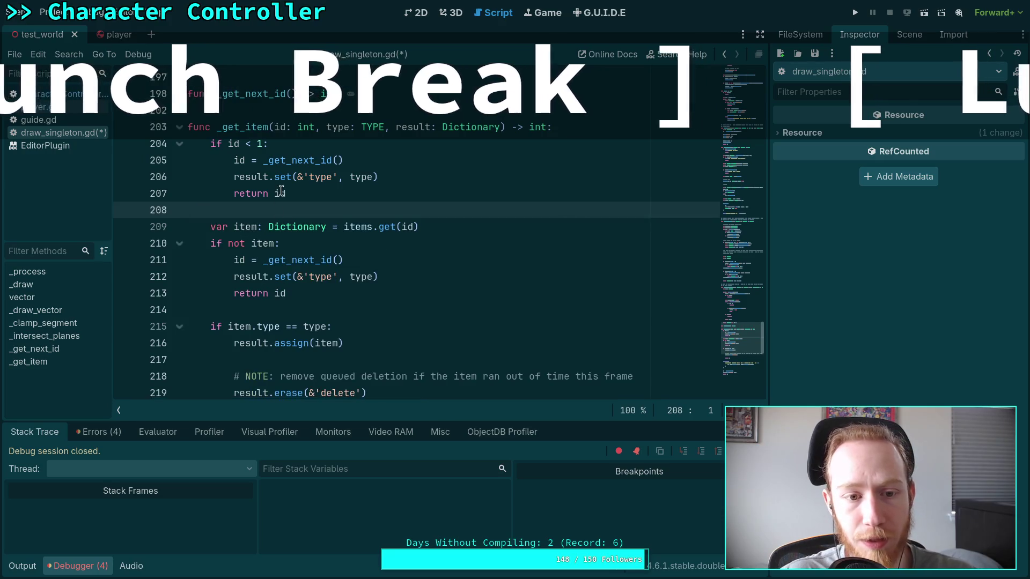
pyautogui.doubleClick(299, 226)
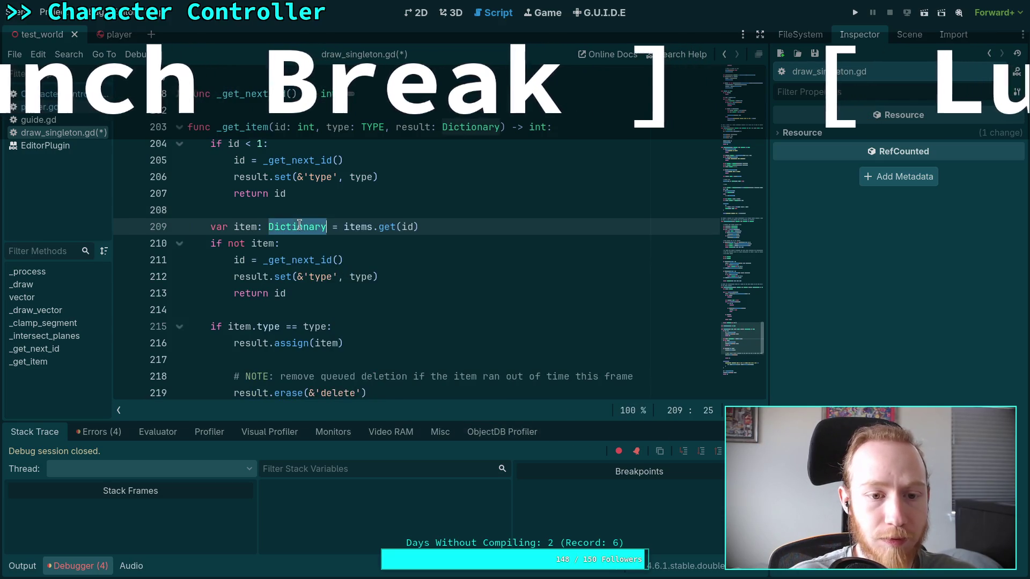
pyautogui.scroll(-1, 244, 289)
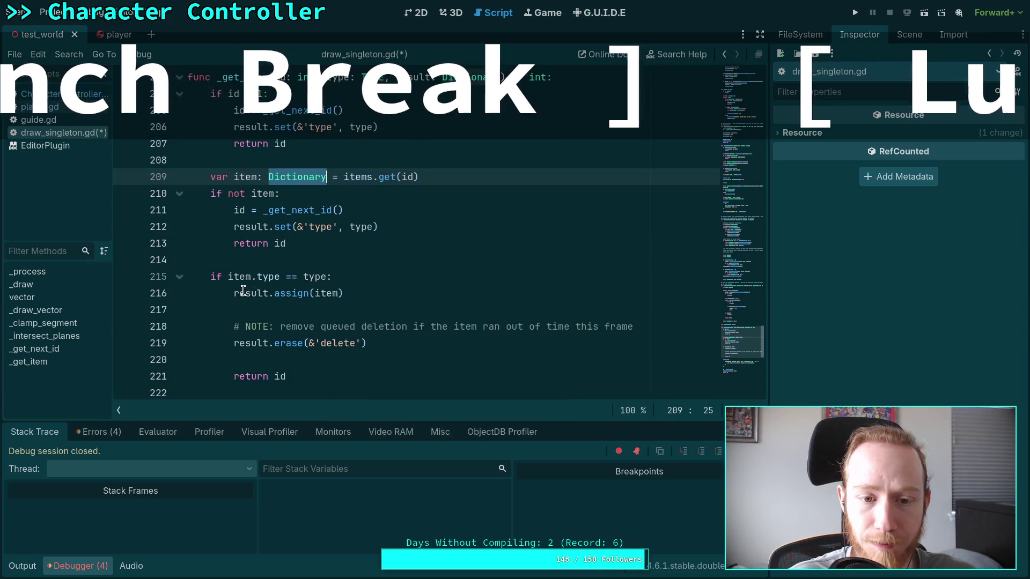
pyautogui.write('Variant')
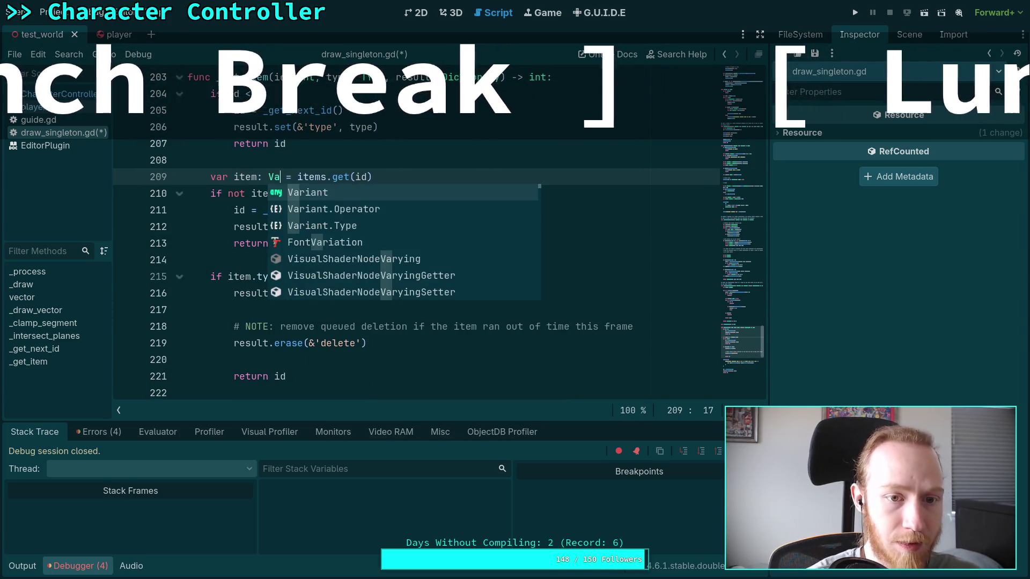
pyautogui.click(324, 155)
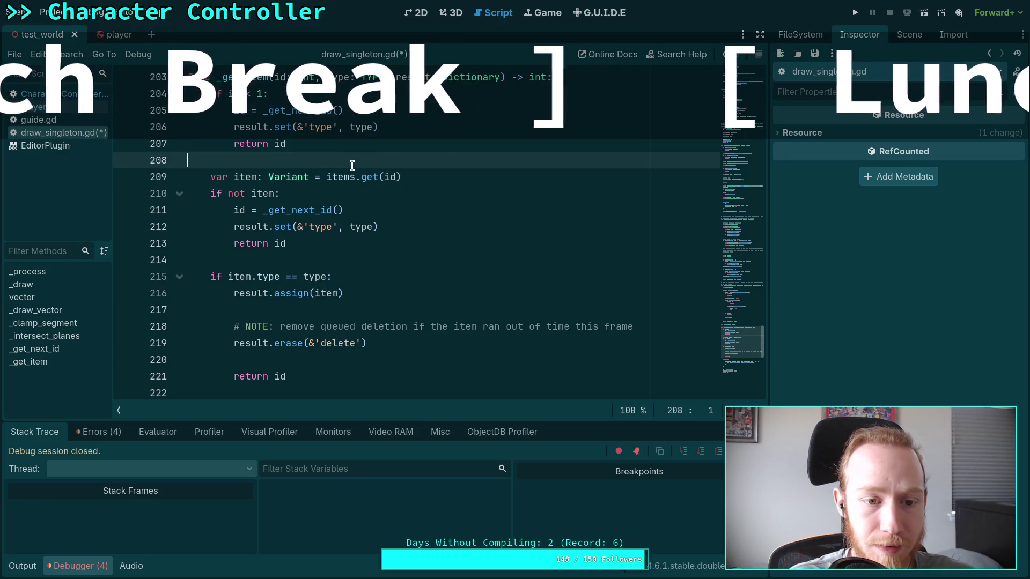
pyautogui.click(257, 193)
pyautogui.click(284, 177)
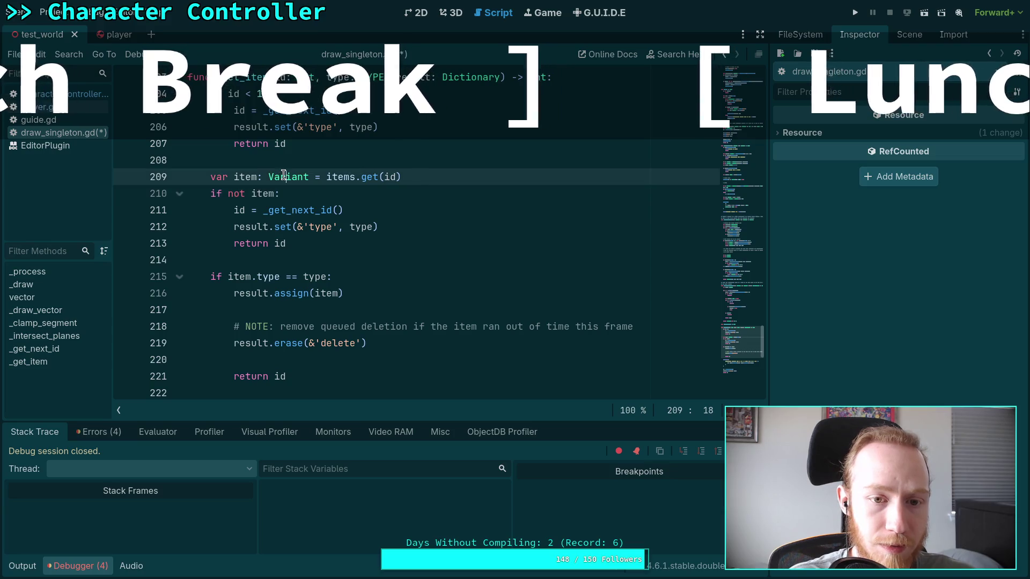
pyautogui.click(379, 193)
pyautogui.hotkey('ctrl', 's')
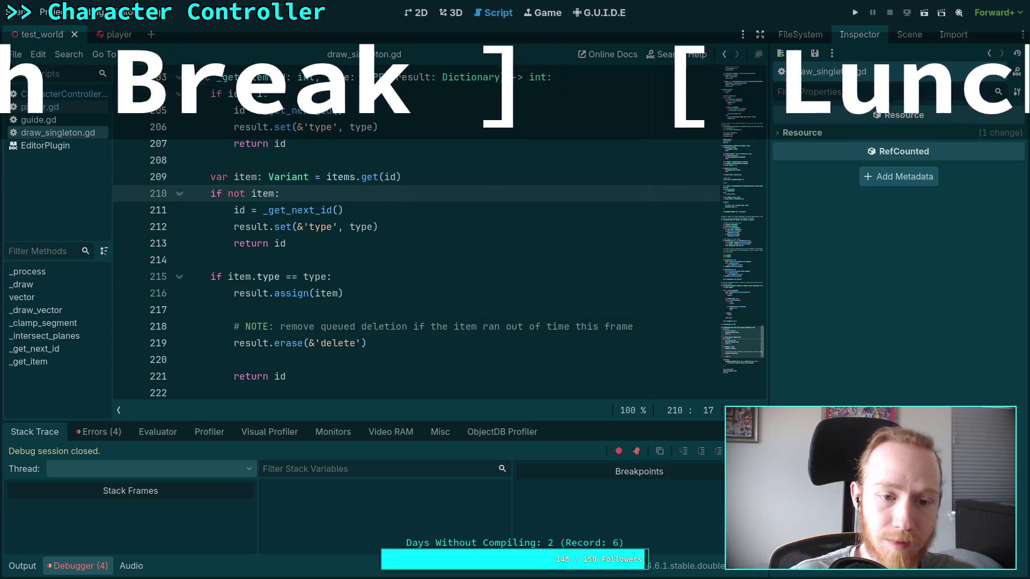
pyautogui.scroll(-3, 453, 192)
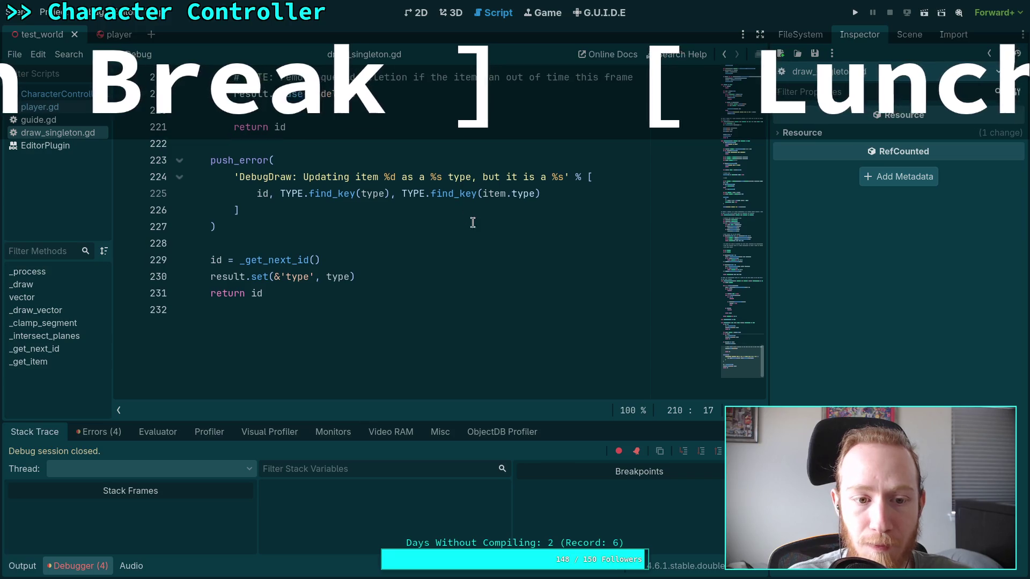
# Step: Relaunch the project to test the debug drawing
pyautogui.scroll(3, 548, 285)
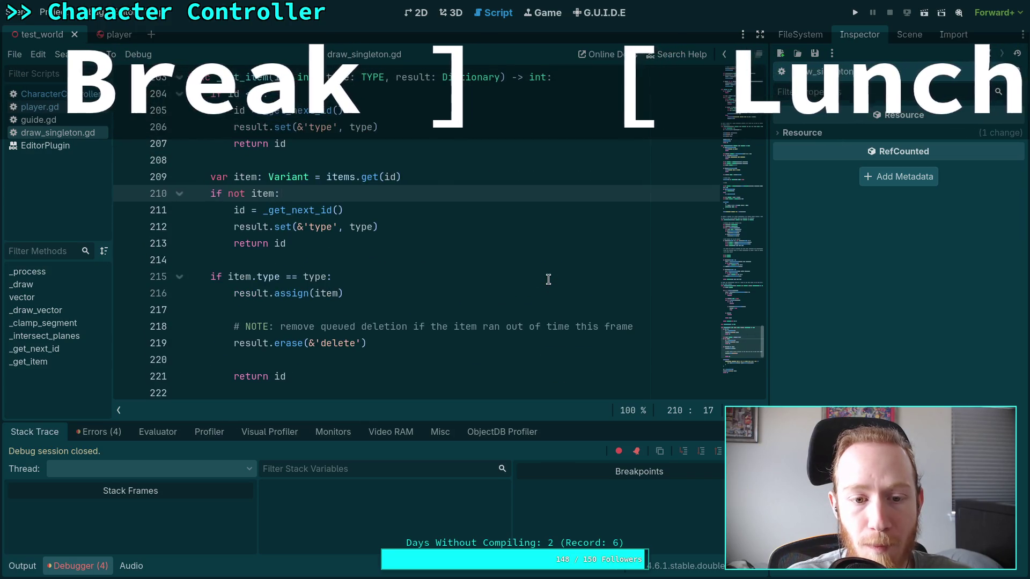
pyautogui.scroll(1, 548, 279)
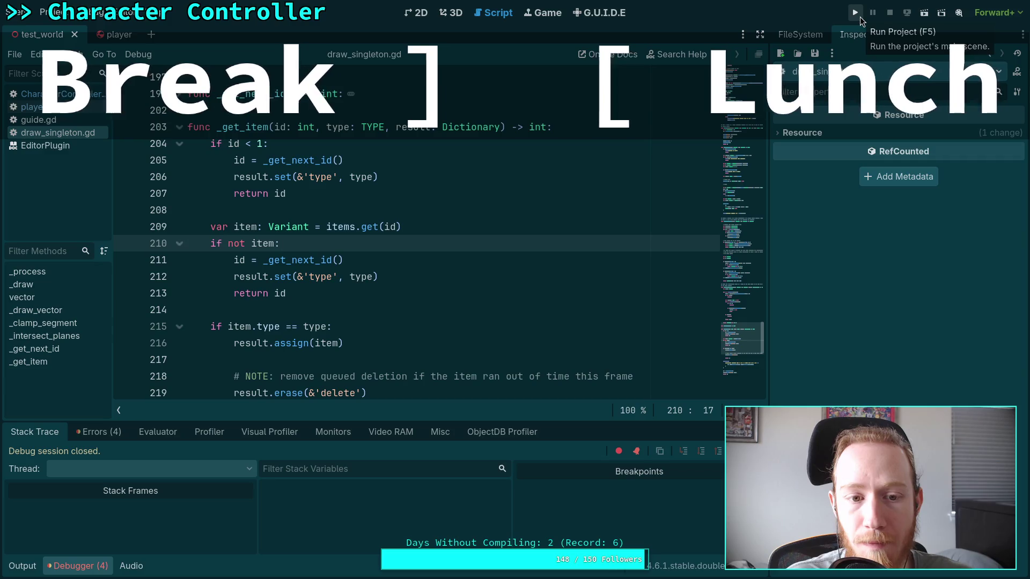
pyautogui.click(860, 19)
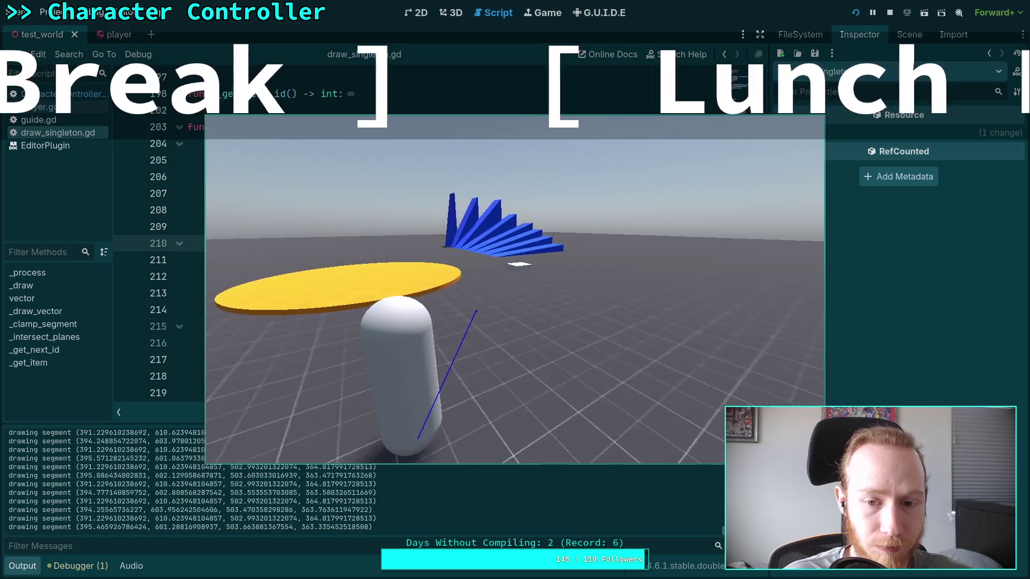
# Step: Walk, orbit and jump the character with WASD and Space to inspect the blue debug fan
pyautogui.press('w')
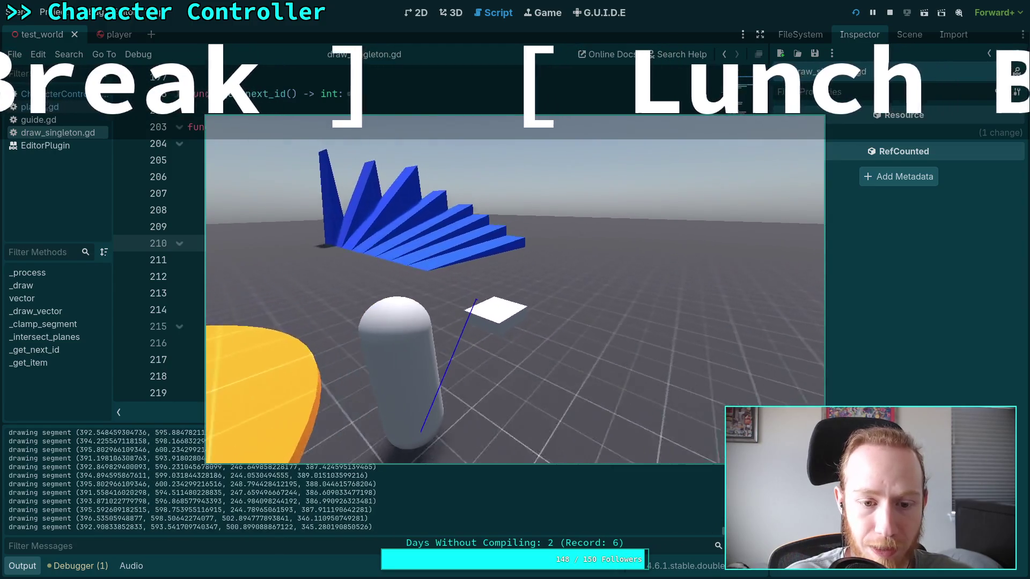
pyautogui.press('a')
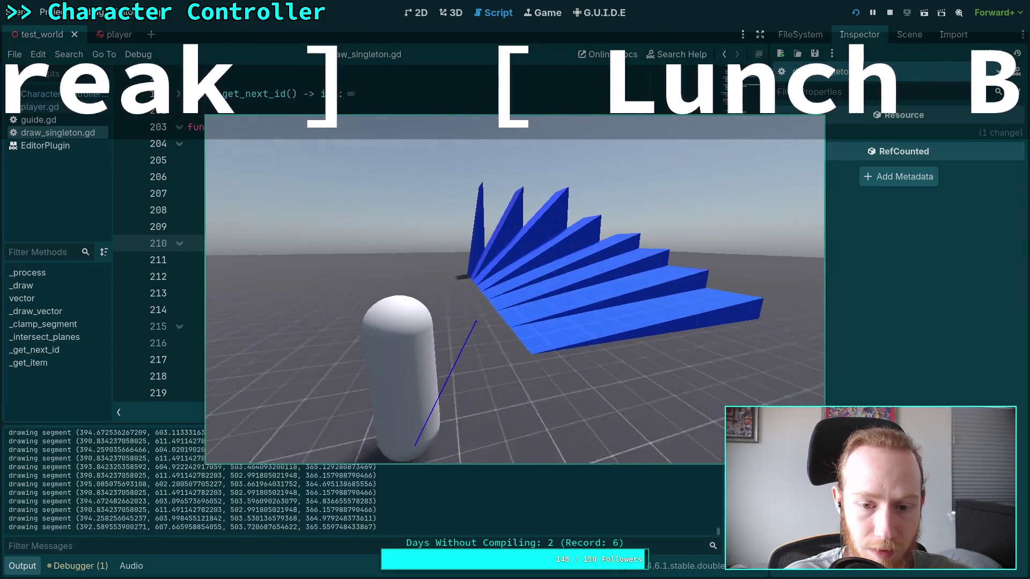
pyautogui.press('w')
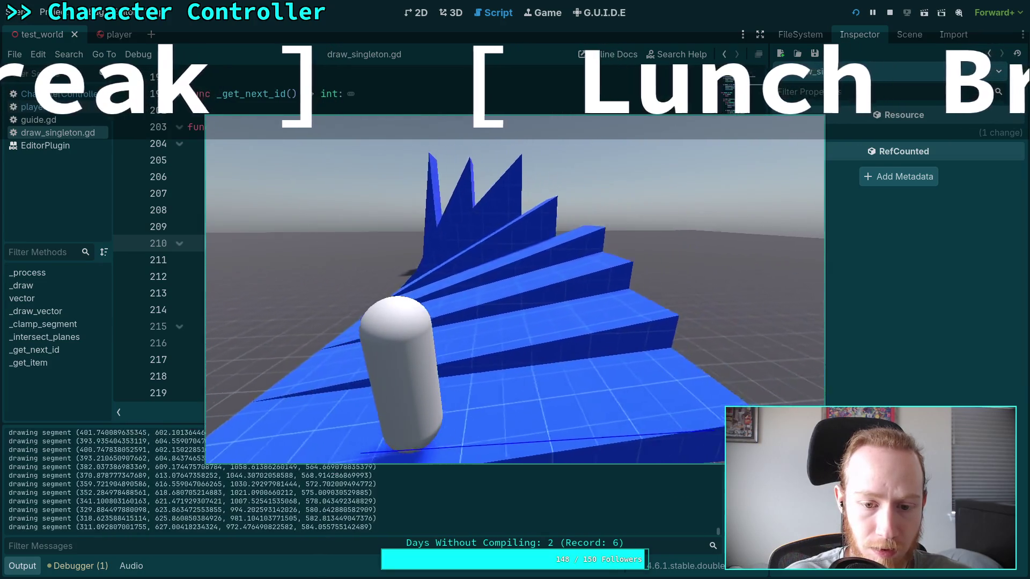
pyautogui.press('d')
pyautogui.press('a')
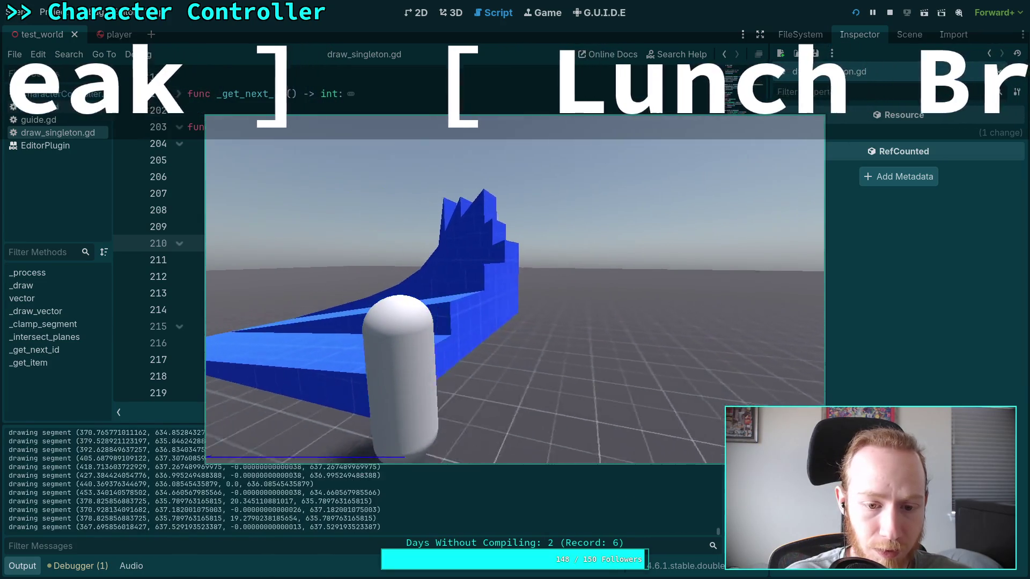
pyautogui.press('a')
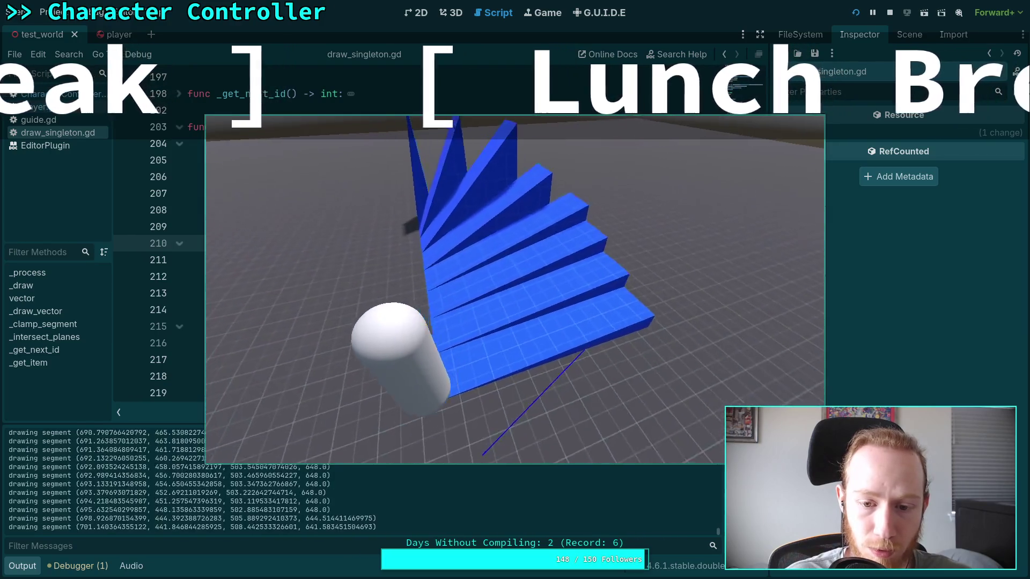
pyautogui.press('a')
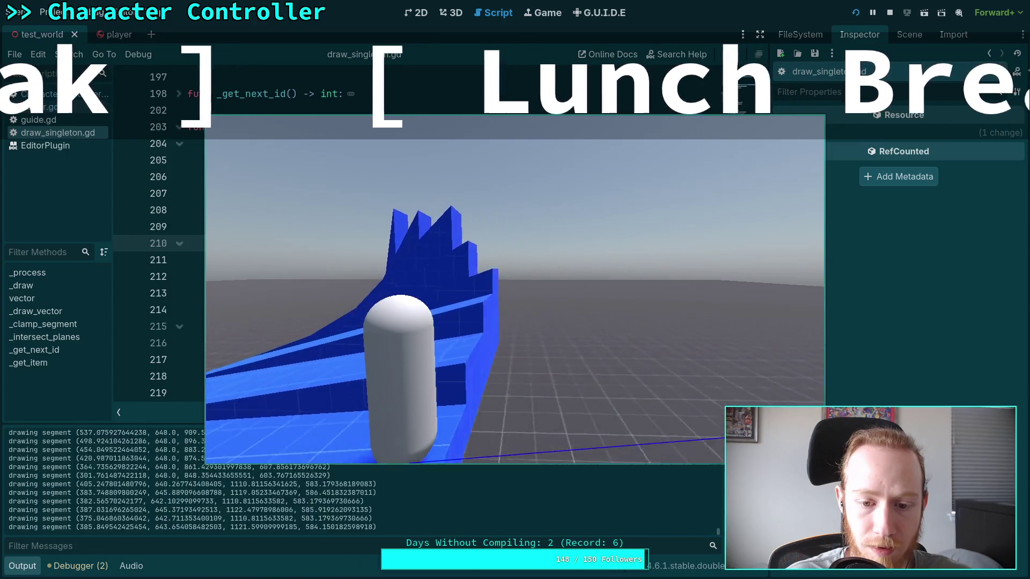
pyautogui.press('a')
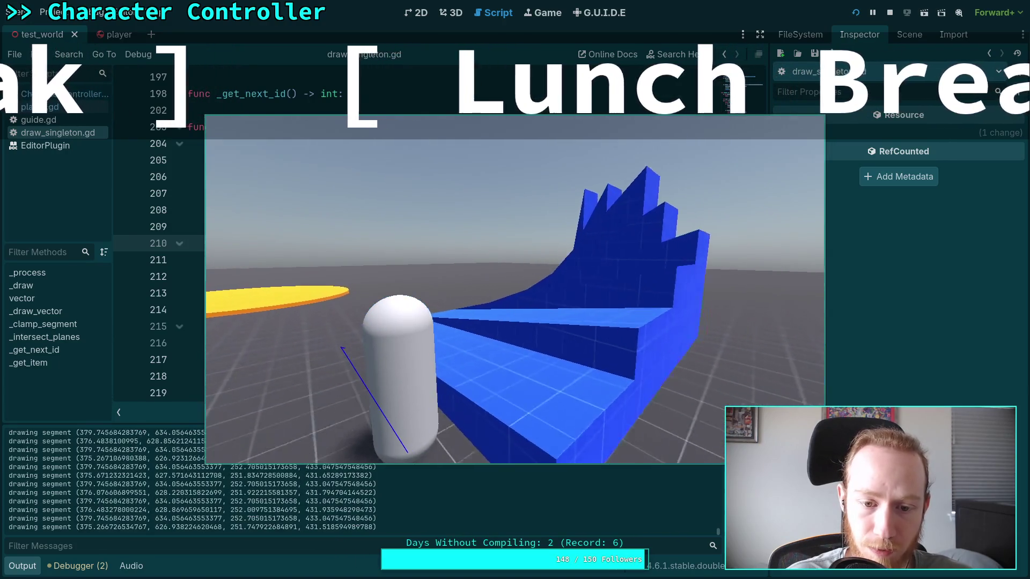
pyautogui.press('a')
pyautogui.press('a')
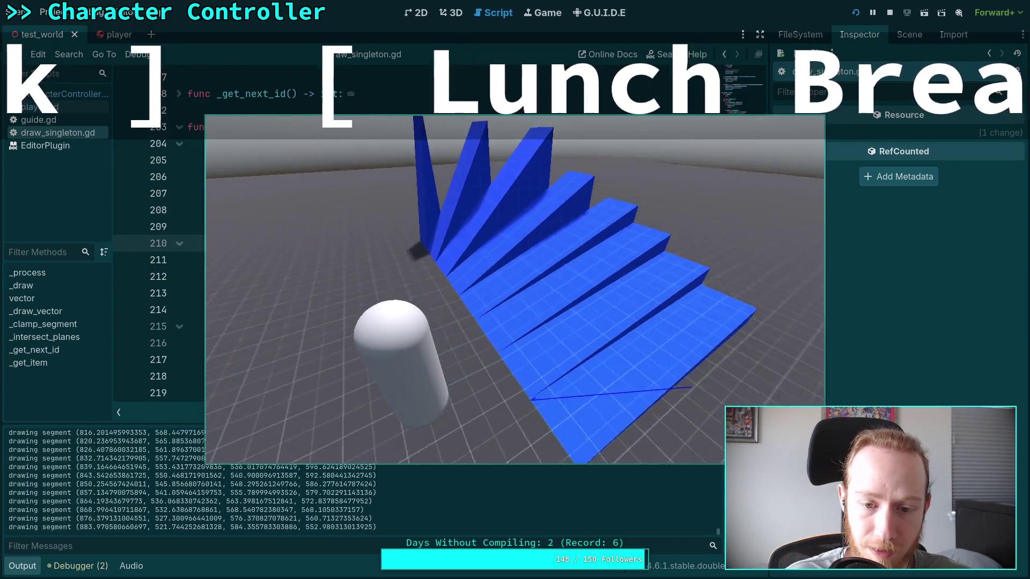
pyautogui.press('w')
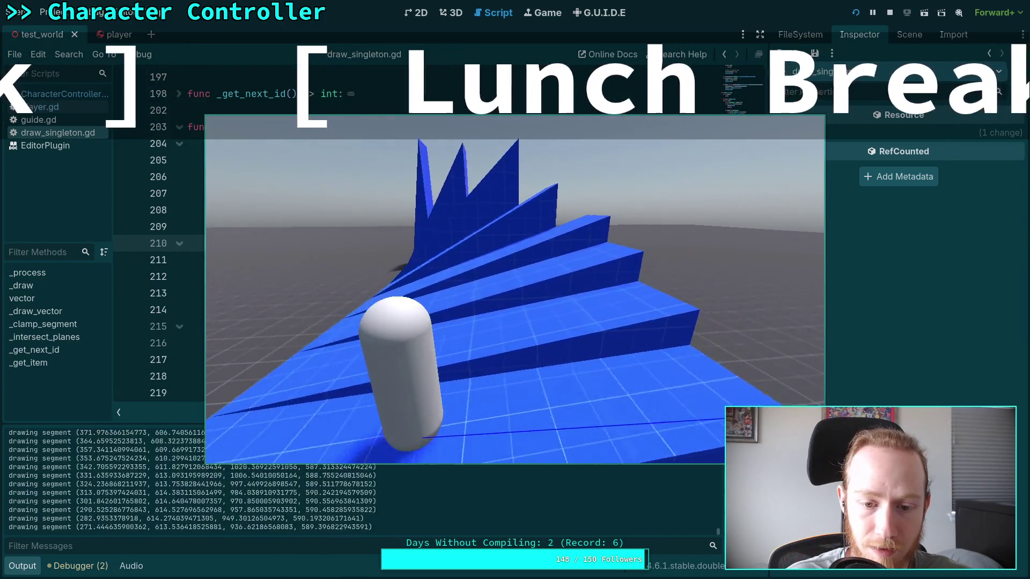
pyautogui.press('a')
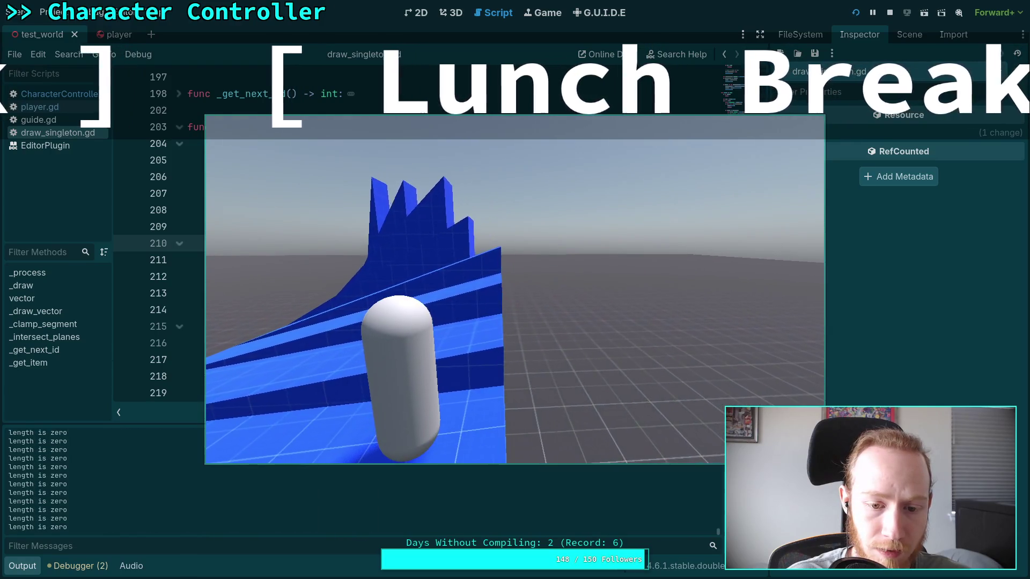
pyautogui.press('d')
pyautogui.press('a')
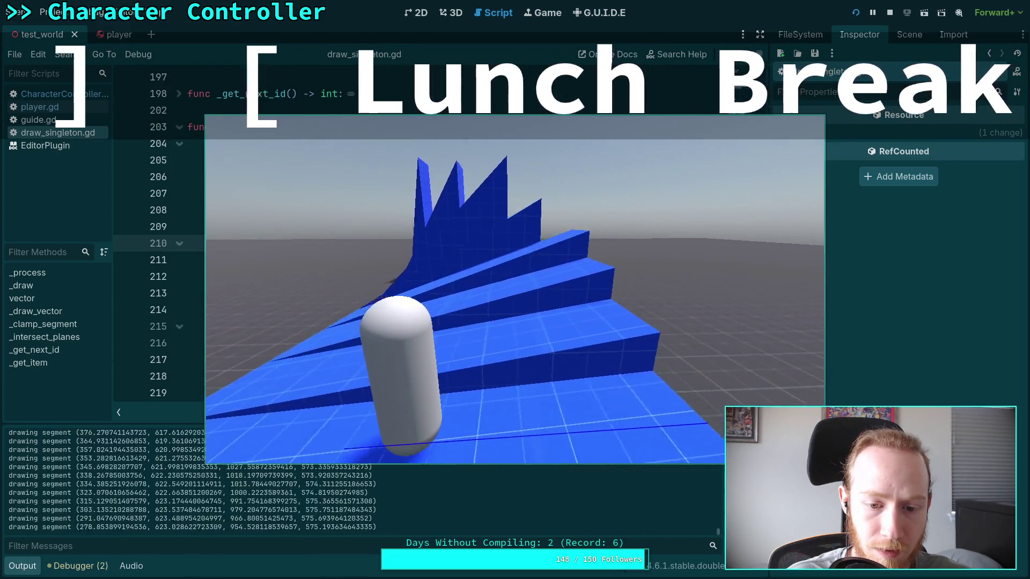
pyautogui.press('d')
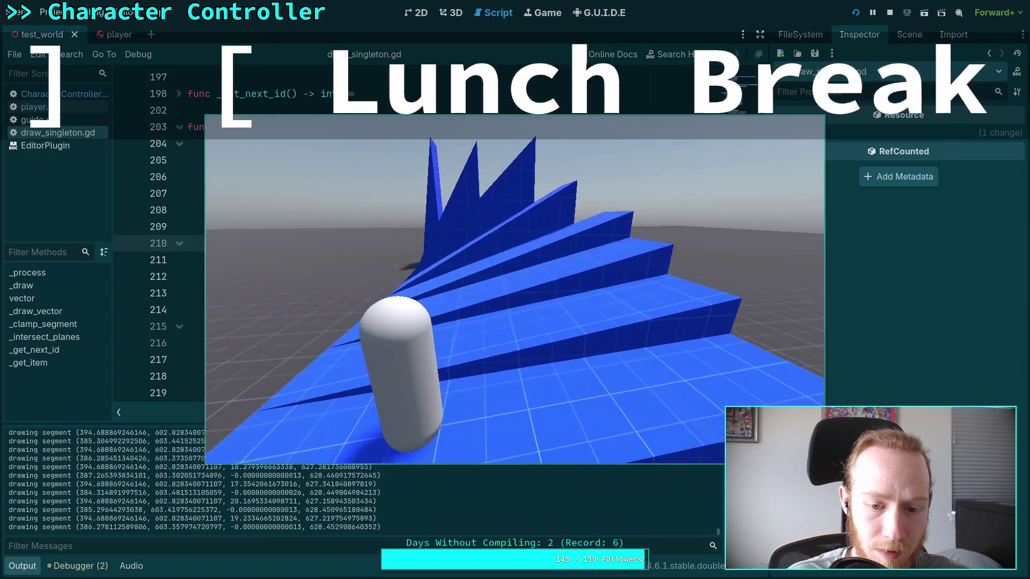
pyautogui.press('space')
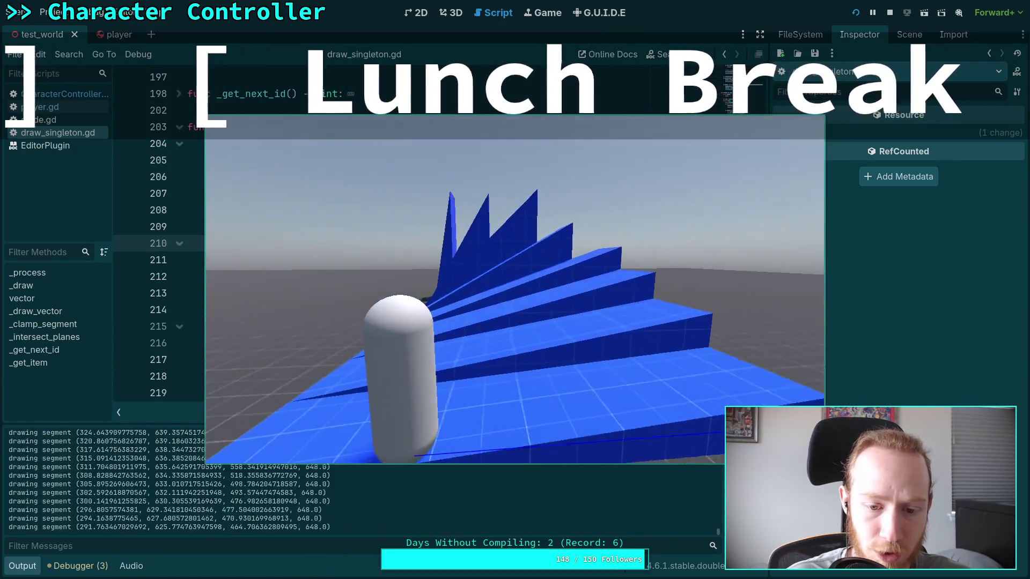
pyautogui.press('w')
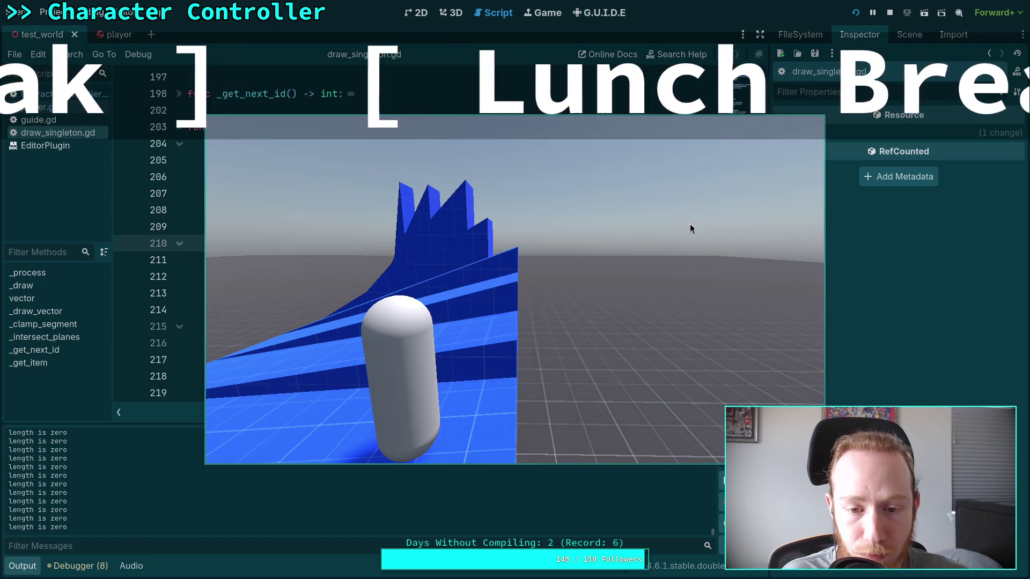
# Step: Stop the game and add a Camera3D child node to the test_world scene
pyautogui.click(890, 13)
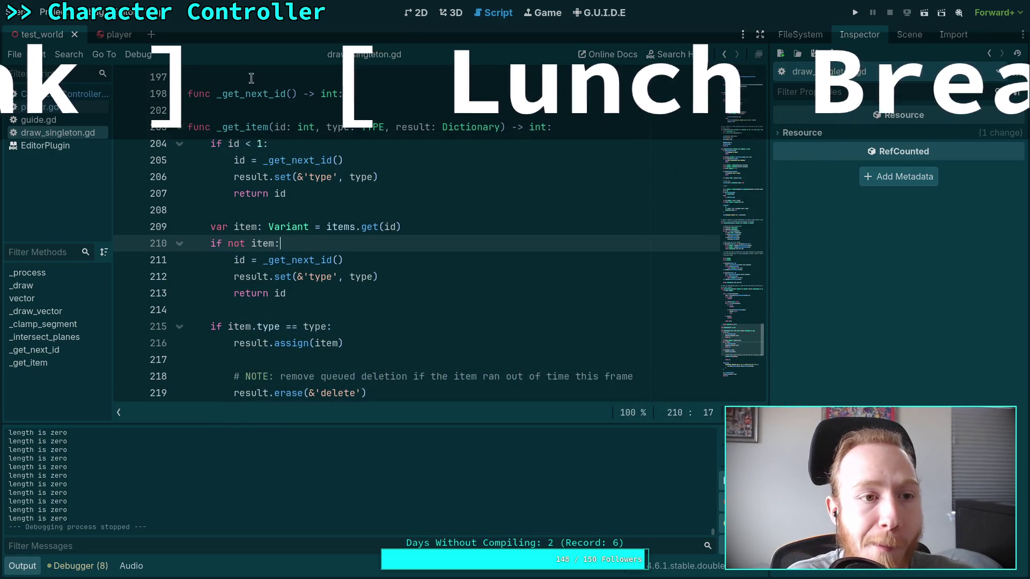
pyautogui.click(449, 12)
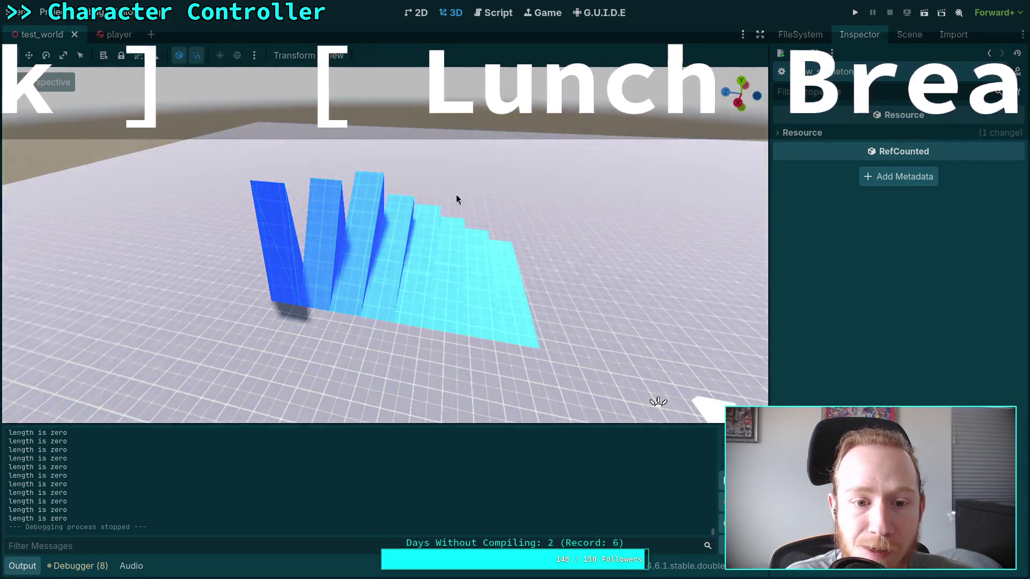
pyautogui.press('f')
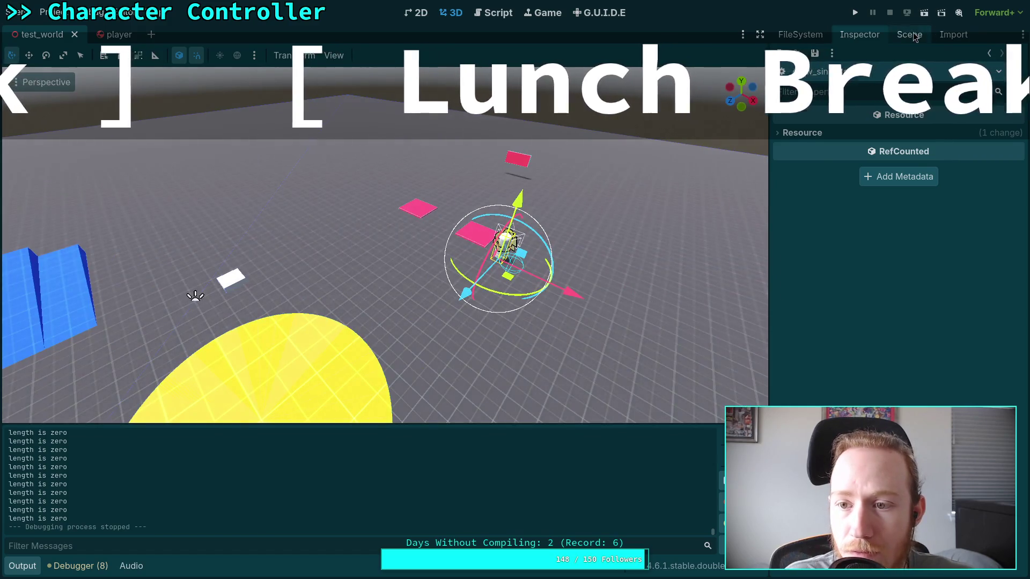
pyautogui.click(913, 36)
pyautogui.click(782, 142)
pyautogui.rightClick(823, 83)
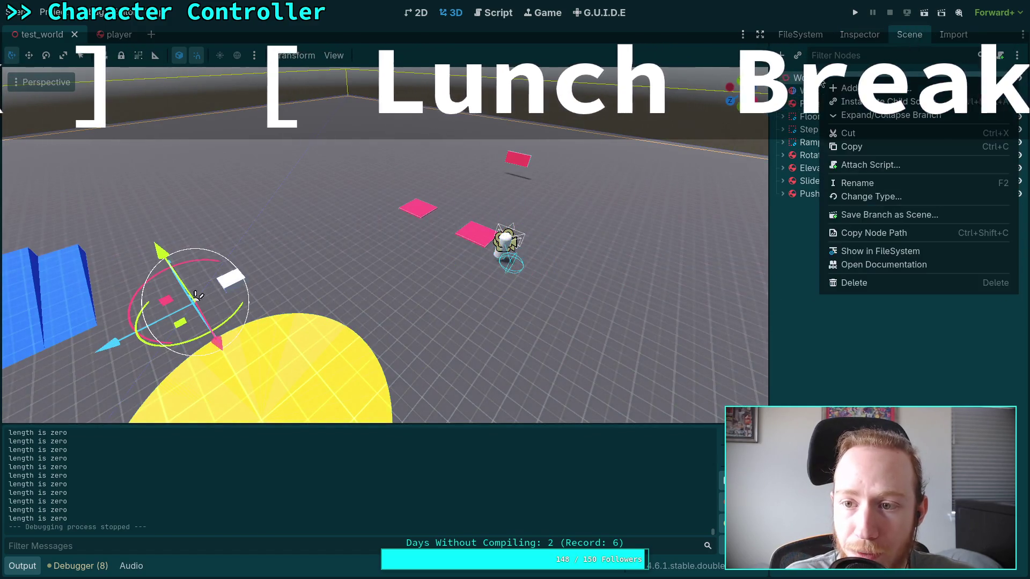
pyautogui.click(853, 88)
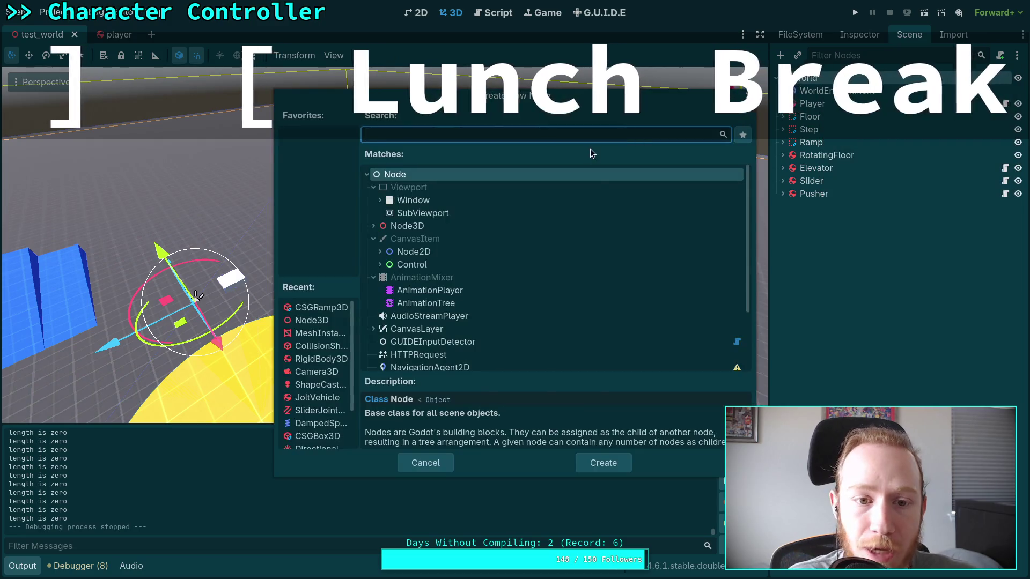
pyautogui.doubleClick(329, 374)
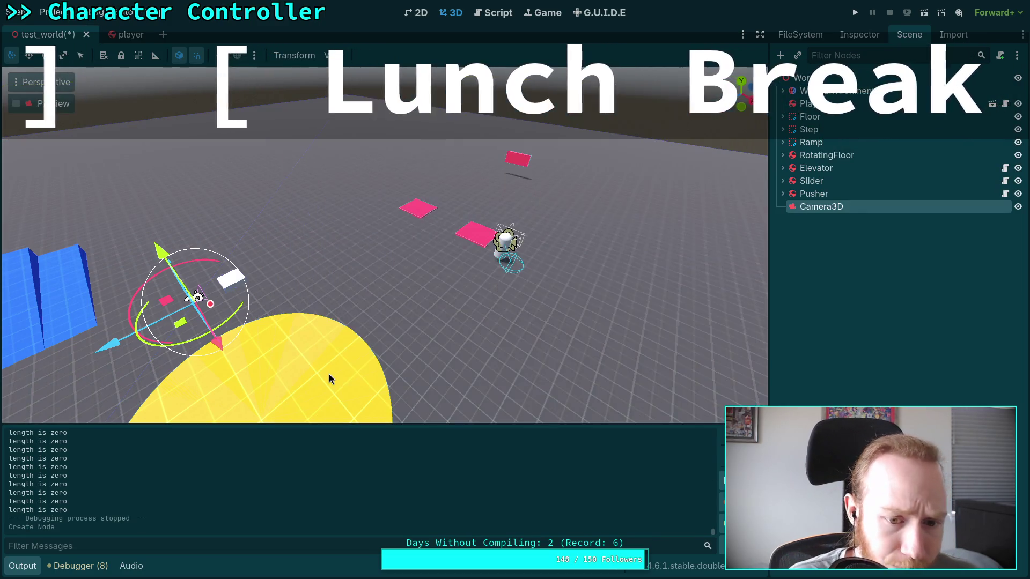
pyautogui.press('f')
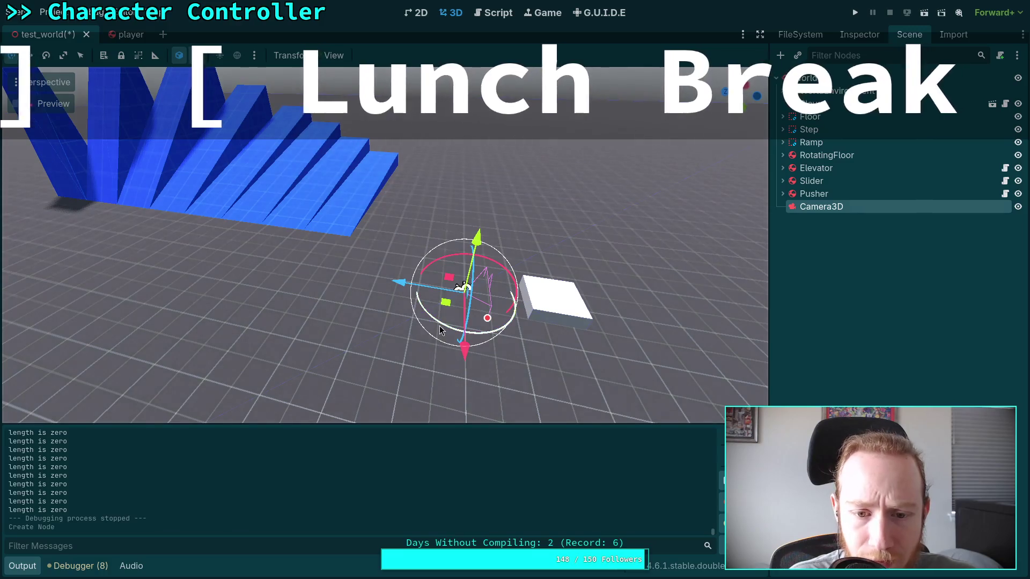
# Step: Rotate the camera, raise it, and shift it along X toward the blue ramps
pyautogui.moveTo(439, 326)
pyautogui.mouseDown()
pyautogui.moveTo(529, 309)
pyautogui.moveTo(490, 260)
pyautogui.moveTo(470, 291)
pyautogui.mouseUp()
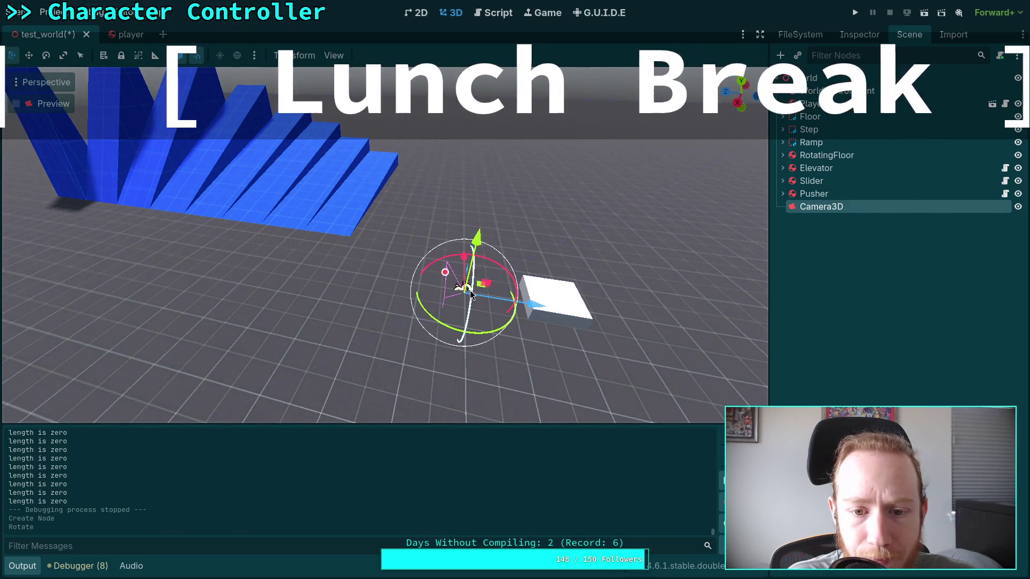
pyautogui.moveTo(478, 242); pyautogui.dragTo(496, 204)
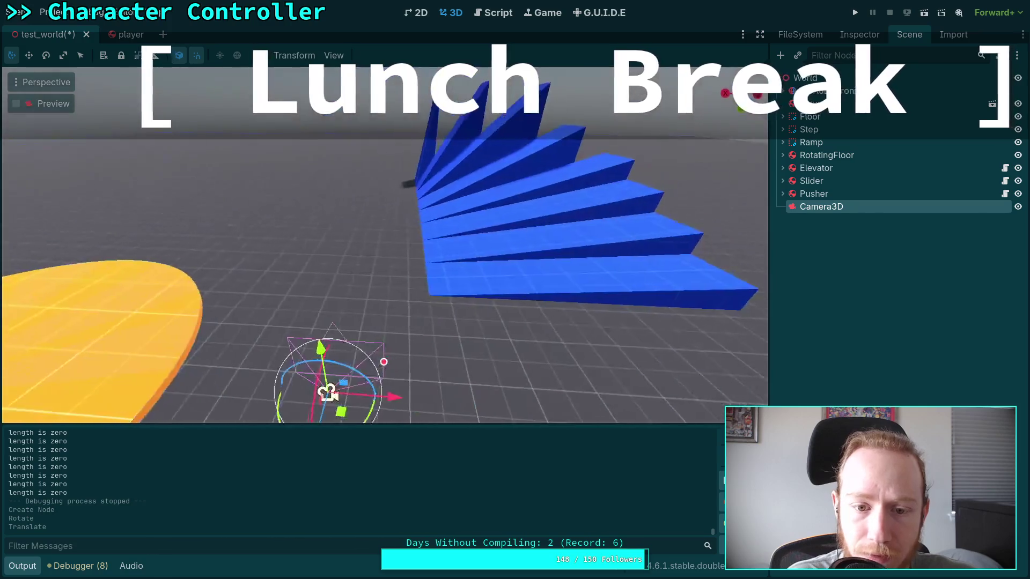
pyautogui.moveTo(356, 220); pyautogui.dragTo(652, 225)
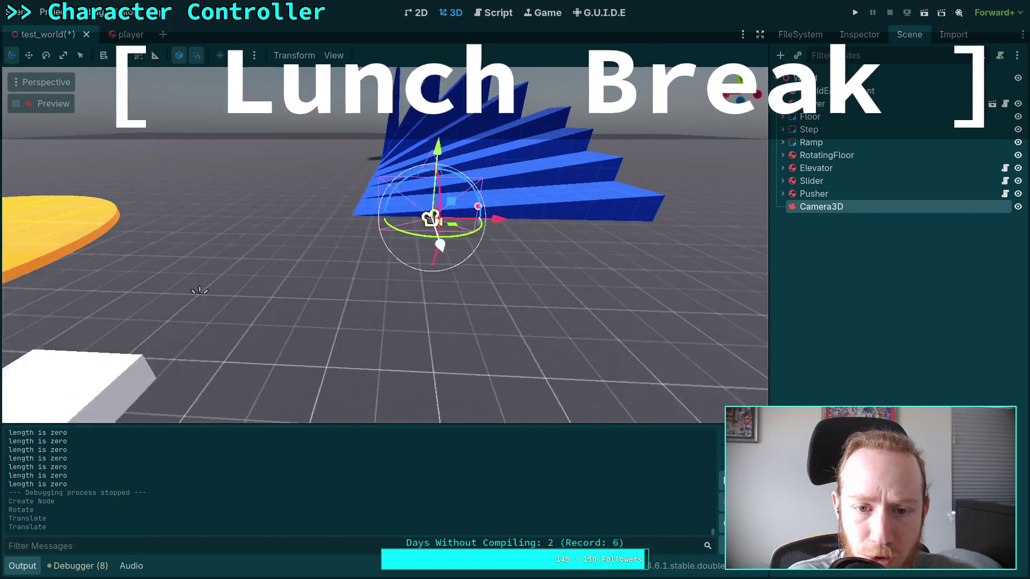
pyautogui.moveTo(182, 304); pyautogui.dragTo(375, 298)
pyautogui.moveTo(536, 294)
pyautogui.mouseDown()
pyautogui.moveTo(390, 243)
pyautogui.moveTo(415, 152)
pyautogui.moveTo(324, 189)
pyautogui.mouseUp()
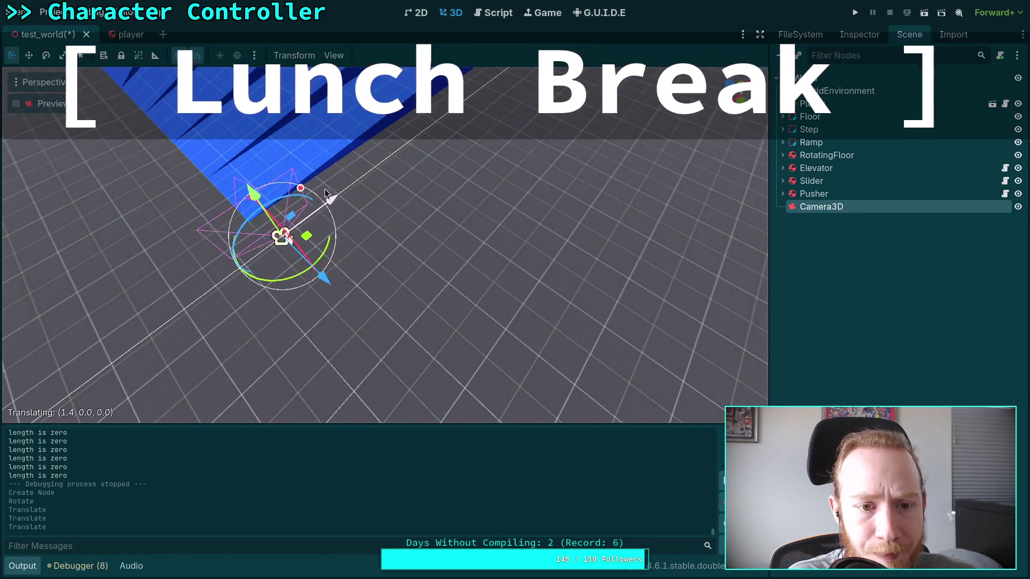
# Step: Preview the camera's view in the viewport and show its properties in the Inspector
pyautogui.click(15, 104)
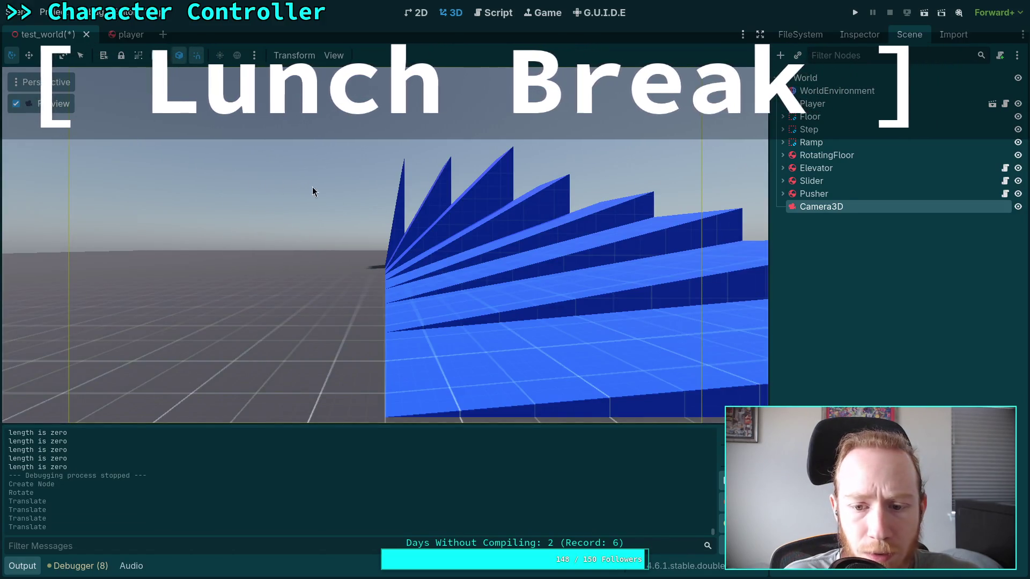
pyautogui.click(859, 35)
pyautogui.scroll(-3, 832, 332)
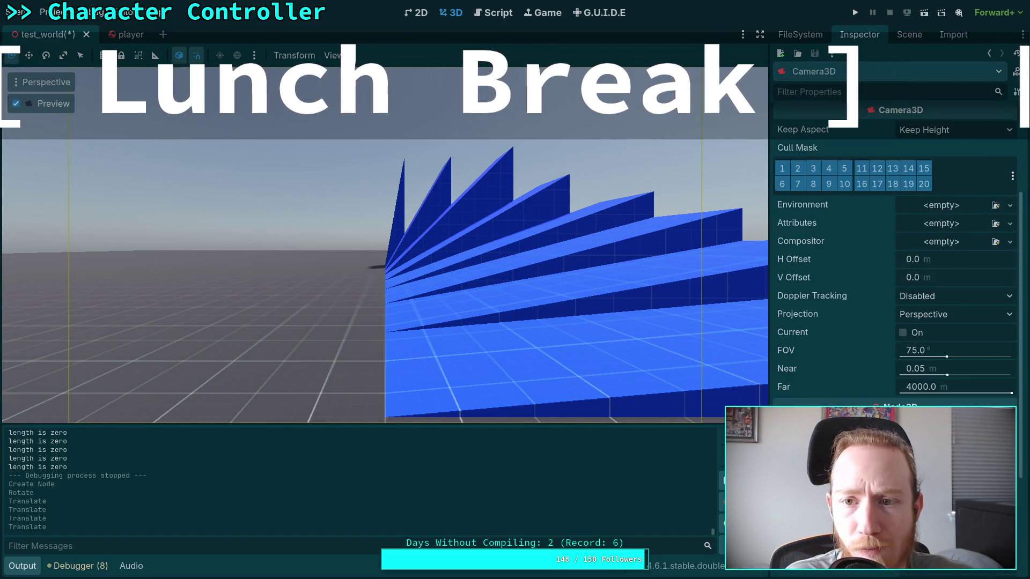
# Step: Nudge Camera3D toward the blue ramps, ending at position (-1.925, 1.4, 0.865)
pyautogui.hotkey('ctrl', 'alt', 'm')
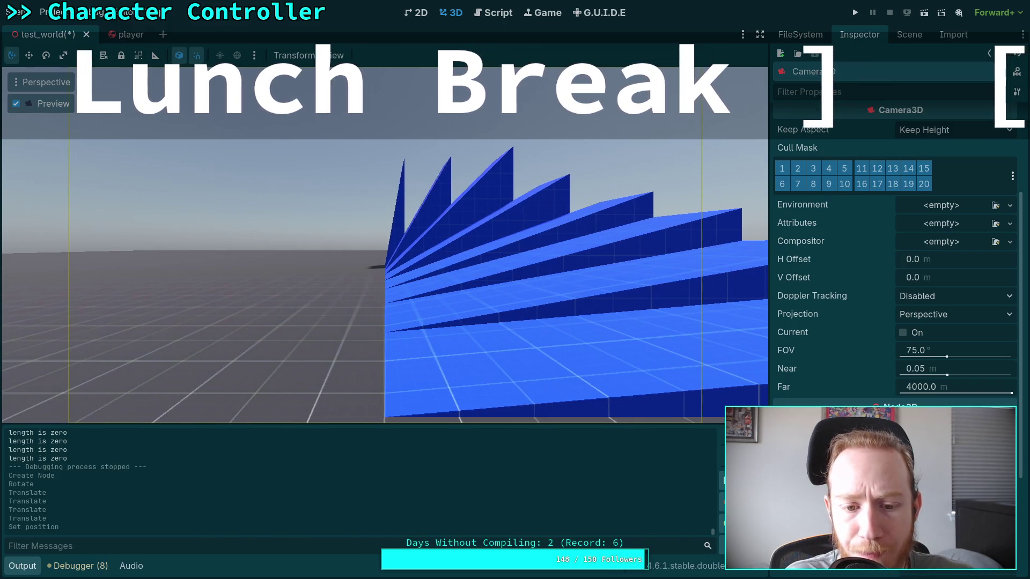
pyautogui.hotkey('ctrl', 'alt', 'm')
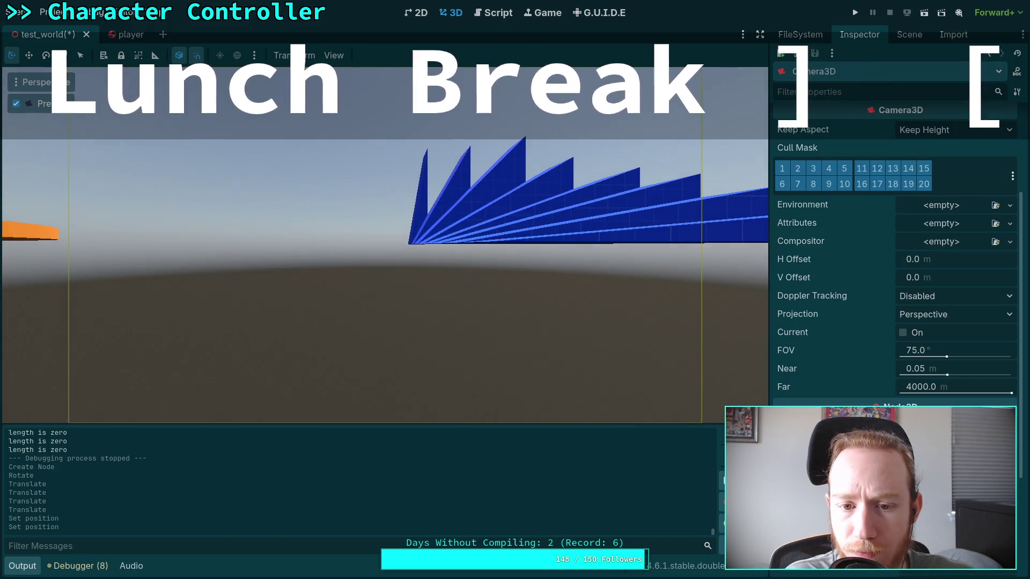
pyautogui.hotkey('ctrl', 'alt', 'm')
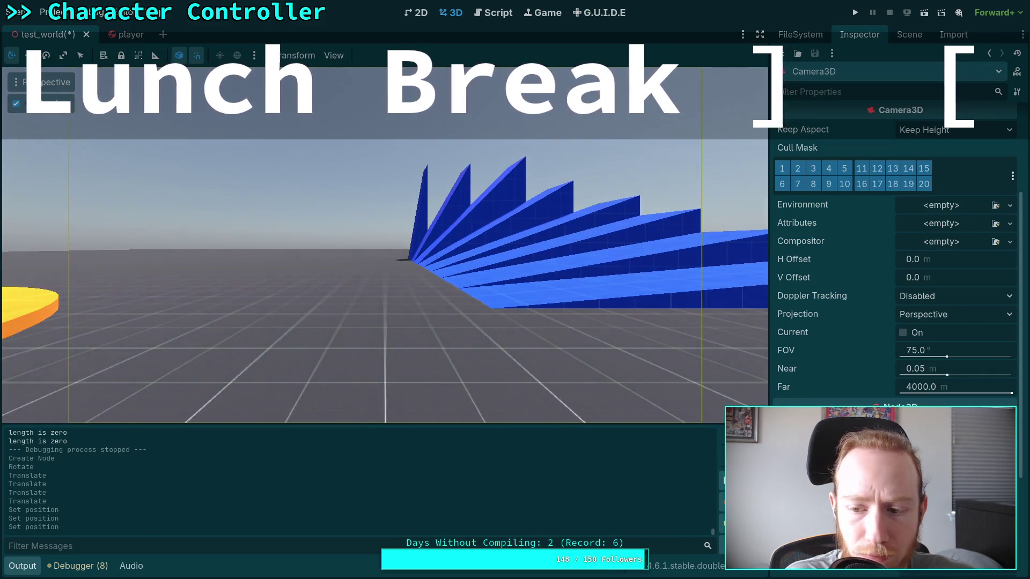
pyautogui.hotkey('ctrl', 'alt', 'm')
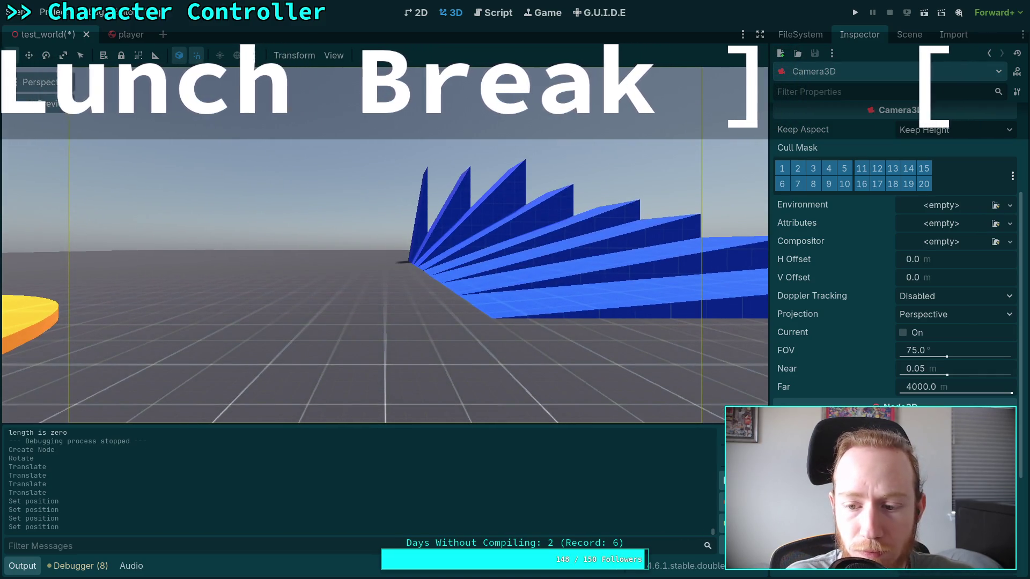
pyautogui.hotkey('ctrl', 'alt', 'm')
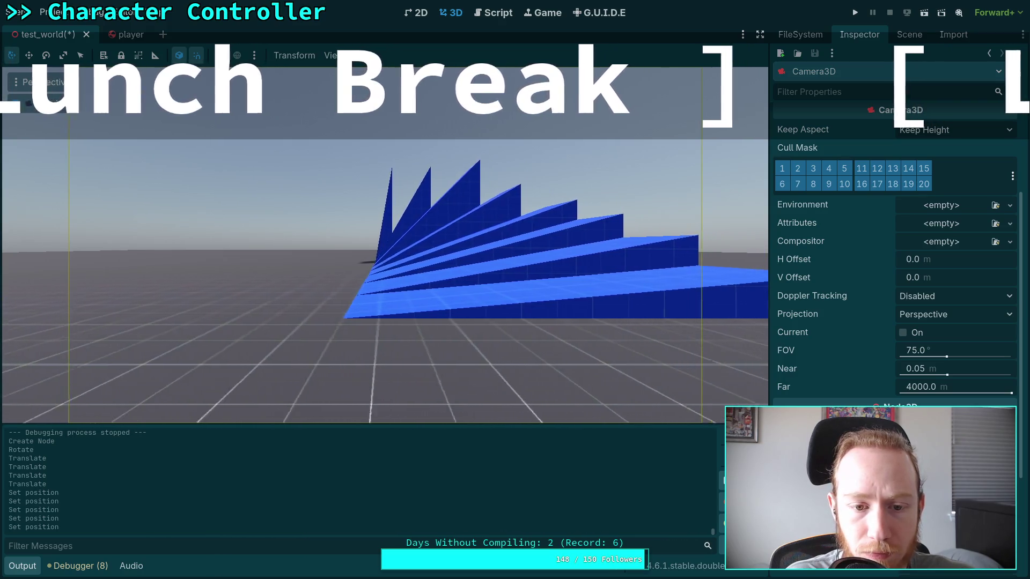
pyautogui.hotkey('ctrl', 'alt', 'm')
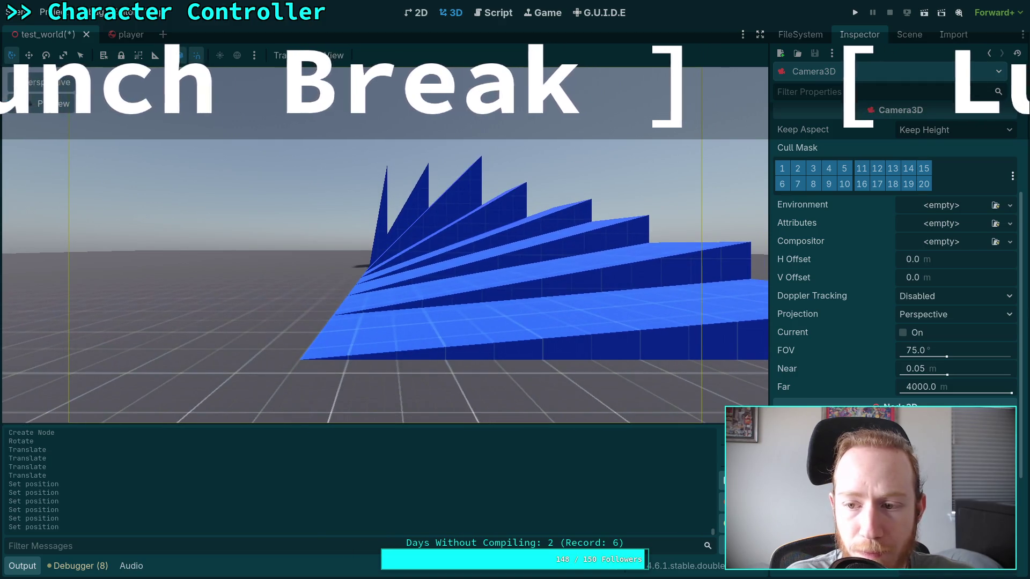
# Step: Try Orthogonal projection at size 6.314, revert to Perspective, and save test_world
pyautogui.click(940, 349)
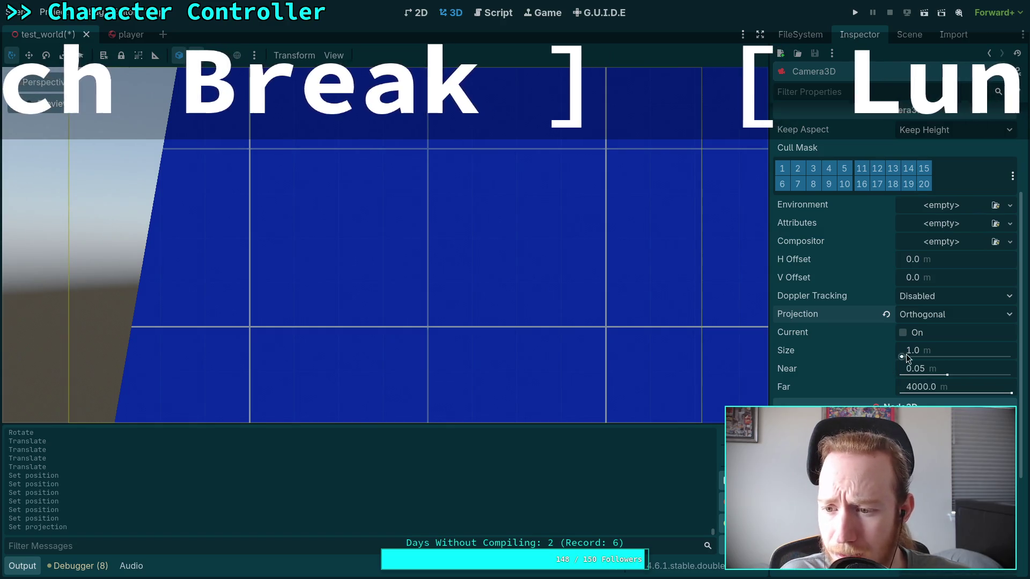
pyautogui.moveTo(906, 357); pyautogui.dragTo(908, 357)
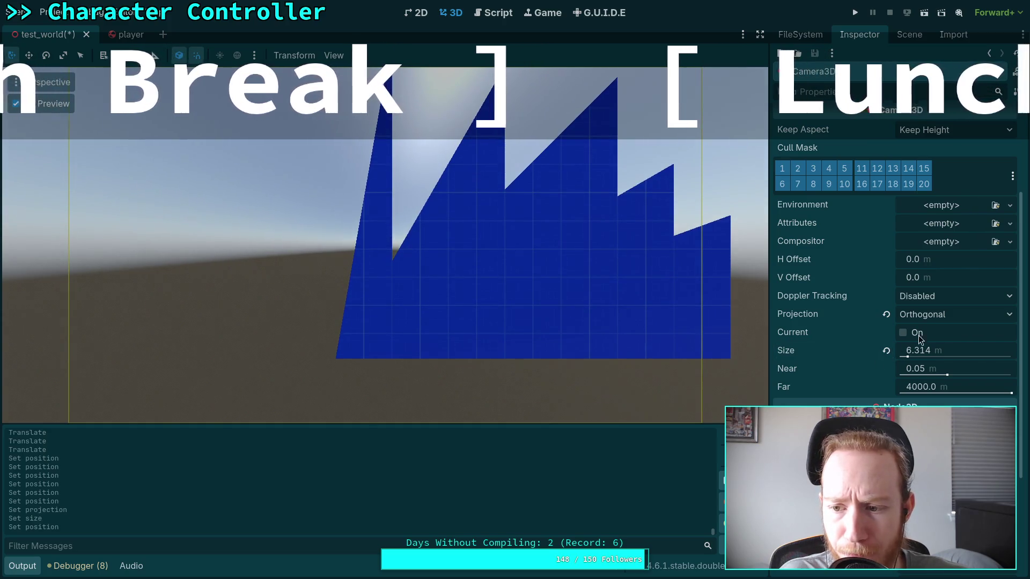
pyautogui.click(928, 315)
pyautogui.click(945, 335)
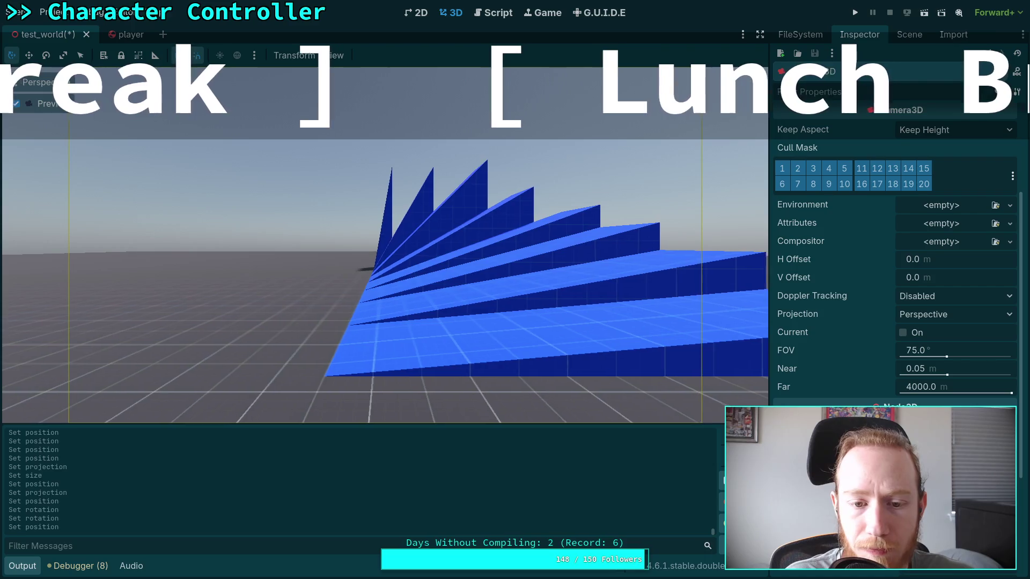
pyautogui.scroll(-5, 896, 268)
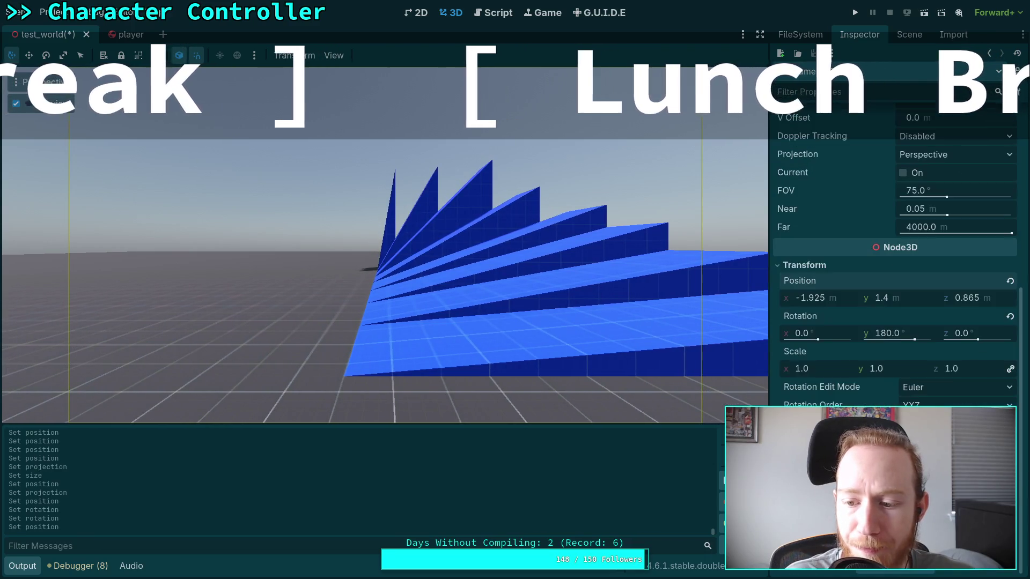
pyautogui.scroll(8, 896, 268)
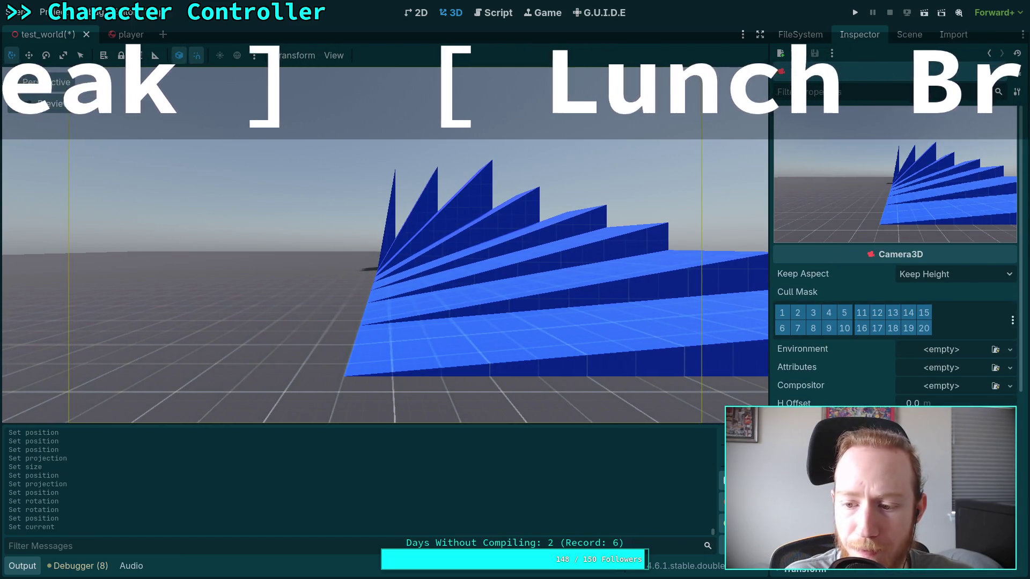
pyautogui.hotkey('ctrl', 's')
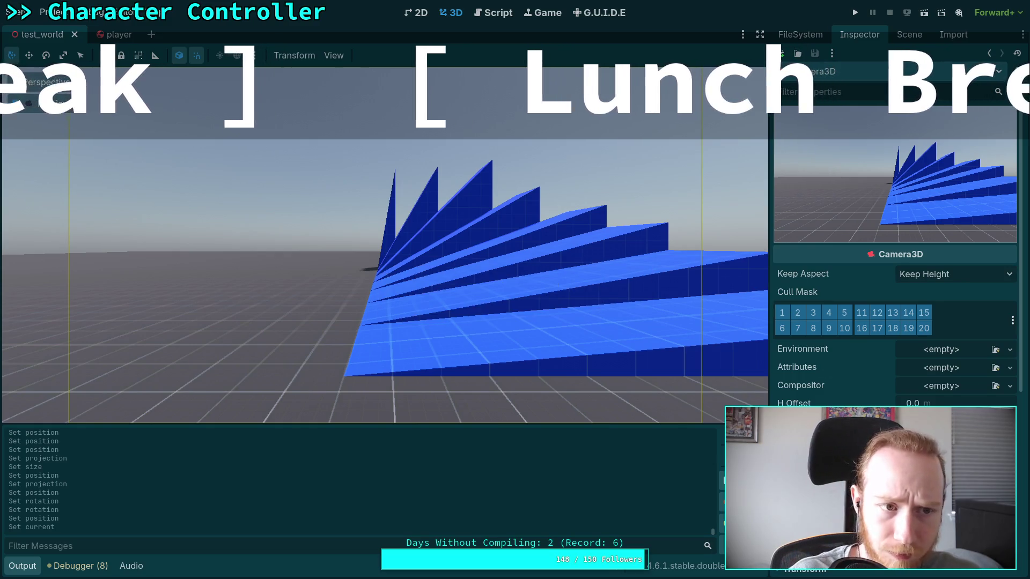
# Step: Reorder Camera3D to sit just below WorldEnvironment in the scene tree
pyautogui.click(909, 34)
pyautogui.moveTo(811, 206)
pyautogui.mouseDown()
pyautogui.moveTo(815, 102)
pyautogui.moveTo(800, 99)
pyautogui.mouseUp()
pyautogui.click(810, 118)
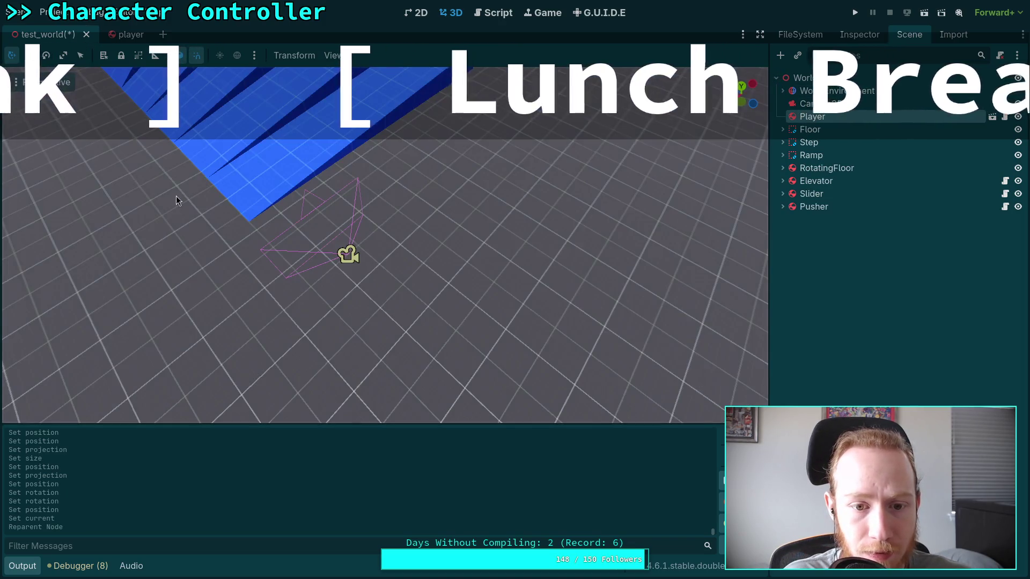
# Step: Move the Player beside the blue stairs and rotate it 90°
pyautogui.moveTo(177, 197)
pyautogui.mouseDown()
pyautogui.moveTo(315, 391)
pyautogui.moveTo(366, 246)
pyautogui.mouseUp()
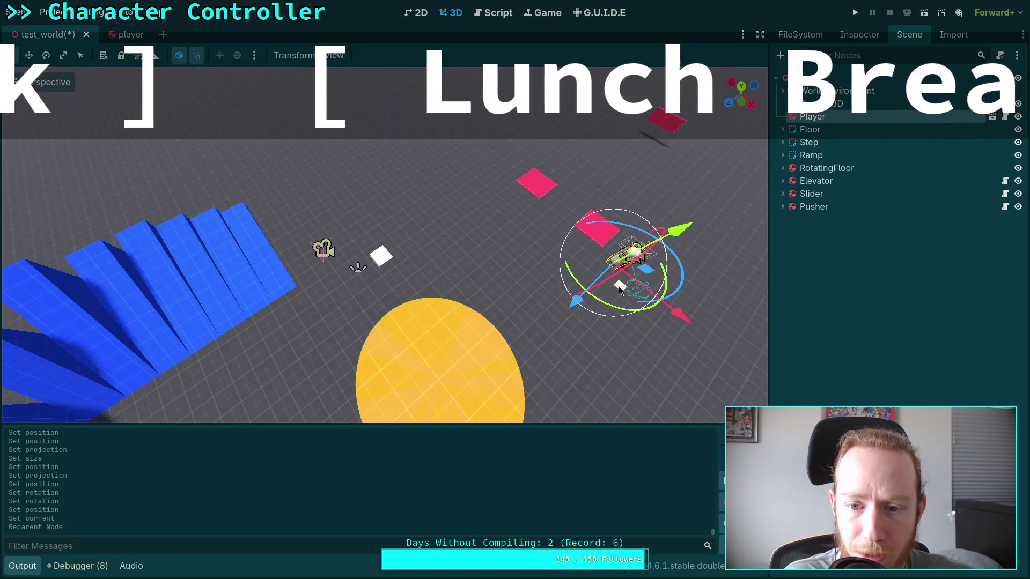
pyautogui.press('g')
pyautogui.click(290, 346)
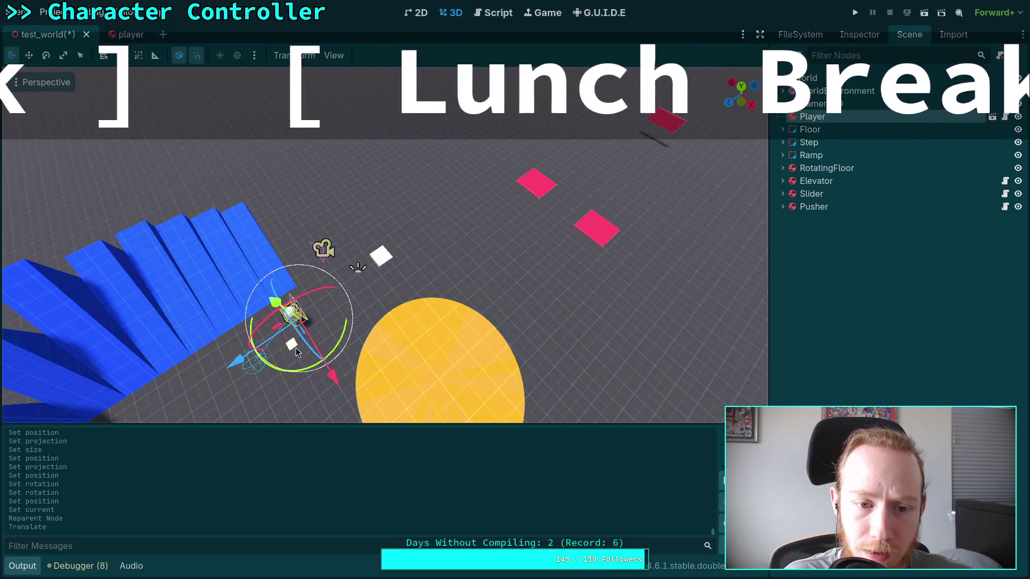
pyautogui.press('r')
pyautogui.click(367, 305)
pyautogui.moveTo(367, 305)
pyautogui.mouseDown()
pyautogui.moveTo(246, 324)
pyautogui.moveTo(290, 323)
pyautogui.mouseUp()
# Step: Save test_world, run the game briefly, then stop it with F8
pyautogui.hotkey('ctrl', 's')
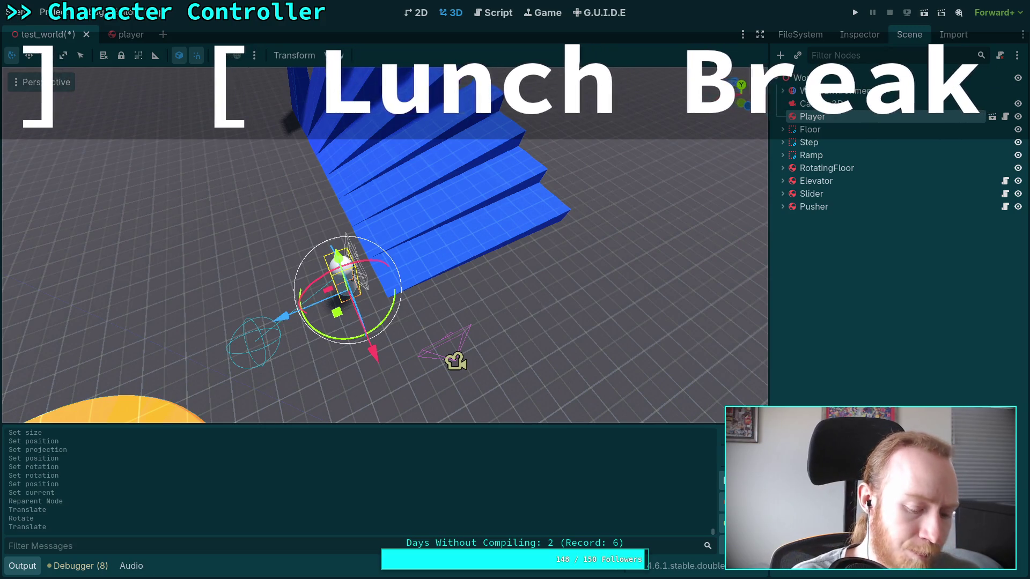
pyautogui.click(855, 13)
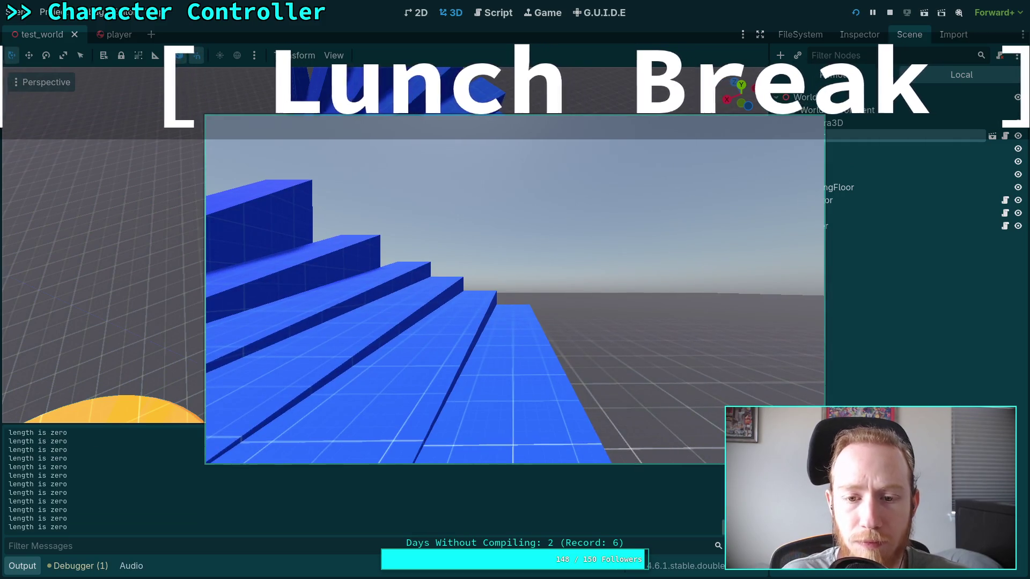
pyautogui.press('F8')
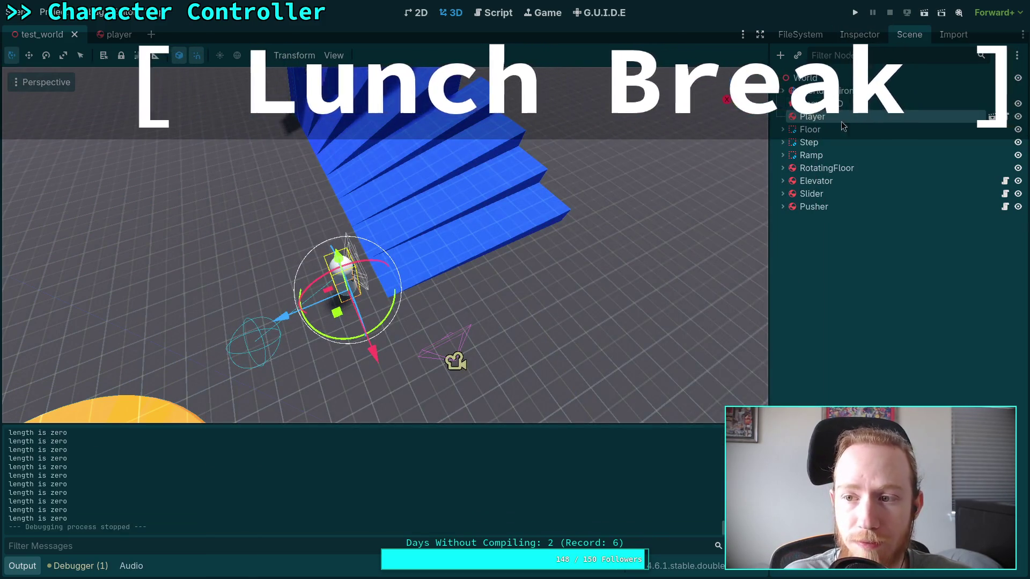
# Step: Select fp_camera in the player scene, inspect its properties, and run the game again
pyautogui.click(121, 38)
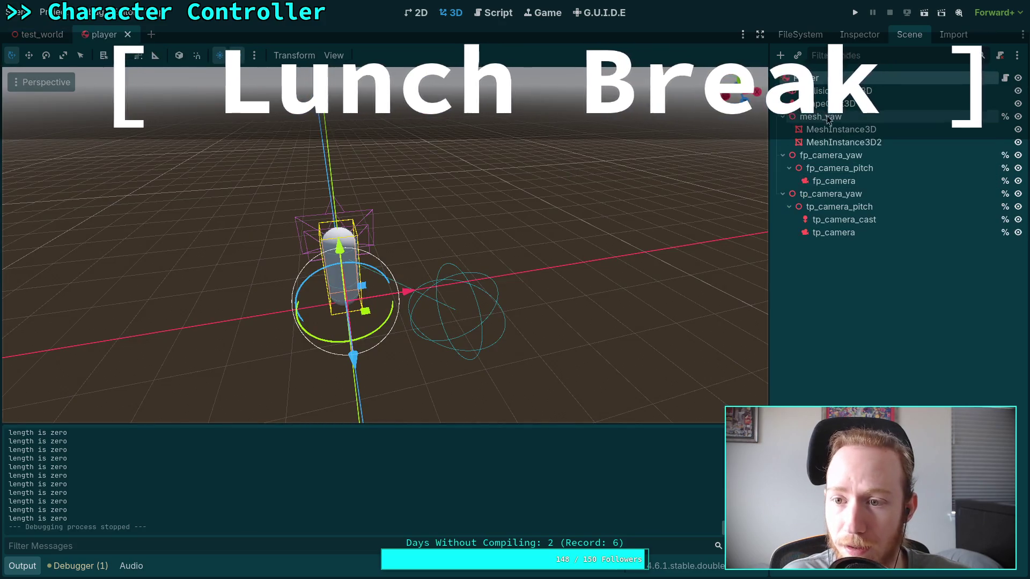
pyautogui.click(844, 183)
pyautogui.click(872, 36)
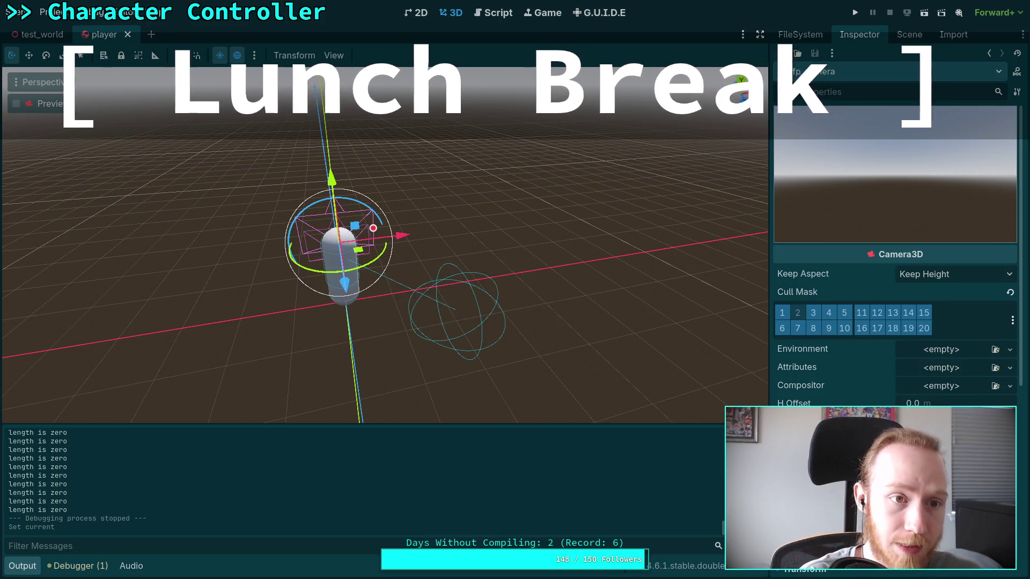
pyautogui.click(853, 15)
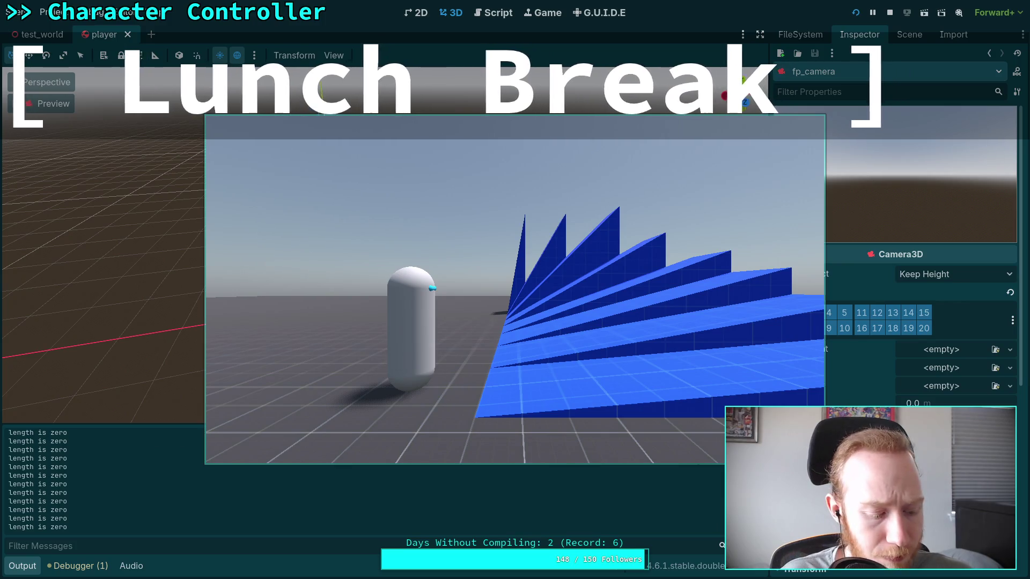
# Step: Walk the character back and forth on and off the blue ramps, then stop the game
pyautogui.press('d')
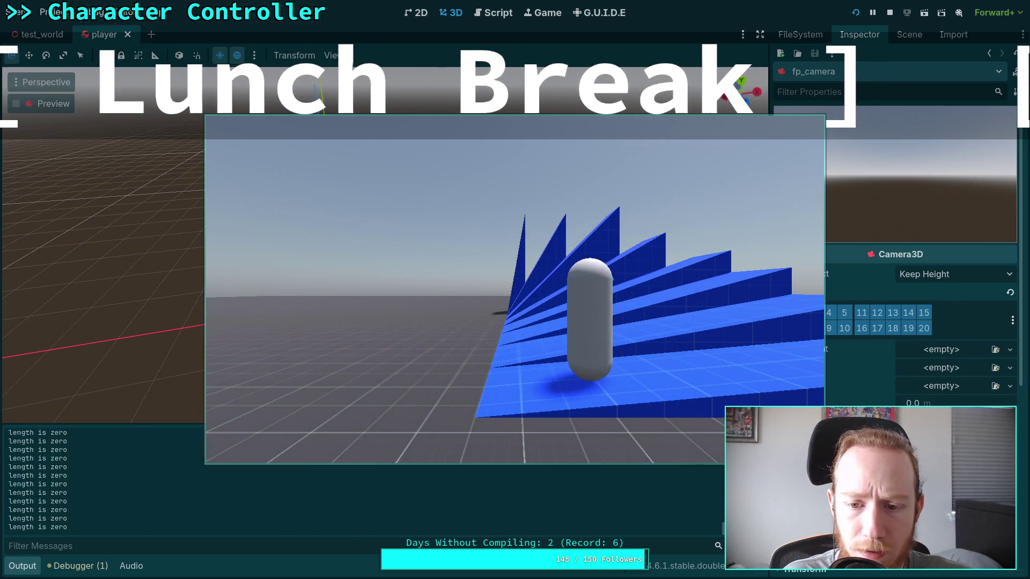
pyautogui.press('a')
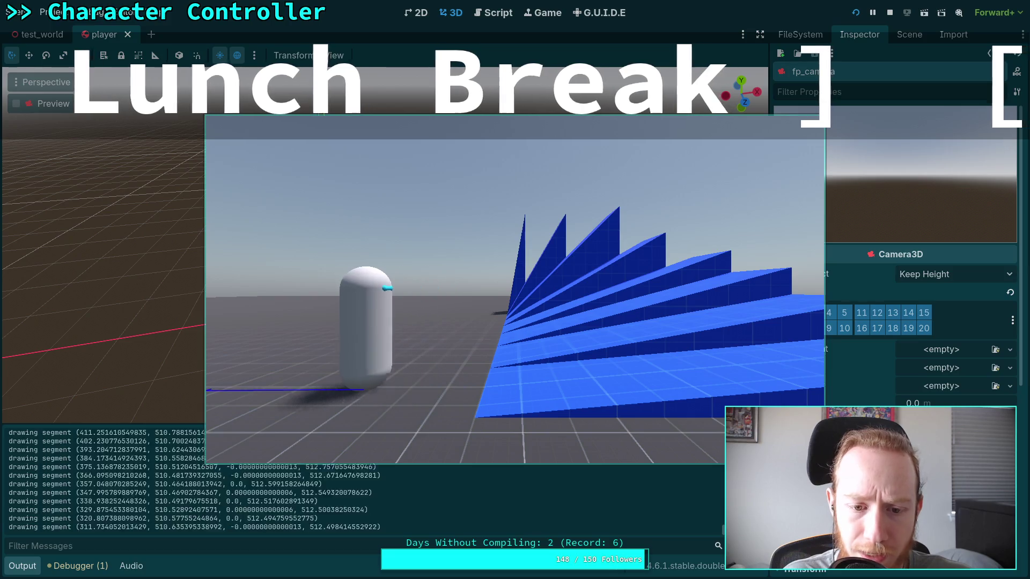
pyautogui.press('d')
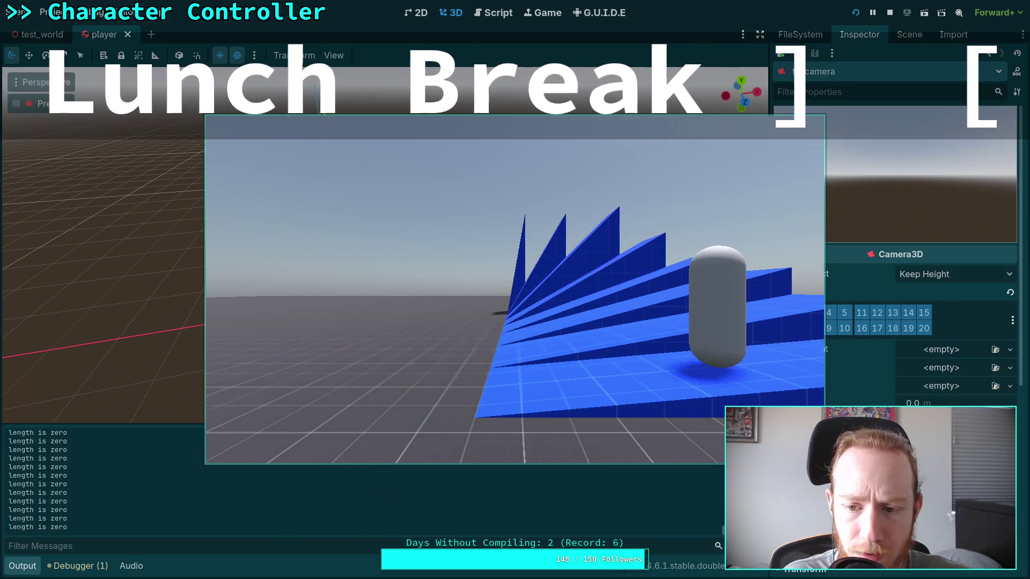
pyautogui.press('a')
pyautogui.press('d')
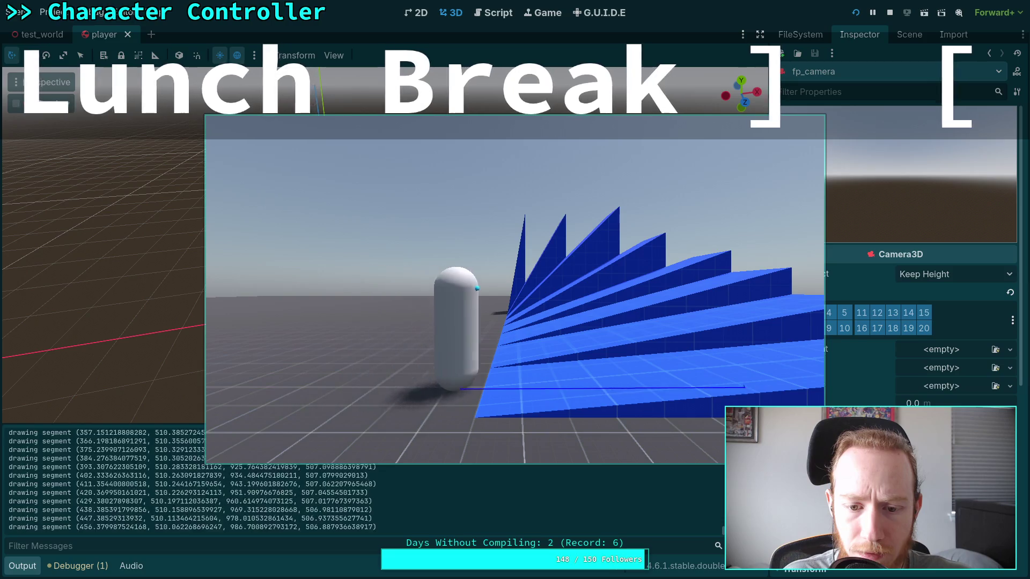
pyautogui.press('d')
pyautogui.press('a')
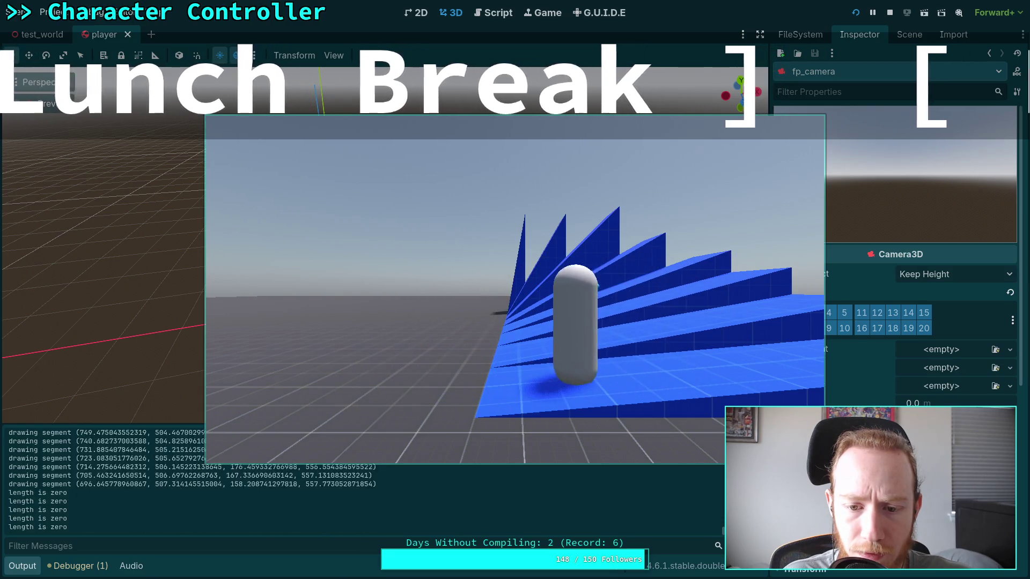
pyautogui.press('a')
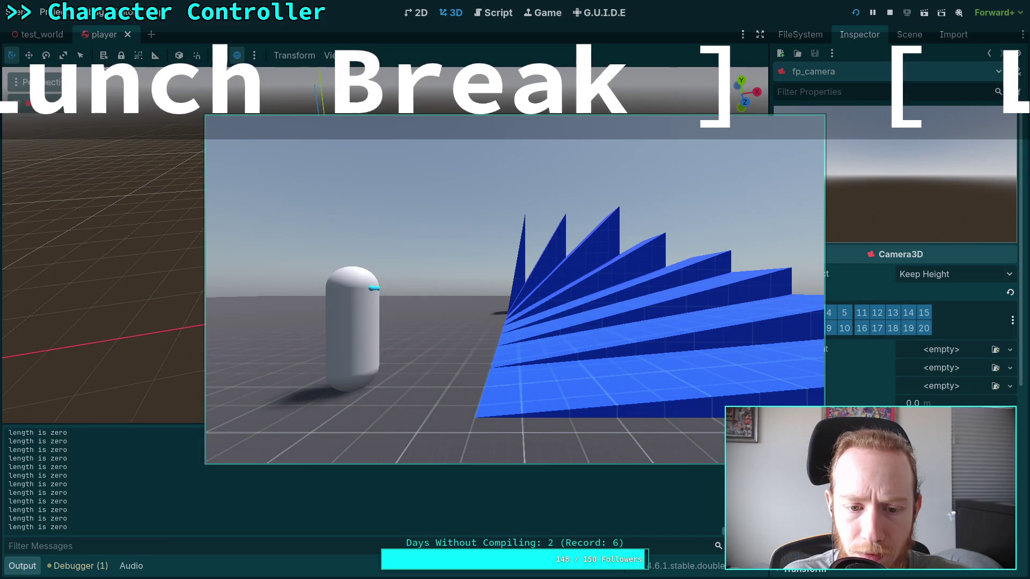
pyautogui.press('d')
pyautogui.press('d')
pyautogui.press('a')
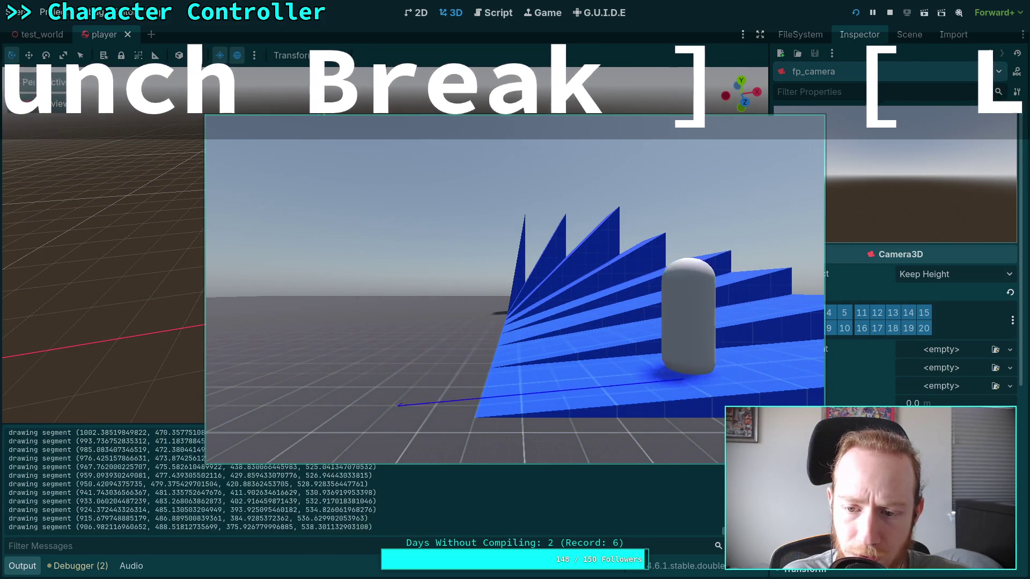
pyautogui.press('a')
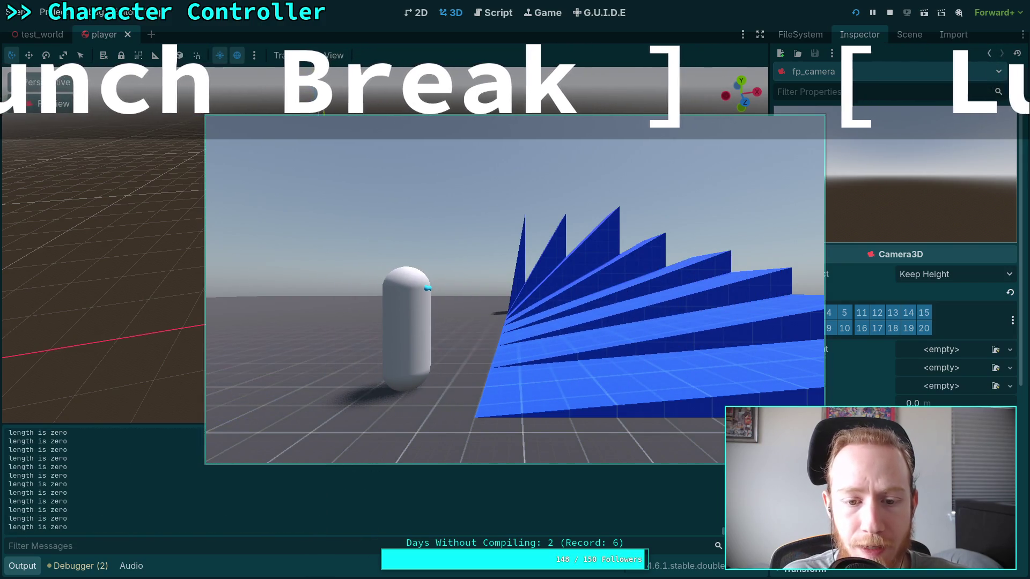
pyautogui.press('F8')
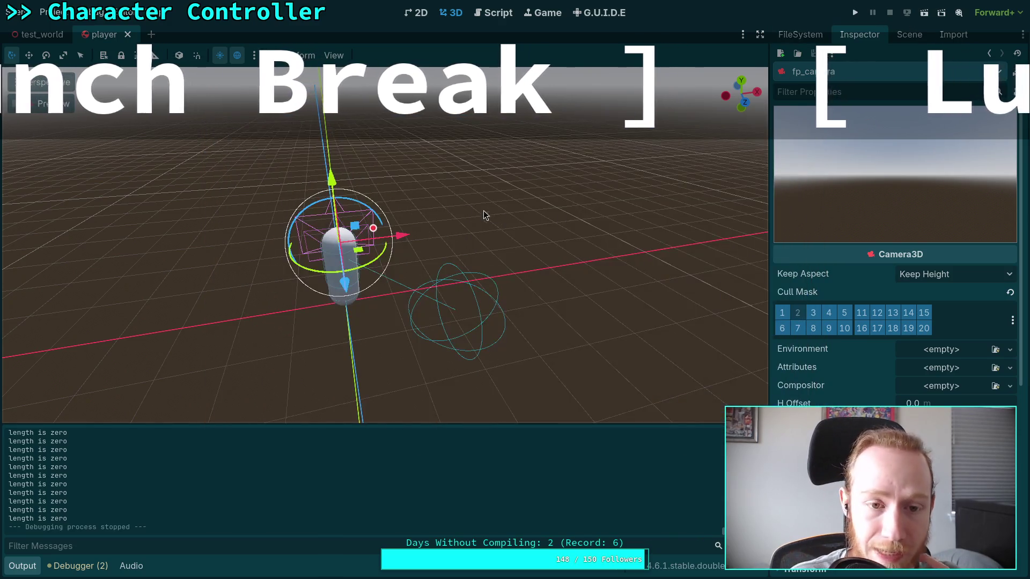
# Step: Open the script editor, glance through CharacterController.gd, and return to draw_singleton.gd
pyautogui.click(51, 34)
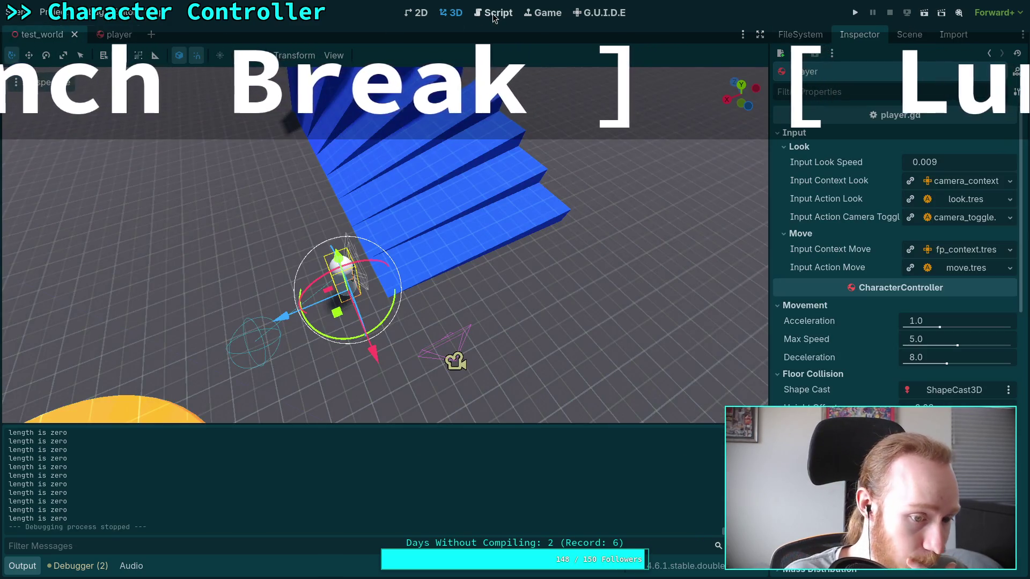
pyautogui.click(495, 15)
pyautogui.scroll(-3, 306, 310)
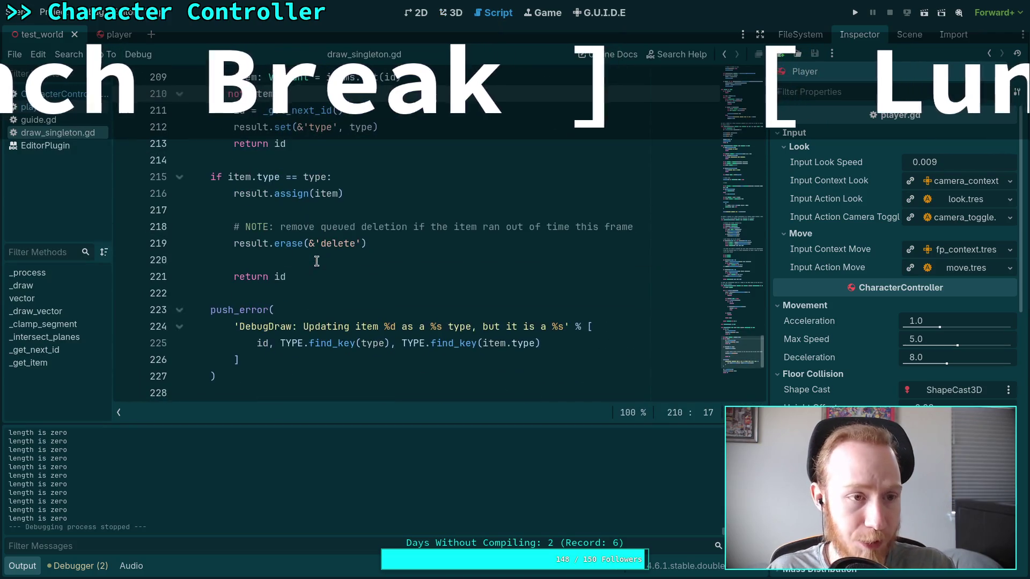
pyautogui.click(53, 94)
pyautogui.scroll(5, 291, 251)
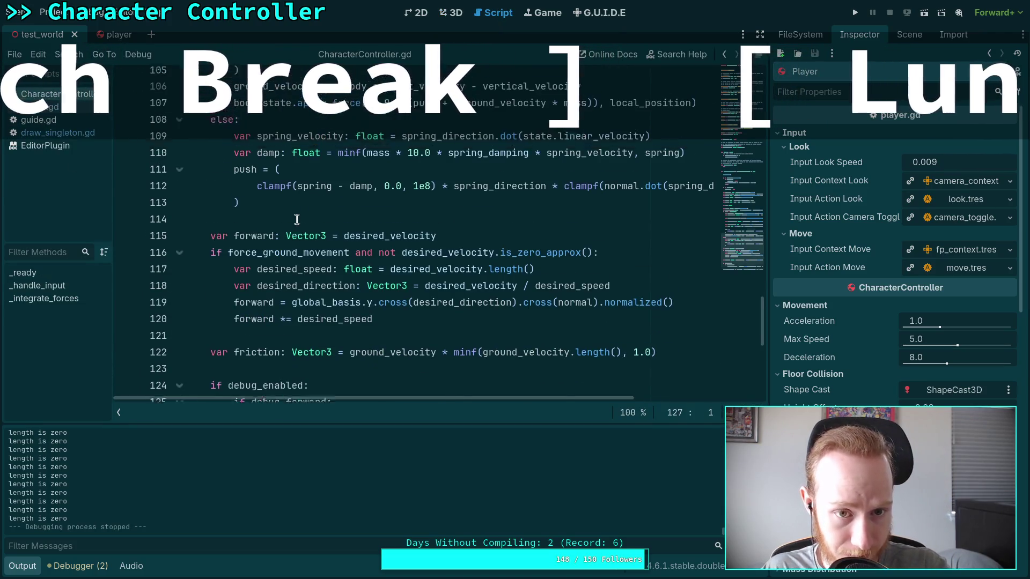
pyautogui.scroll(3, 292, 251)
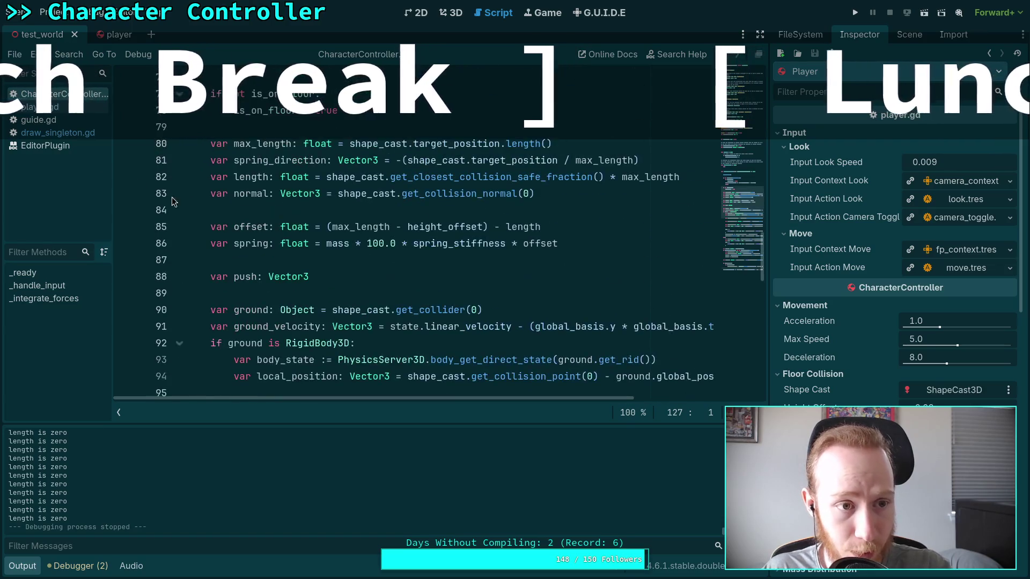
pyautogui.click(66, 133)
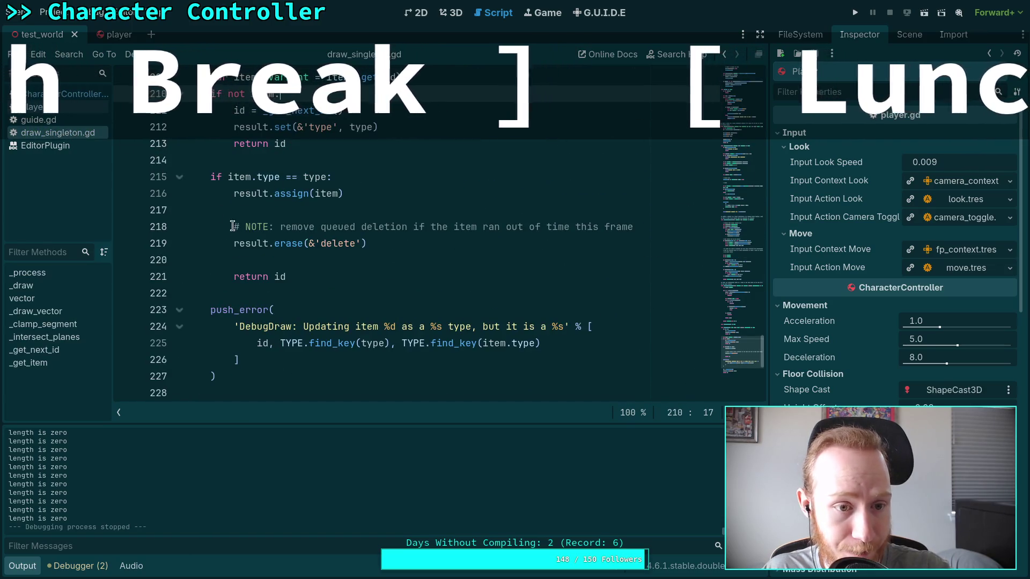
# Step: Delete the debug print below draw_line and the 'screen size is zero' print
pyautogui.scroll(-5, 322, 239)
pyautogui.scroll(15, 324, 251)
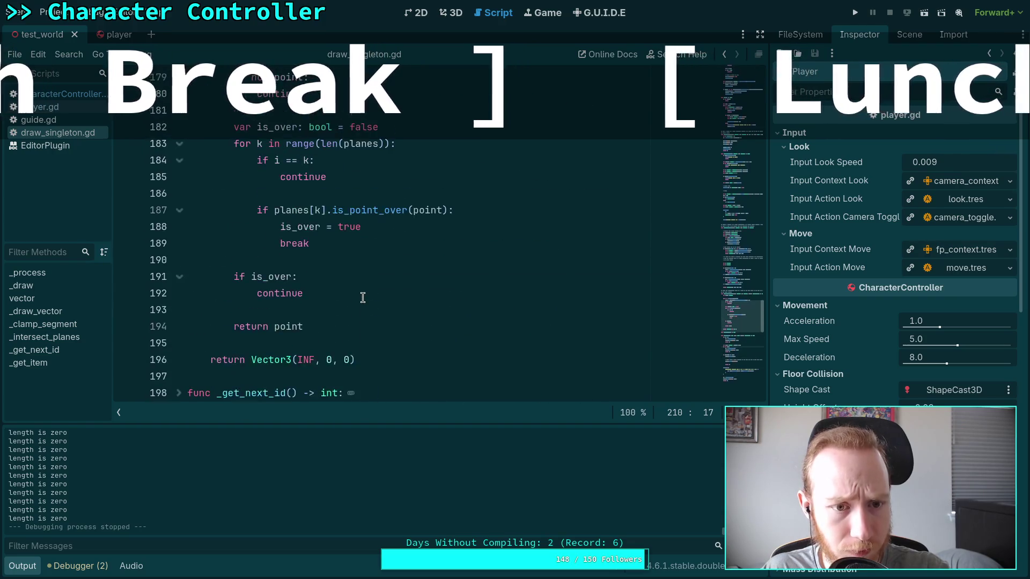
pyautogui.scroll(16, 362, 298)
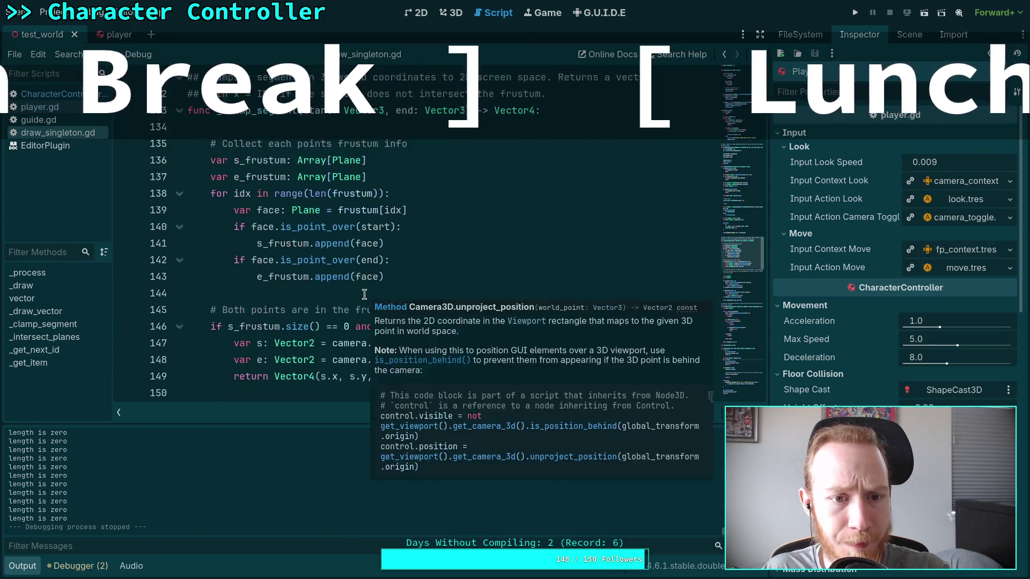
pyautogui.scroll(5, 364, 294)
pyautogui.tripleClick(458, 257)
pyautogui.press('BackSpace')
pyautogui.press('BackSpace')
pyautogui.press('BackSpace')
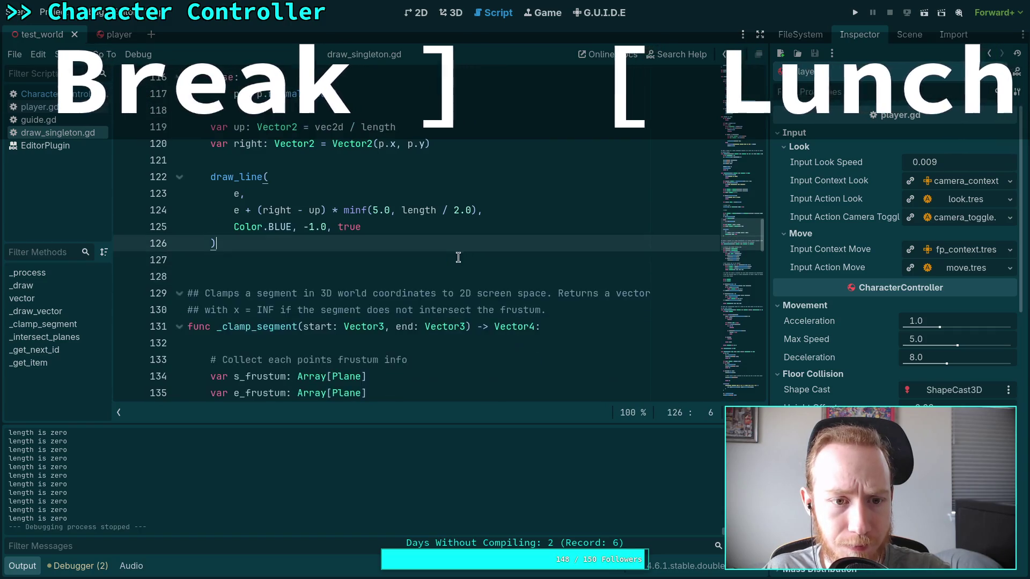
pyautogui.scroll(8, 458, 258)
pyautogui.click(395, 293)
pyautogui.hotkey('shift', 'Up')
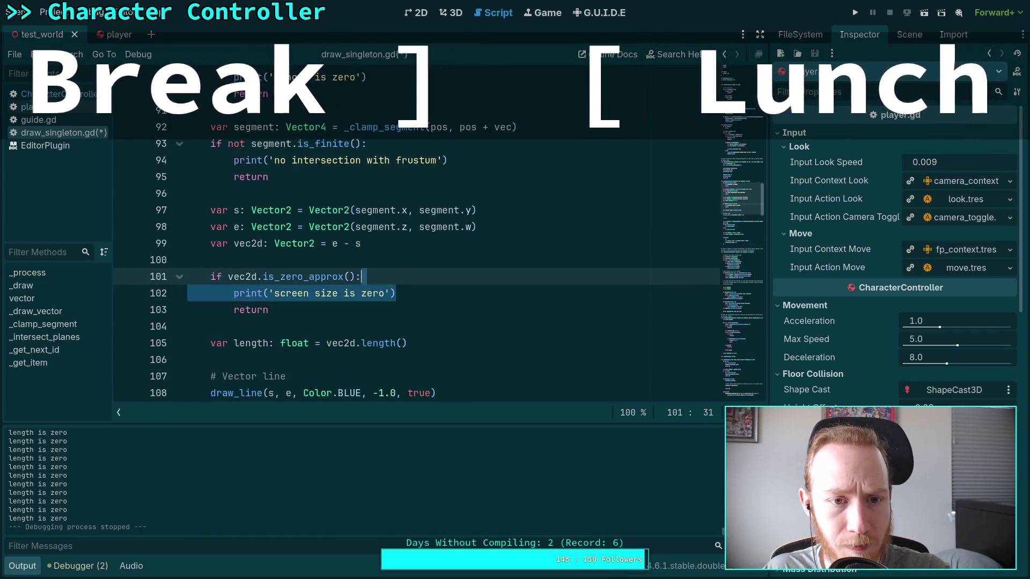
pyautogui.press('BackSpace')
# Step: Remove the 'no intersection with frustum' and 'length is zero' prints, then rerun the game
pyautogui.click(447, 160)
pyautogui.hotkey('shift', 'Up')
pyautogui.press('BackSpace')
pyautogui.scroll(4, 418, 212)
pyautogui.moveTo(370, 226); pyautogui.dragTo(418, 211)
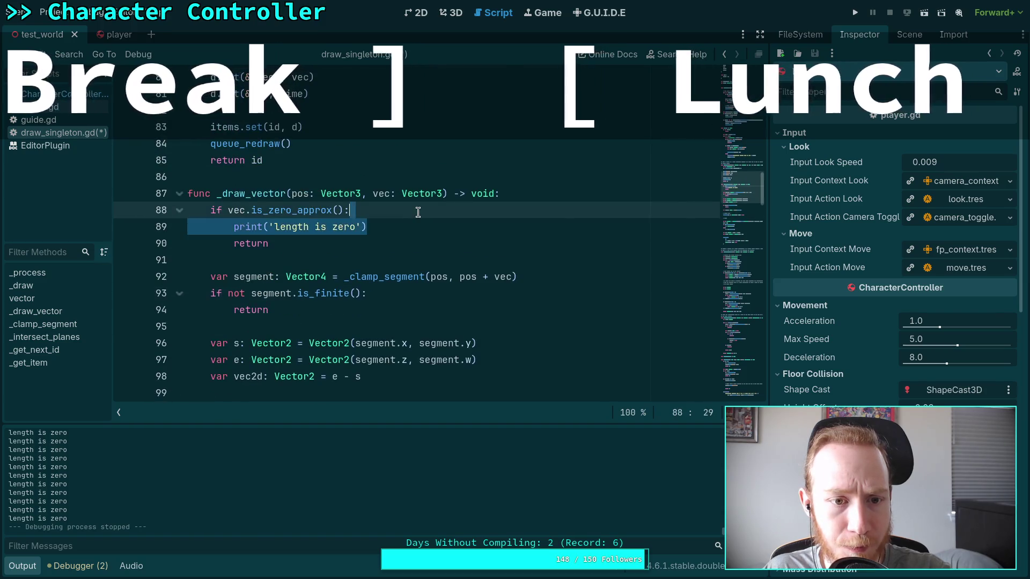
pyautogui.press('BackSpace')
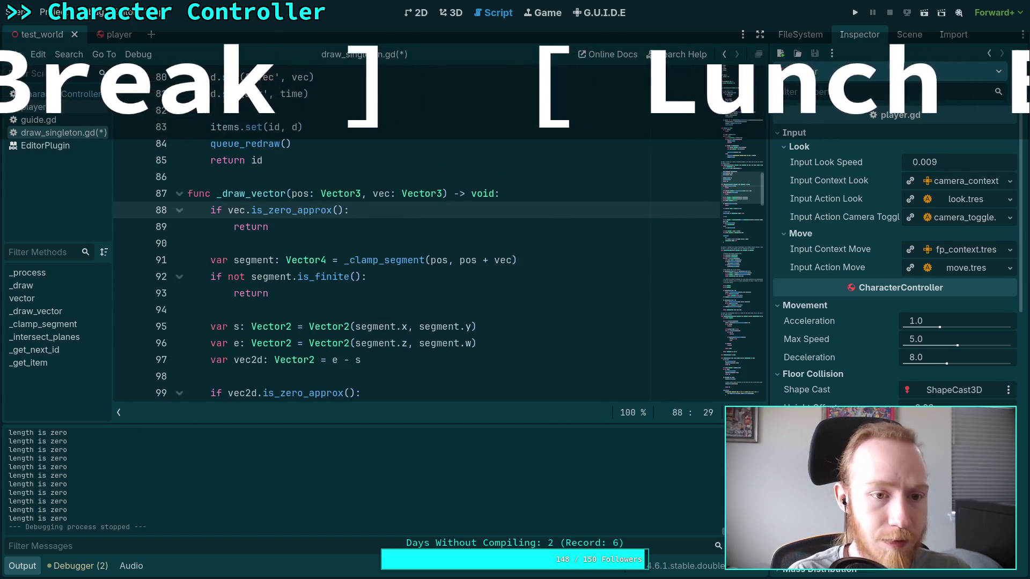
pyautogui.click(851, 13)
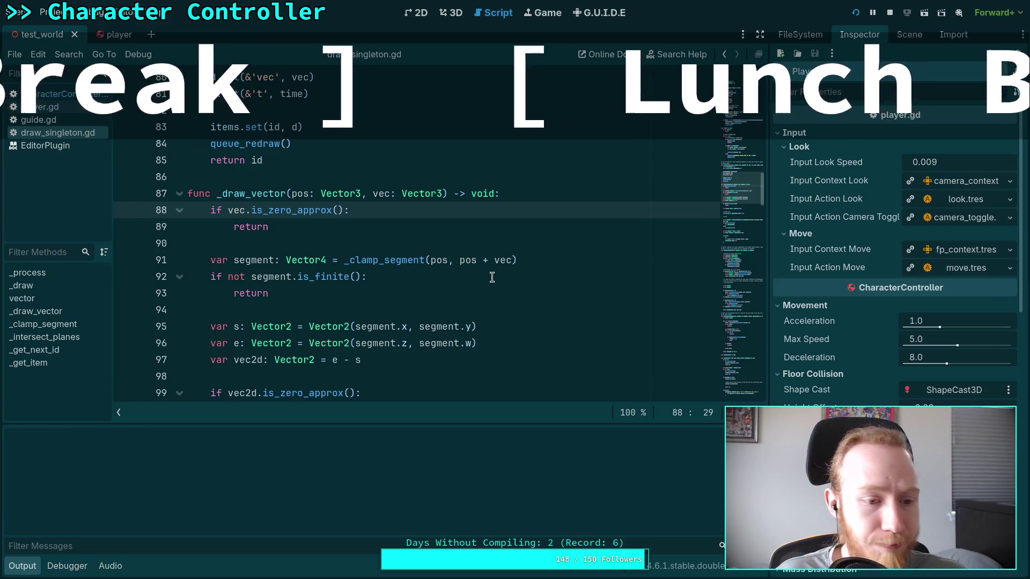
# Step: Walk the character onto and off the blue ramps, then stop the game
pyautogui.press('d')
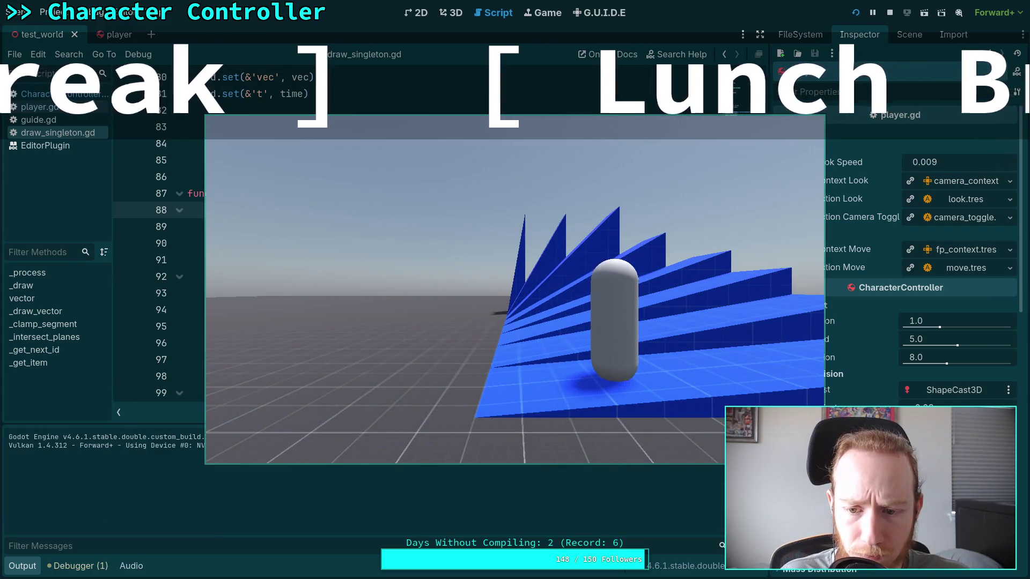
pyautogui.press('a')
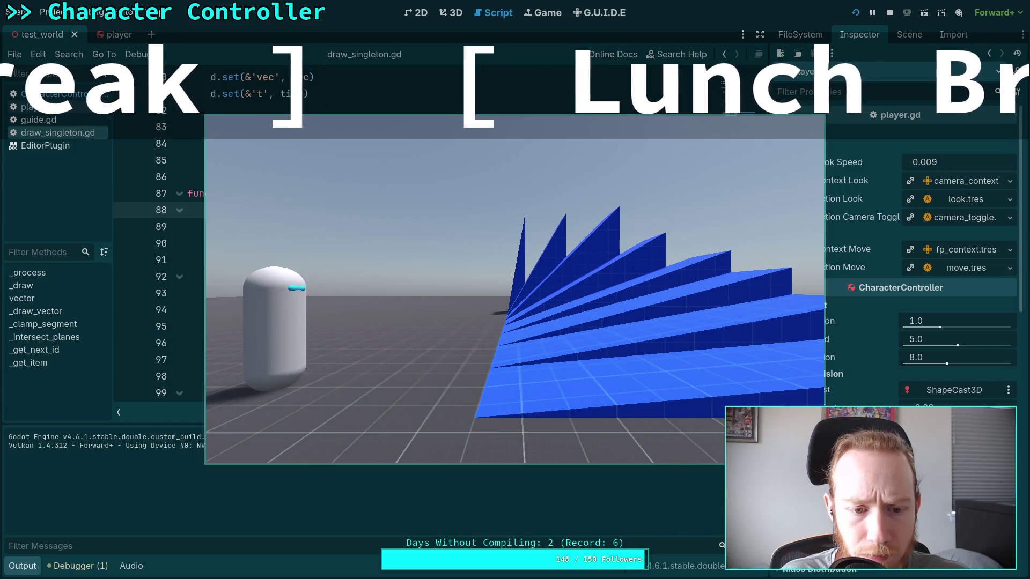
pyautogui.press('d')
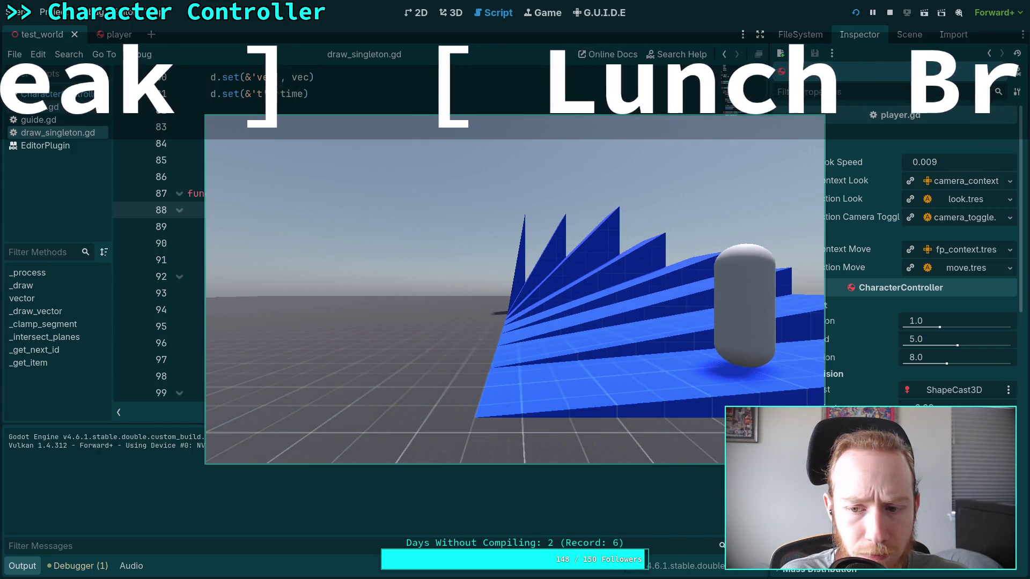
pyautogui.press('a')
pyautogui.press('d')
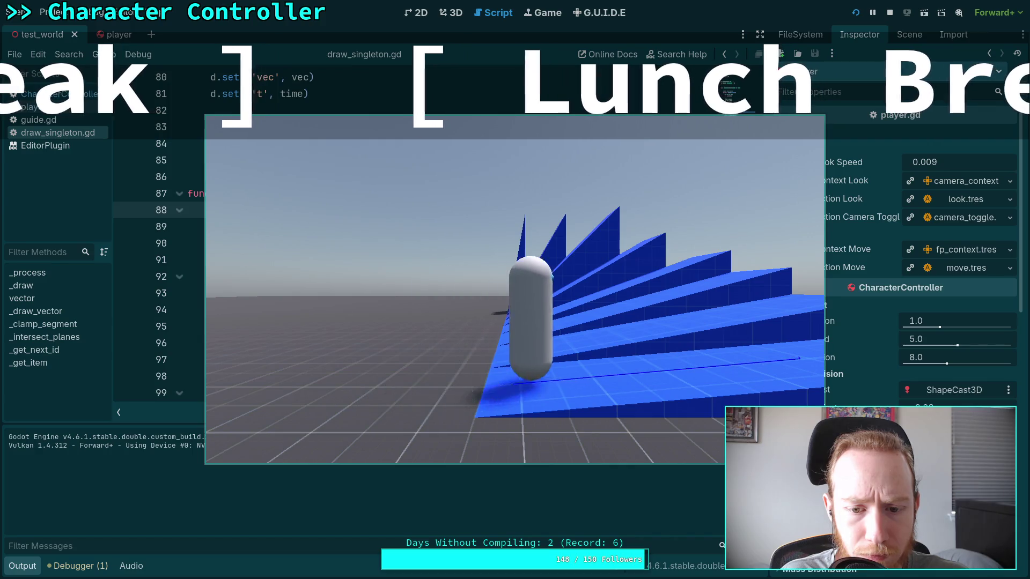
pyautogui.press('a')
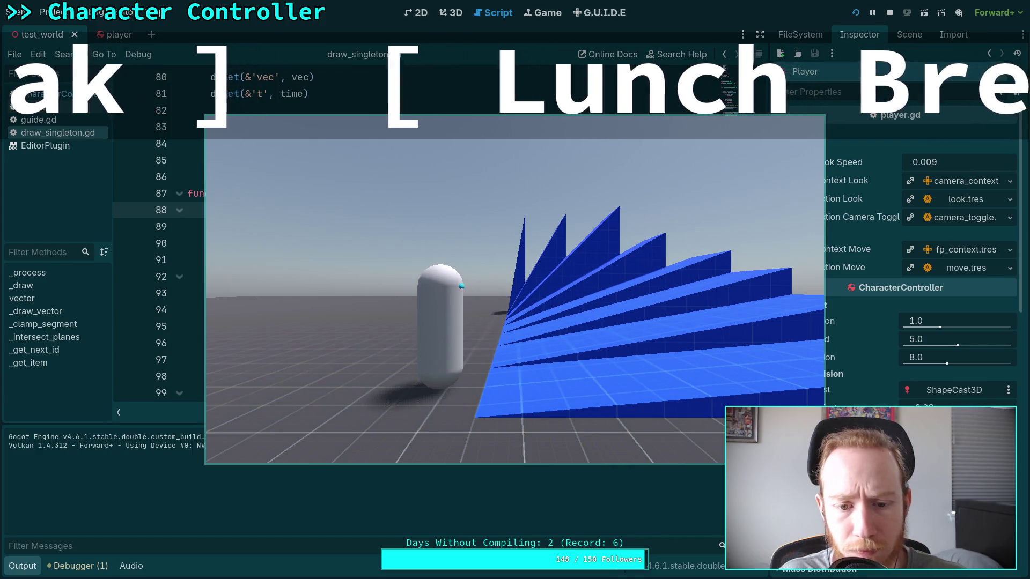
pyautogui.click(889, 15)
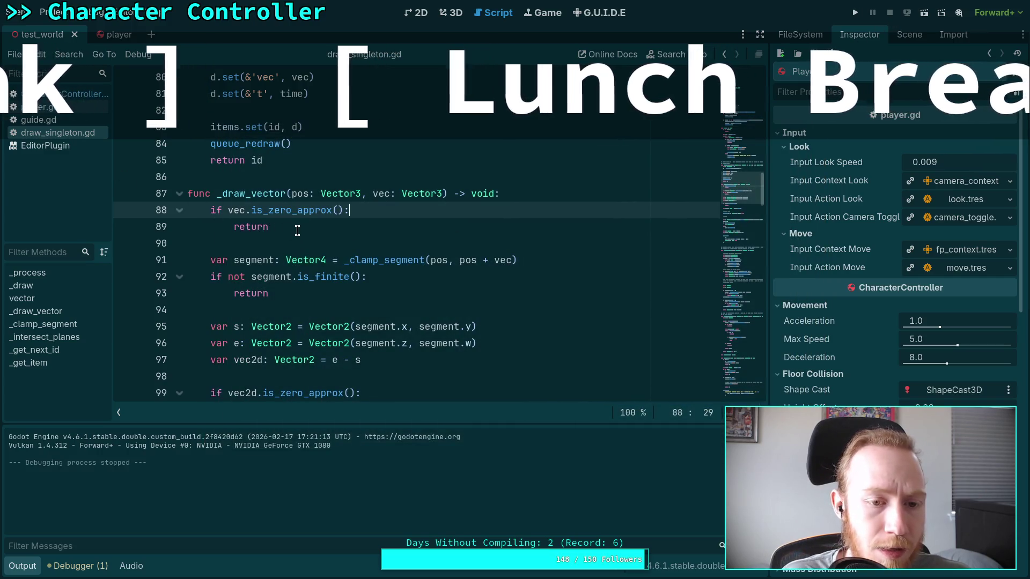
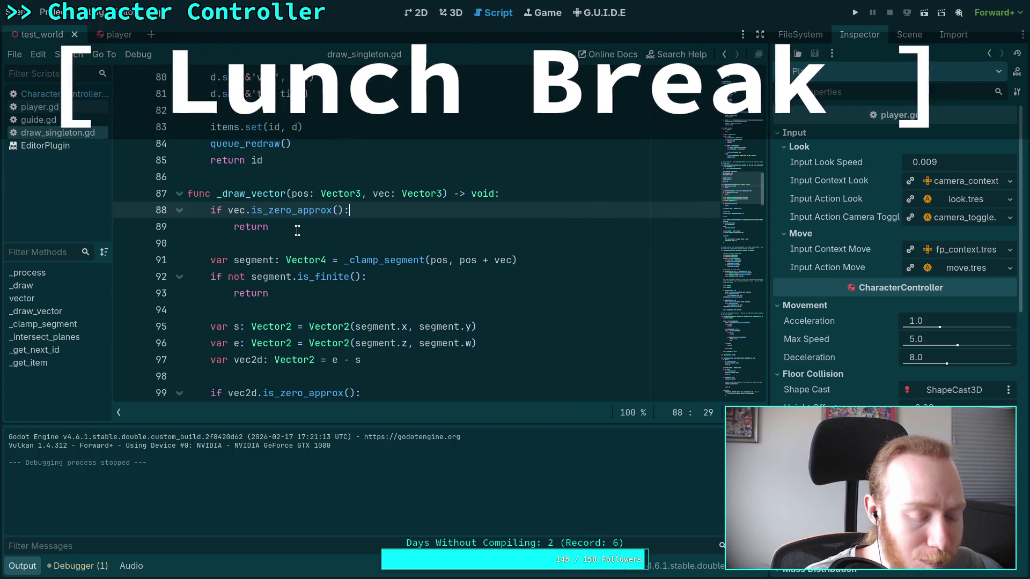
# Step: Add a 'color: Color' parameter to the end of _draw_vector's signature
pyautogui.scroll(-2, 348, 244)
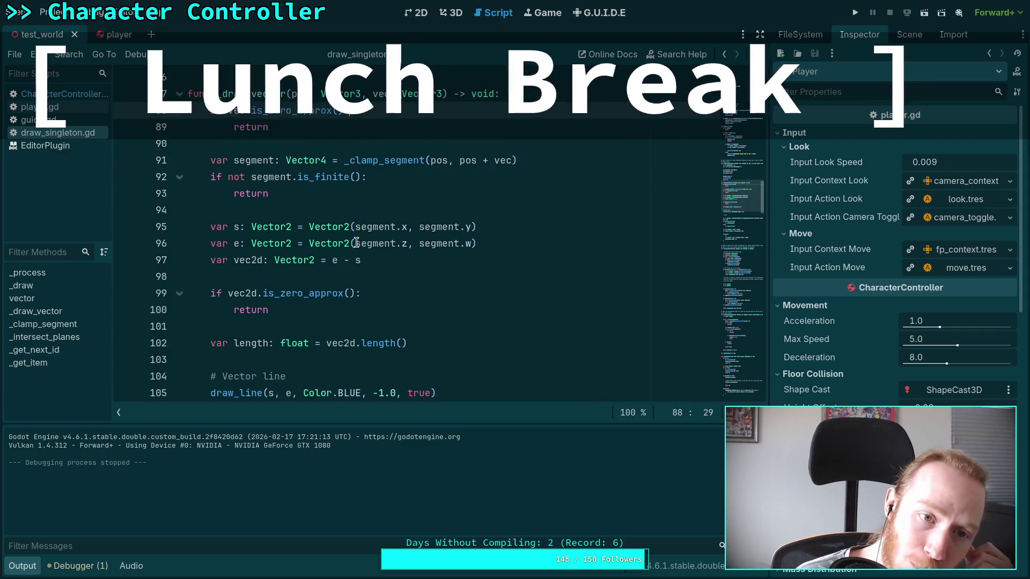
pyautogui.scroll(2, 405, 181)
pyautogui.click(444, 194)
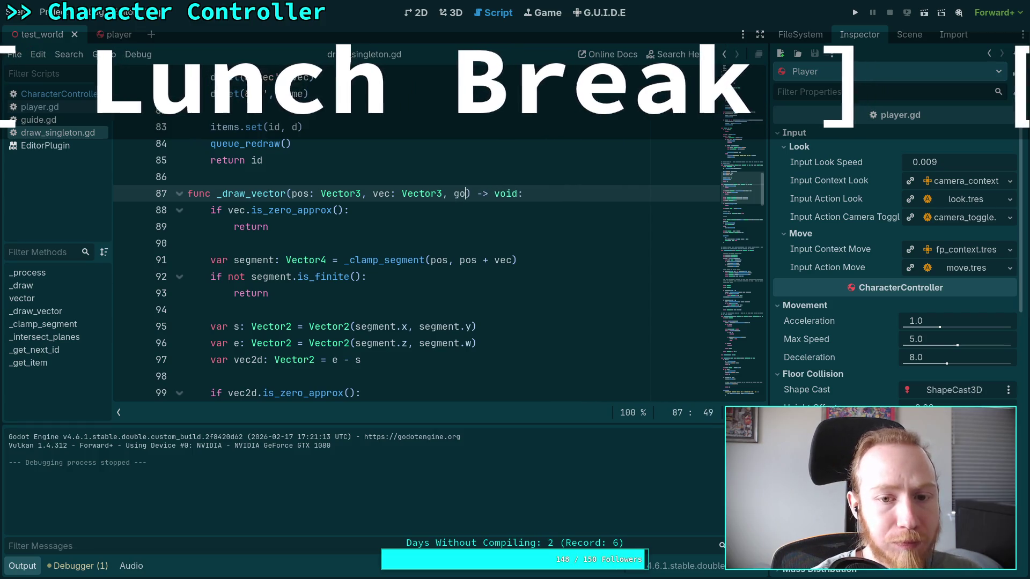
pyautogui.write('color: G')
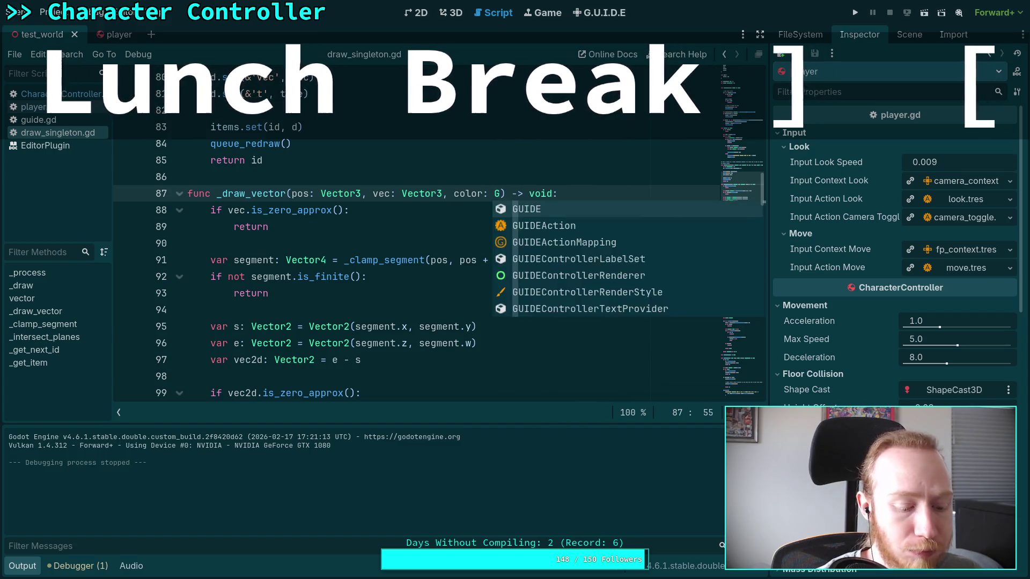
pyautogui.press('BackSpace')
pyautogui.write('Color')
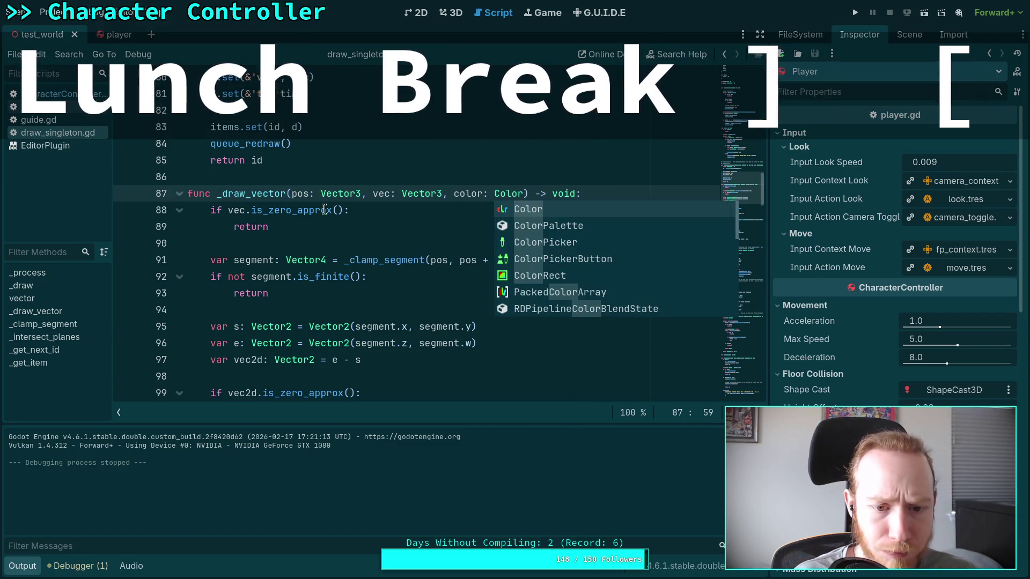
# Step: Replace Color.BLUE with color in the line-105 draw_line call
pyautogui.scroll(-4, 329, 287)
pyautogui.click(307, 294)
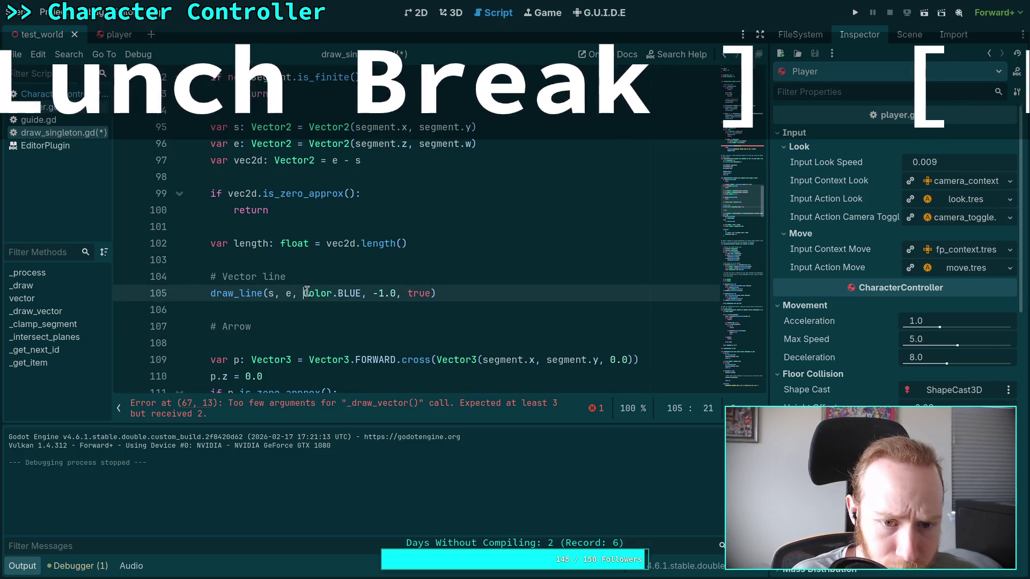
pyautogui.doubleClick(307, 293)
pyautogui.click(308, 294)
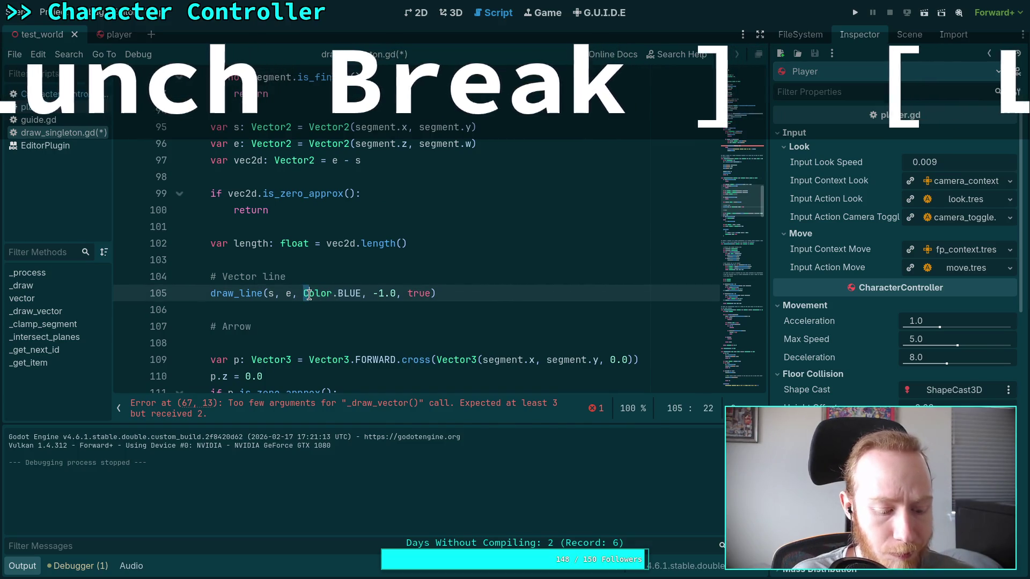
pyautogui.press('Delete')
pyautogui.write('c')
pyautogui.moveTo(334, 293); pyautogui.dragTo(363, 293)
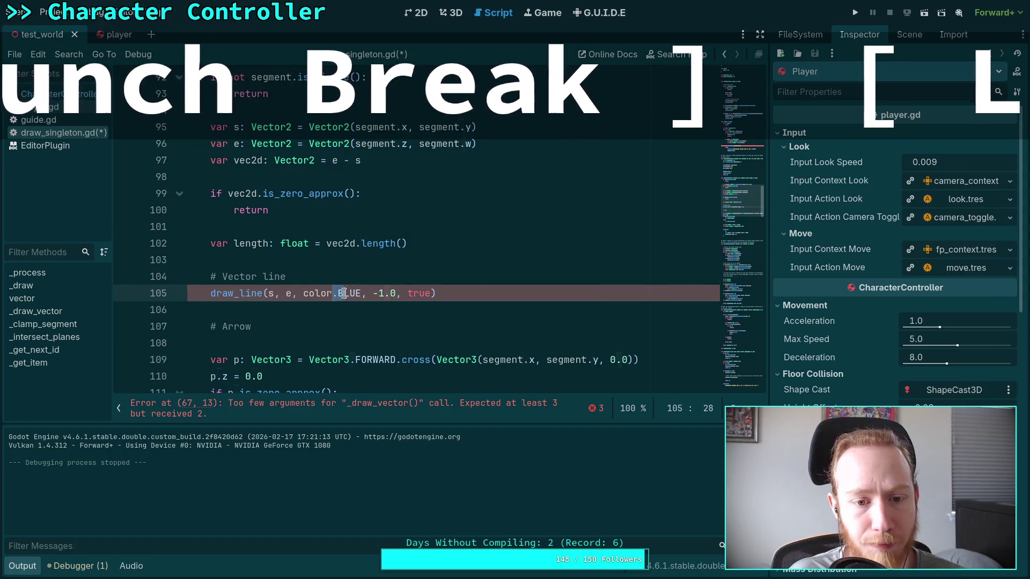
pyautogui.press('BackSpace')
# Step: Replace Color.BLUE with color in the arrowhead draw_line call on line 122
pyautogui.scroll(-2, 323, 306)
pyautogui.scroll(-4, 322, 307)
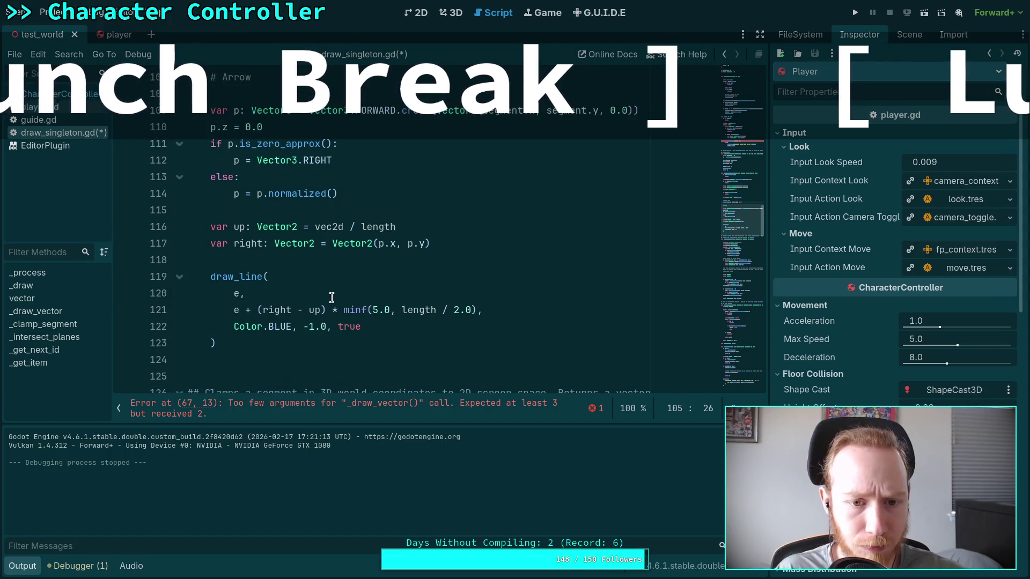
pyautogui.click(238, 277)
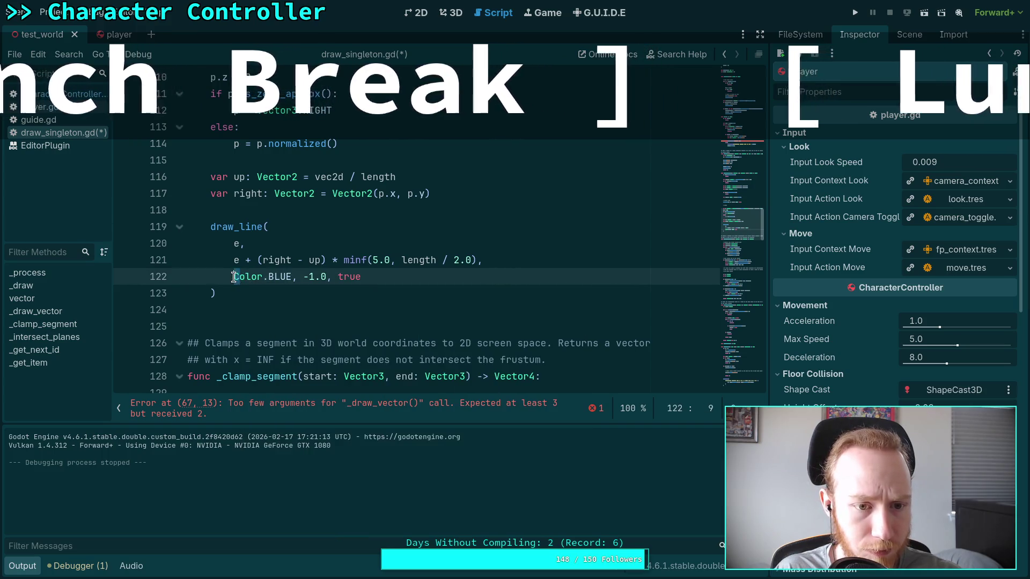
pyautogui.press('Delete')
pyautogui.write('c')
pyautogui.moveTo(263, 276); pyautogui.dragTo(294, 277)
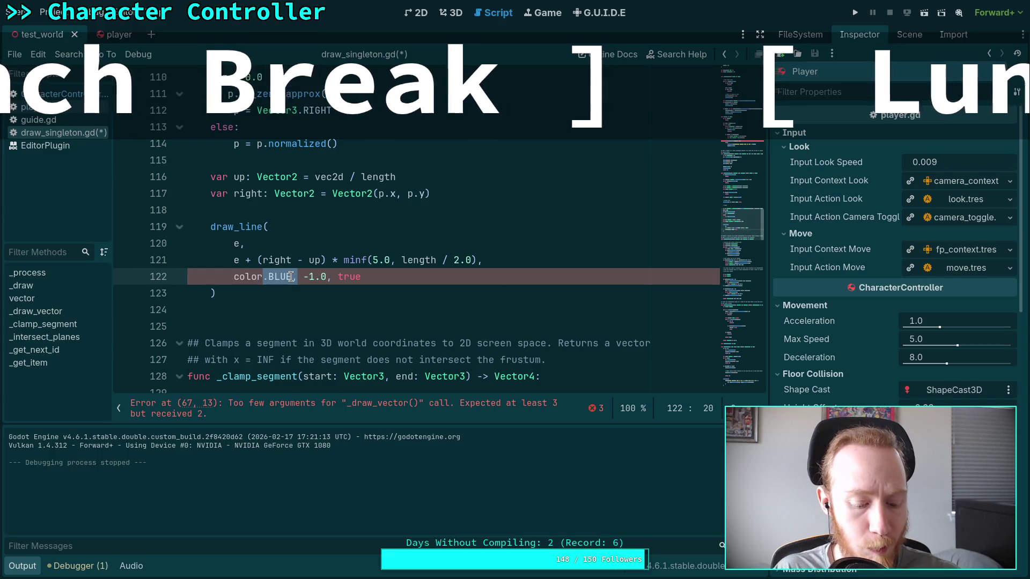
pyautogui.press('BackSpace')
# Step: Fold the _clamp_segment, _intersect_planes and _get_next_id function bodies
pyautogui.scroll(-4, 403, 288)
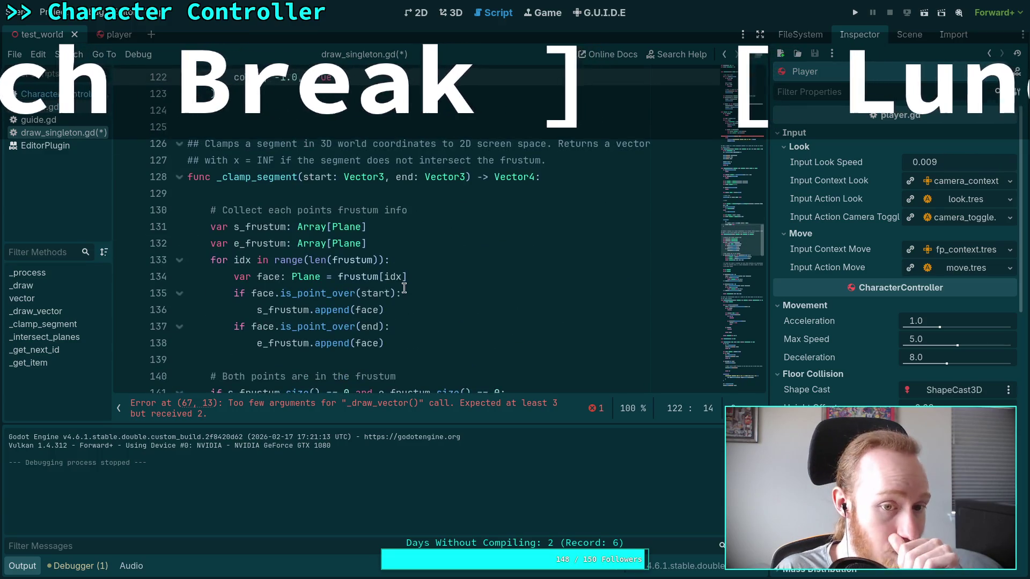
pyautogui.click(179, 177)
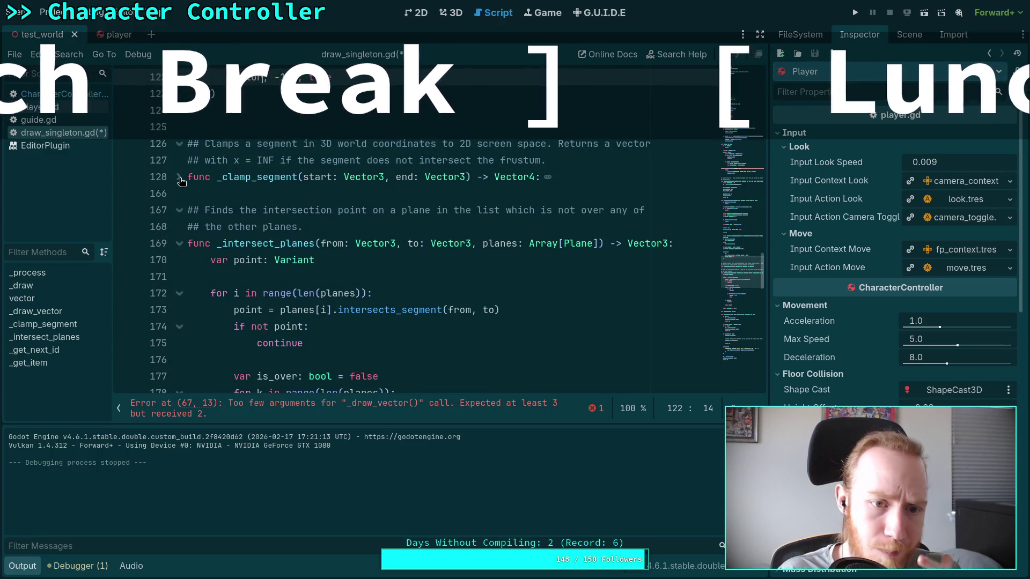
pyautogui.click(179, 243)
pyautogui.click(180, 276)
pyautogui.scroll(5, 238, 276)
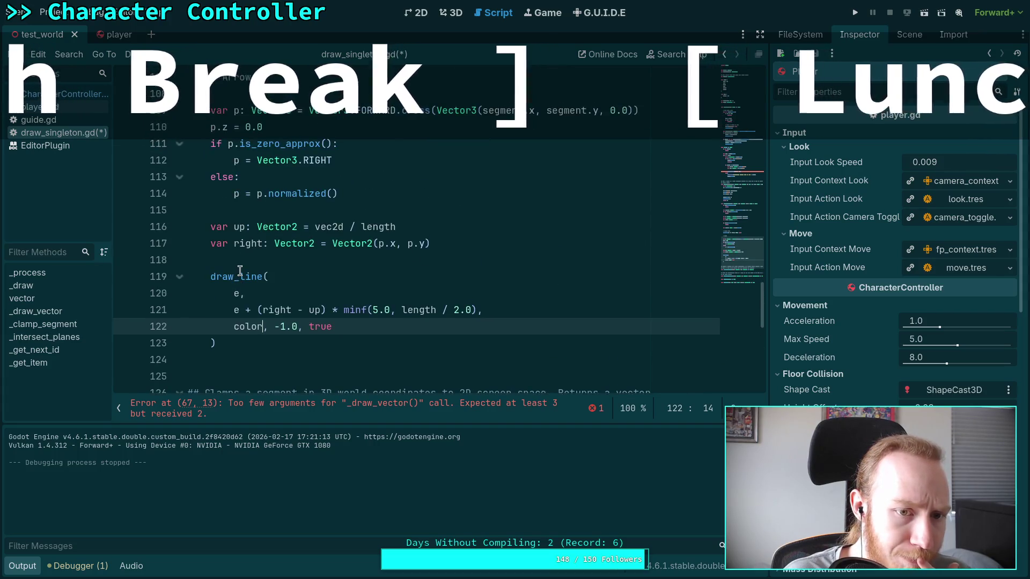
pyautogui.scroll(-3, 240, 271)
pyautogui.scroll(9, 233, 268)
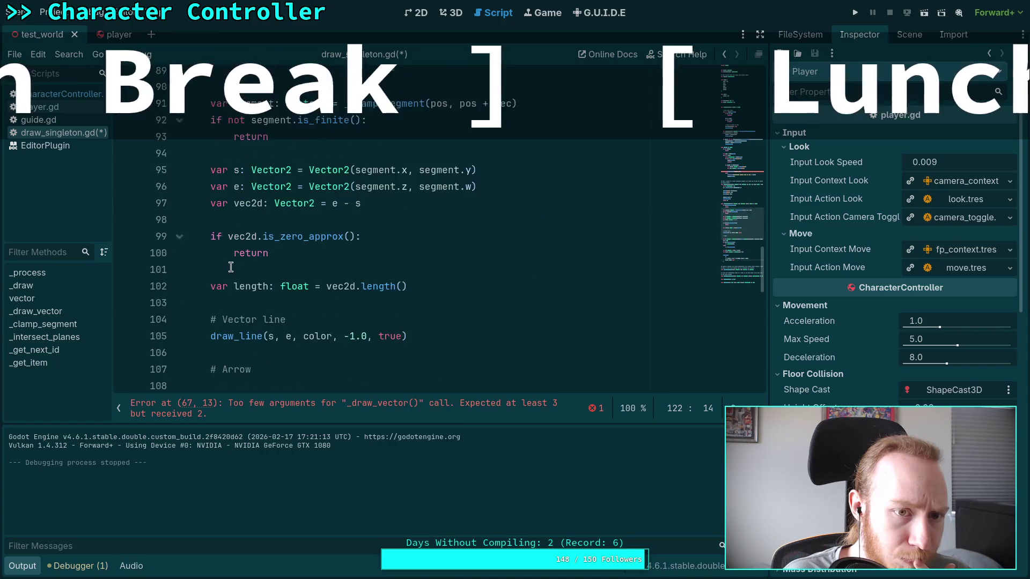
pyautogui.scroll(6, 231, 267)
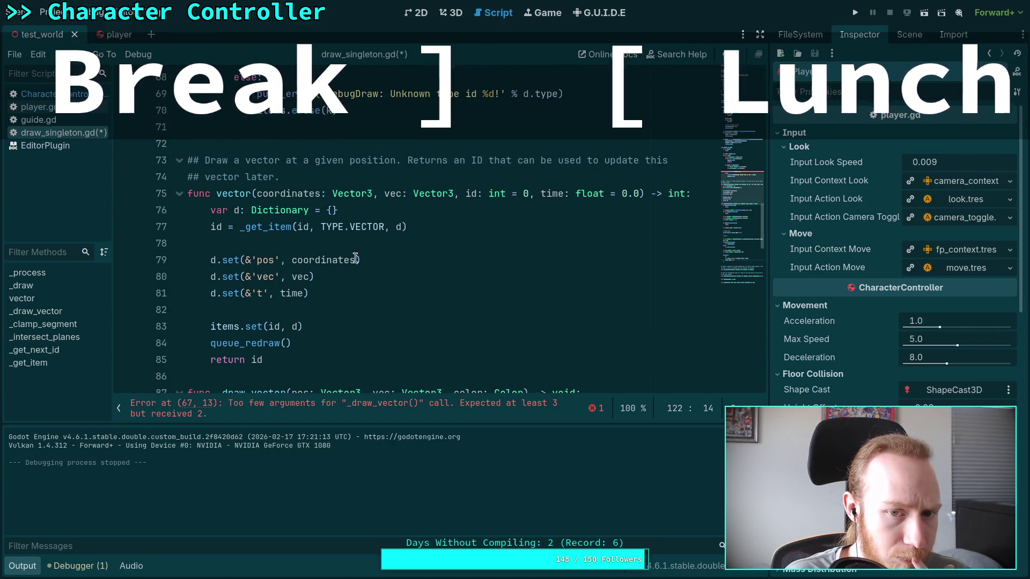
# Step: Add 'color: Color,' after vec in vector()'s parameter list
pyautogui.click(461, 194)
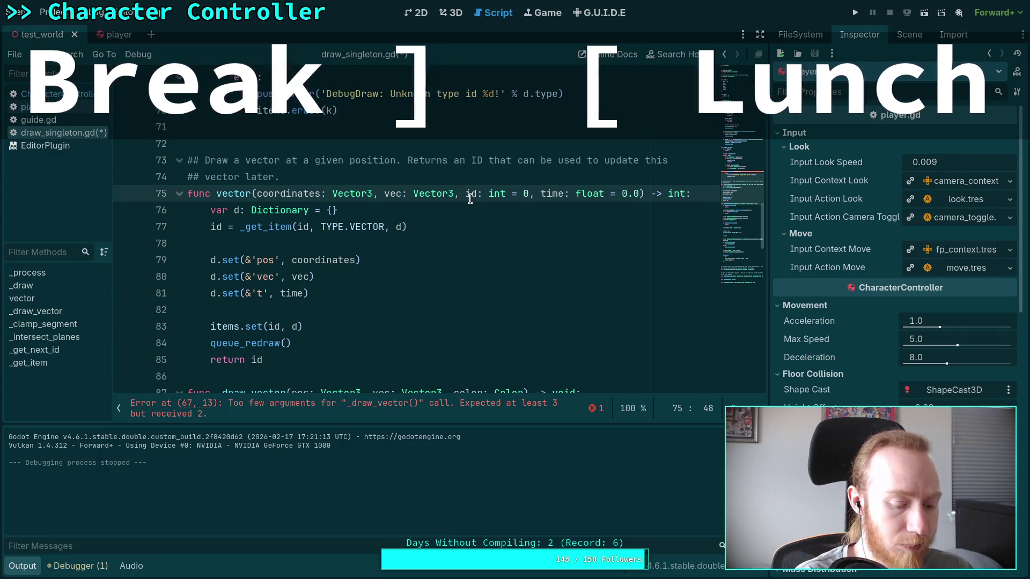
pyautogui.write('color, ')
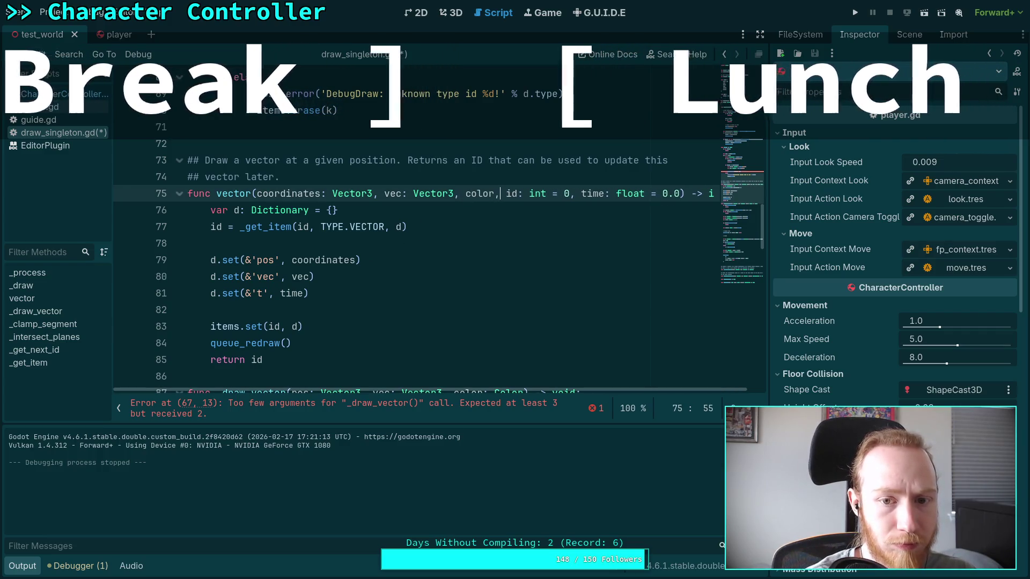
pyautogui.write(': Color')
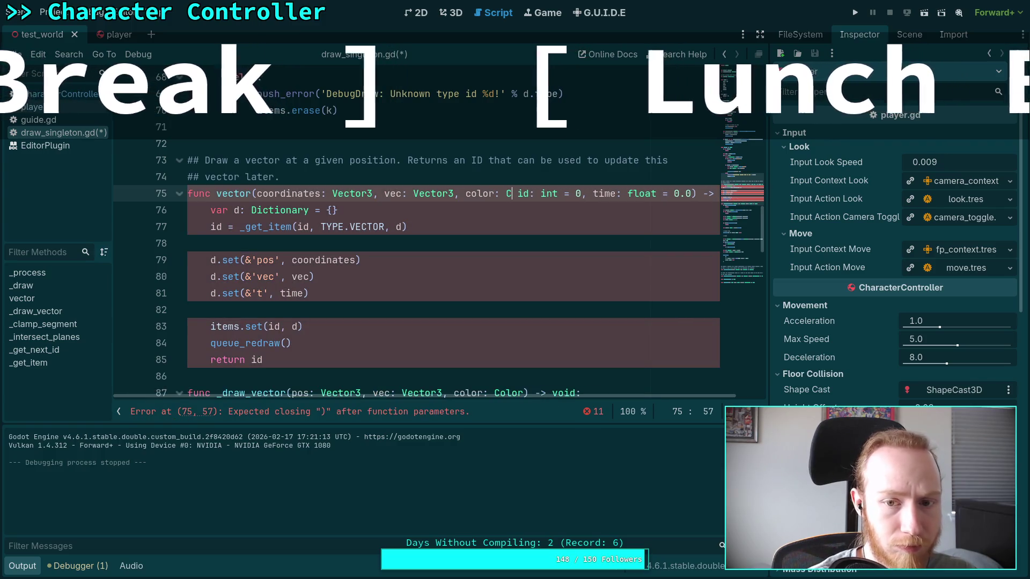
pyautogui.write(',')
pyautogui.press('Escape')
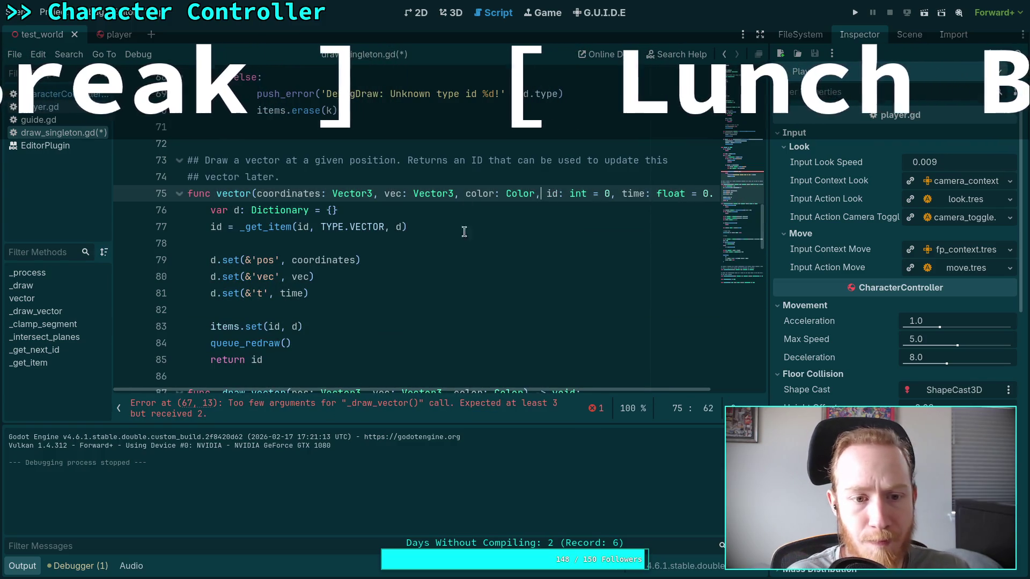
# Step: Insert d.set(&'color', color) on a new line below the 'vec' entry
pyautogui.click(448, 229)
pyautogui.click(383, 273)
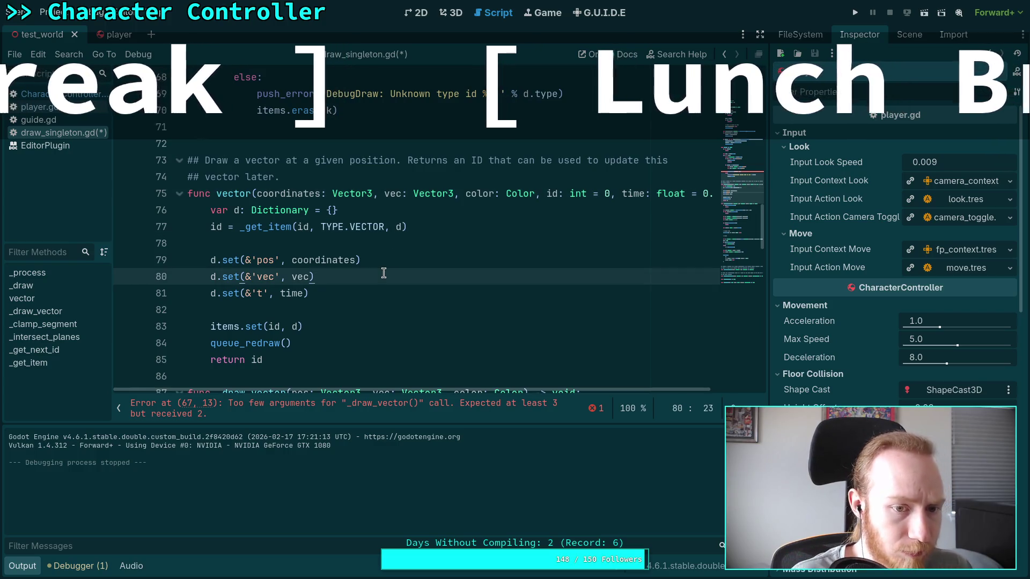
pyautogui.press('Return')
pyautogui.write(".set(&'")
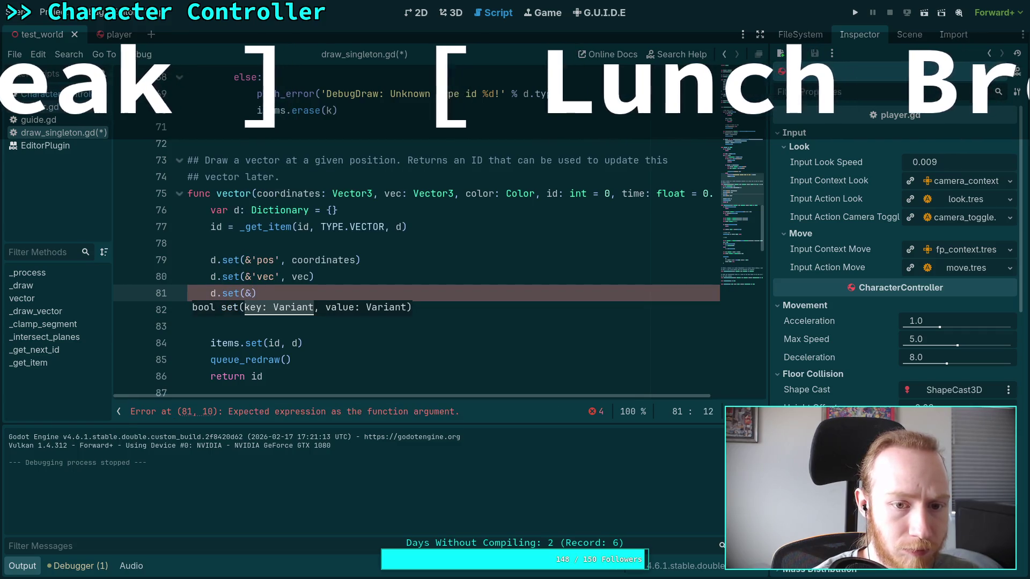
pyautogui.write("color',")
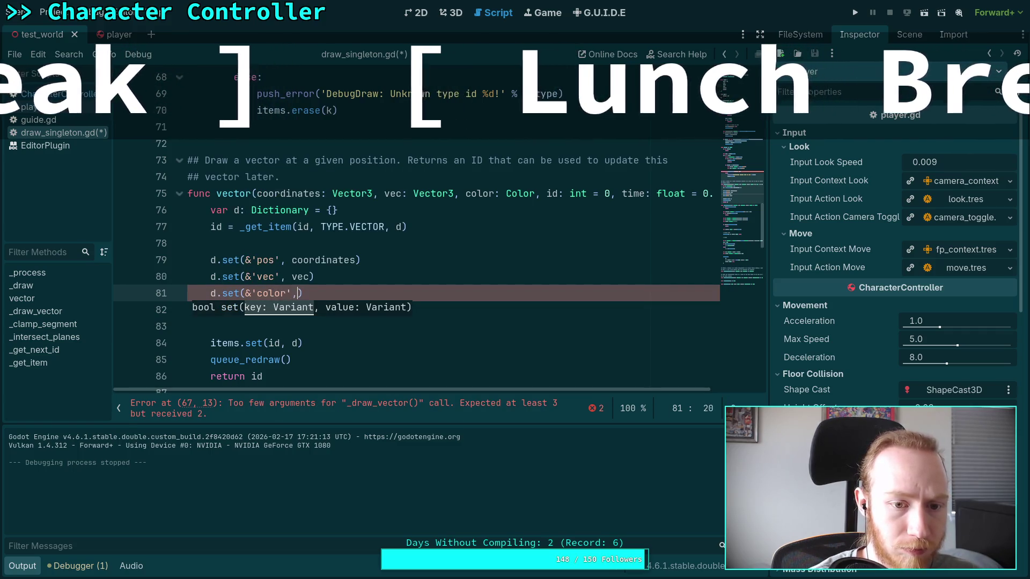
pyautogui.write(' color')
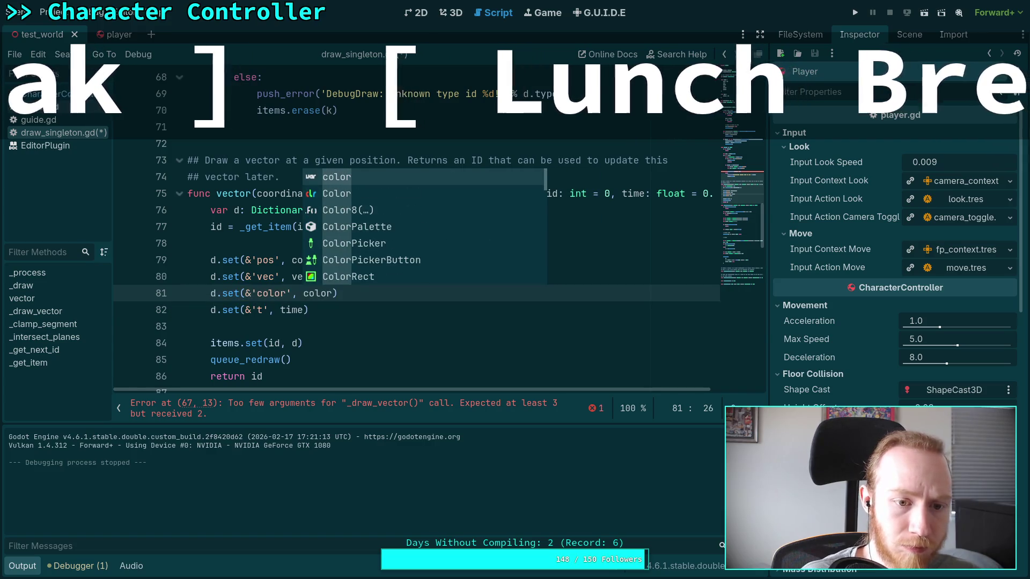
pyautogui.click(276, 293)
pyautogui.scroll(4, 399, 288)
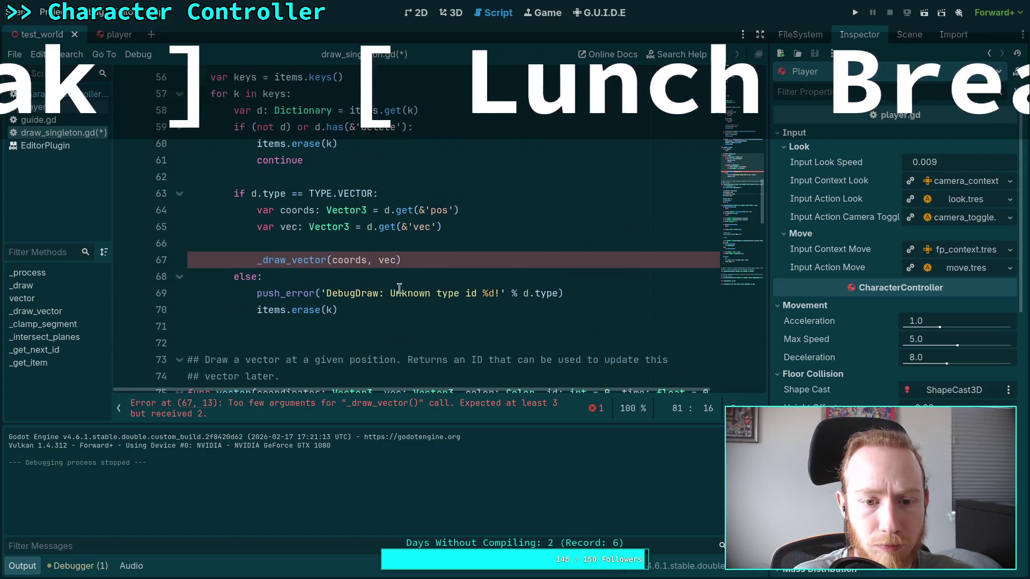
# Step: Pass color to the _draw_vector call and add a color: Color = d.get(&'color') lookup
pyautogui.click(397, 260)
pyautogui.write(', colo')
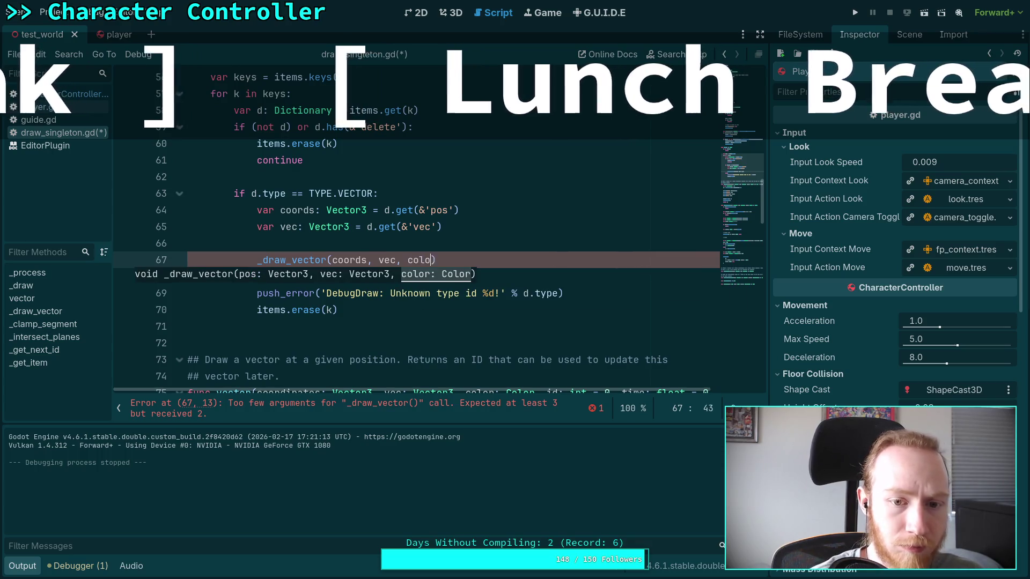
pyautogui.write('r')
pyautogui.click(388, 169)
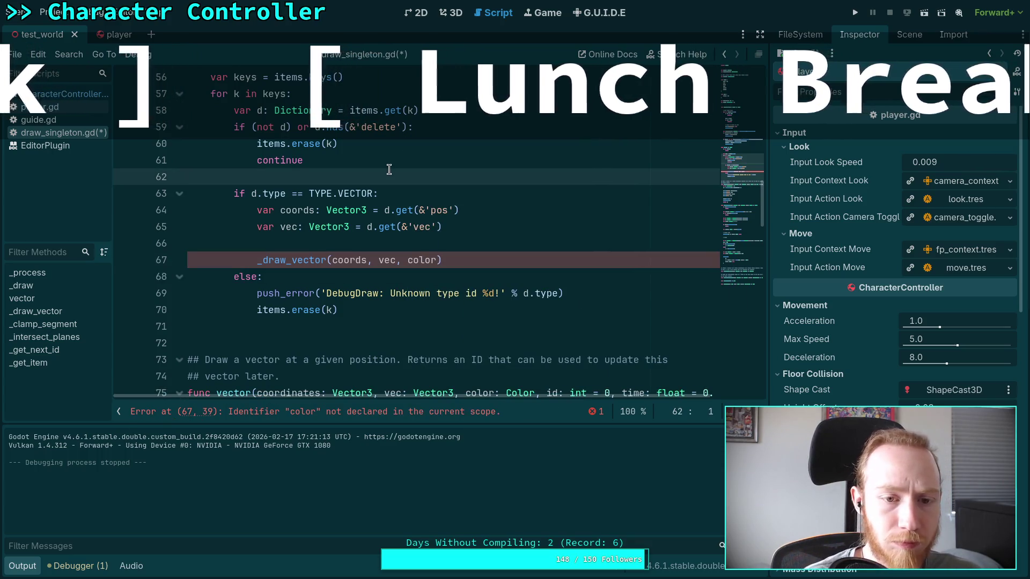
pyautogui.press('Return')
pyautogui.press('Return')
pyautogui.press('Up')
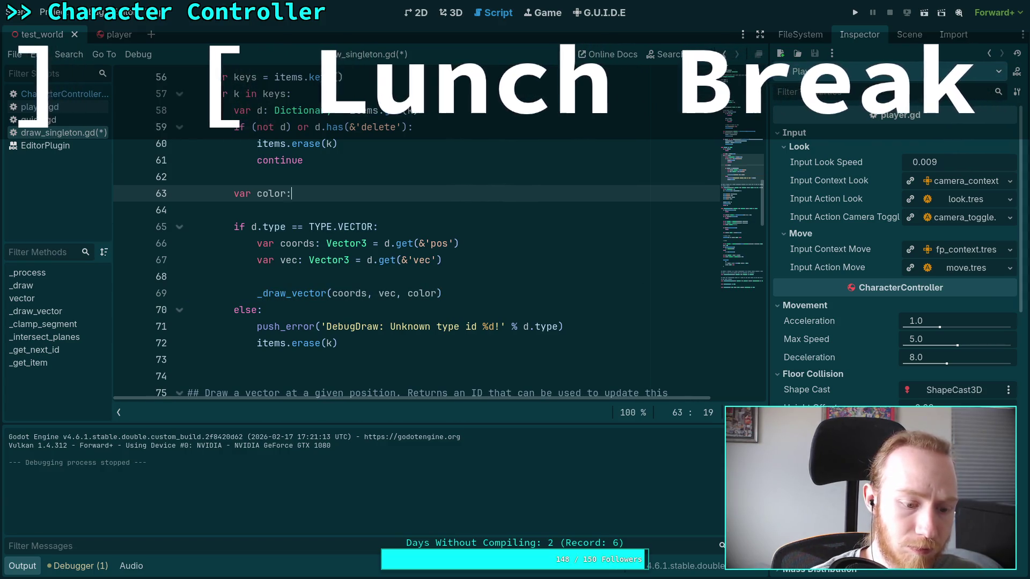
pyautogui.write(': Color = d.get')
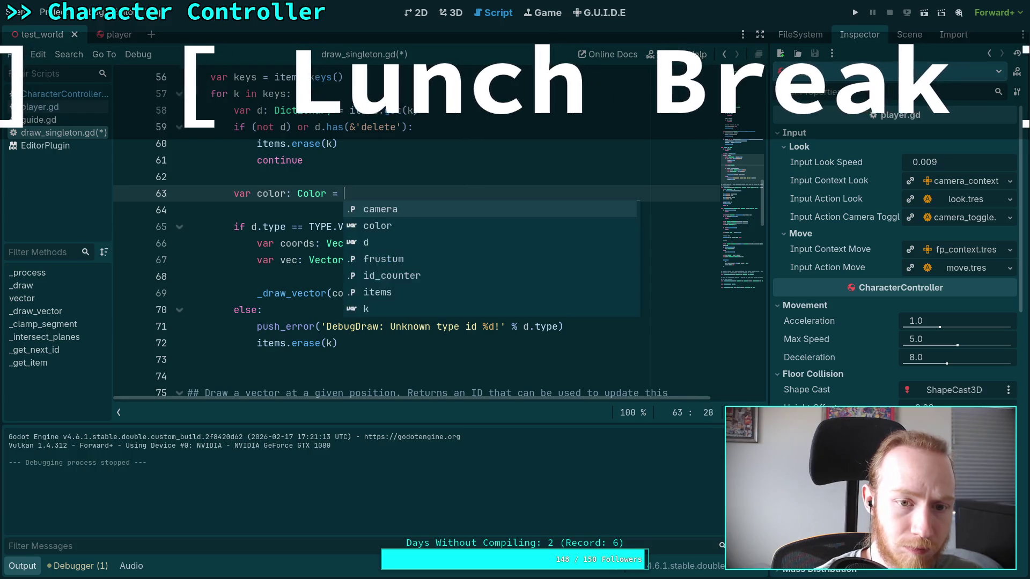
pyautogui.write("(&'c")
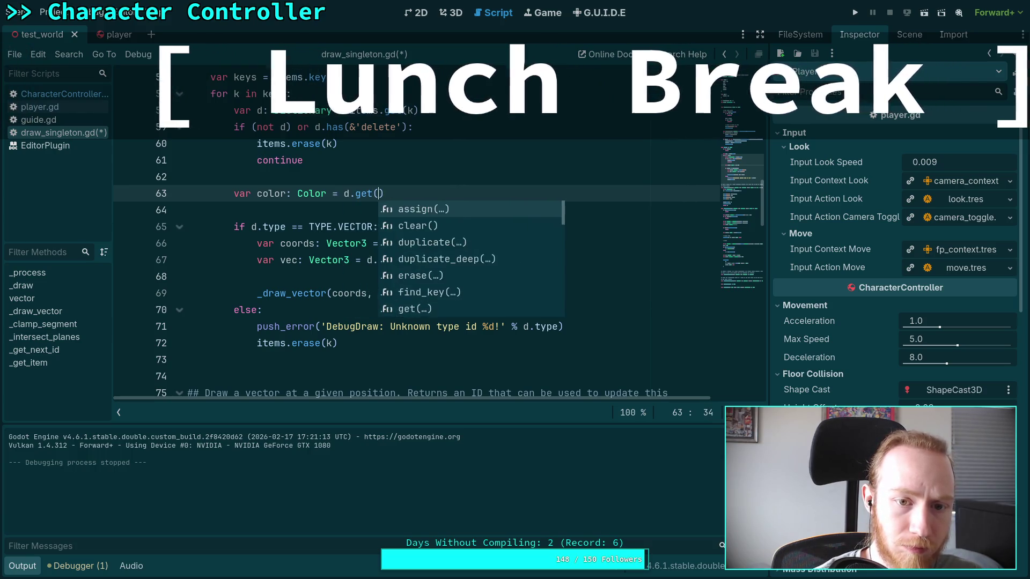
pyautogui.write('olor')
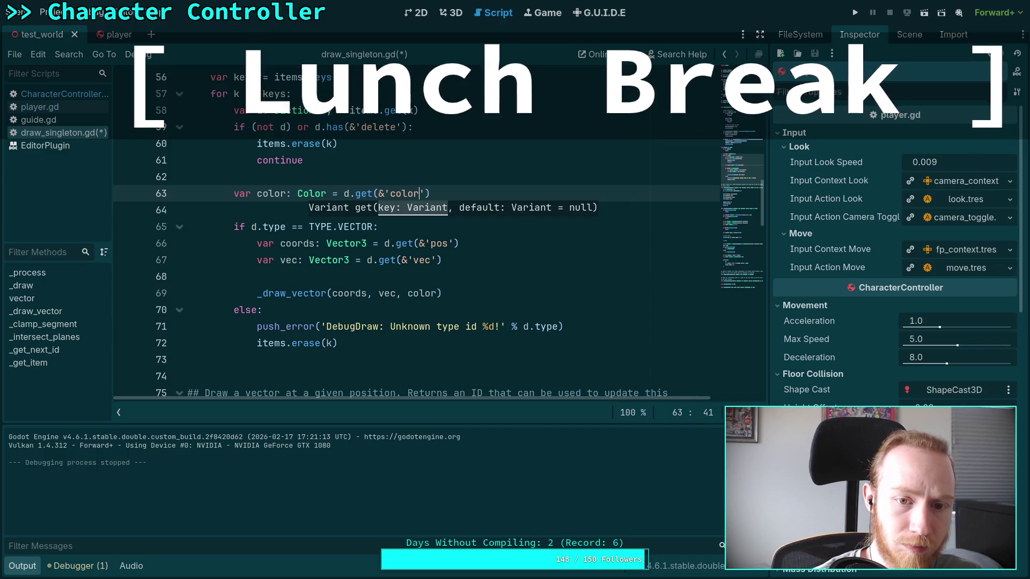
# Step: Move the color lookup below the vec line, indent it into the vector branch, then switch scripts
pyautogui.click(362, 226)
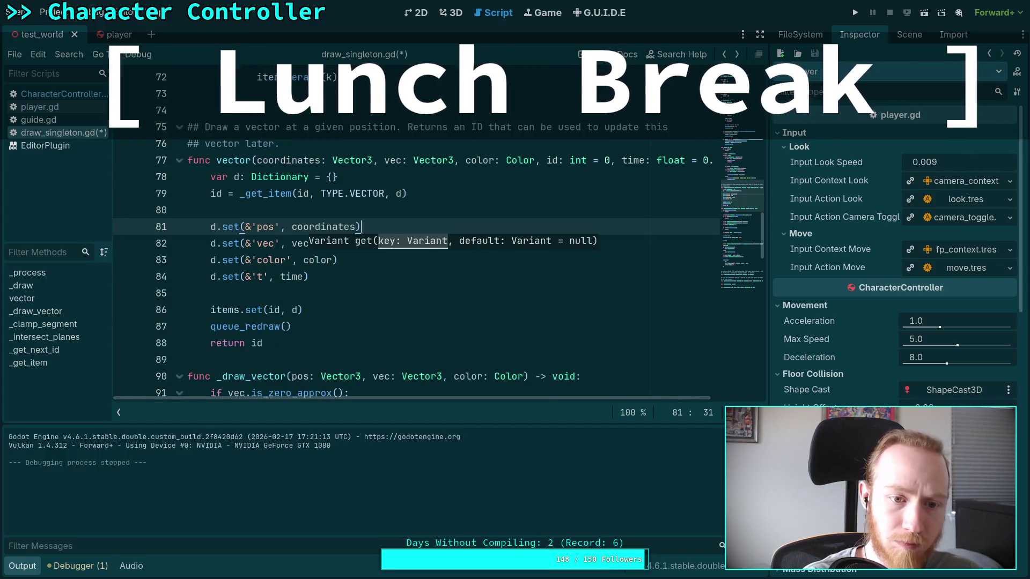
pyautogui.scroll(4, 272, 171)
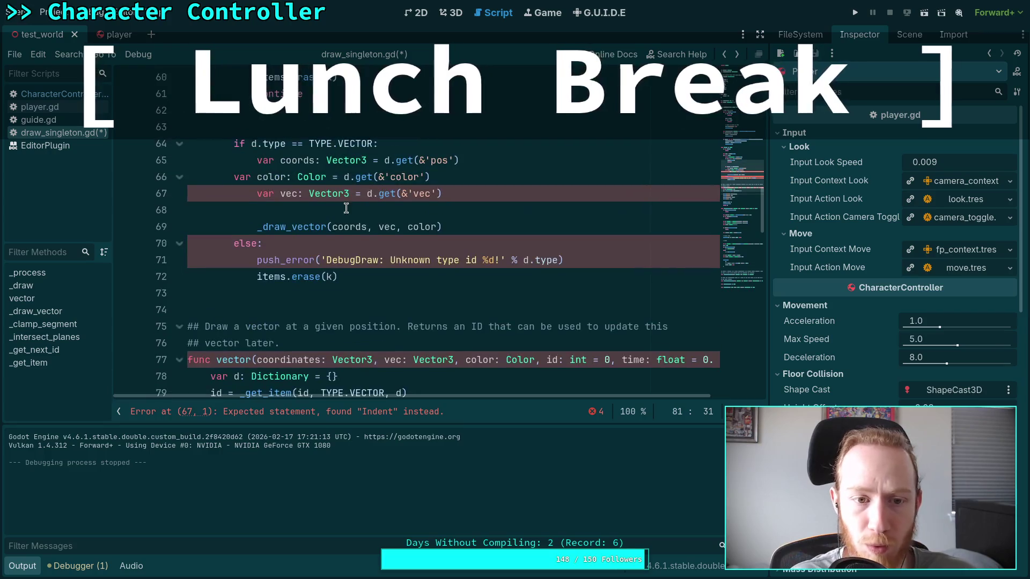
pyautogui.click(271, 171)
pyautogui.hotkey('alt', 'Down')
pyautogui.click(234, 194)
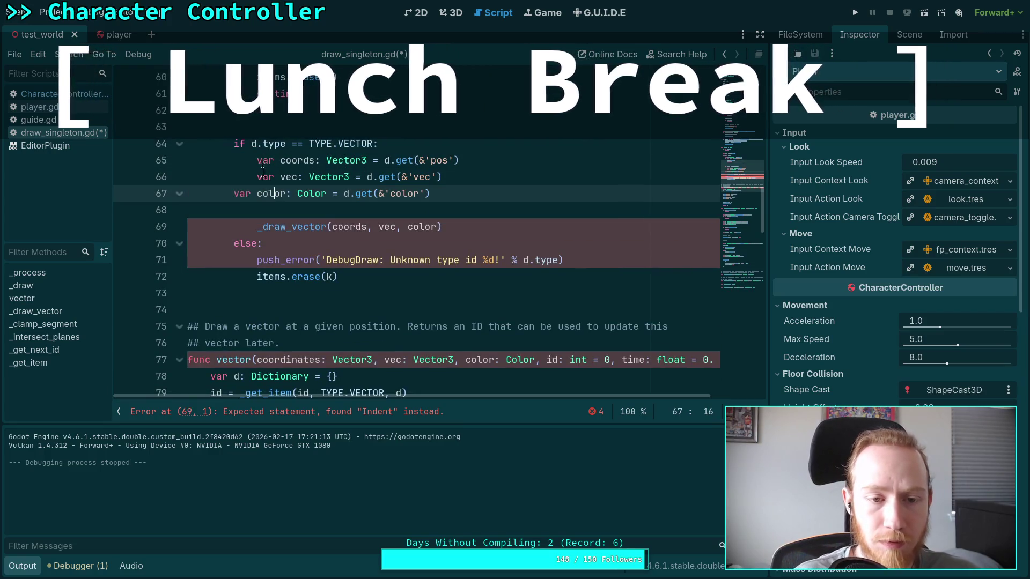
pyautogui.press('Tab')
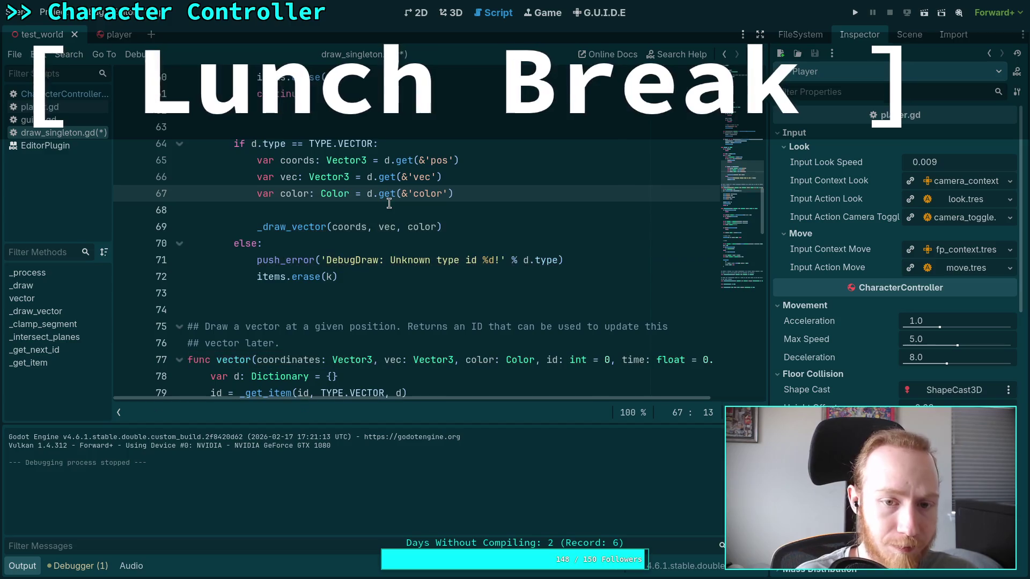
pyautogui.hotkey('alt', 'Left')
pyautogui.hotkey('alt', 'Left')
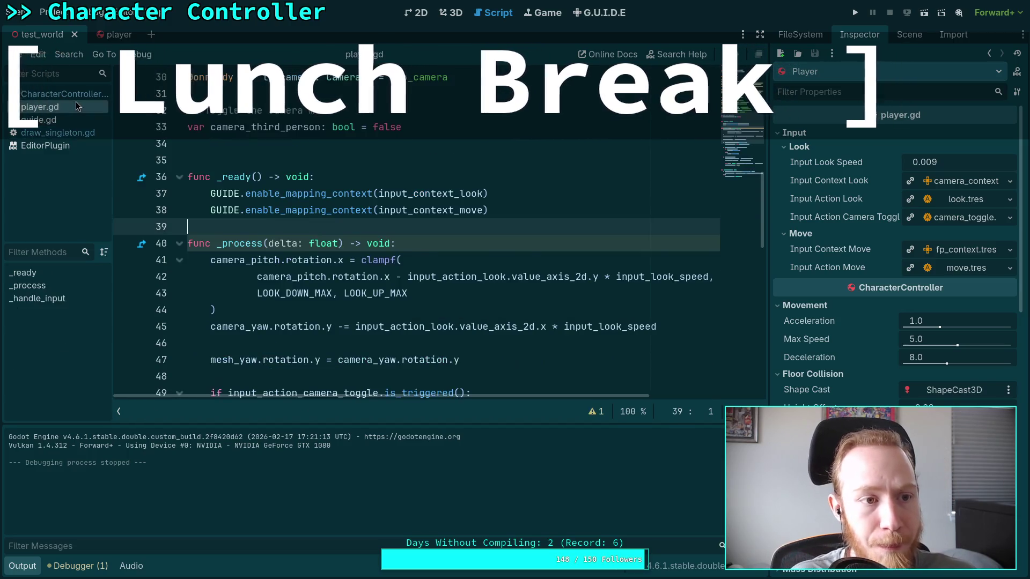
# Step: Split the DebugDraw.vector call so each argument and the closing bracket sit on their own lines
pyautogui.scroll(-8, 502, 274)
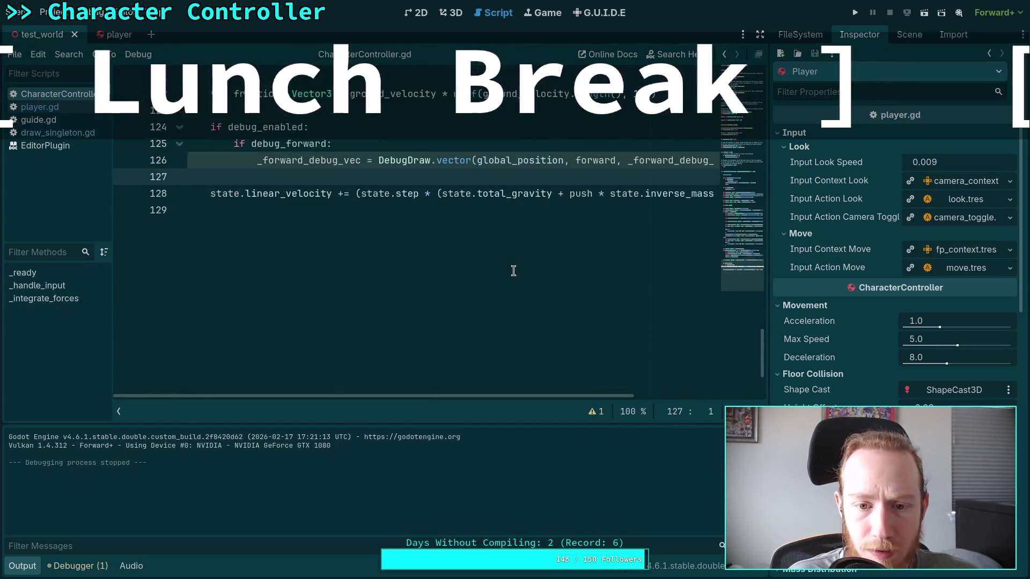
pyautogui.scroll(2, 590, 274)
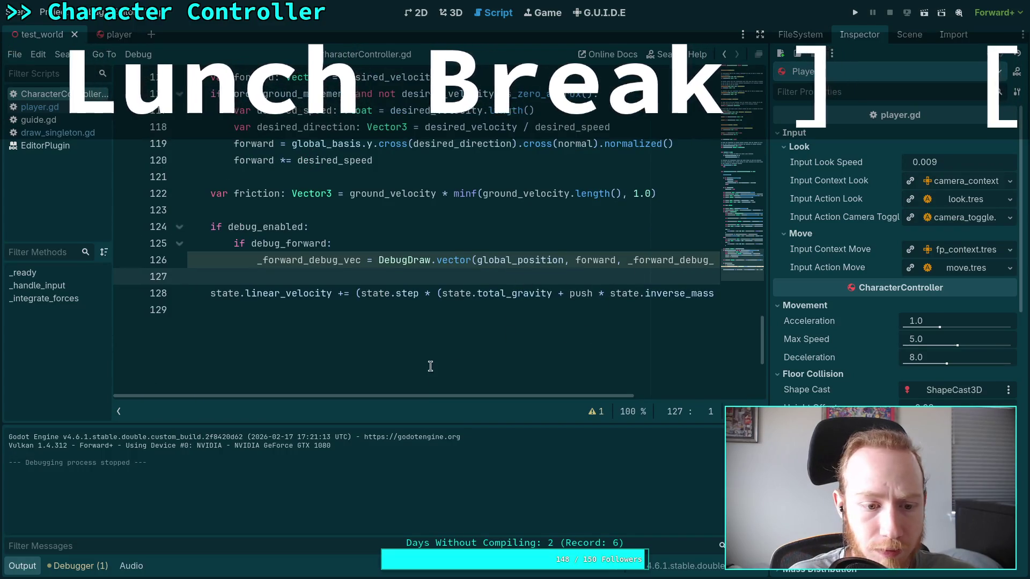
pyautogui.click(598, 411)
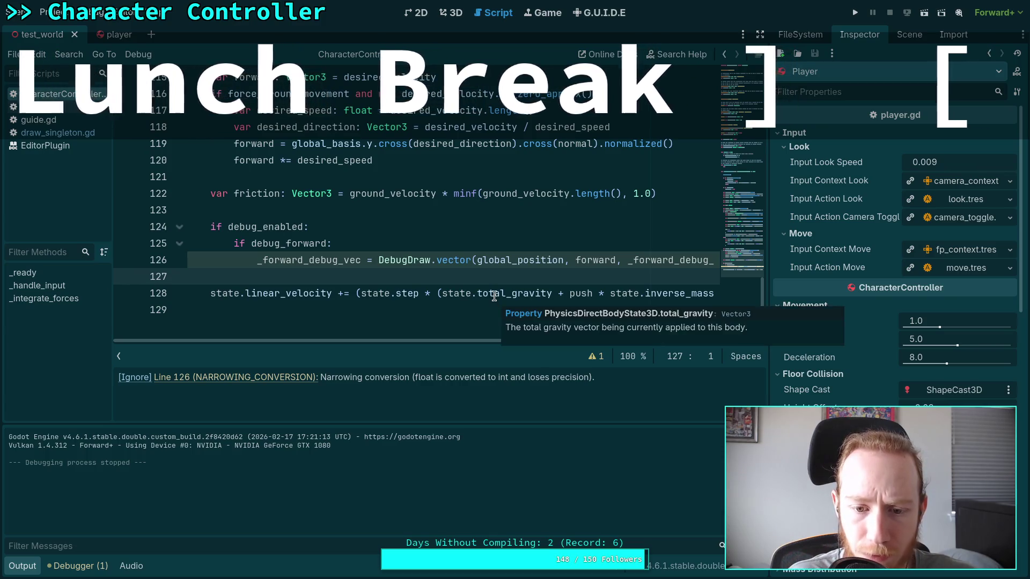
pyautogui.moveTo(460, 262)
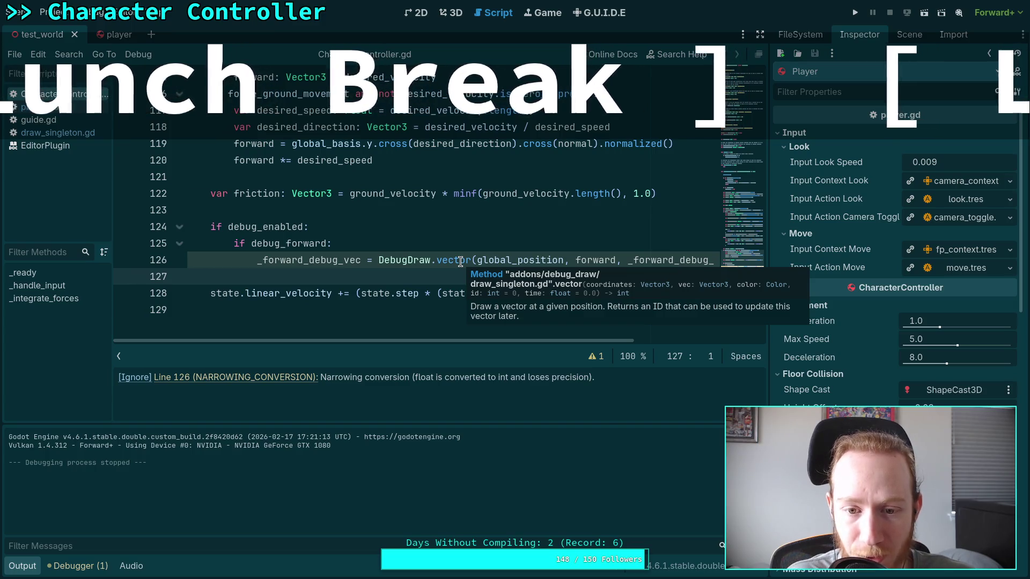
pyautogui.click(479, 259)
pyautogui.press('Return')
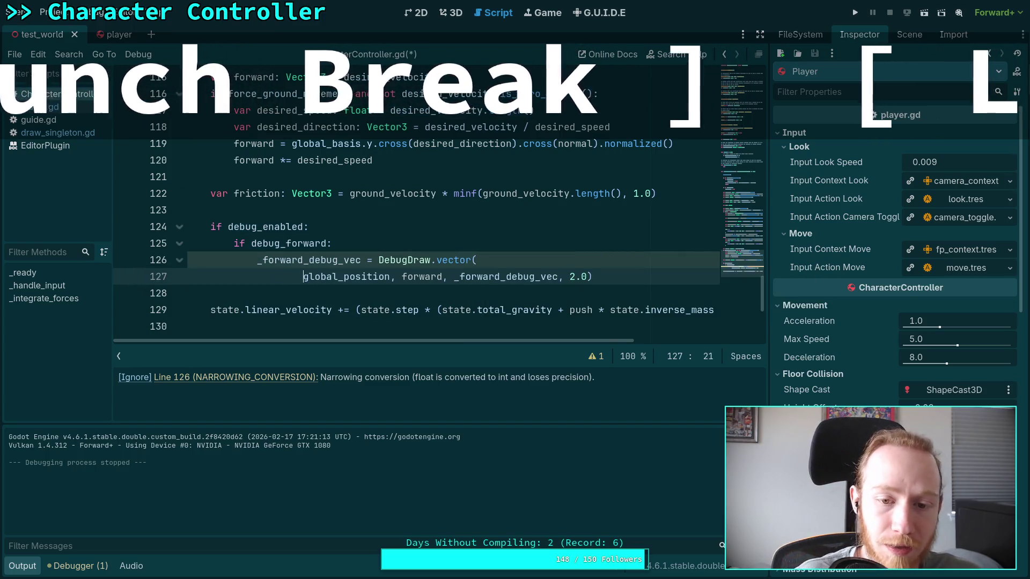
pyautogui.click(402, 276)
pyautogui.press('Return')
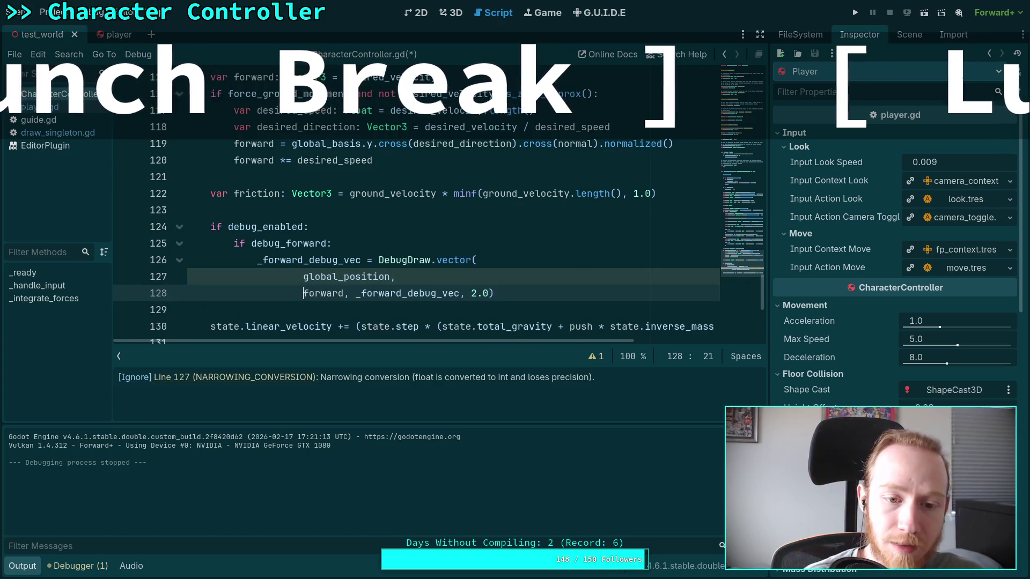
pyautogui.press('Return')
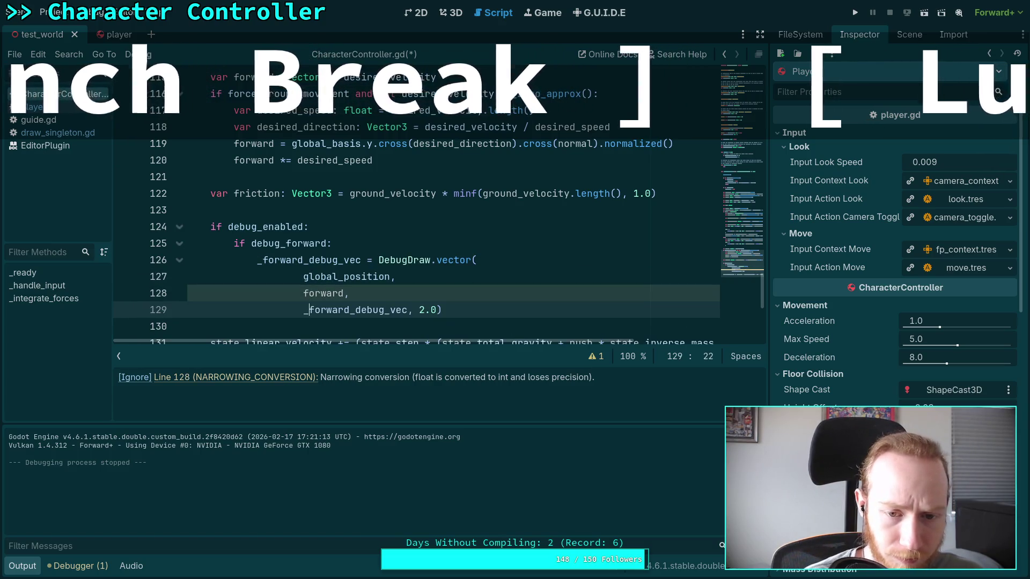
pyautogui.click(413, 309)
pyautogui.press('Return')
pyautogui.press('Right')
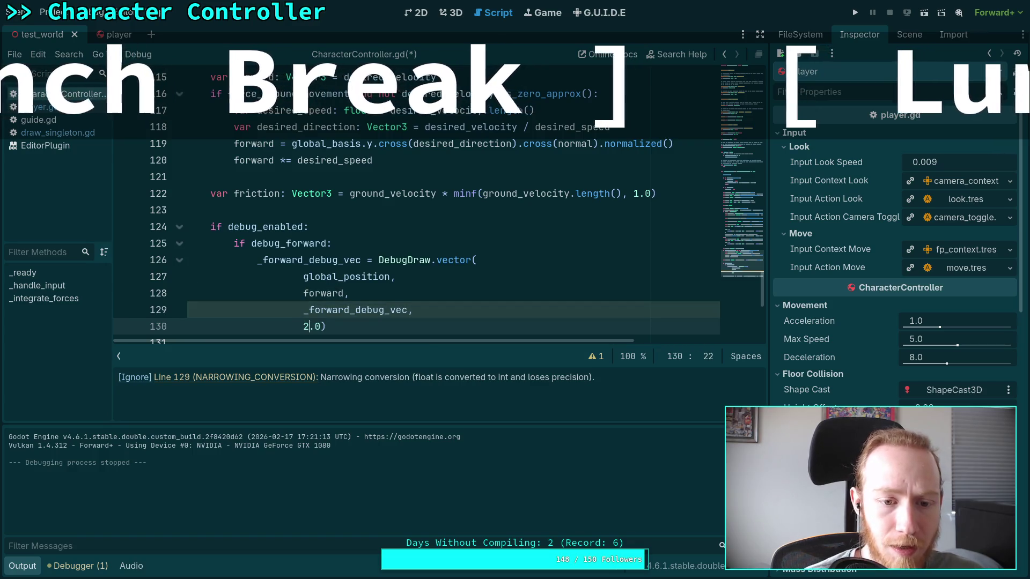
pyautogui.press('Return')
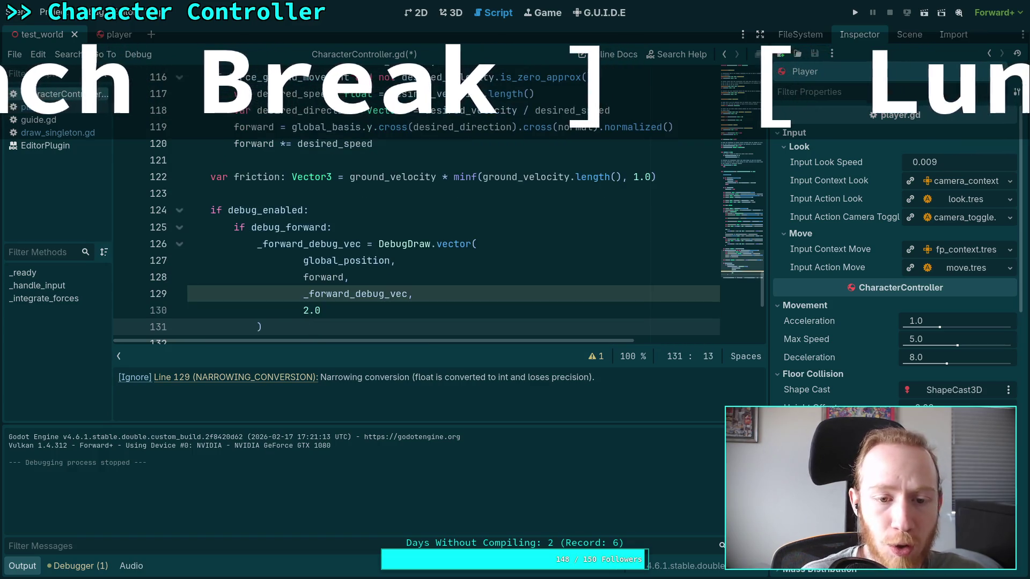
# Step: Add Color.GREEN_YELLOW as the color argument after forward
pyautogui.click(491, 281)
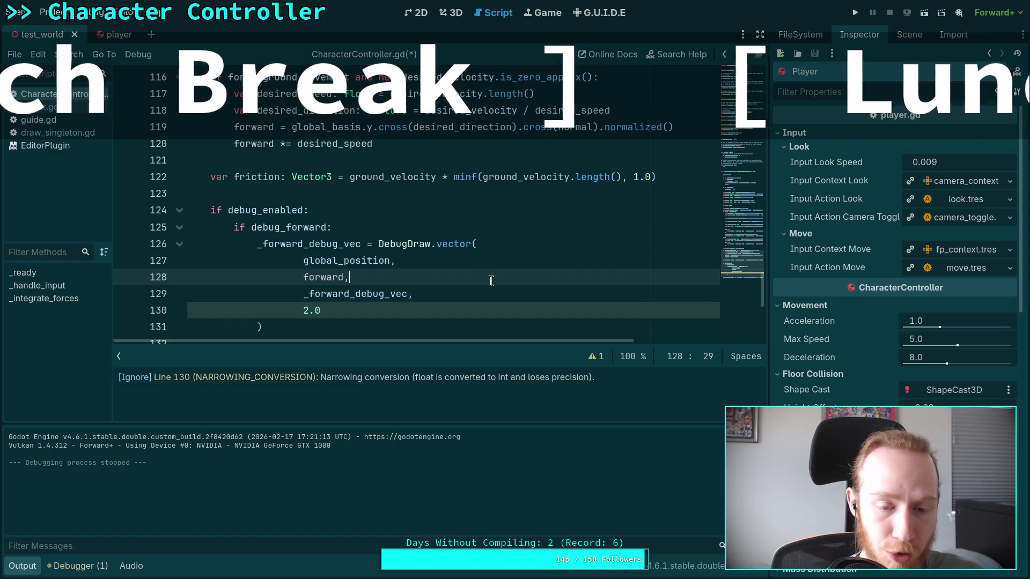
pyautogui.click(470, 295)
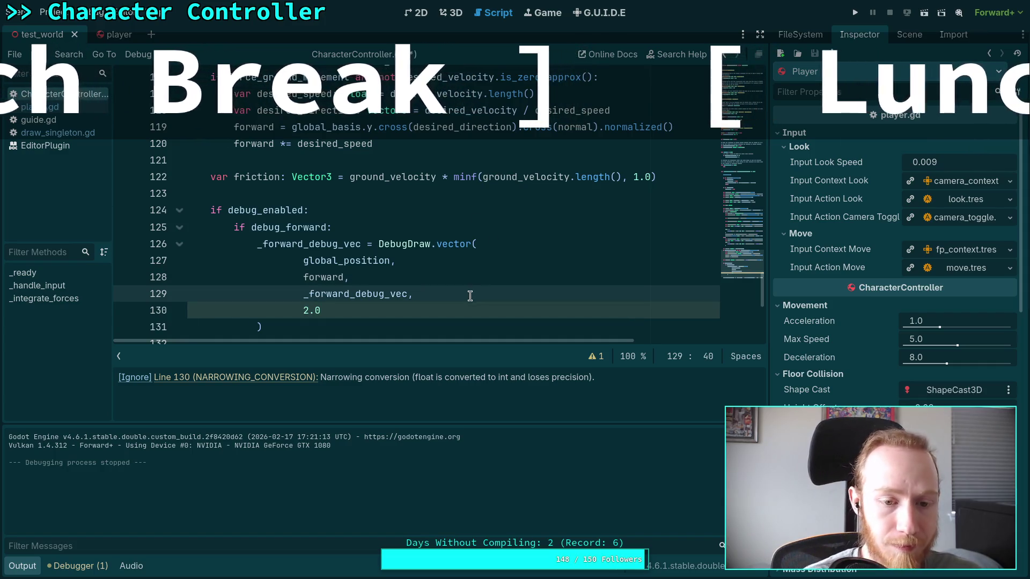
pyautogui.press('Up')
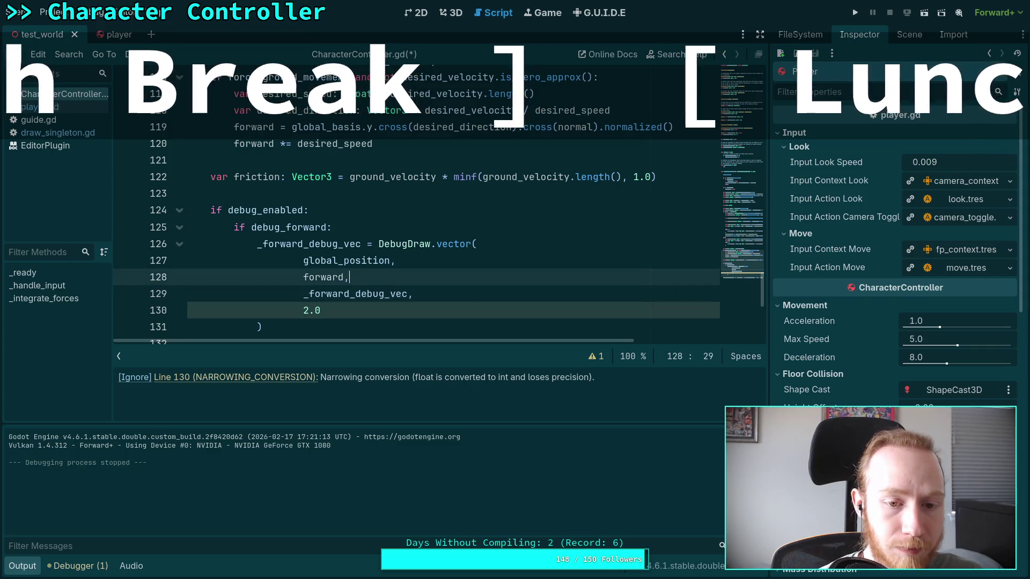
pyautogui.press('Return')
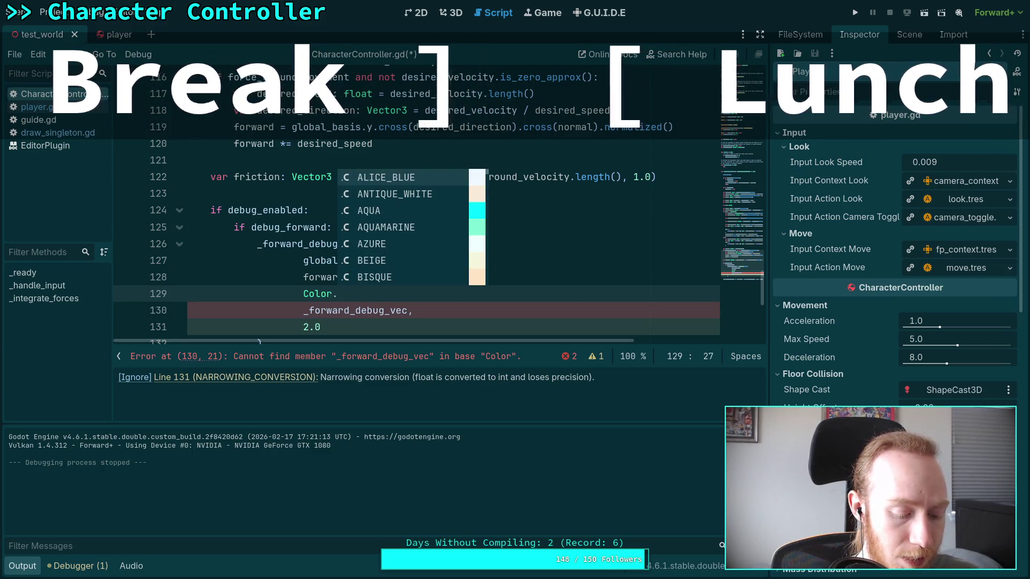
pyautogui.write('Gr')
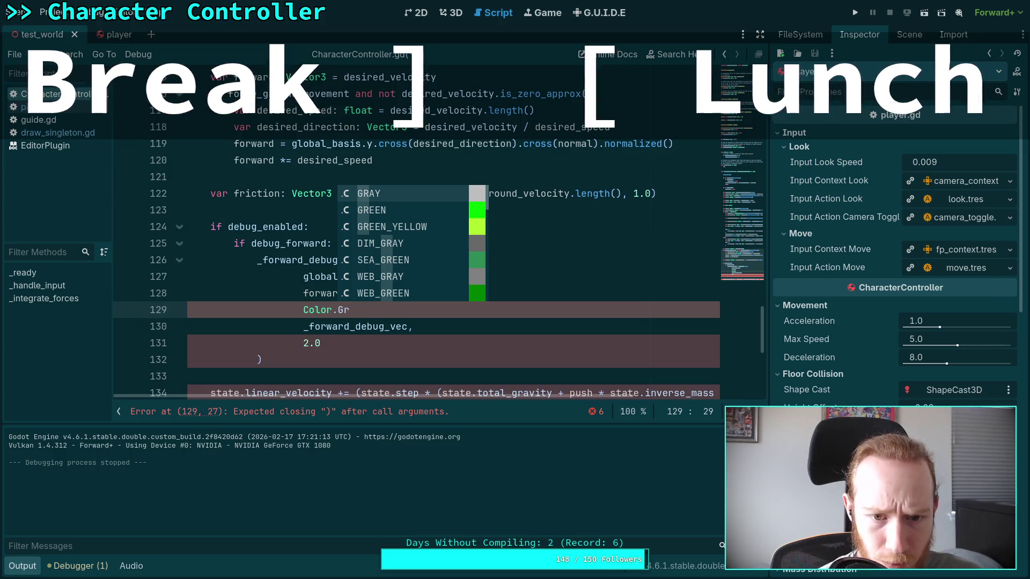
pyautogui.press('Down')
pyautogui.press('Down')
pyautogui.press('Return')
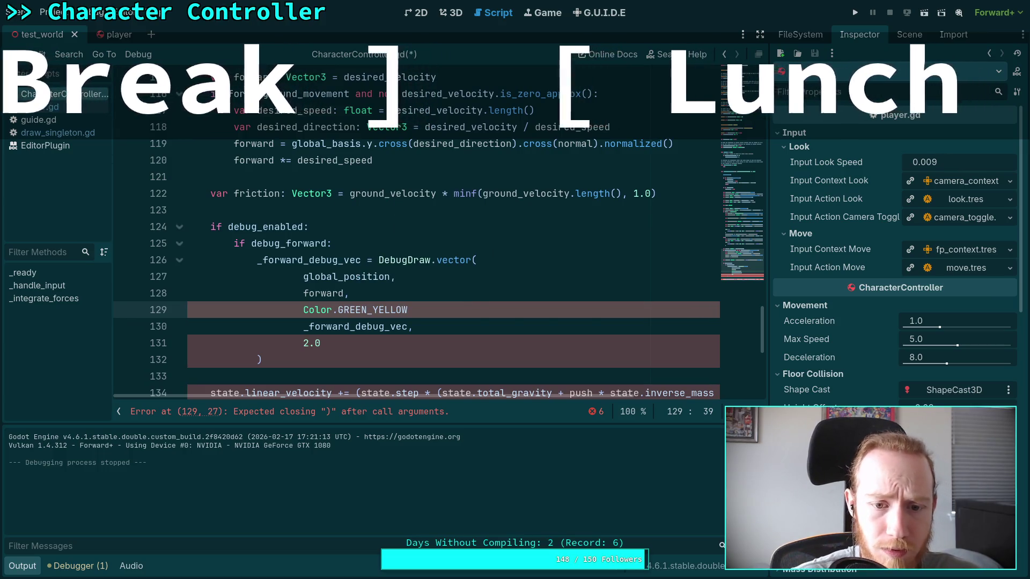
pyautogui.write(',')
pyautogui.scroll(-1, 341, 303)
pyautogui.click(341, 303)
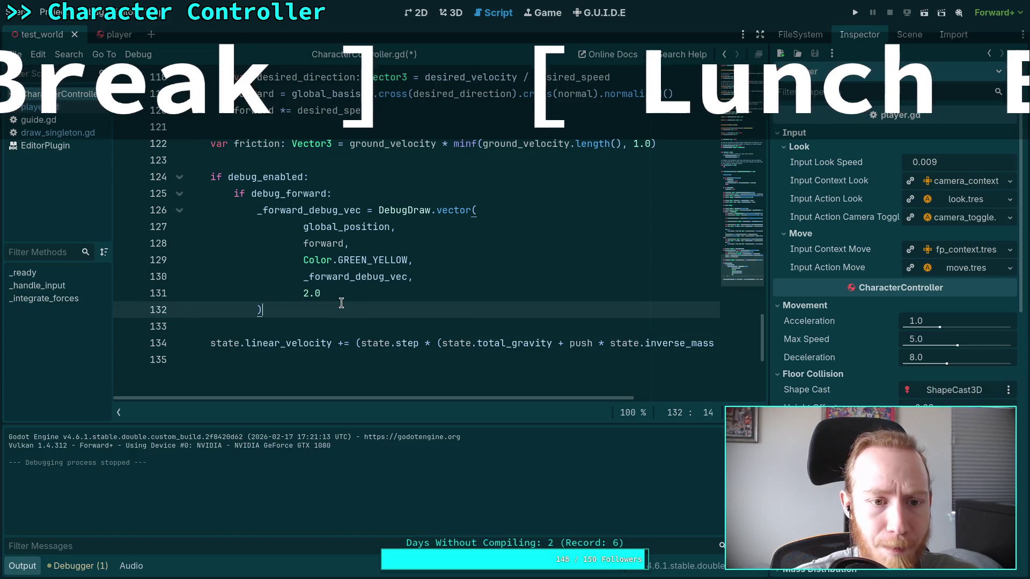
# Step: Add an if debug_normal: branch after the vector call, its body just an underscore
pyautogui.press('Return')
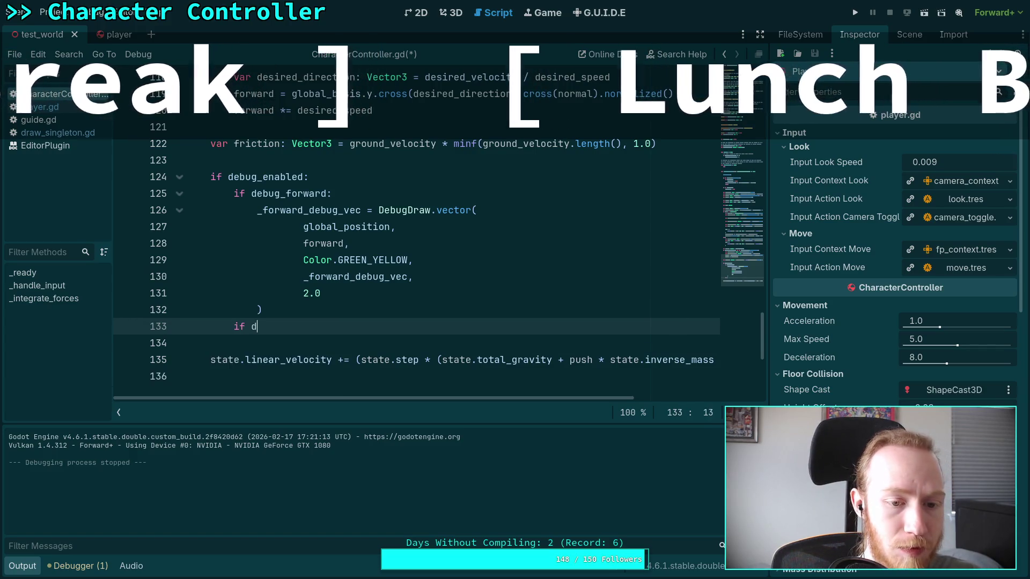
pyautogui.write('ug-')
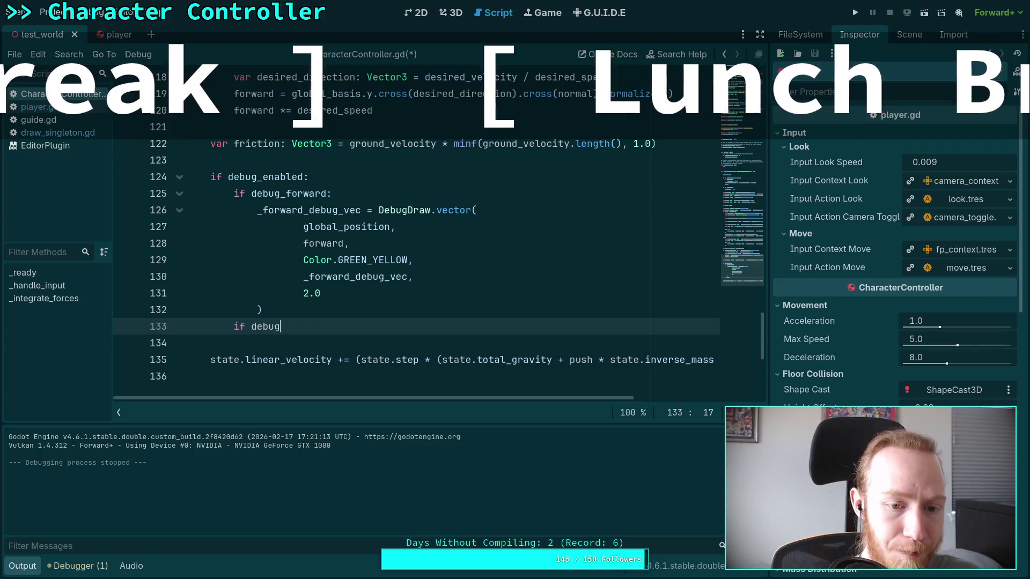
pyautogui.write('_frict')
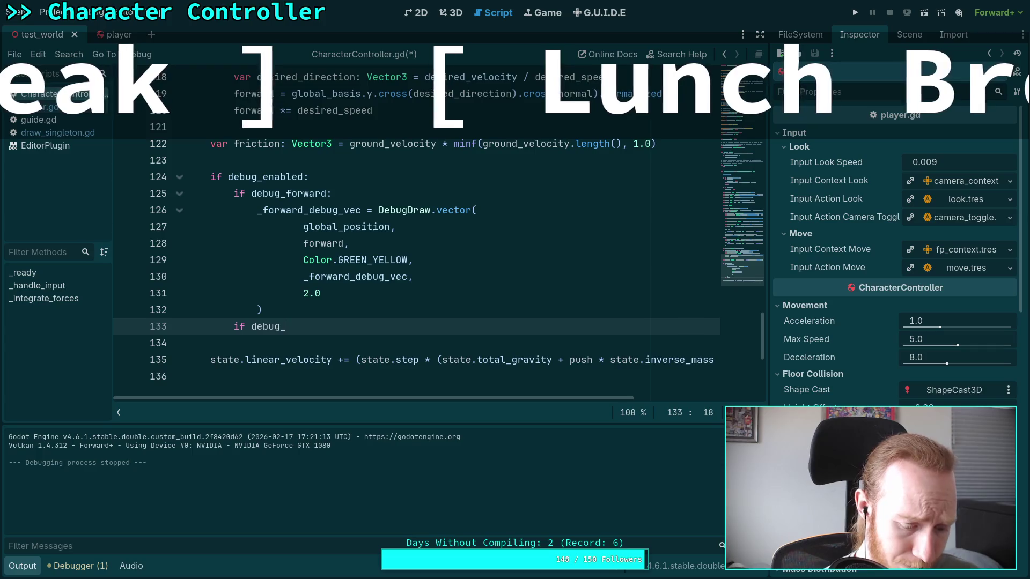
pyautogui.press('Return')
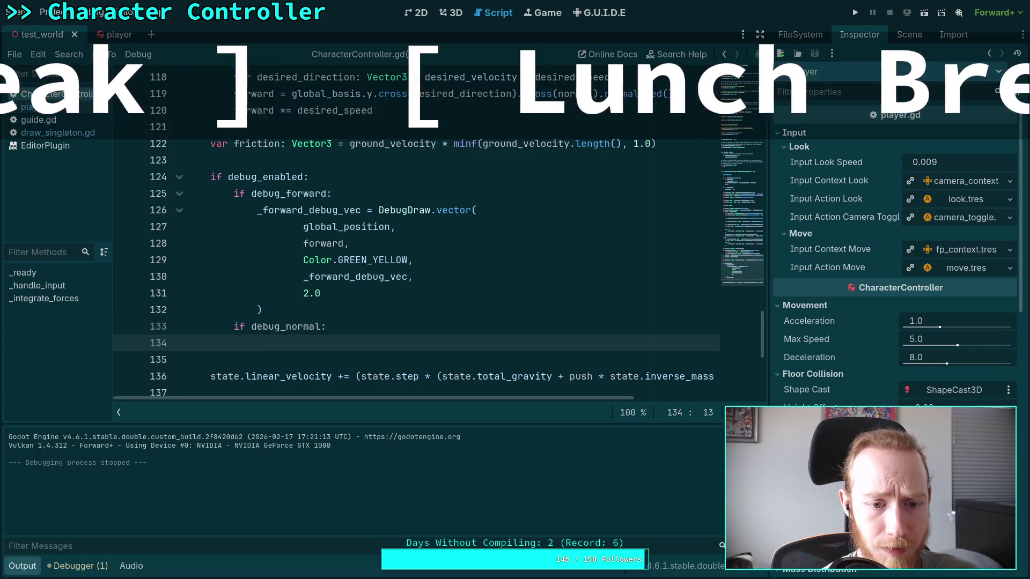
pyautogui.write('_')
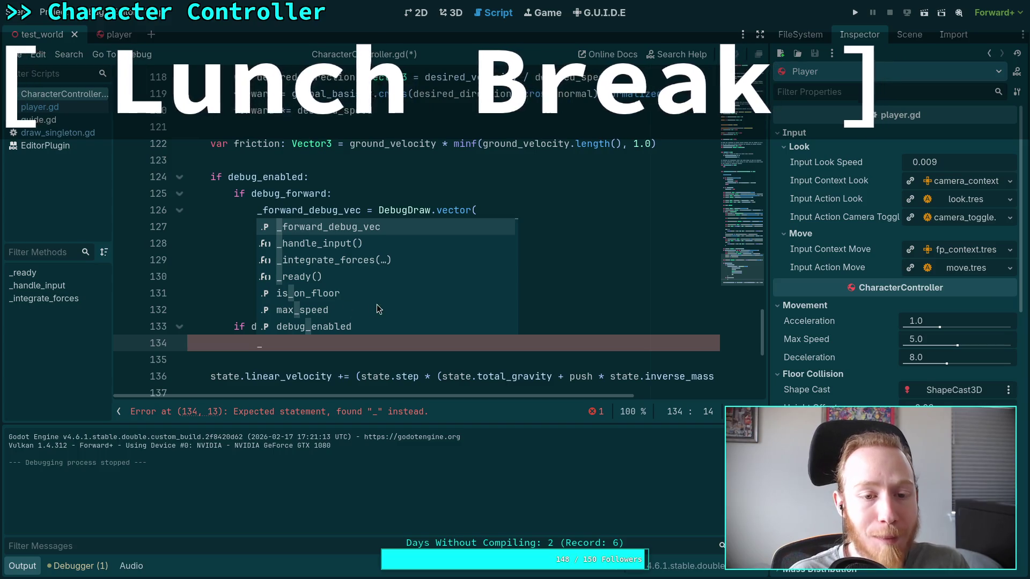
pyautogui.press('Escape')
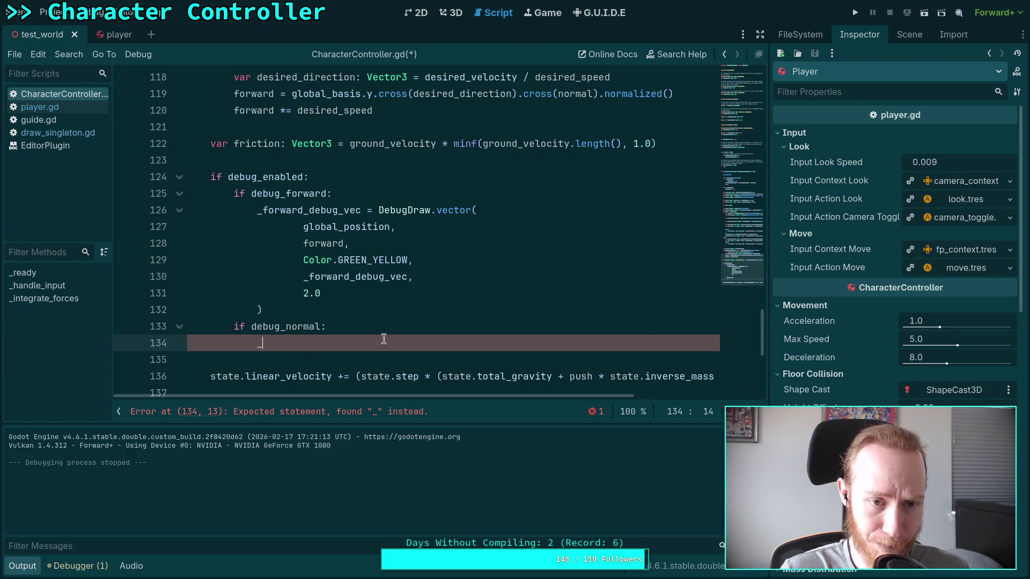
# Step: Delete the unfinished debug_normal lines, save the script, and open the player scene in 3D
pyautogui.hotkey('ctrl', 'shift', 'k')
pyautogui.hotkey('ctrl', 'shift', 'k')
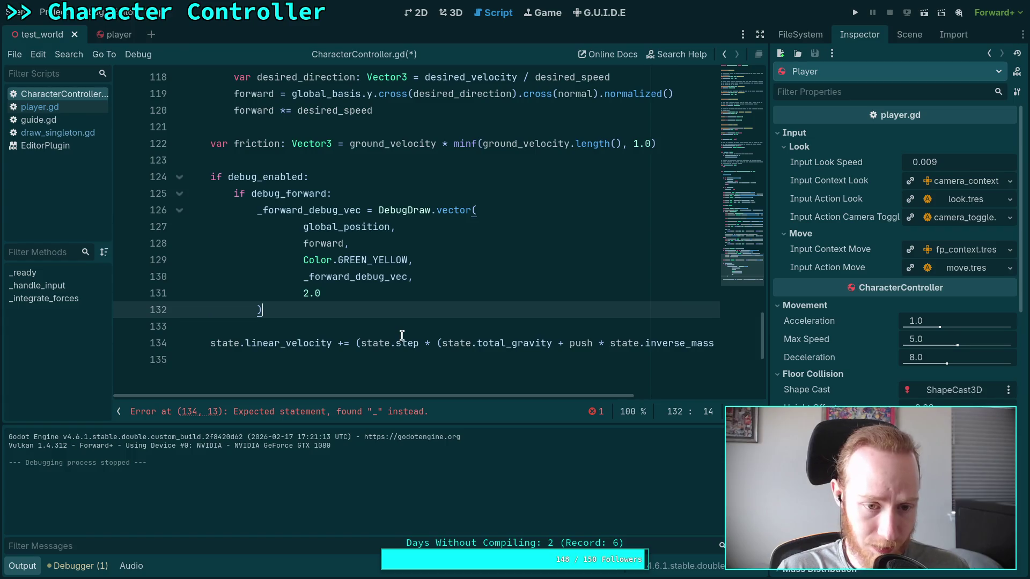
pyautogui.hotkey('ctrl', 's')
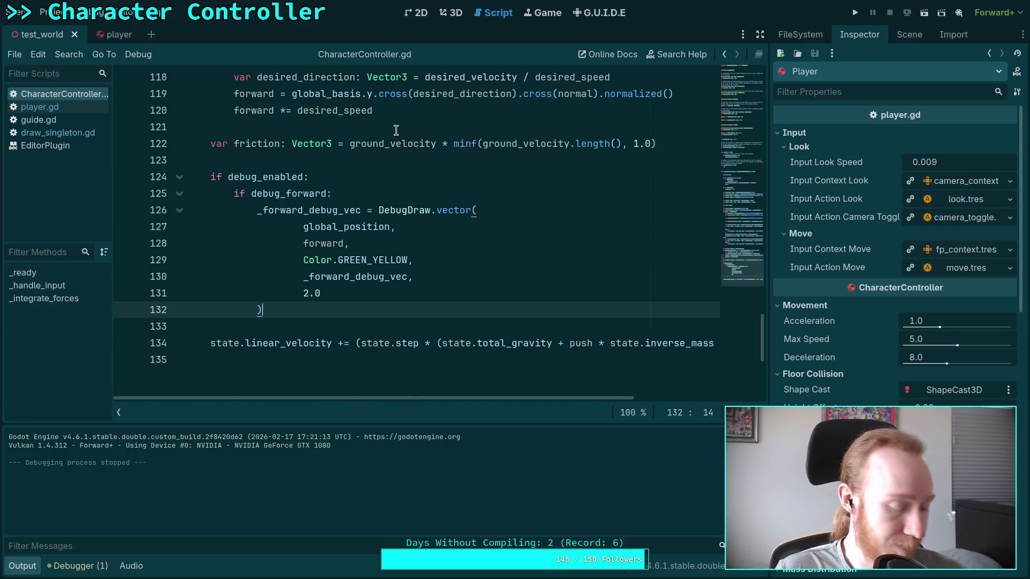
pyautogui.click(114, 34)
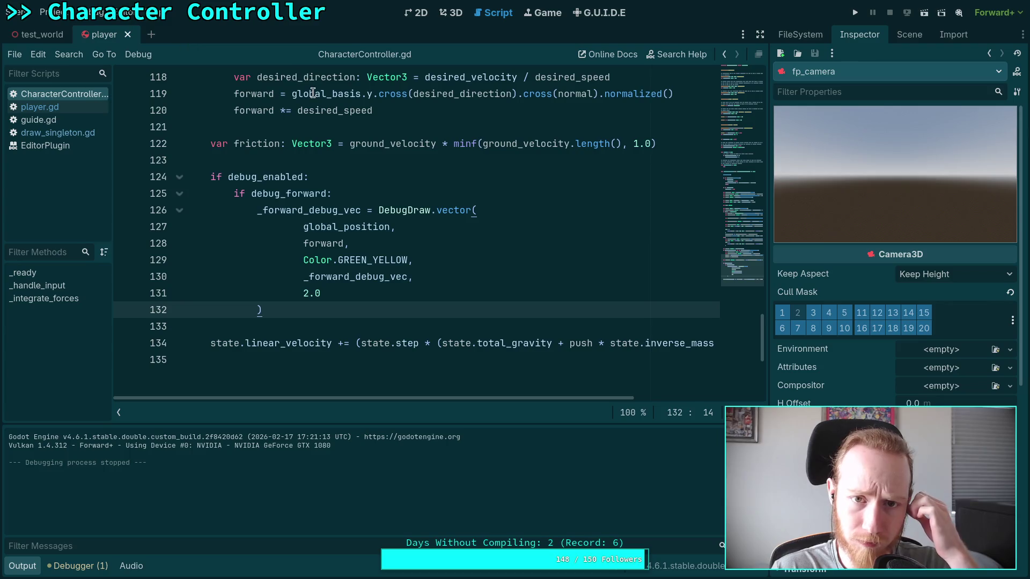
pyautogui.click(454, 11)
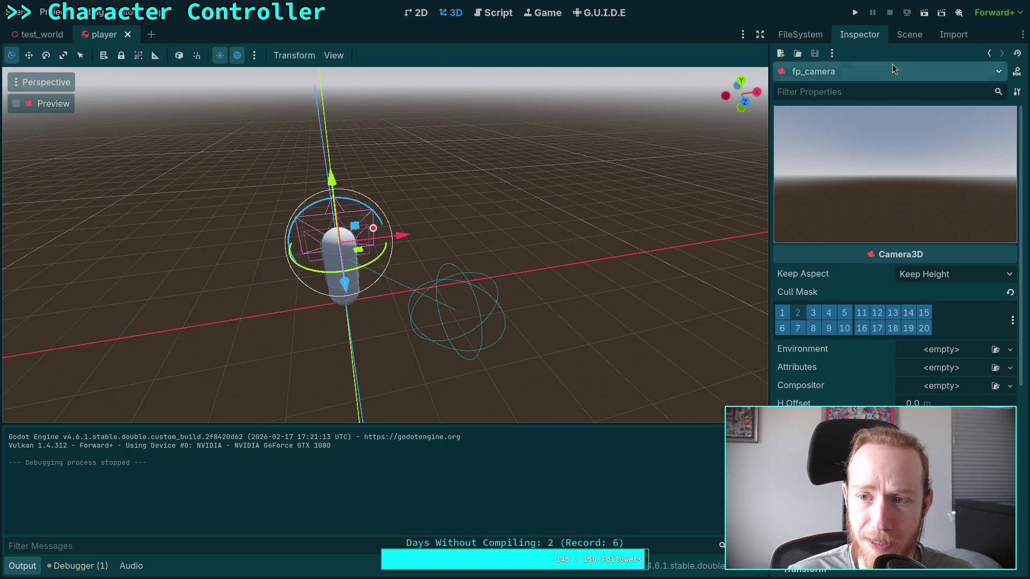
# Step: Select the ShapeCast3D node and frame a rear view of the capsule's base
pyautogui.click(909, 34)
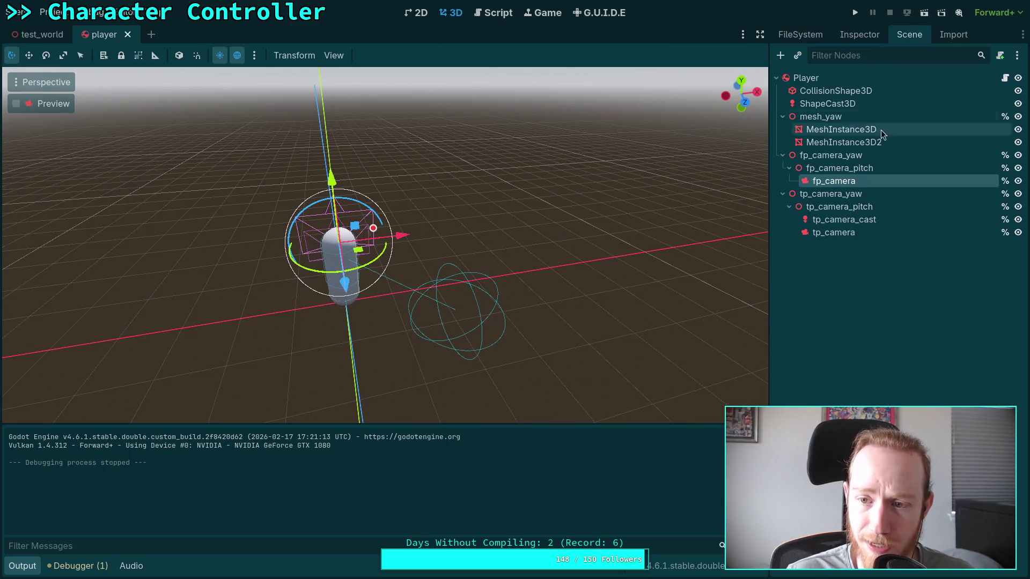
pyautogui.click(837, 103)
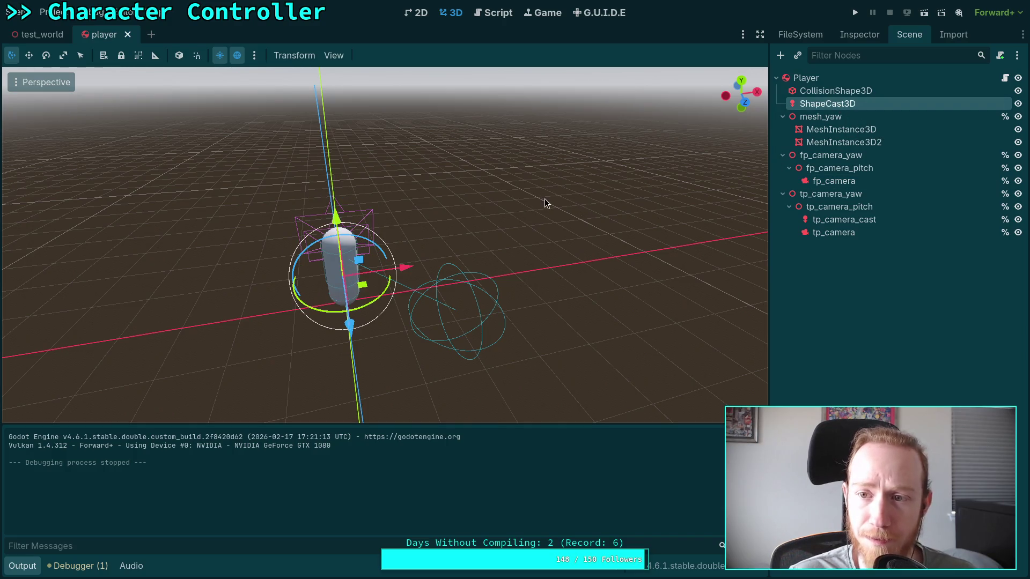
pyautogui.press('f')
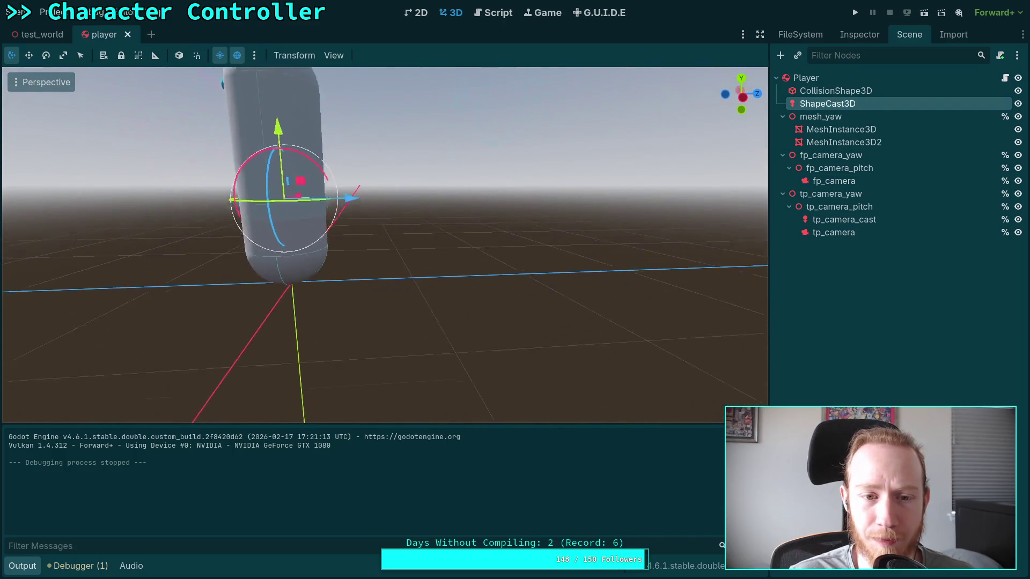
pyautogui.moveTo(543, 206)
pyautogui.mouseDown()
pyautogui.moveTo(531, 203)
pyautogui.moveTo(543, 206)
pyautogui.mouseUp()
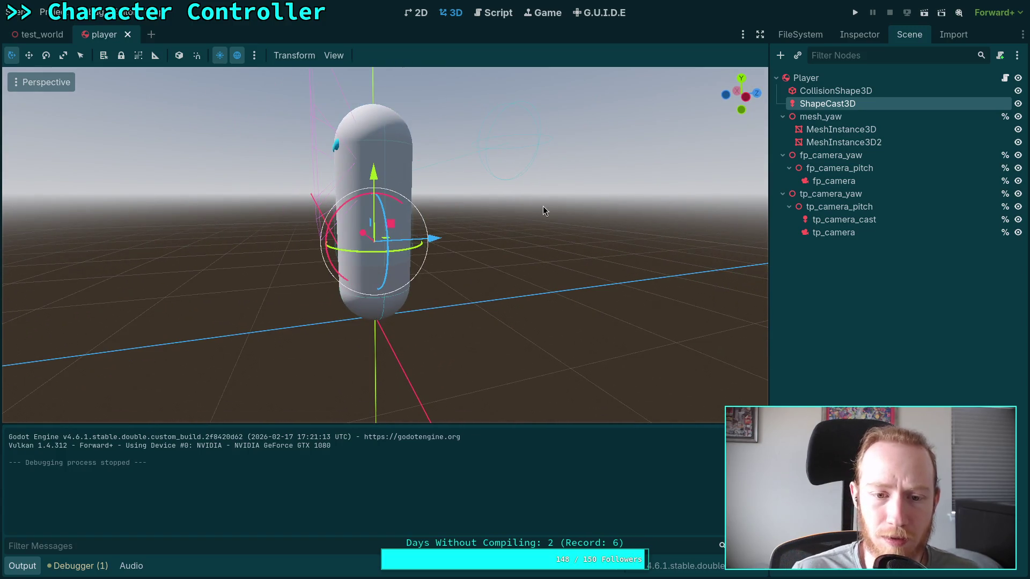
pyautogui.click(859, 34)
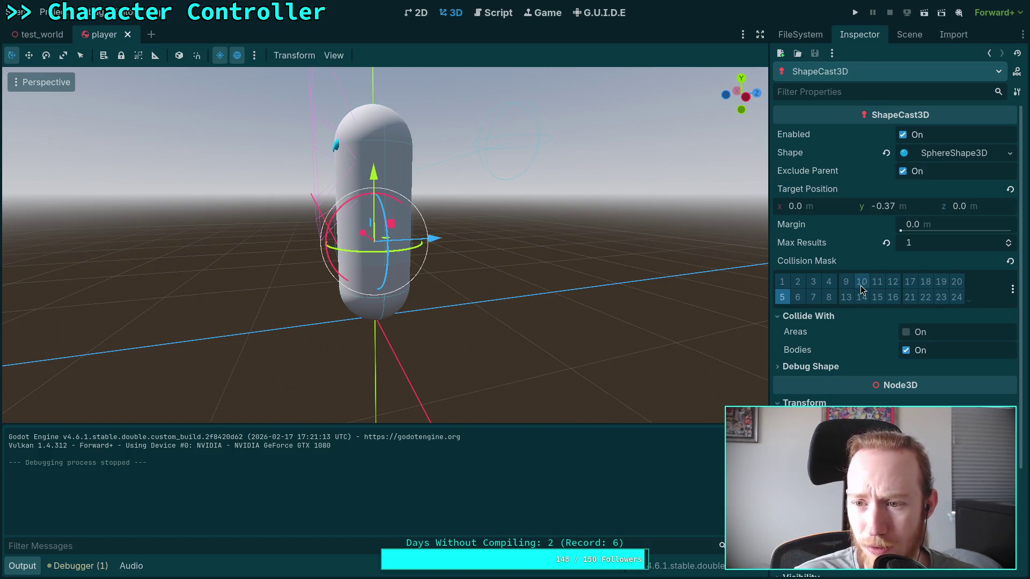
pyautogui.click(728, 99)
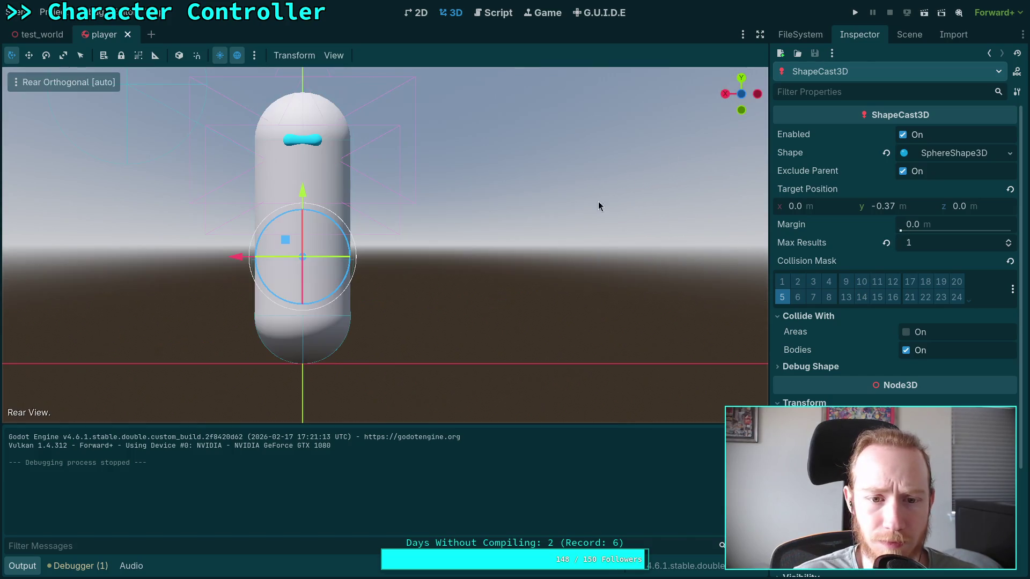
pyautogui.moveTo(417, 315); pyautogui.dragTo(535, 196)
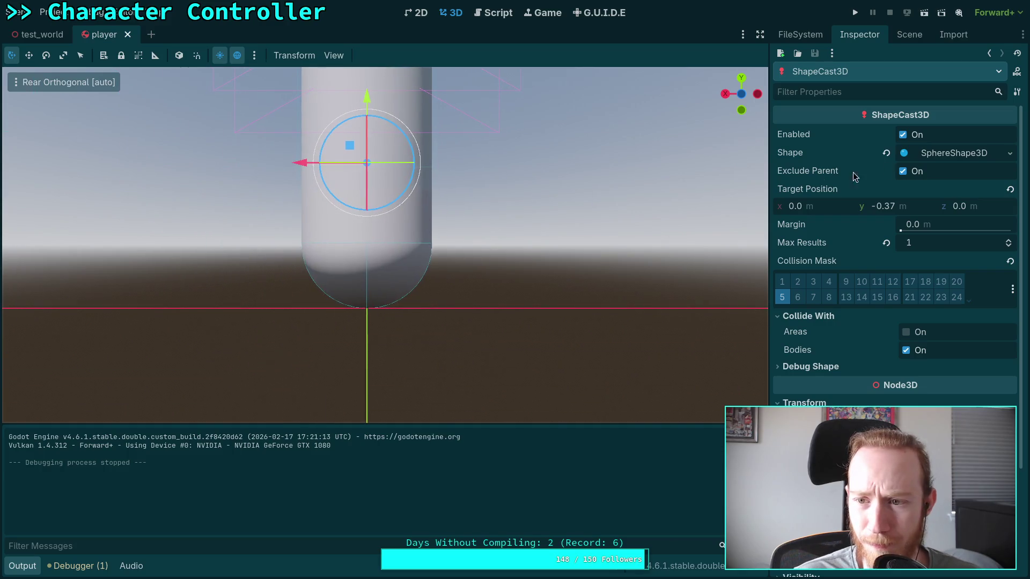
# Step: Set the ShapeCast3D Target Position y to -0.47
pyautogui.moveTo(892, 205); pyautogui.dragTo(874, 204)
pyautogui.hotkey('ctrl', 'z')
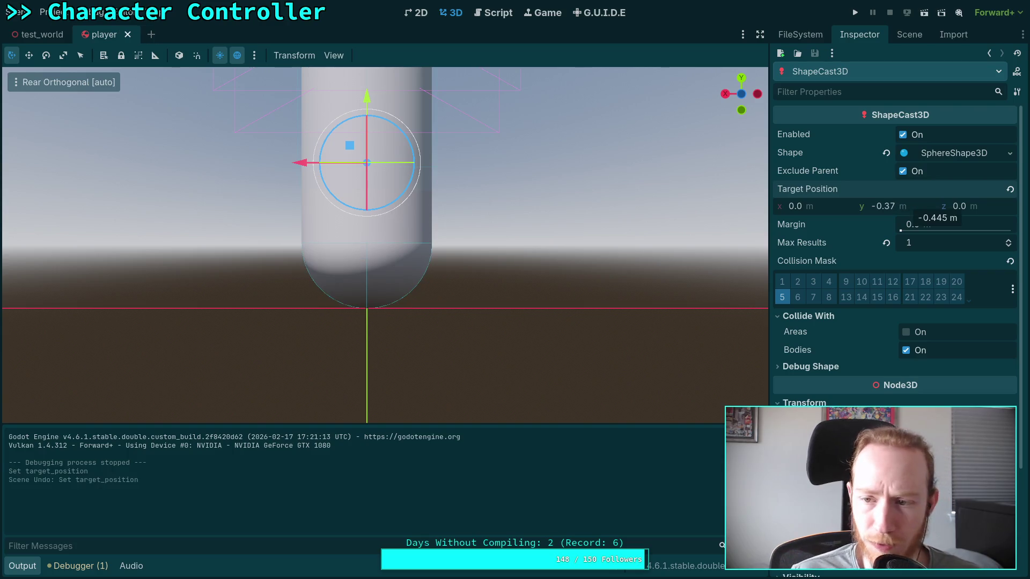
pyautogui.click(913, 207)
pyautogui.click(908, 206)
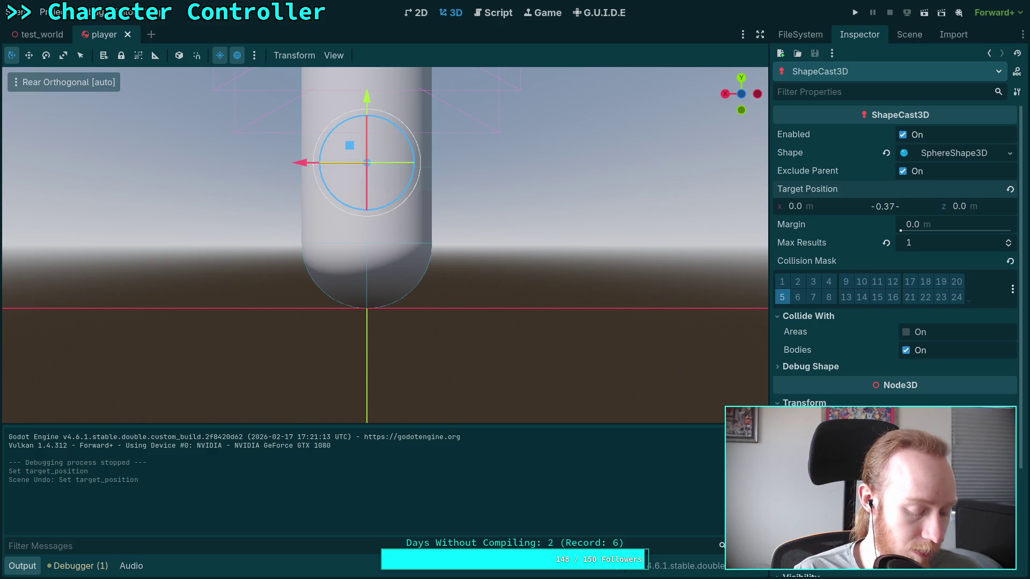
pyautogui.write('0.1')
pyautogui.press('Return')
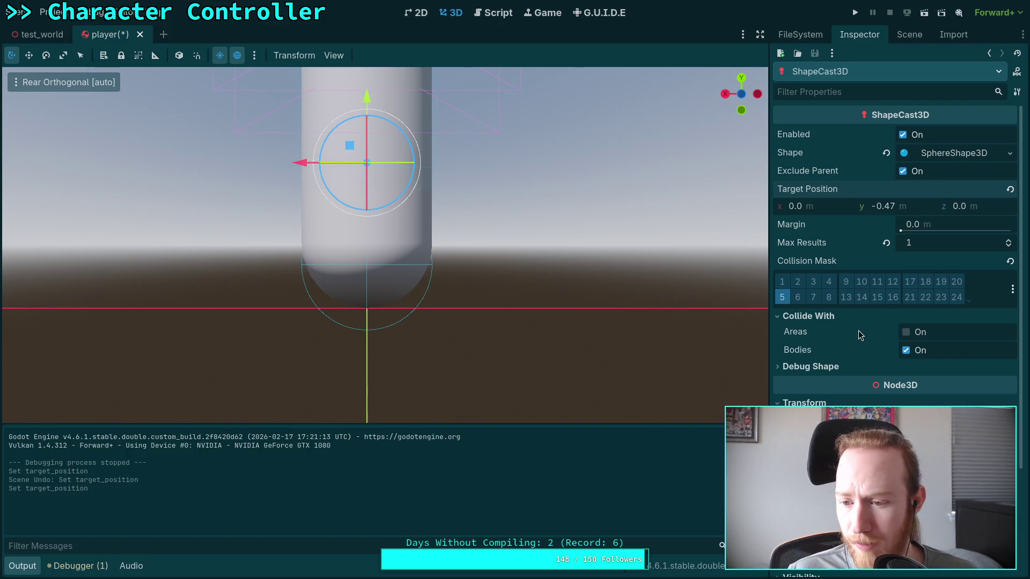
pyautogui.click(912, 34)
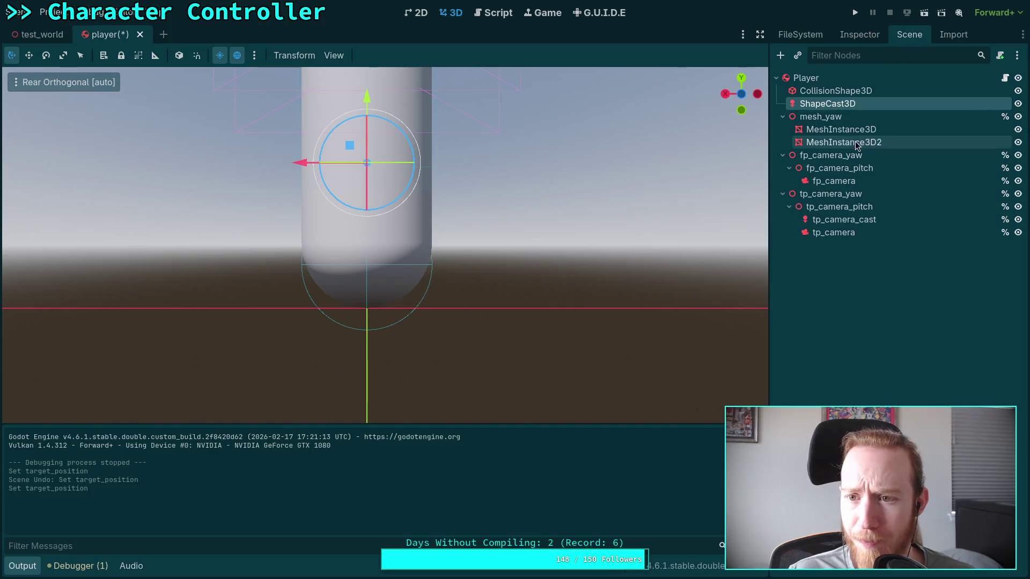
# Step: Set the Player's Floor Collision Height Offset to 0.1, save the scene, and return to the script
pyautogui.click(840, 77)
pyautogui.click(870, 38)
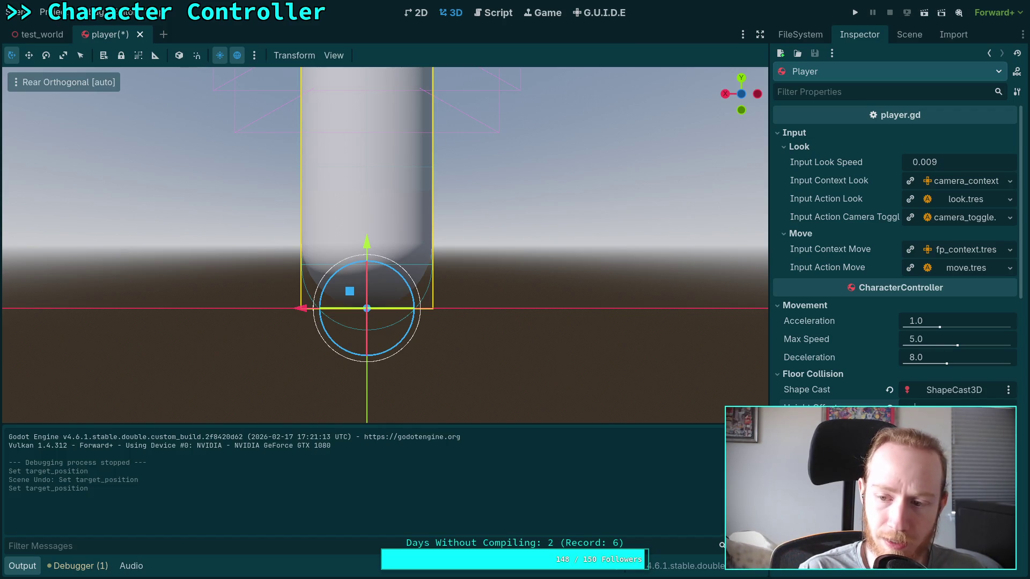
pyautogui.write('.1')
pyautogui.press('Return')
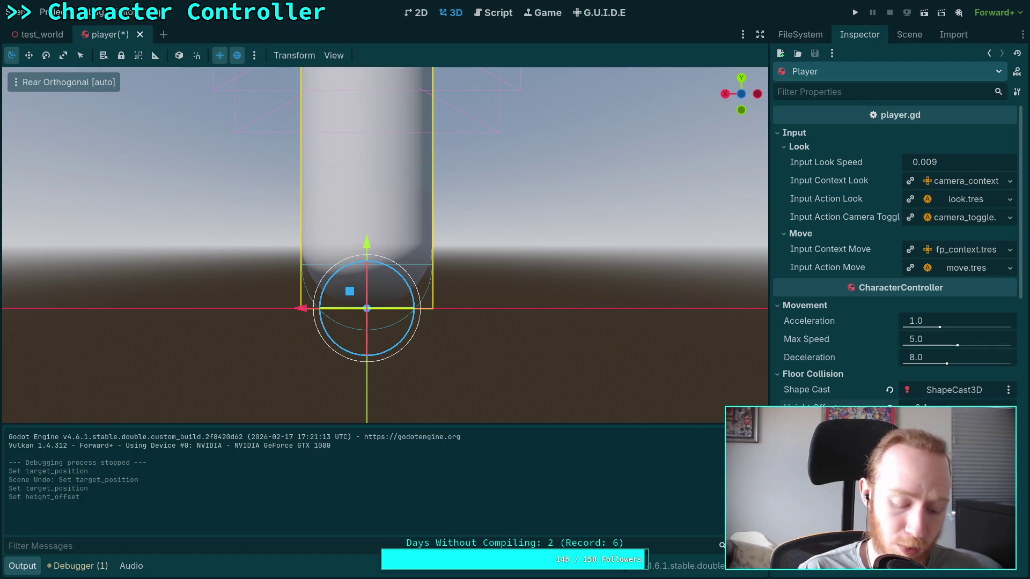
pyautogui.hotkey('ctrl', 's')
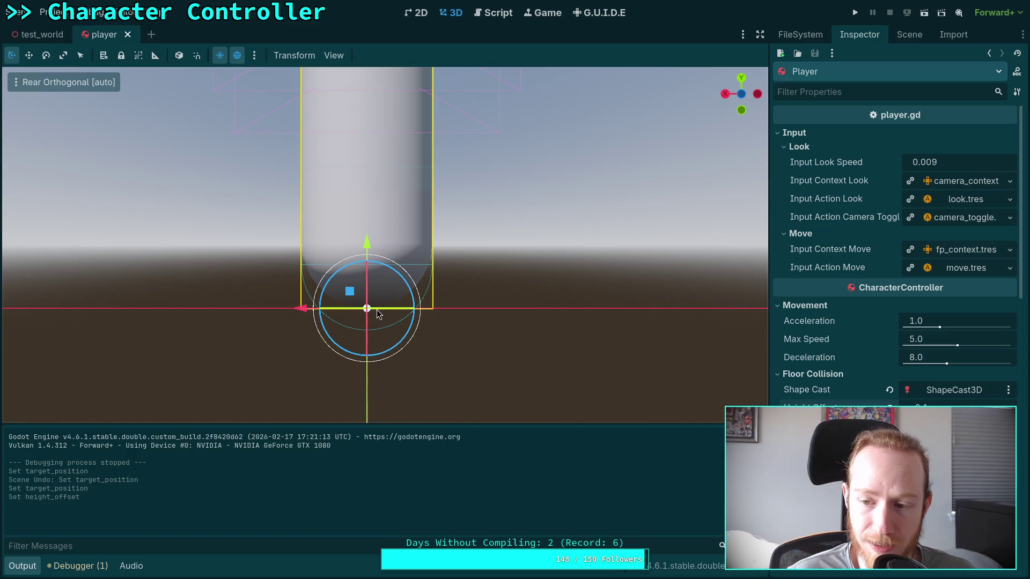
pyautogui.click(491, 12)
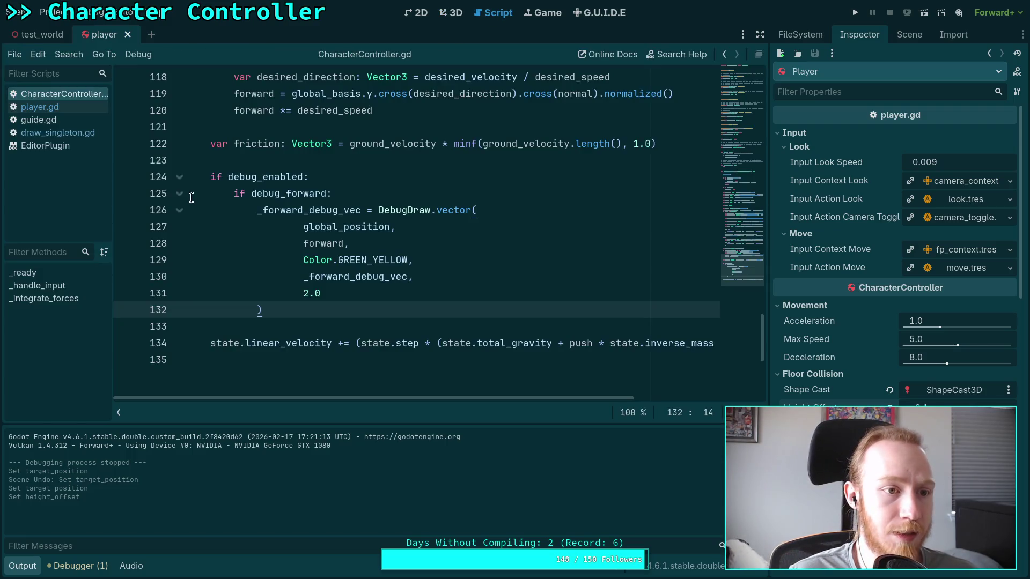
# Step: Make line 85 compute offset as (max_length + height_offset) - length
pyautogui.scroll(15, 306, 256)
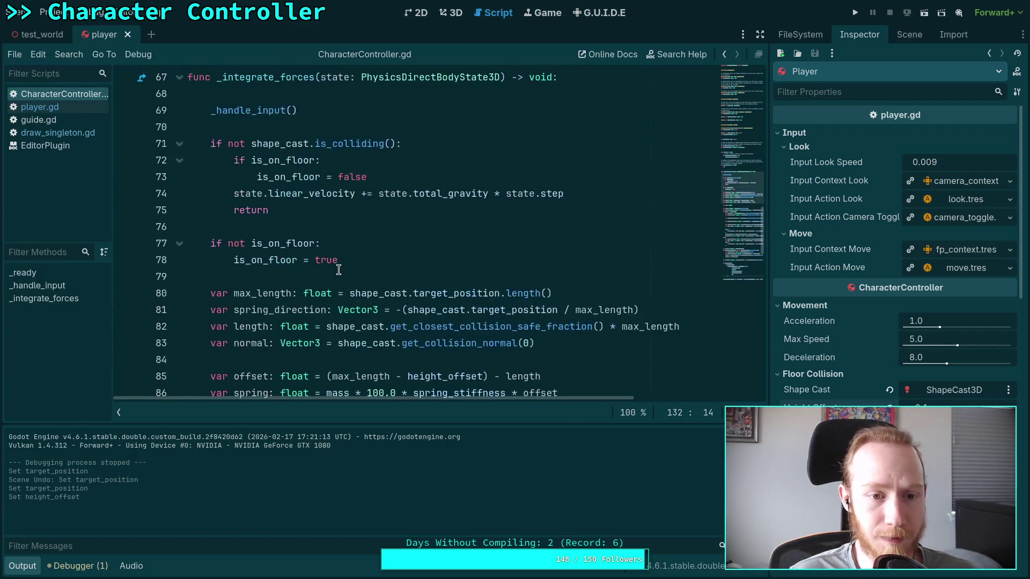
pyautogui.scroll(-2, 339, 270)
pyautogui.click(397, 276)
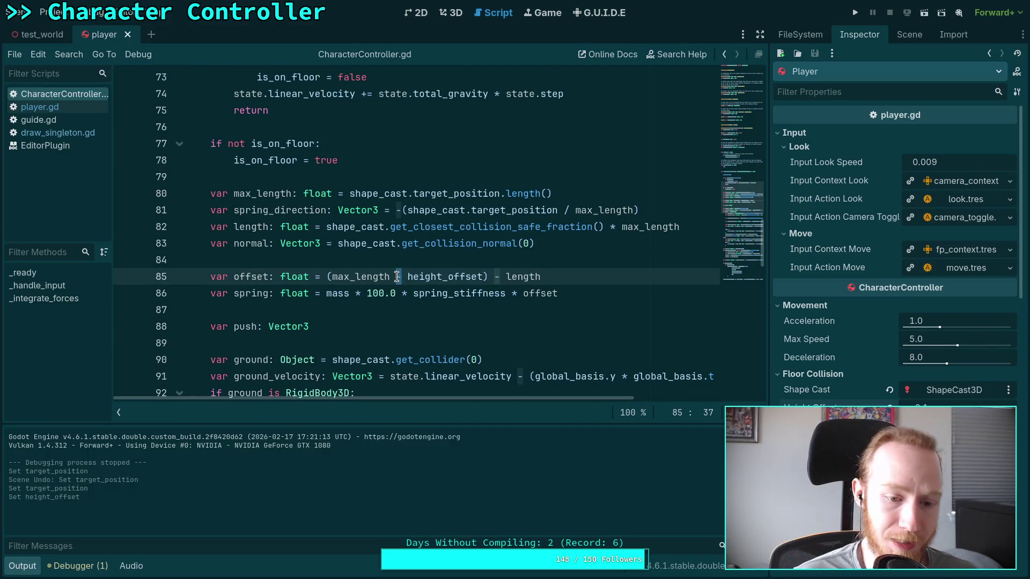
pyautogui.write('+')
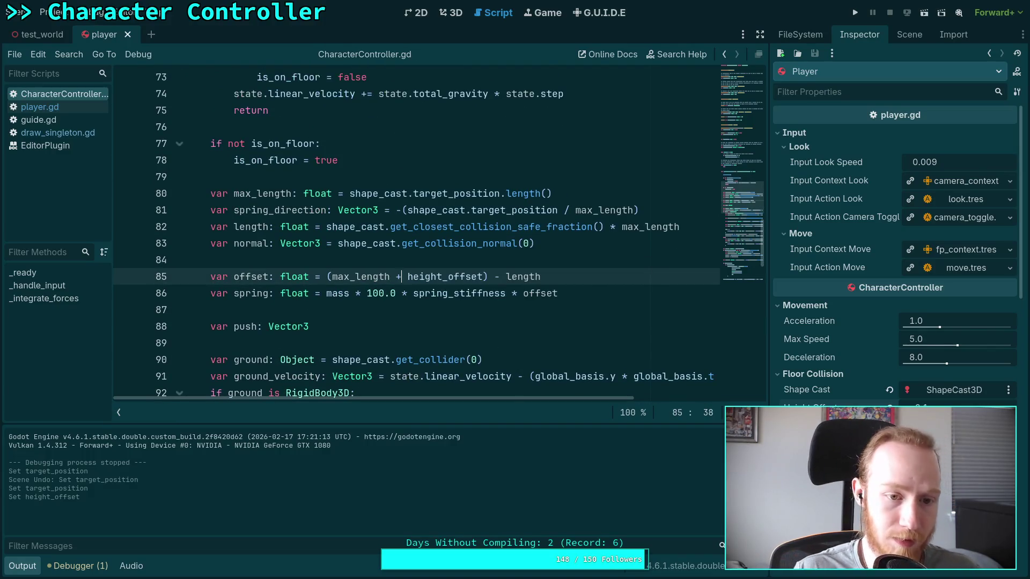
pyautogui.click(421, 13)
pyautogui.click(493, 12)
pyautogui.scroll(-3, 375, 246)
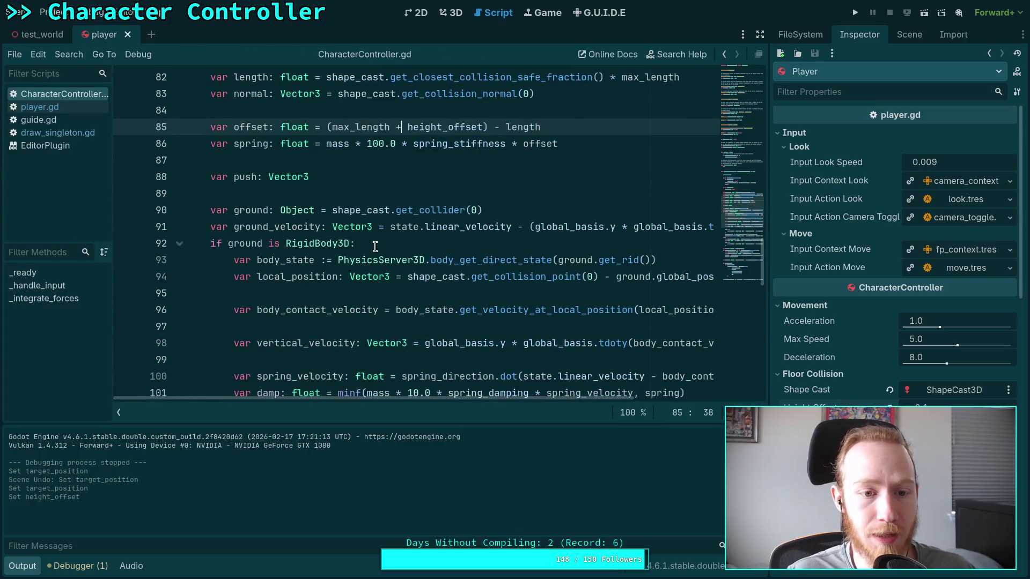
# Step: Rename the duplicate spring declaration on line 88 to spring_force
pyautogui.doubleClick(259, 171)
pyautogui.scroll(-5, 364, 244)
pyautogui.scroll(3, 364, 244)
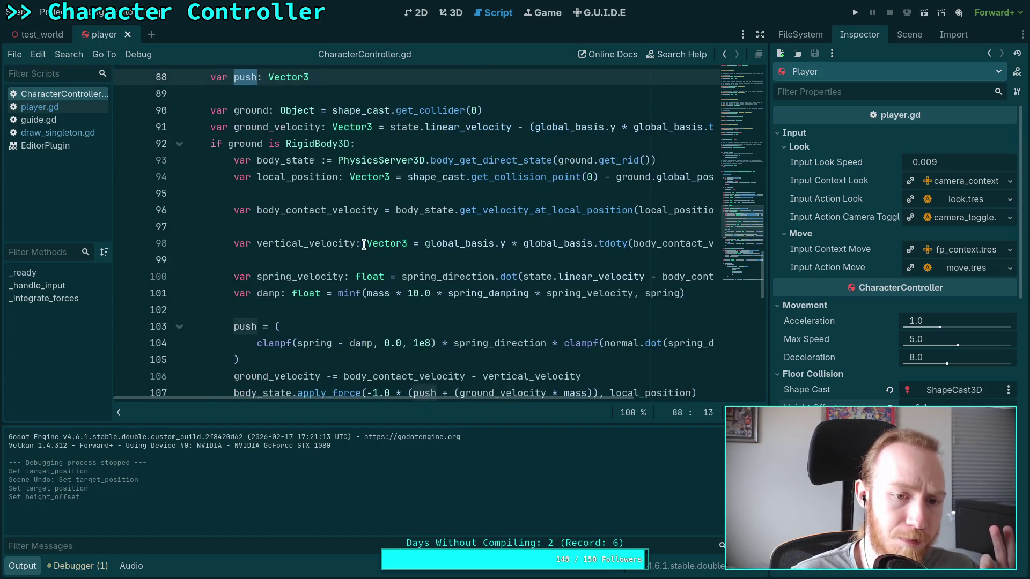
pyautogui.scroll(1, 253, 129)
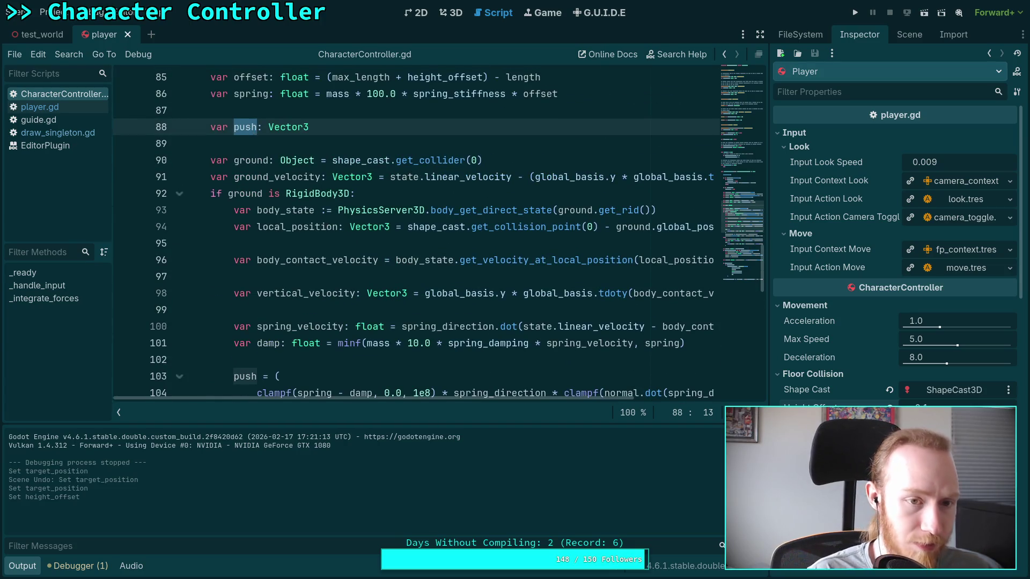
pyautogui.write('spring')
pyautogui.doubleClick(250, 127)
pyautogui.rightClick(249, 127)
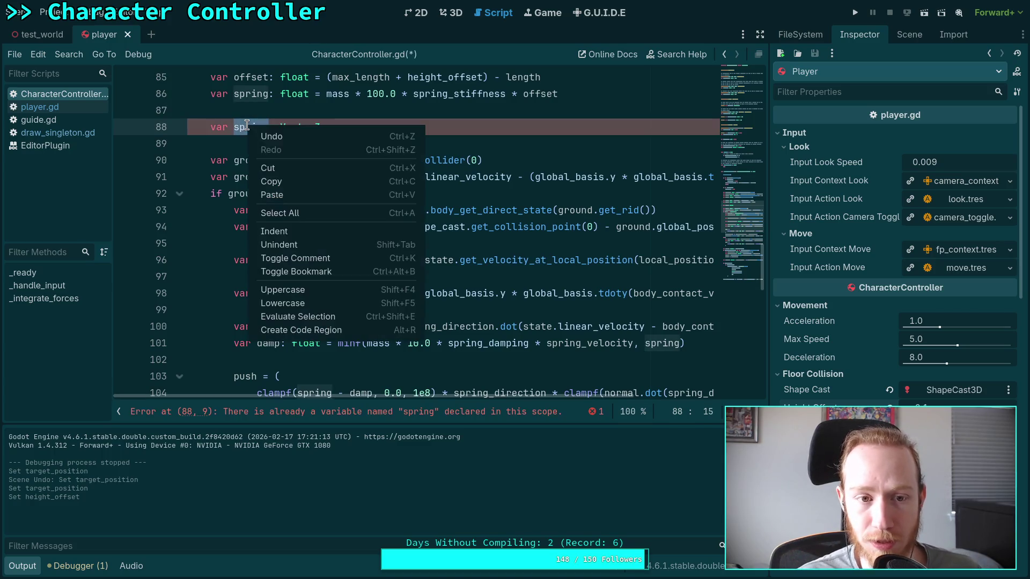
pyautogui.click(294, 182)
pyautogui.scroll(-2, 294, 183)
pyautogui.click(319, 292)
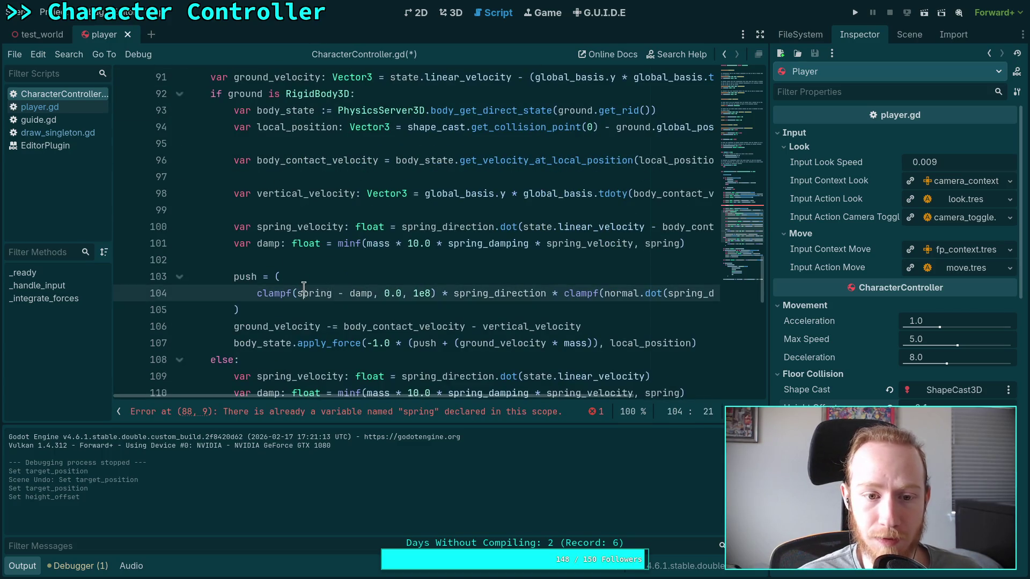
pyautogui.scroll(4, 304, 268)
pyautogui.doubleClick(253, 227)
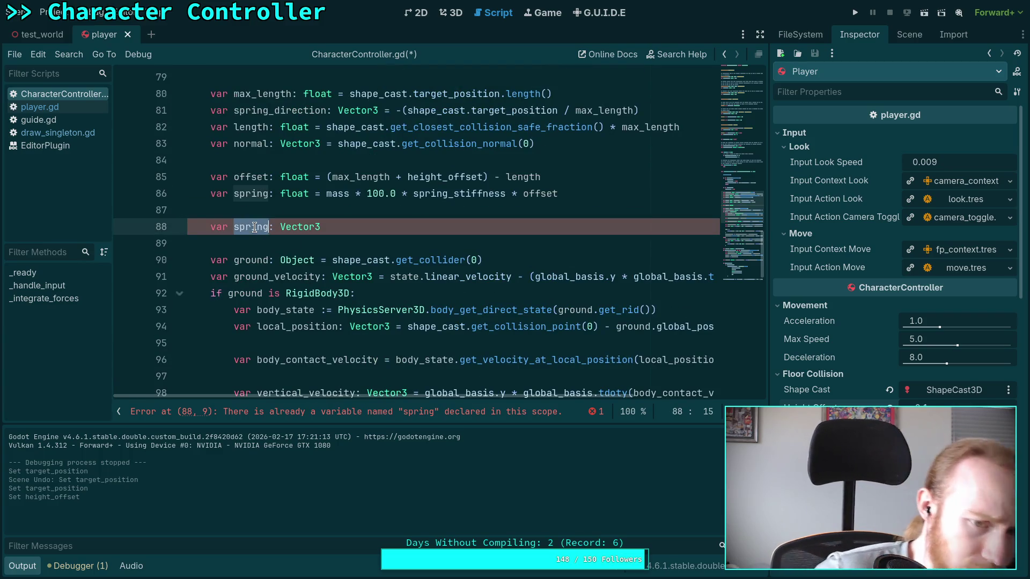
pyautogui.press('Right')
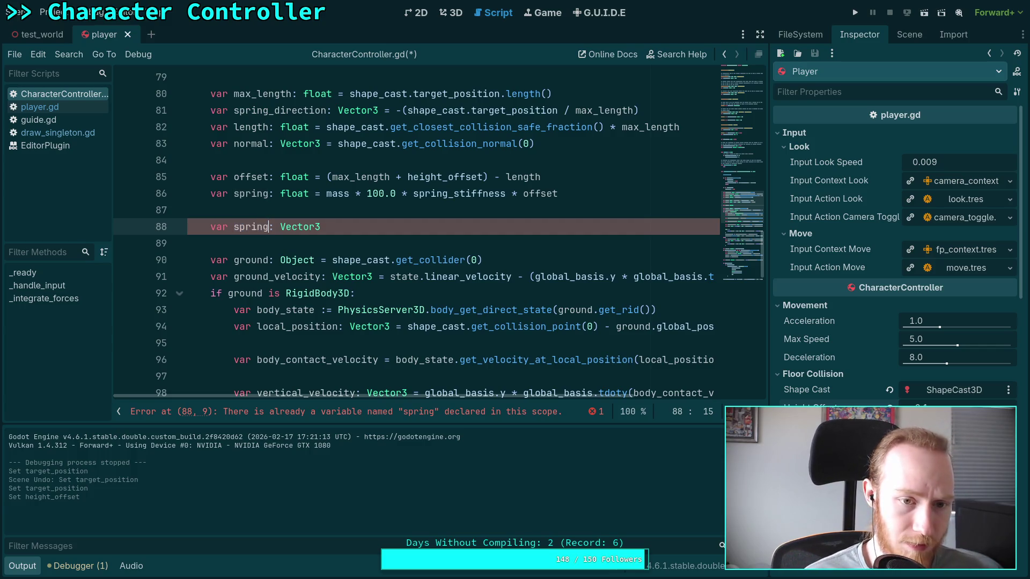
pyautogui.write('_force')
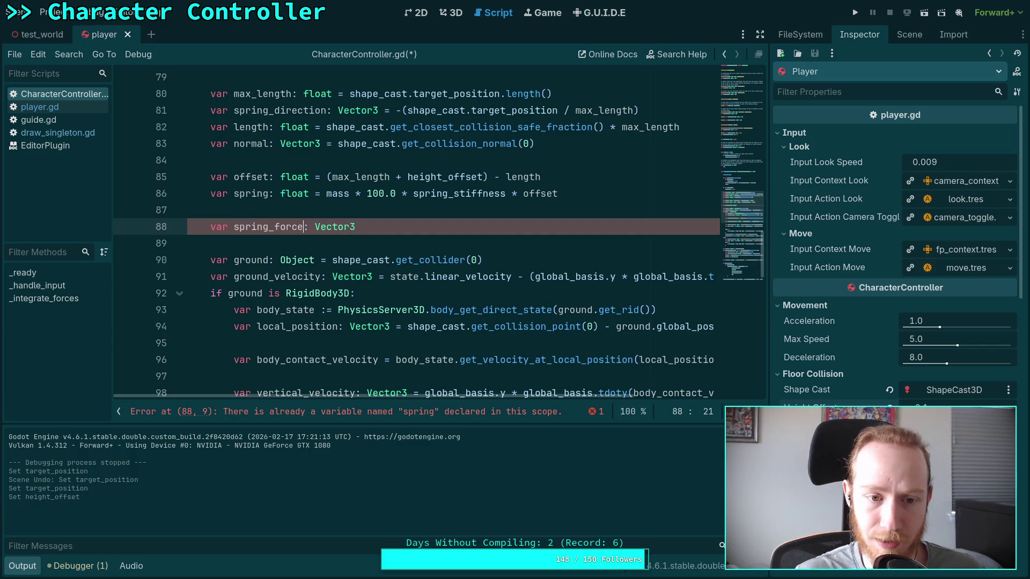
# Step: Replace push with spring_force on line 103
pyautogui.rightClick(250, 222)
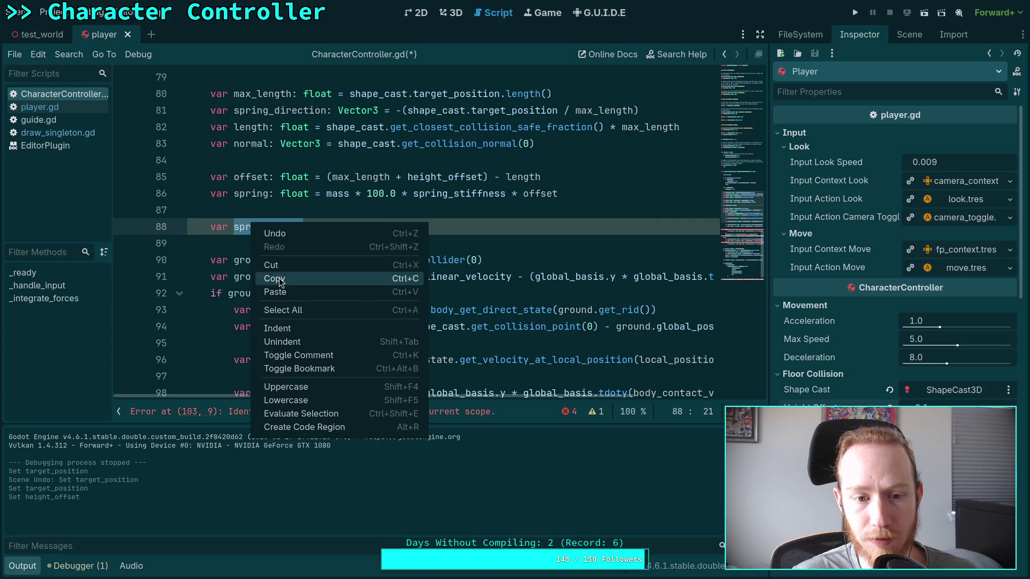
pyautogui.scroll(-4, 369, 281)
pyautogui.doubleClick(250, 277)
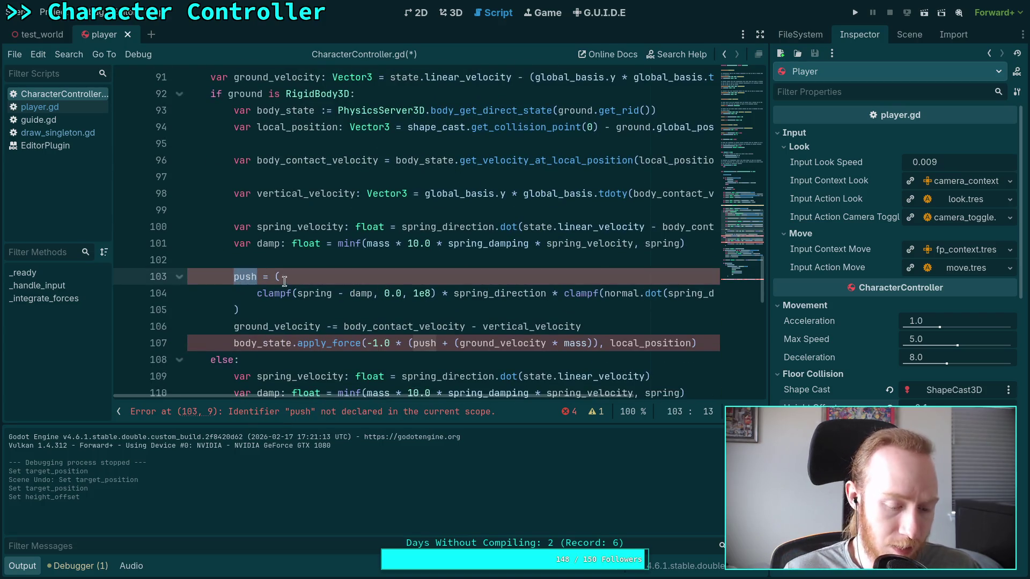
pyautogui.write('spring_force')
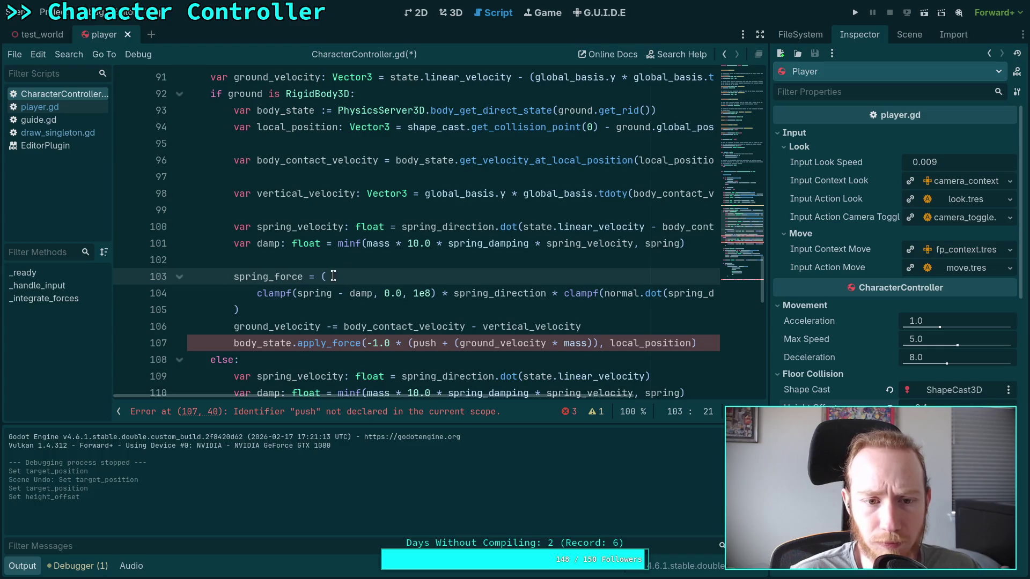
pyautogui.doubleClick(319, 293)
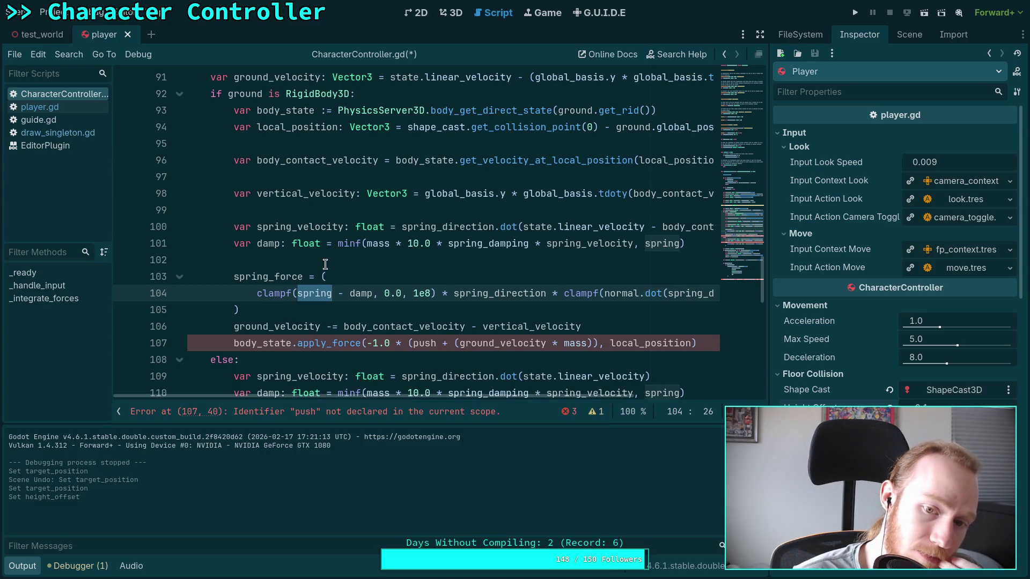
pyautogui.moveTo(448, 395); pyautogui.dragTo(592, 403)
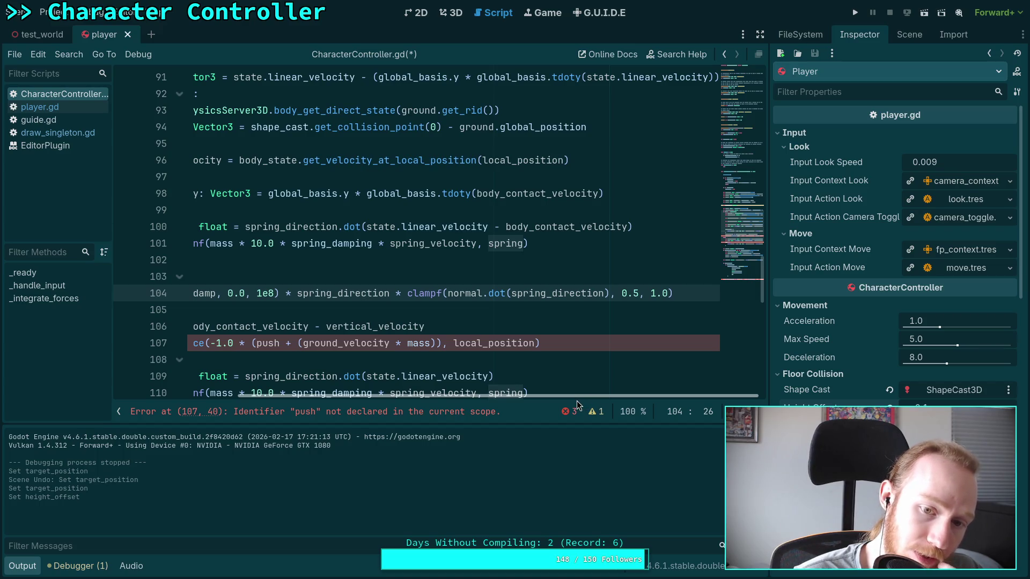
pyautogui.moveTo(547, 397); pyautogui.dragTo(422, 396)
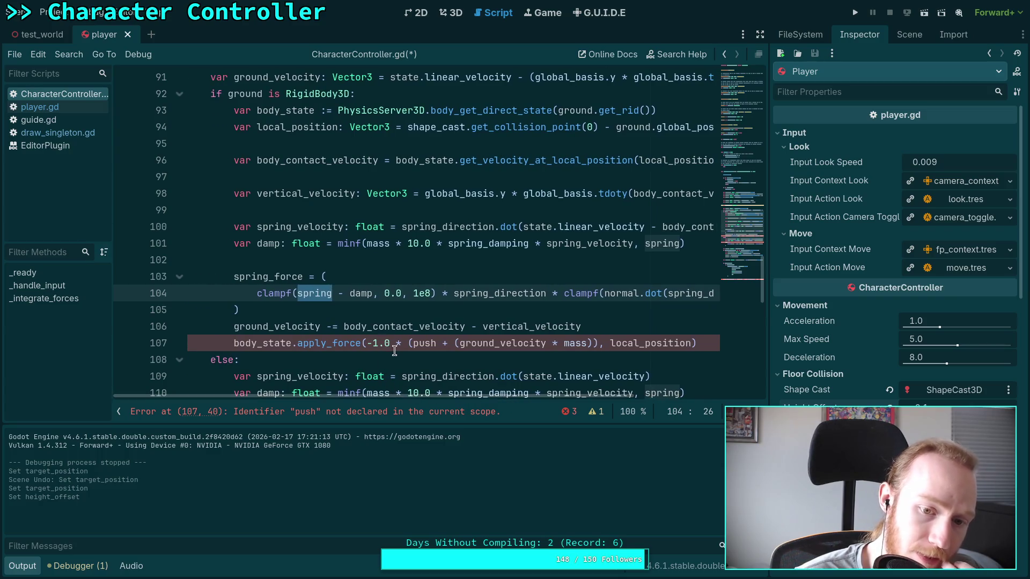
# Step: Try spring_force on line 107, undo it, and select the spring_force name on line 88
pyautogui.doubleClick(420, 343)
pyautogui.write('spring_force')
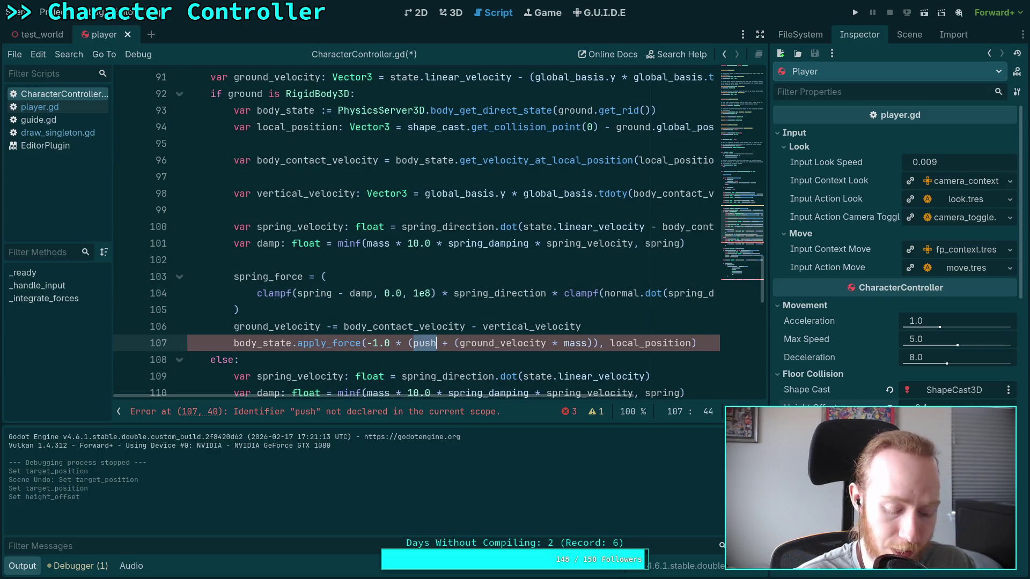
pyautogui.scroll(-2, 413, 350)
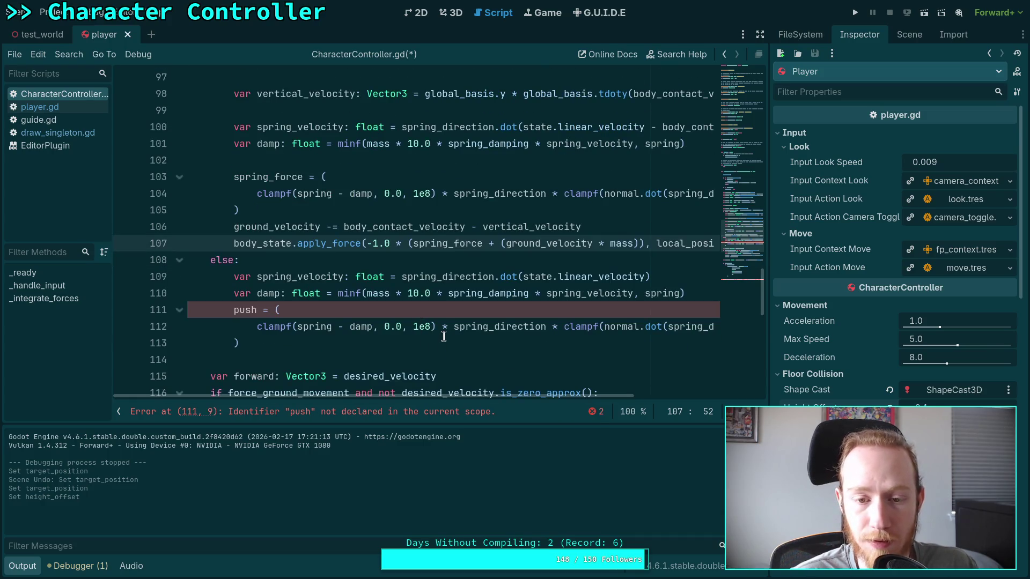
pyautogui.hotkey('ctrl', 'z')
pyautogui.scroll(6, 424, 326)
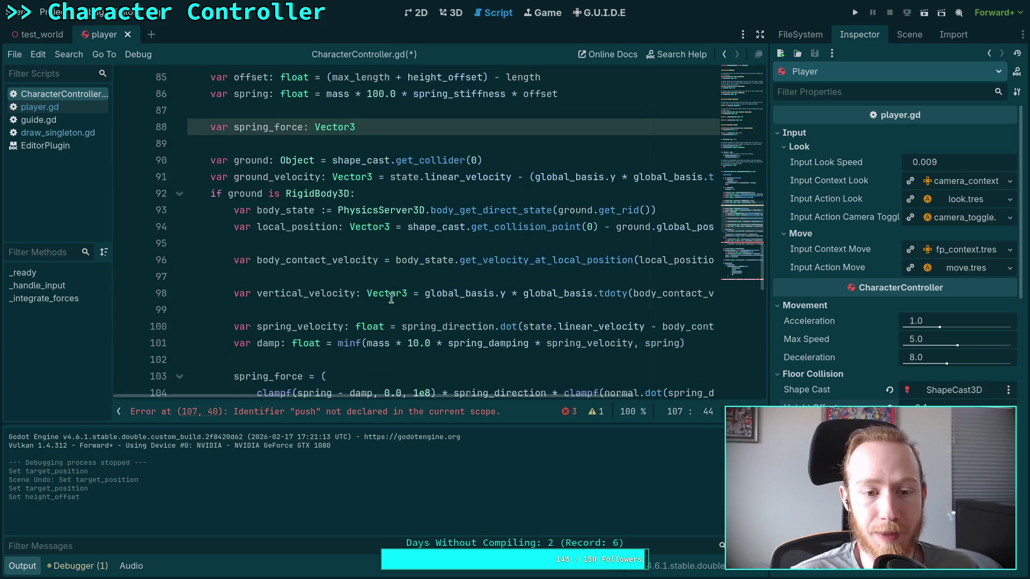
pyautogui.click(235, 229)
pyautogui.moveTo(234, 231); pyautogui.dragTo(302, 228)
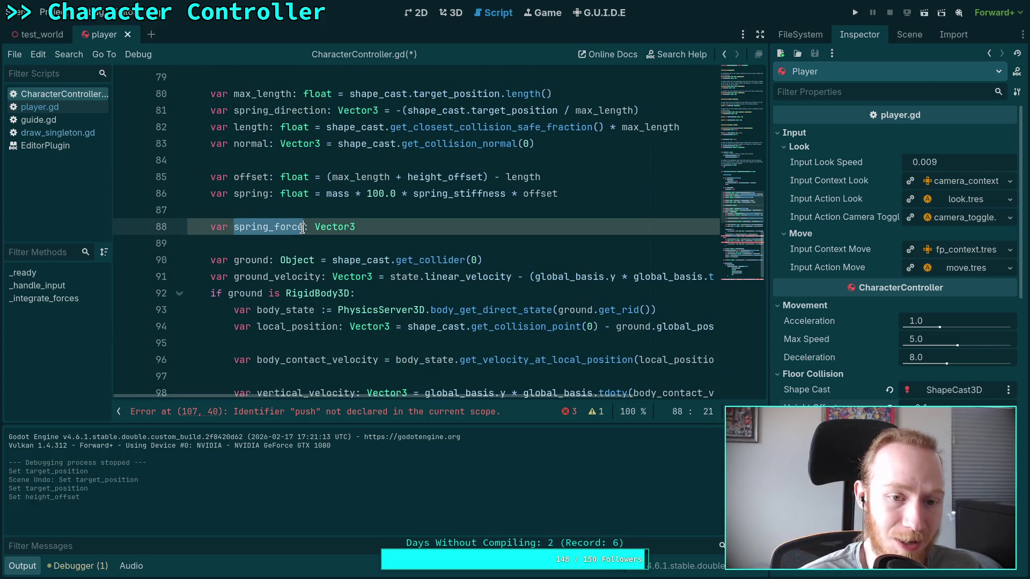
# Step: Change line 88 back to declare push, then add and remove a temporary 'var pull:' line
pyautogui.write('push')
pyautogui.click(334, 228)
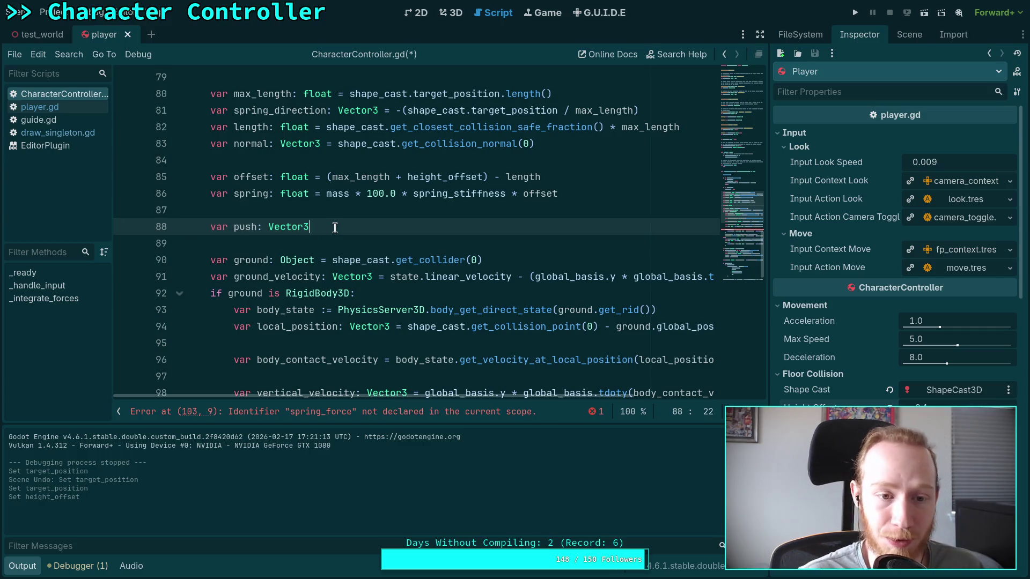
pyautogui.press('Return')
pyautogui.write('var pull:')
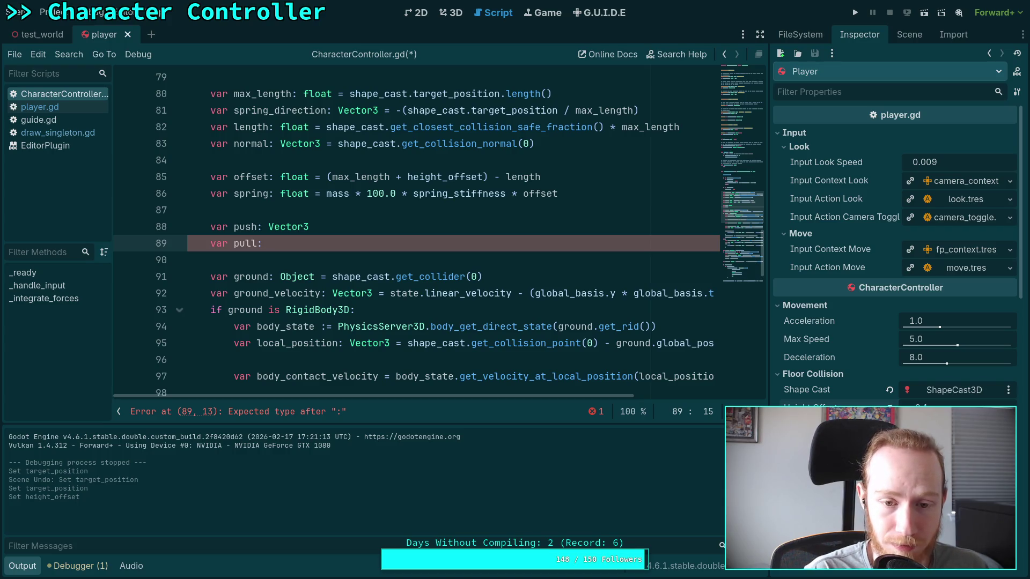
pyautogui.click(332, 229)
pyautogui.press('BackSpace')
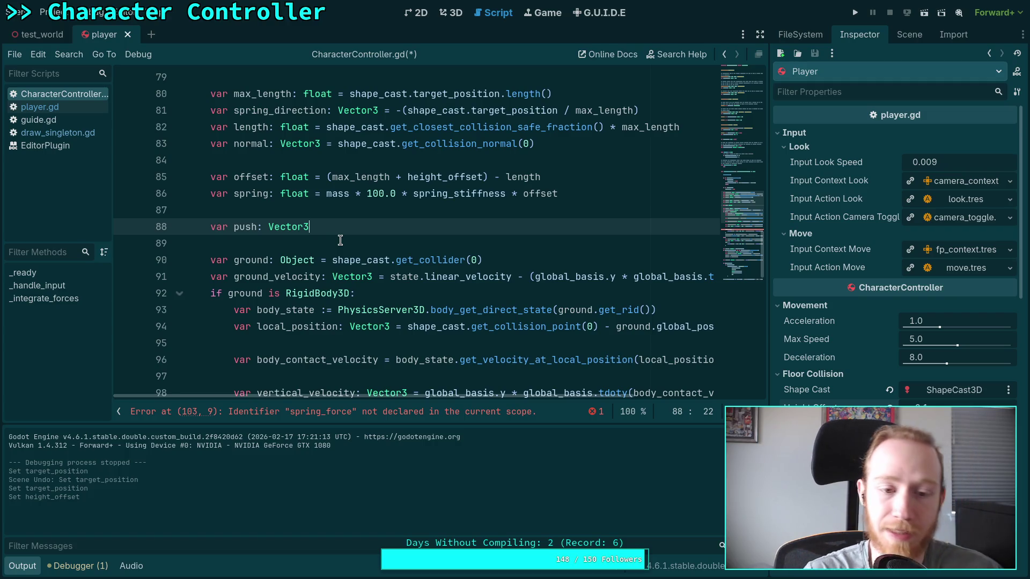
# Step: Replace spring_force with push on line 103 and re-commit the player's Height Offset value
pyautogui.scroll(-5, 340, 240)
pyautogui.doubleClick(303, 226)
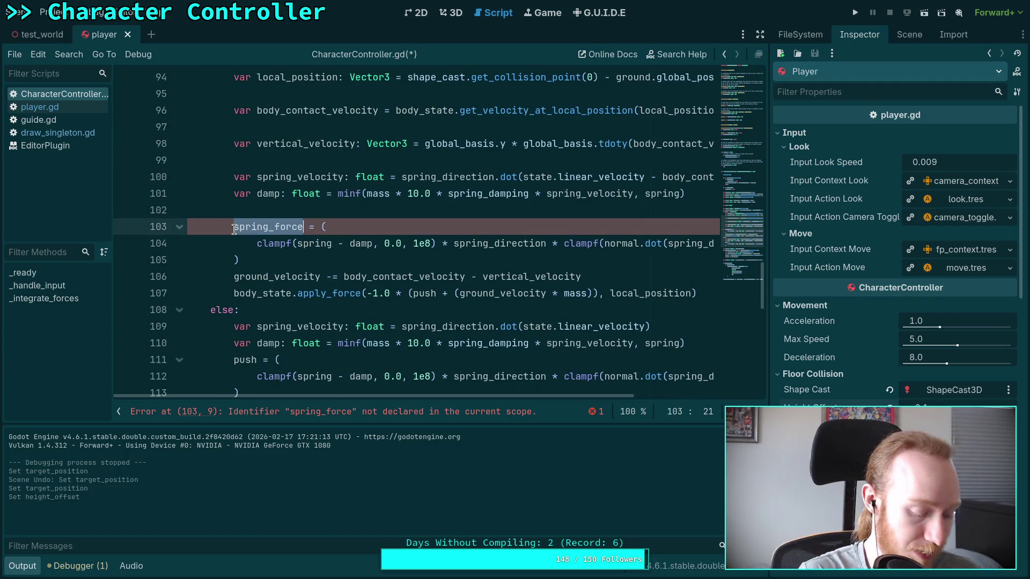
pyautogui.write('push')
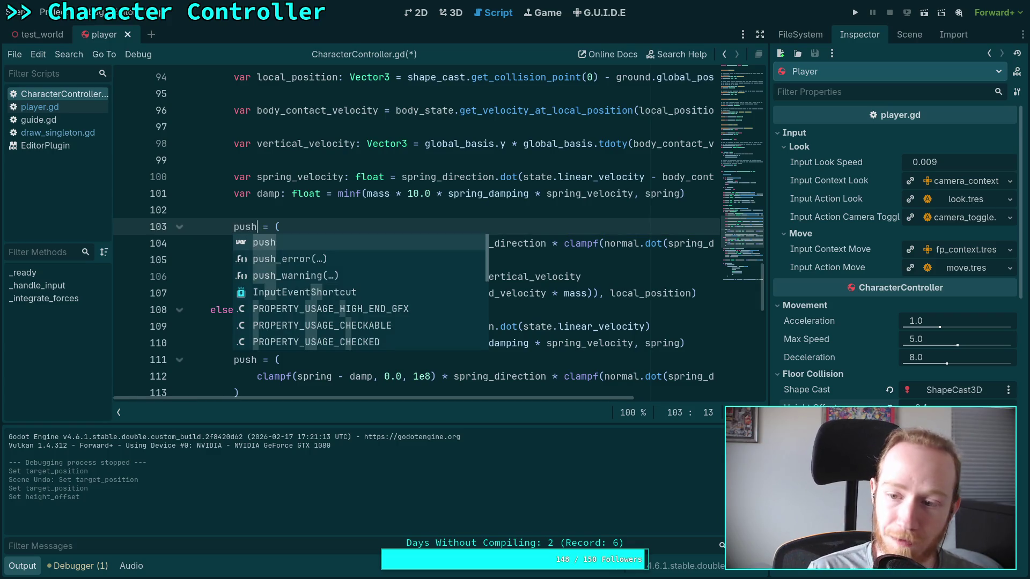
pyautogui.click(326, 204)
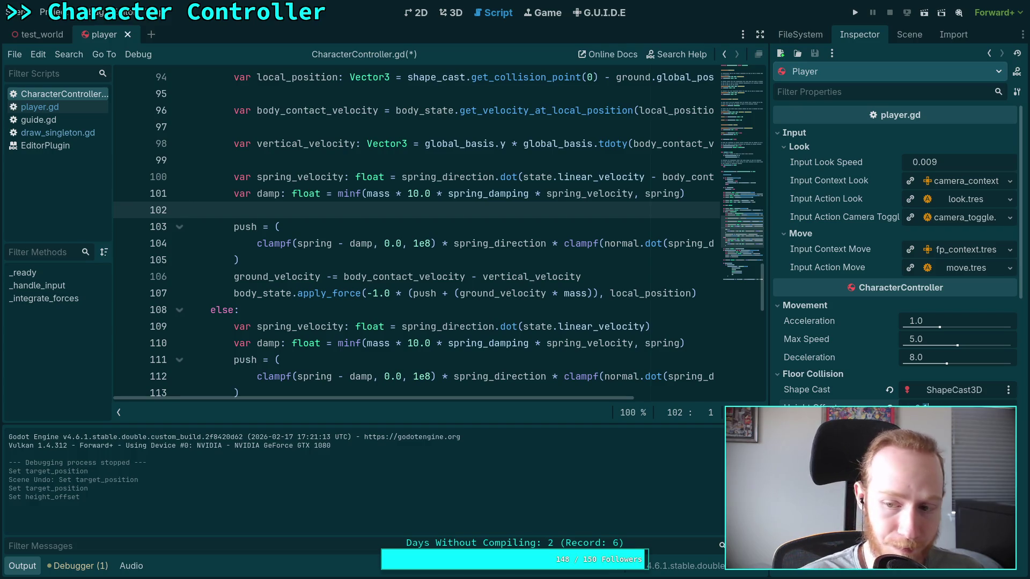
pyautogui.press('Return')
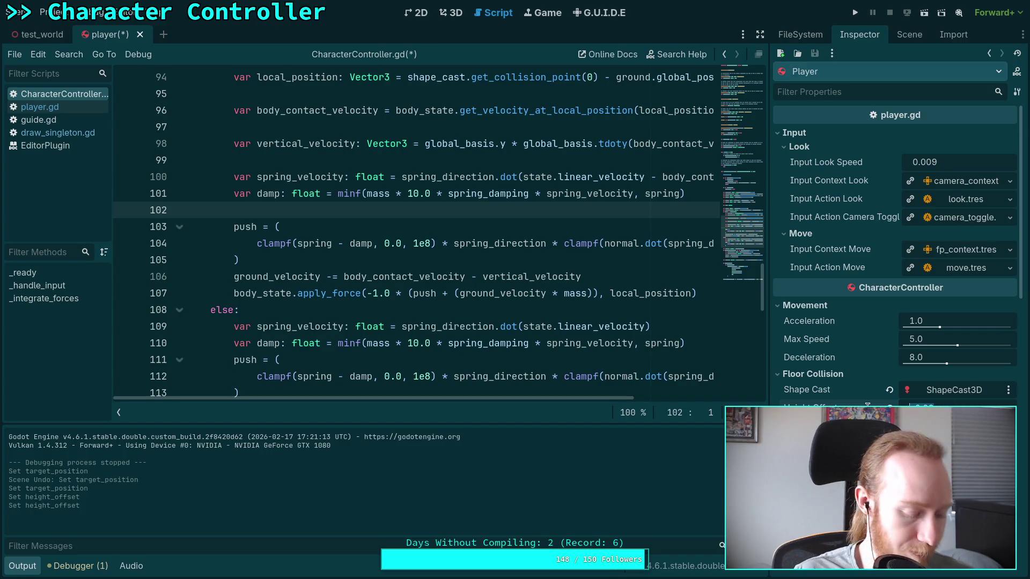
pyautogui.press('Return')
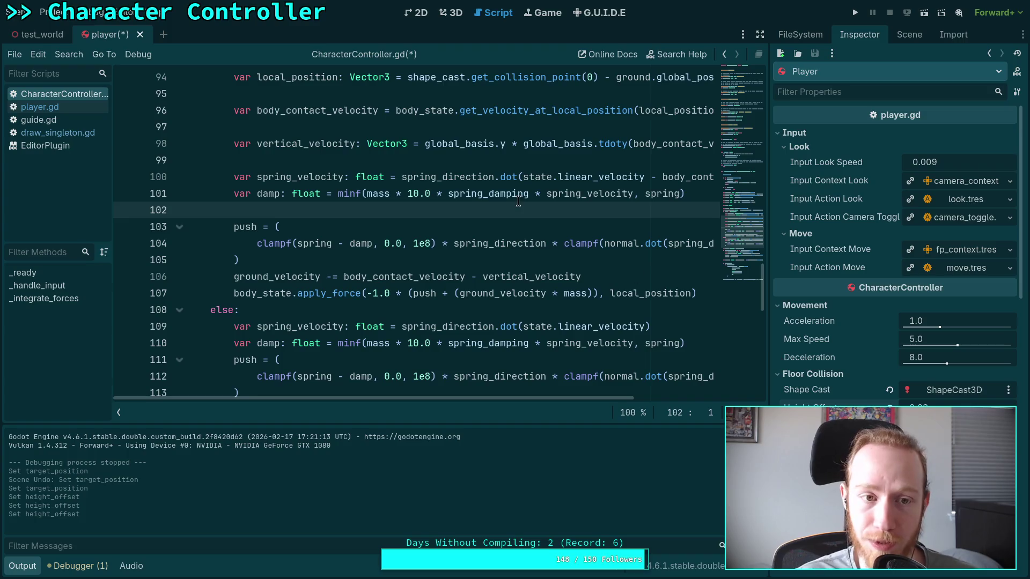
# Step: Set the ShapeCast3D Target Position y to -0.37, save the player scene, and show test_world
pyautogui.click(453, 15)
pyautogui.click(909, 34)
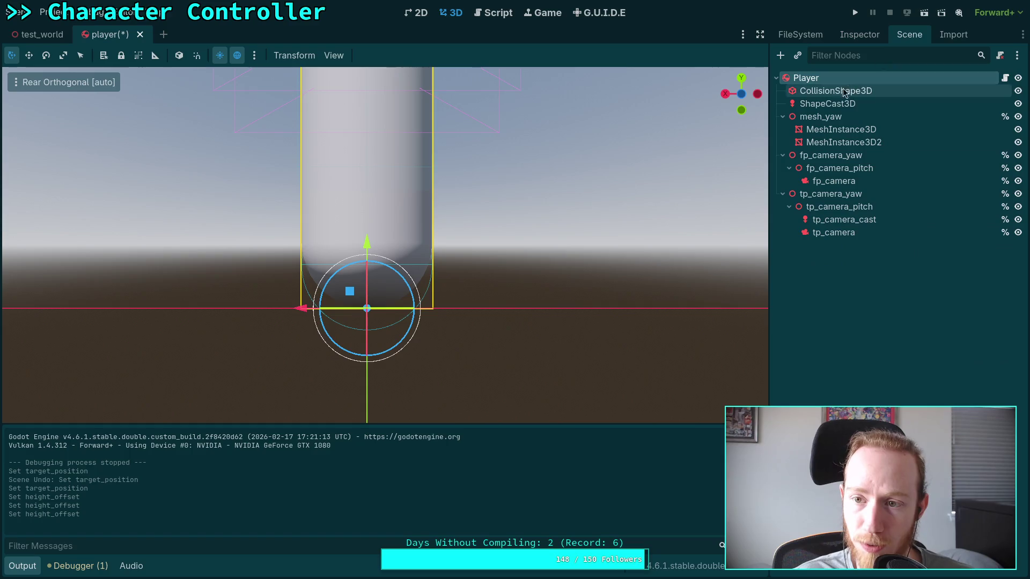
pyautogui.click(826, 101)
pyautogui.click(860, 34)
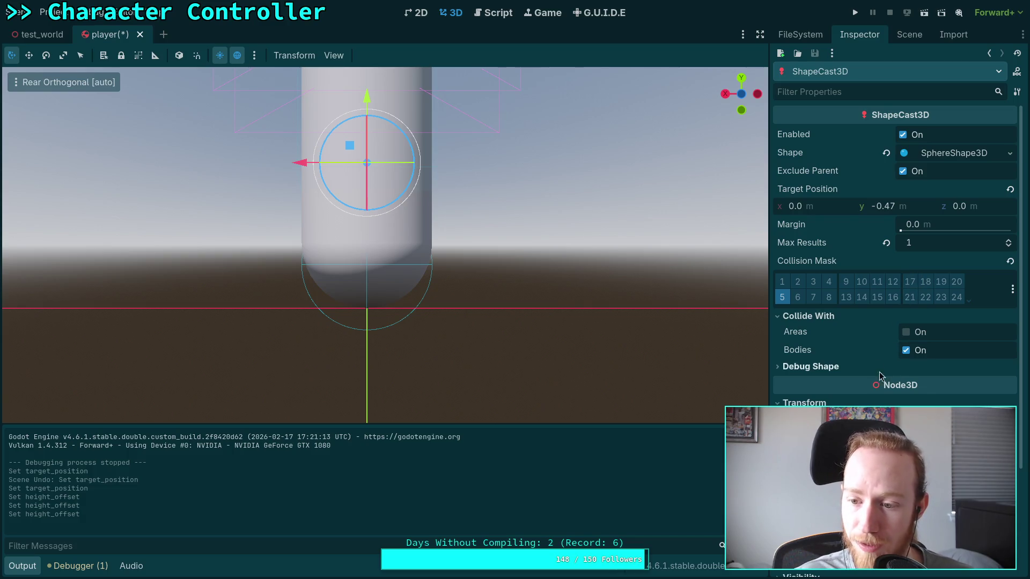
pyautogui.click(893, 207)
pyautogui.write('-0.37')
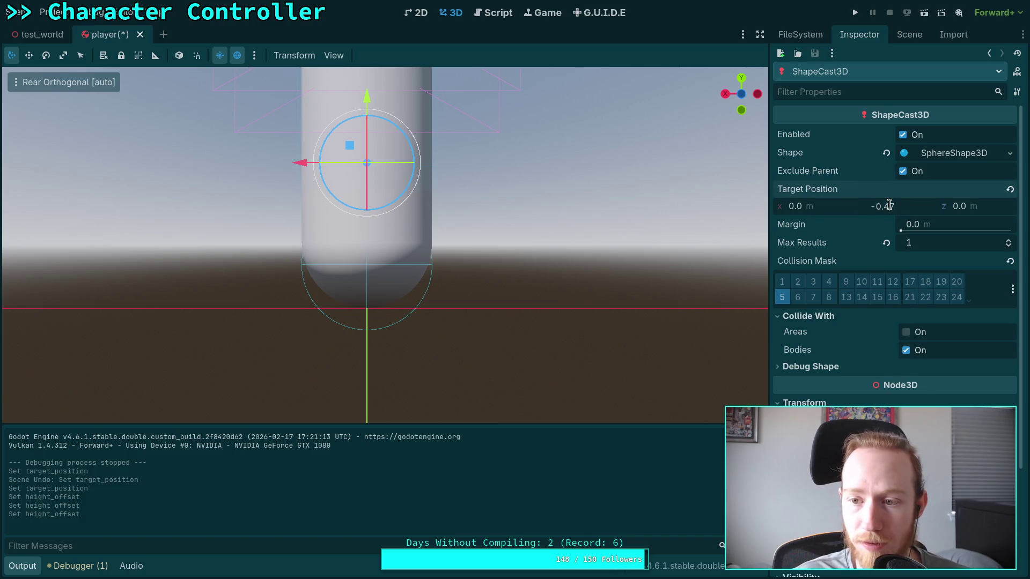
pyautogui.press('Return')
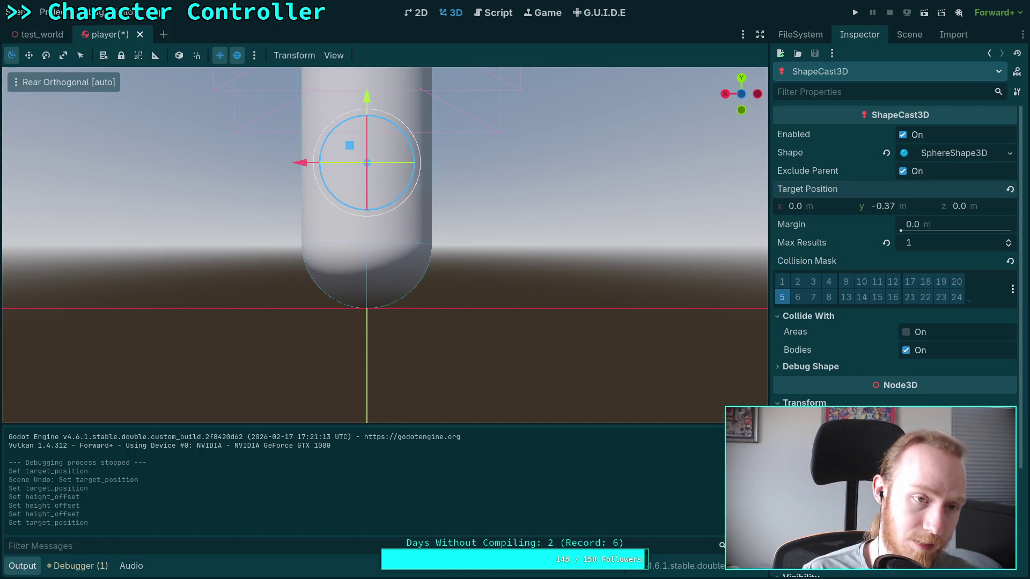
pyautogui.hotkey('ctrl', 's')
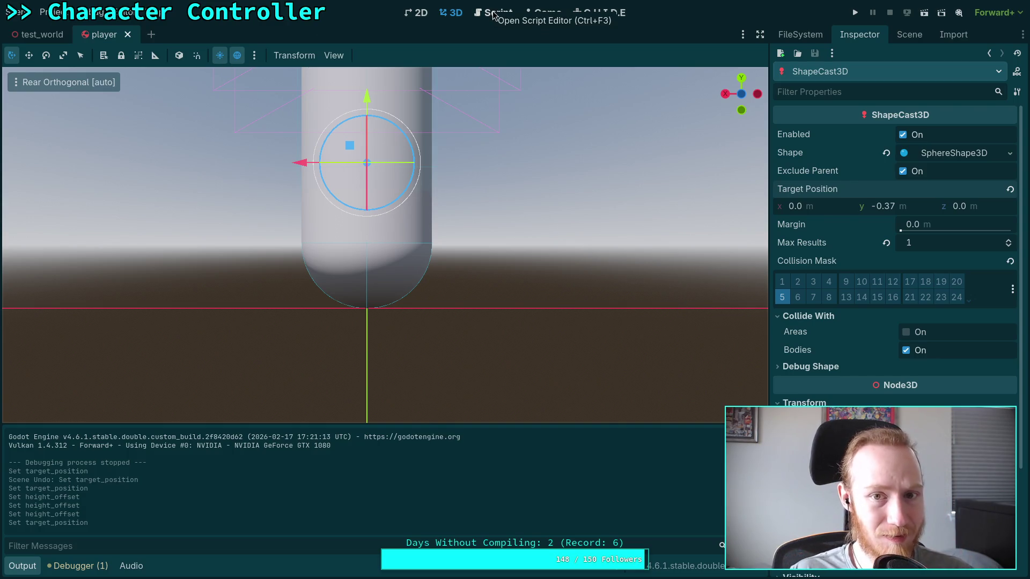
pyautogui.click(43, 34)
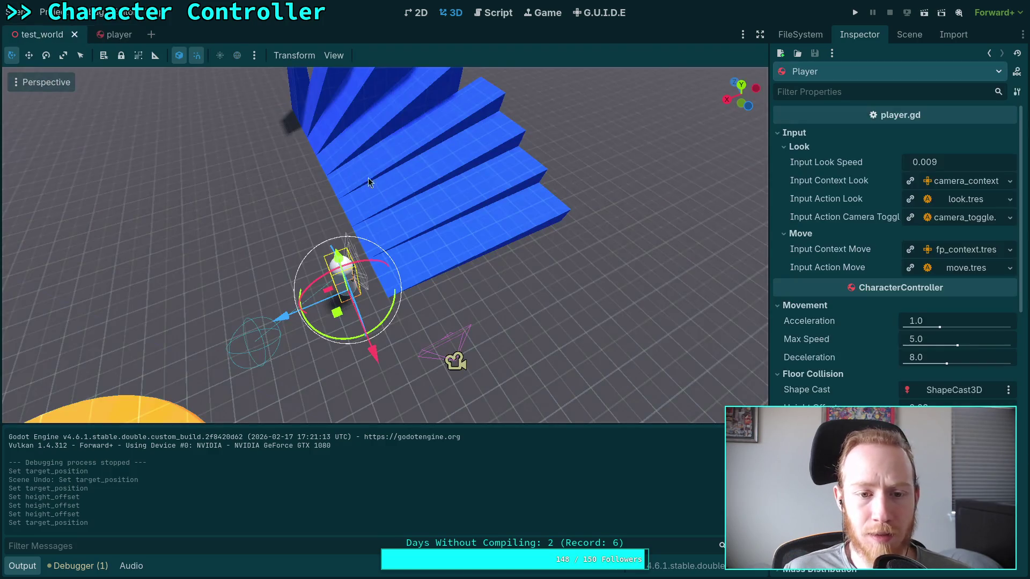
# Step: Select the test world's Camera3D and turn on its camera preview
pyautogui.click(909, 35)
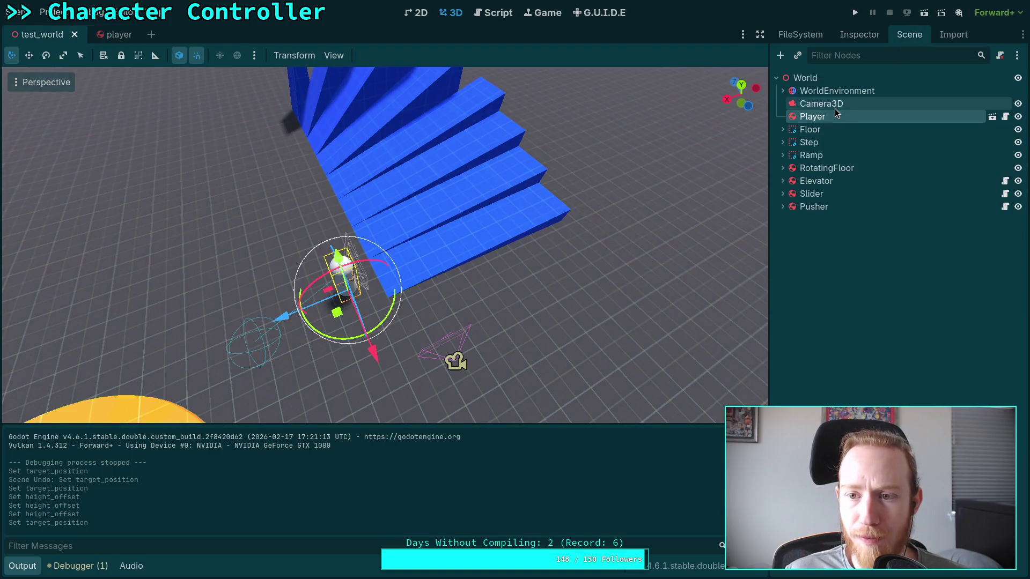
pyautogui.click(850, 104)
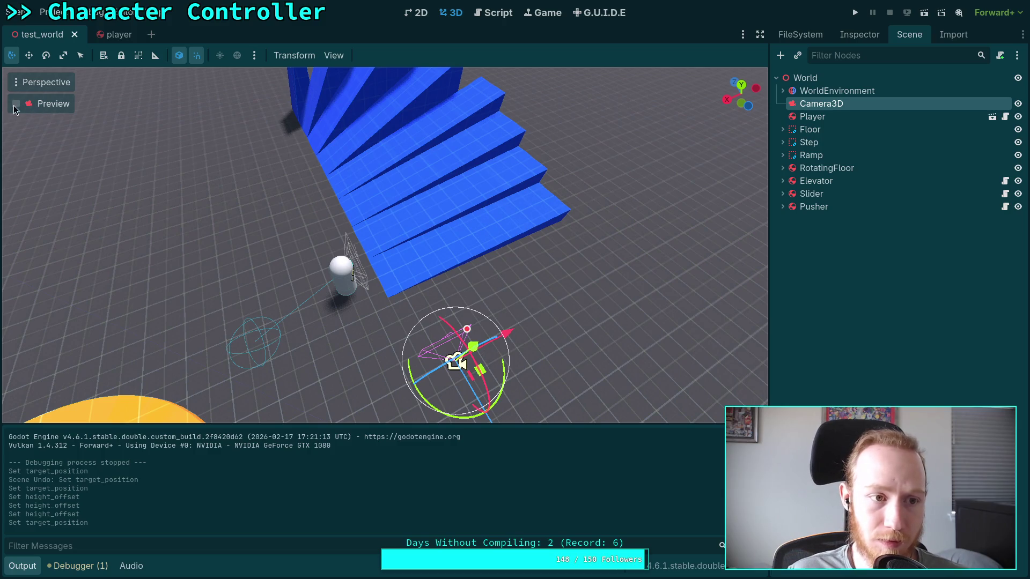
pyautogui.click(16, 104)
pyautogui.click(859, 34)
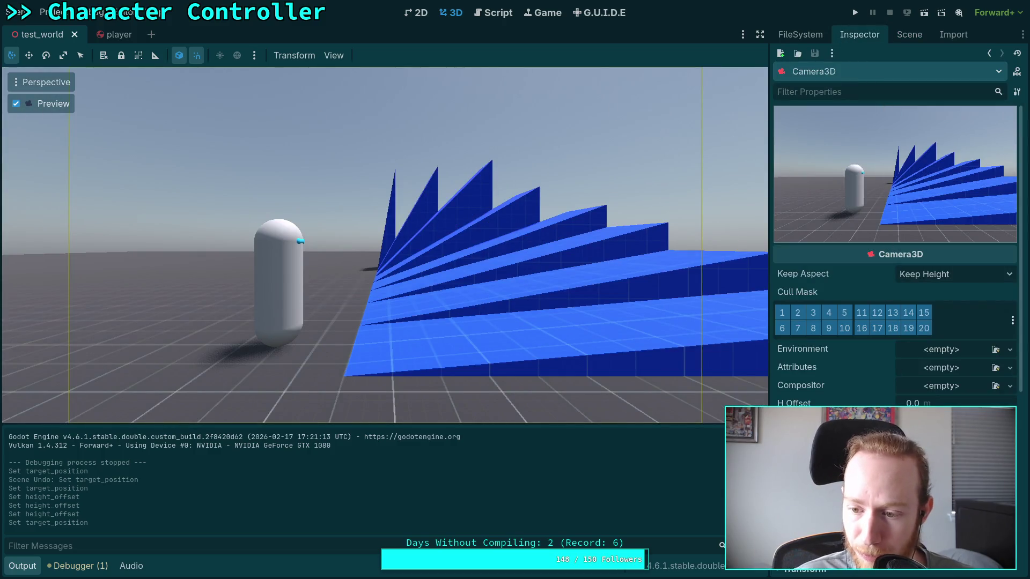
pyautogui.scroll(-5, 897, 404)
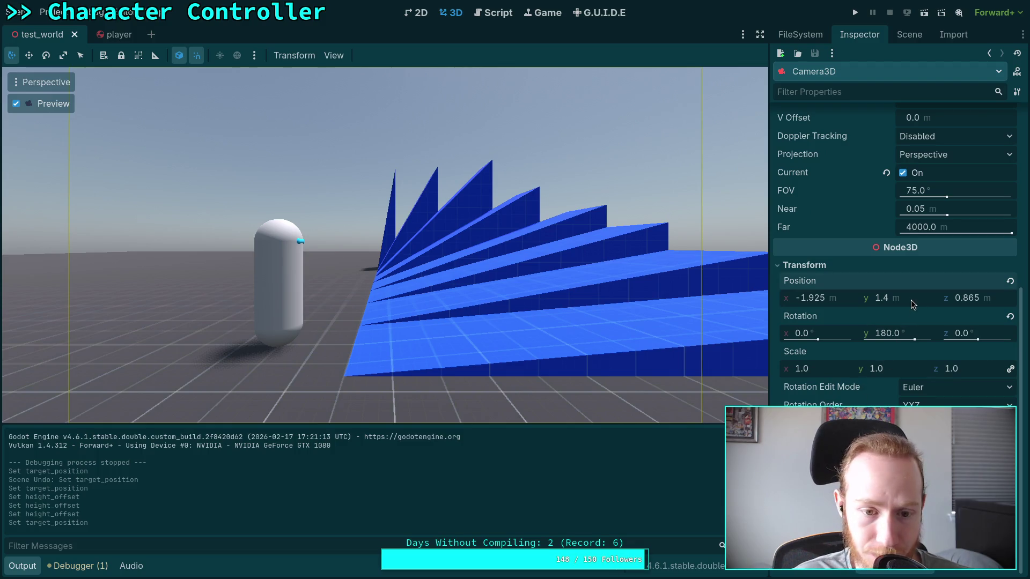
# Step: Lower the camera's Position y to 0.07 near the floor, then select the Player node
pyautogui.moveTo(911, 300); pyautogui.dragTo(854, 300)
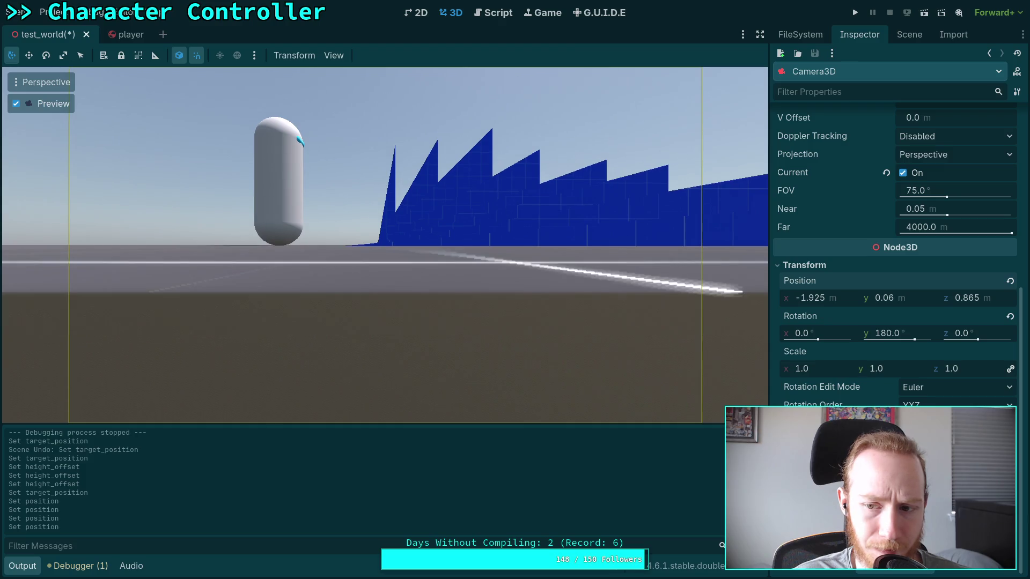
pyautogui.click(927, 294)
pyautogui.press('BackSpace')
pyautogui.write('7')
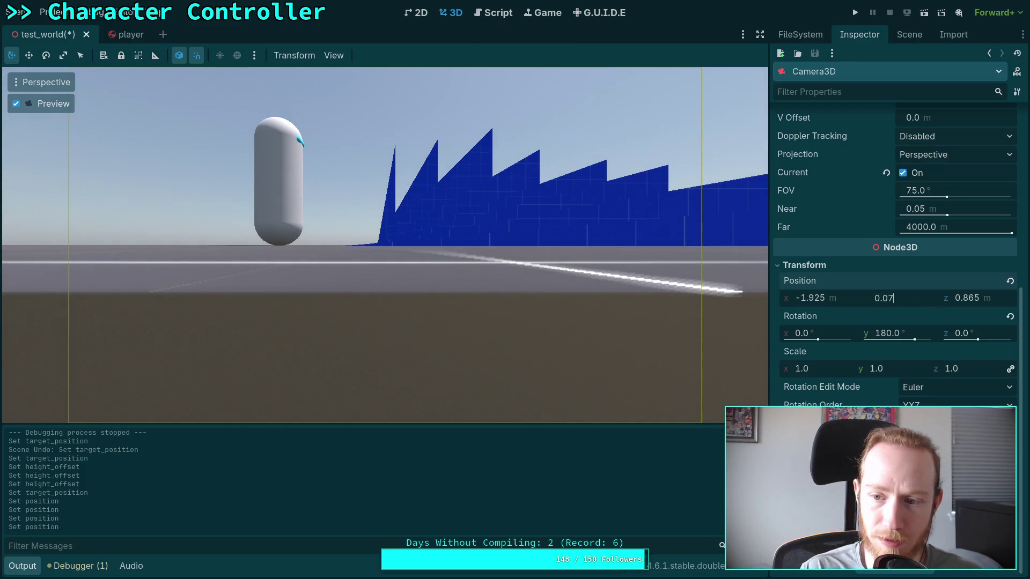
pyautogui.press('Return')
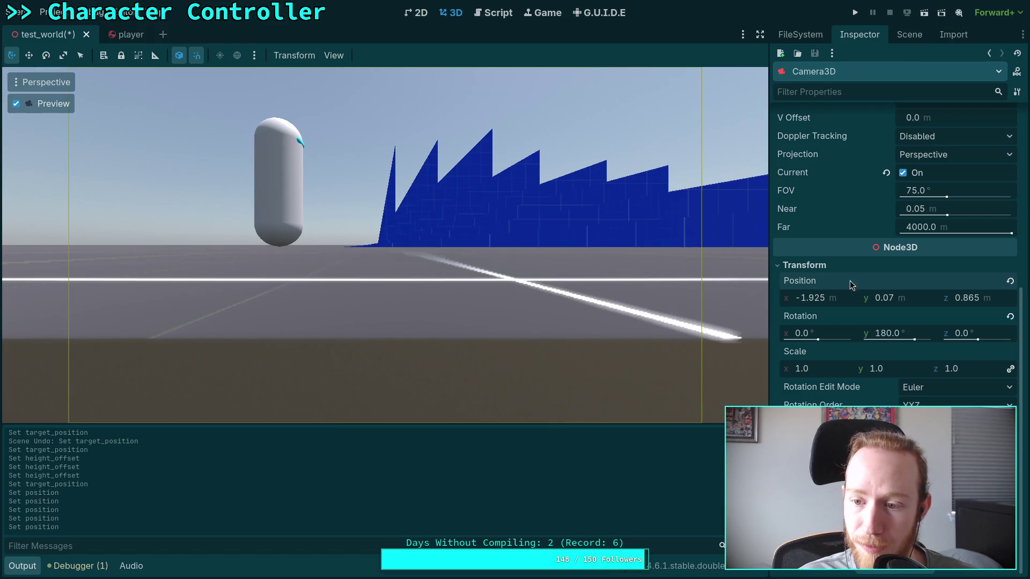
pyautogui.click(909, 34)
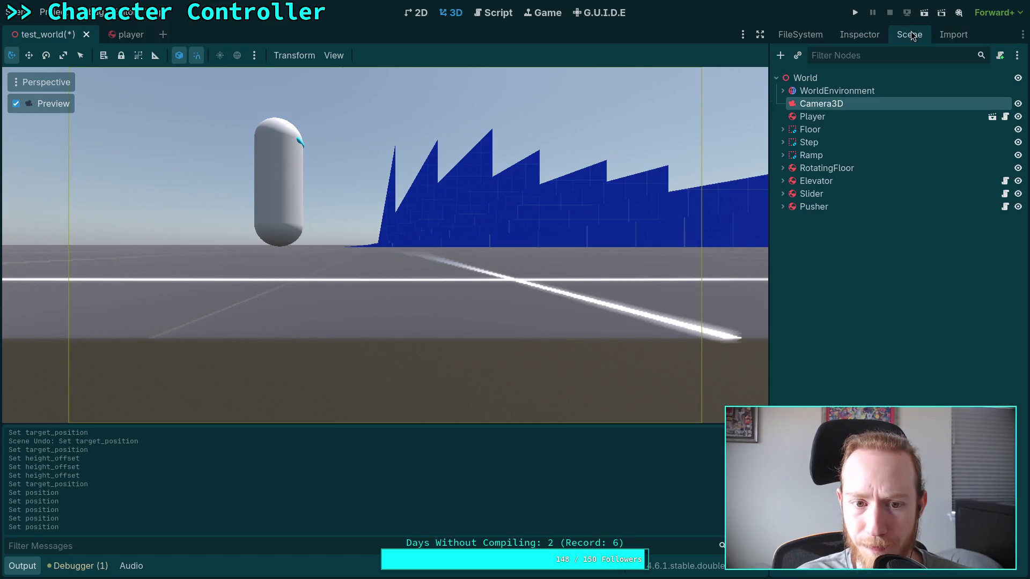
pyautogui.click(812, 117)
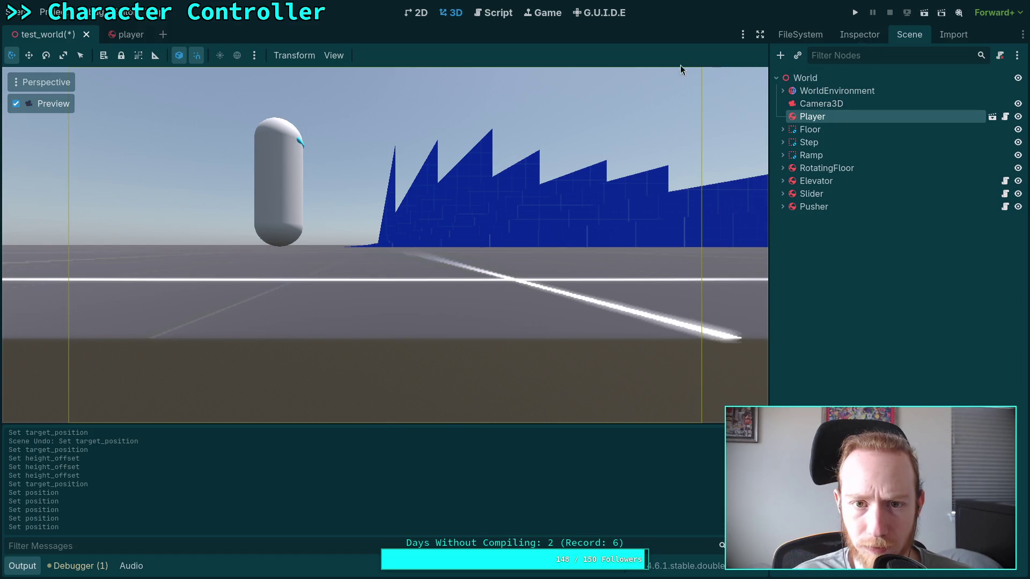
# Step: Drag the player capsule closer to the camera and re-enable the camera preview
pyautogui.click(16, 104)
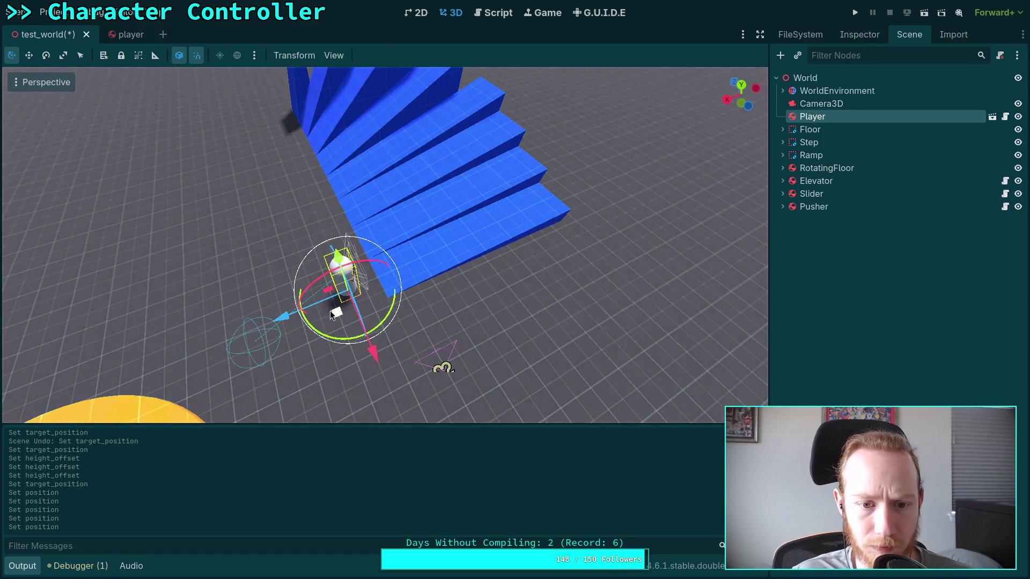
pyautogui.moveTo(332, 315)
pyautogui.mouseDown()
pyautogui.moveTo(395, 361)
pyautogui.moveTo(400, 378)
pyautogui.mouseUp()
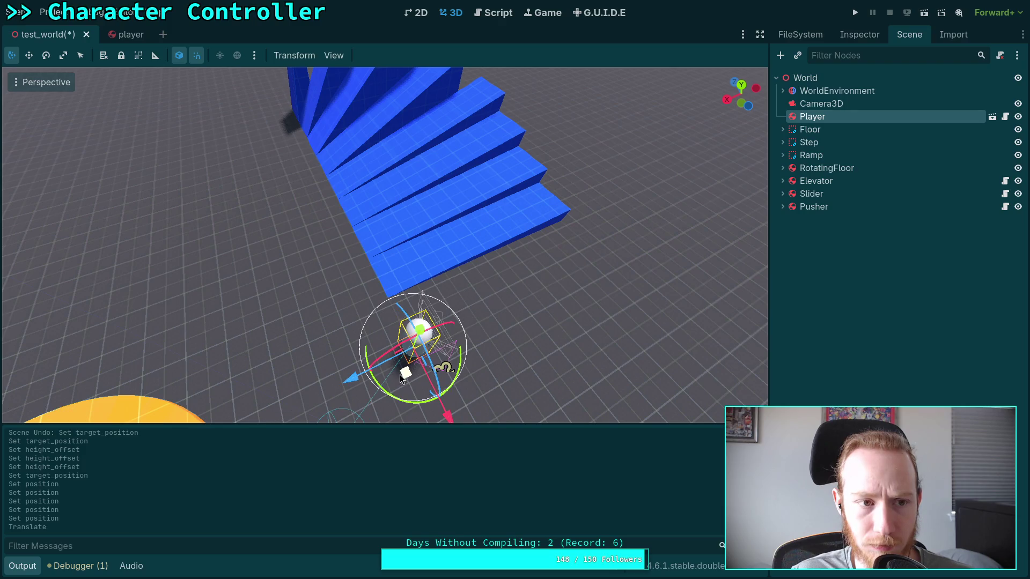
pyautogui.click(821, 103)
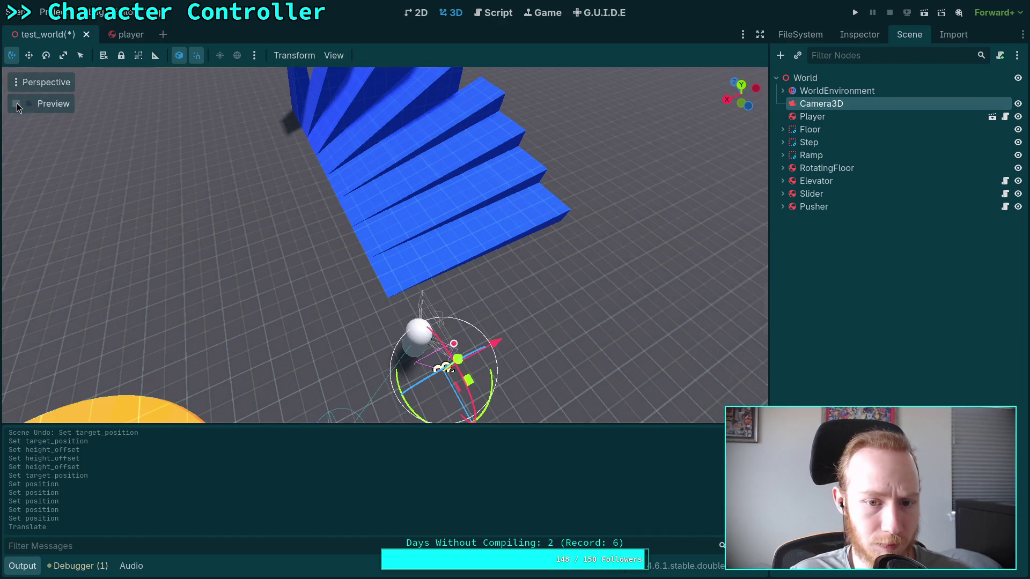
pyautogui.click(17, 104)
# Step: Set the Player's Position z to 1.25 and run the project with F5
pyautogui.click(812, 116)
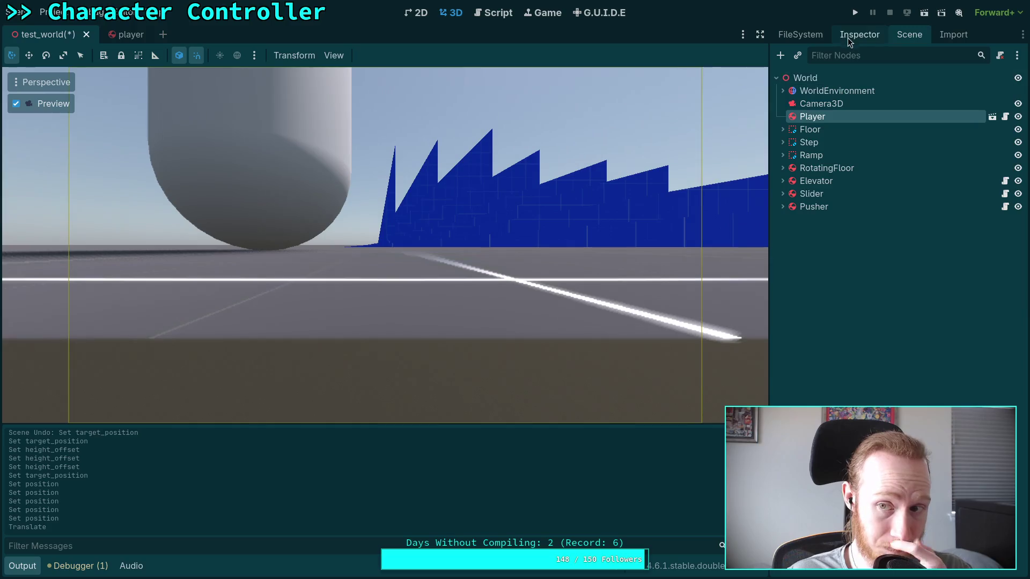
pyautogui.click(859, 34)
pyautogui.scroll(-2, 872, 286)
pyautogui.scroll(-10, 872, 281)
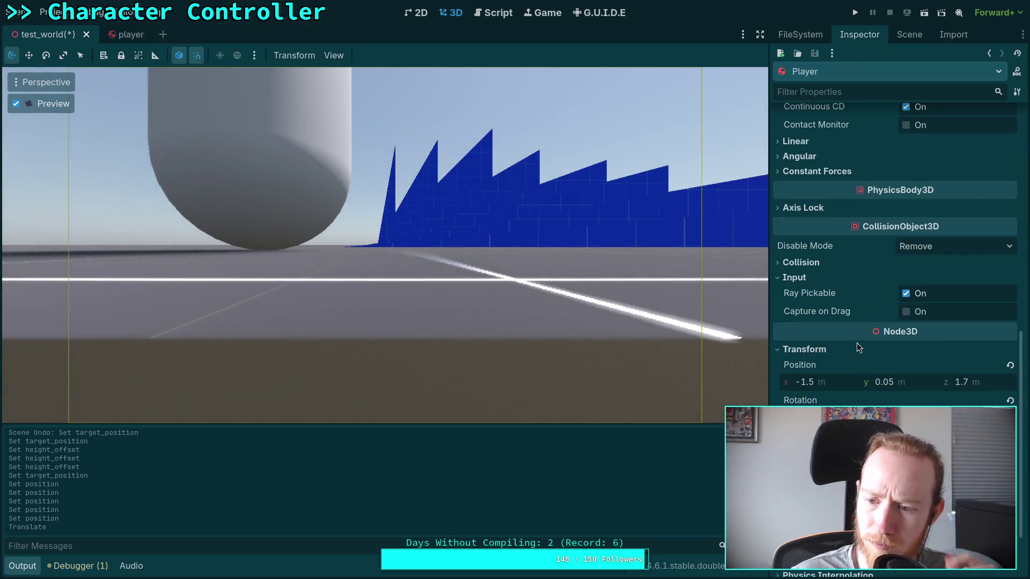
pyautogui.moveTo(971, 310)
pyautogui.mouseDown()
pyautogui.moveTo(933, 310)
pyautogui.moveTo(933, 298)
pyautogui.mouseUp()
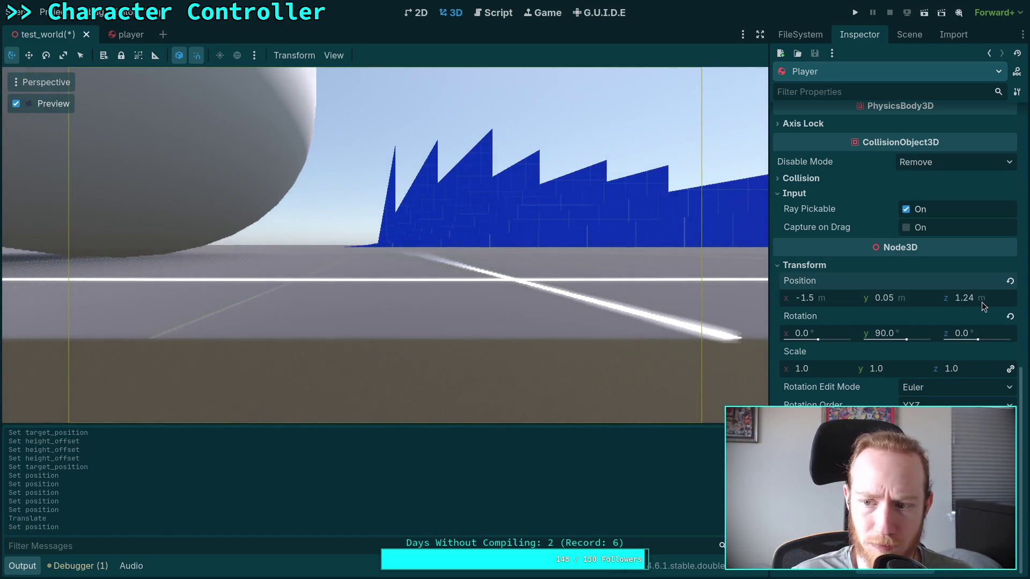
pyautogui.press('BackSpace')
pyautogui.write('5')
pyautogui.press('Return')
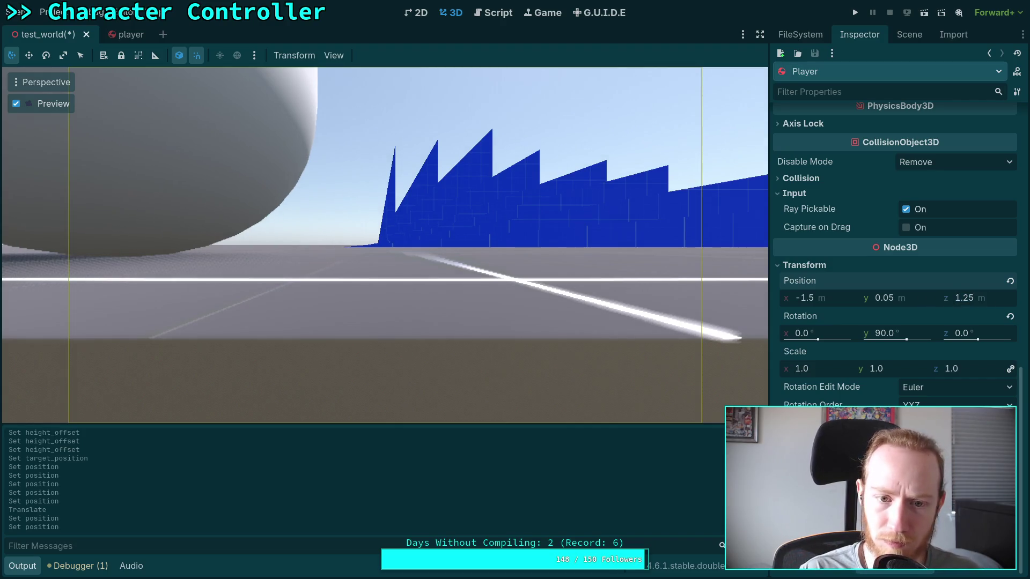
pyautogui.press('F5')
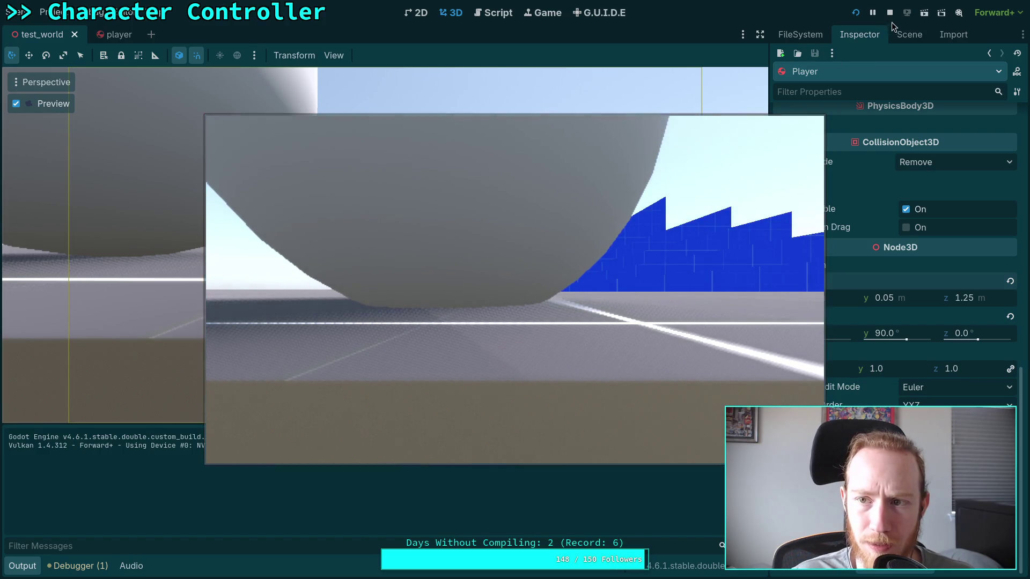
# Step: Check the running game, stop it, and return to the player scene
pyautogui.click(678, 213)
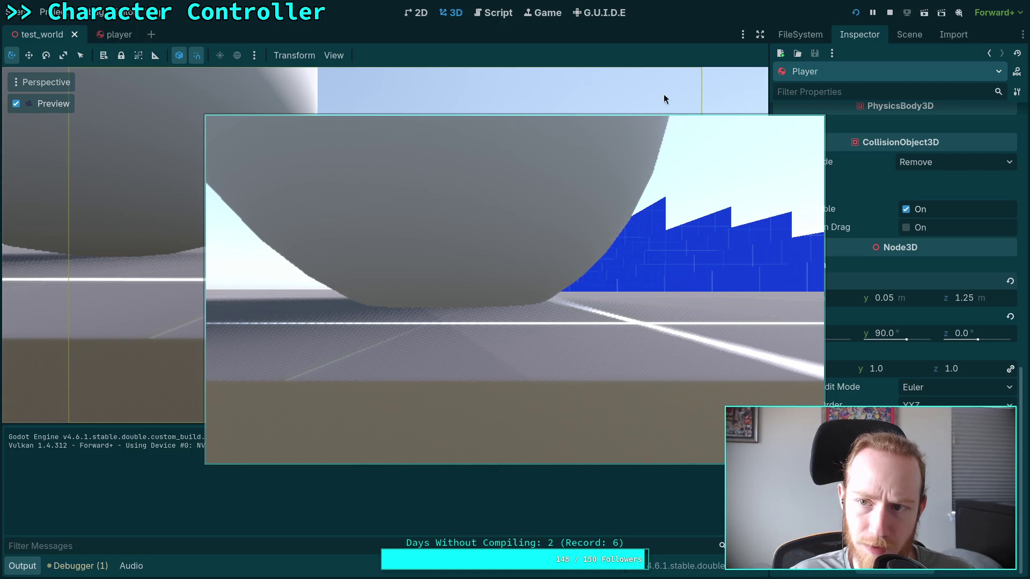
pyautogui.click(889, 12)
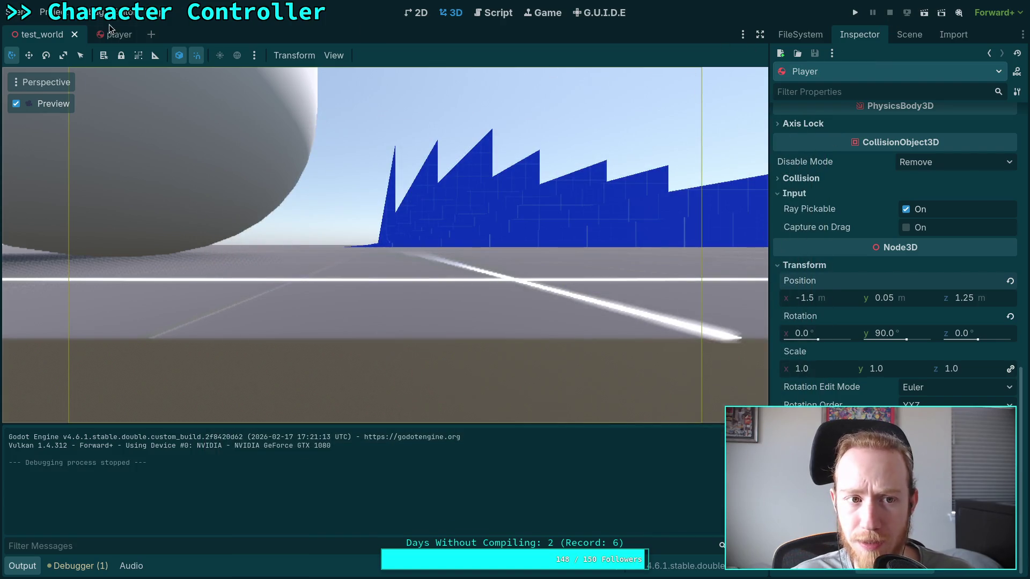
pyautogui.click(110, 32)
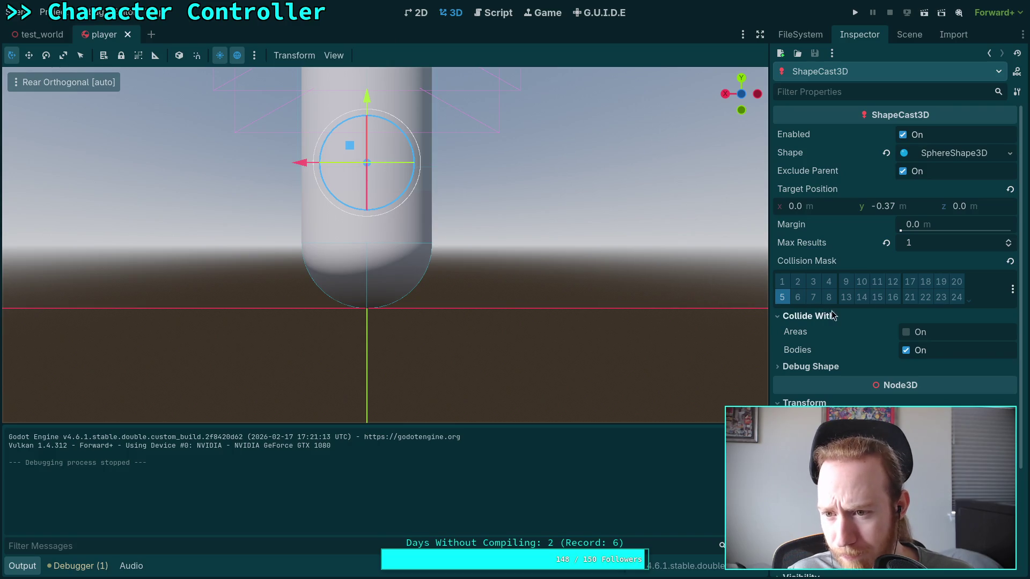
# Step: Select the Player and set its Floor Collision Height Offset to 0.04
pyautogui.scroll(-3, 849, 327)
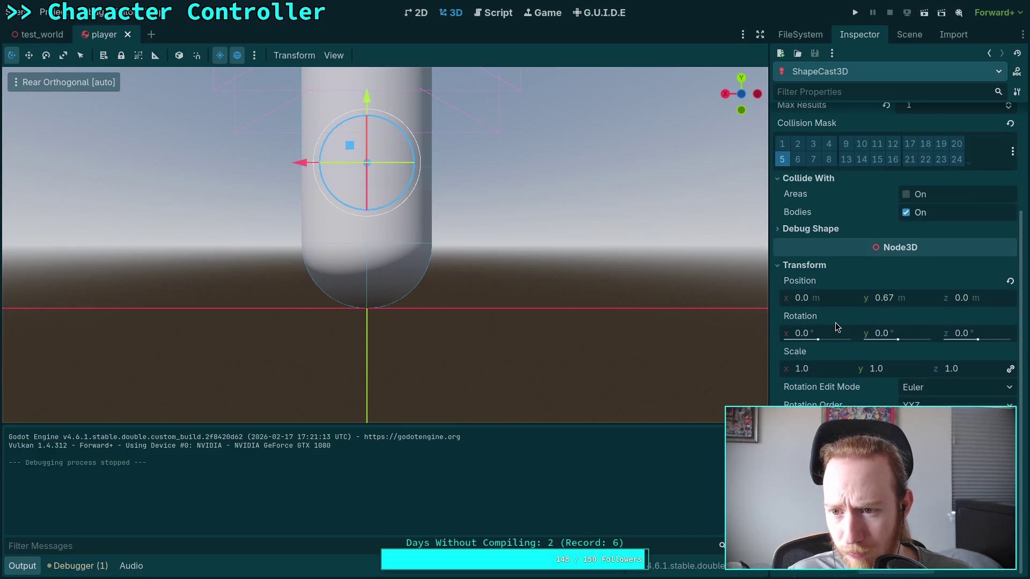
pyautogui.scroll(3, 854, 184)
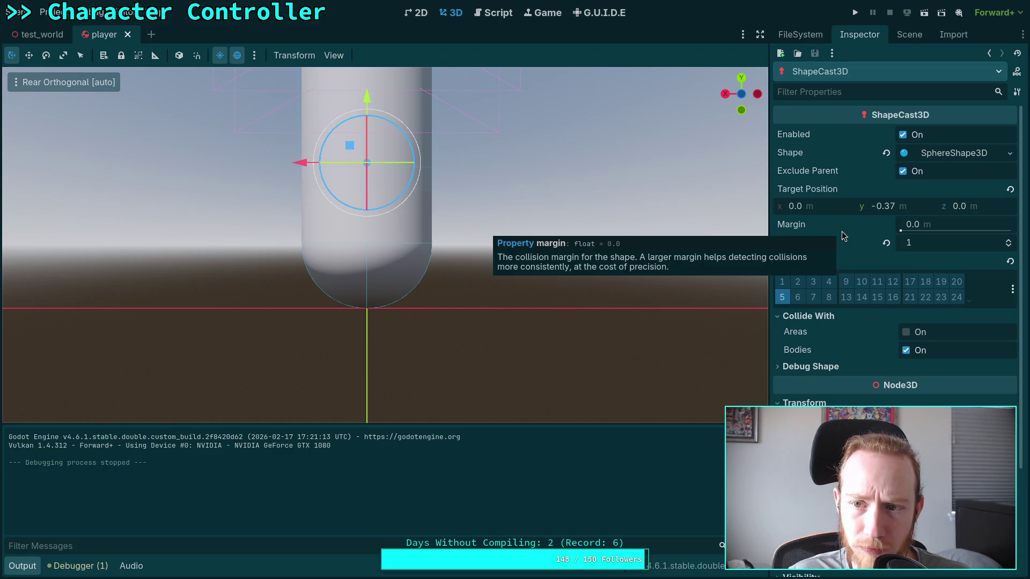
pyautogui.click(909, 34)
pyautogui.click(805, 78)
pyautogui.click(842, 38)
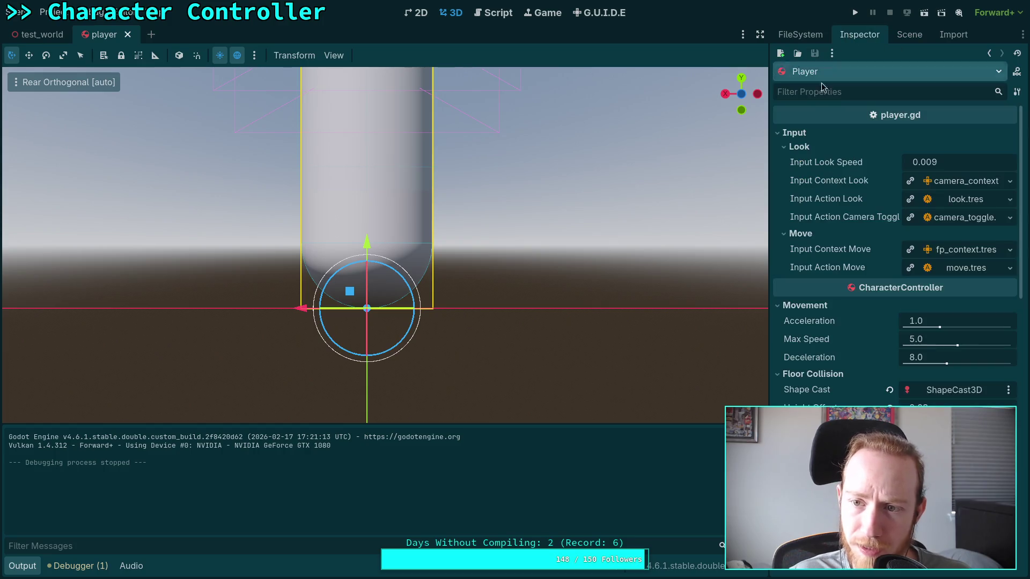
pyautogui.scroll(-1, 858, 279)
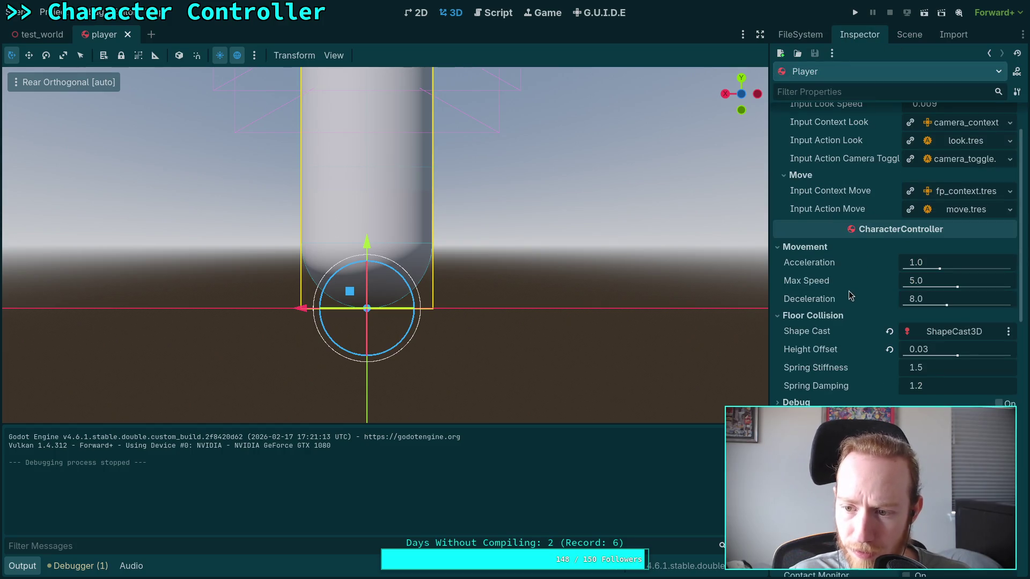
pyautogui.click(937, 350)
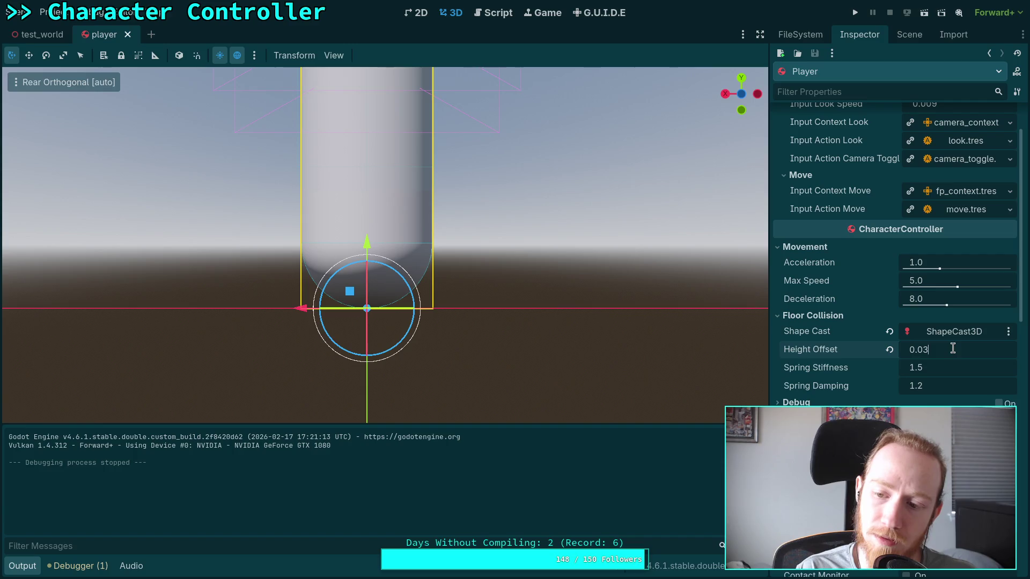
pyautogui.press('Return')
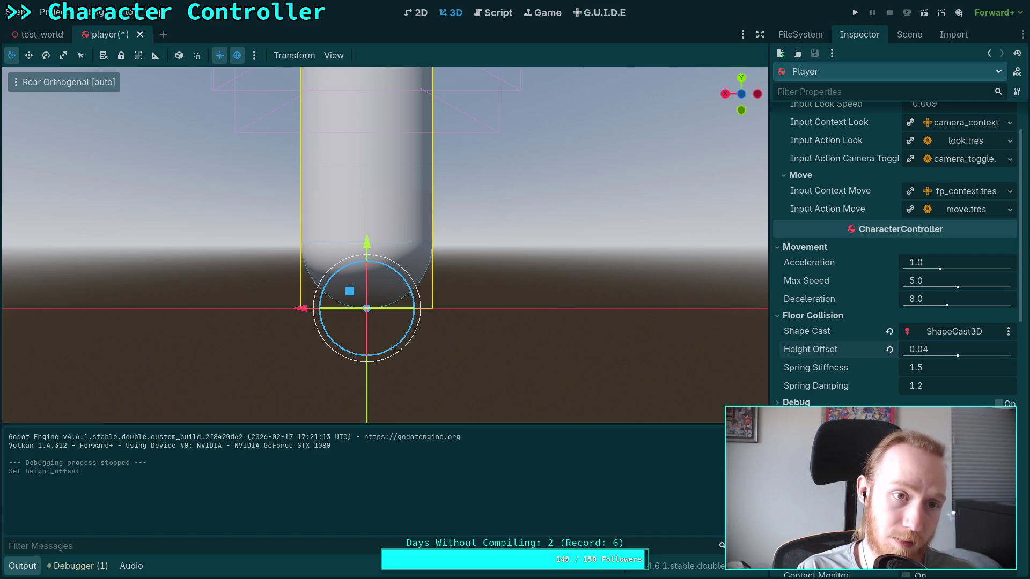
# Step: Save and test-run the project, then stop it and return to test_world
pyautogui.press('F5')
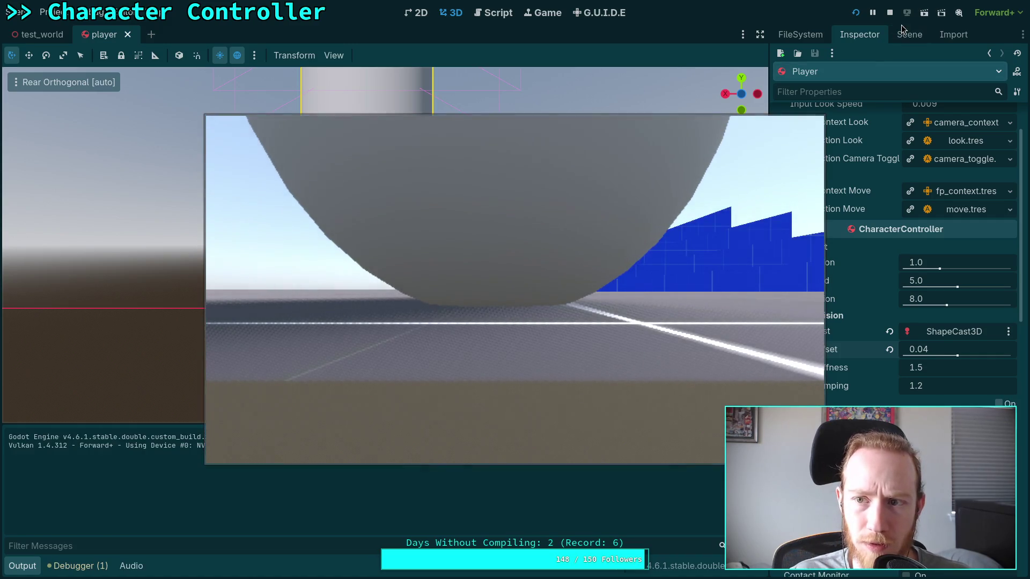
pyautogui.click(889, 12)
pyautogui.click(43, 34)
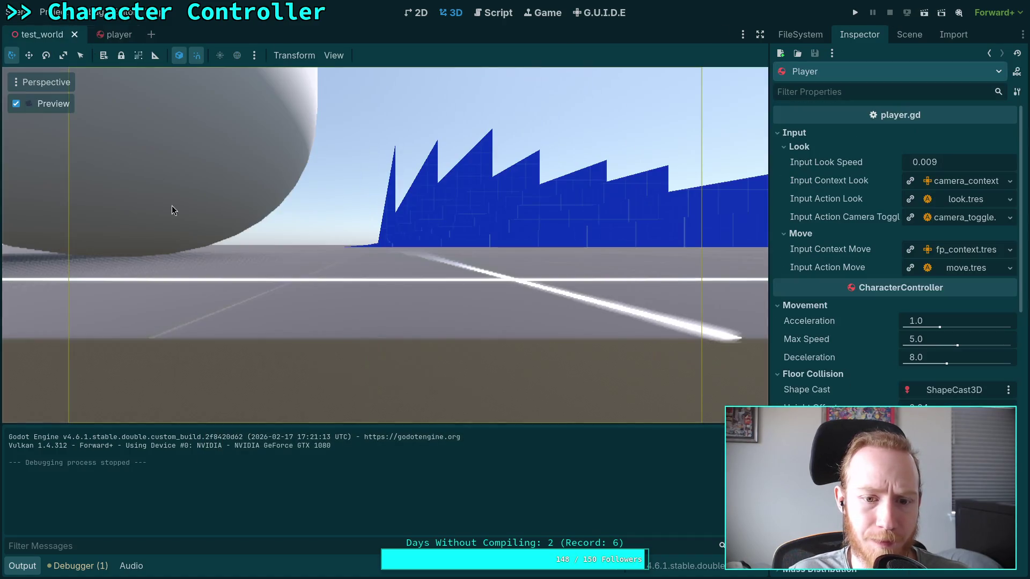
# Step: Adjust the Player's position in test_world to -1.92, 0.05, 1.25 and save the scene
pyautogui.click(900, 35)
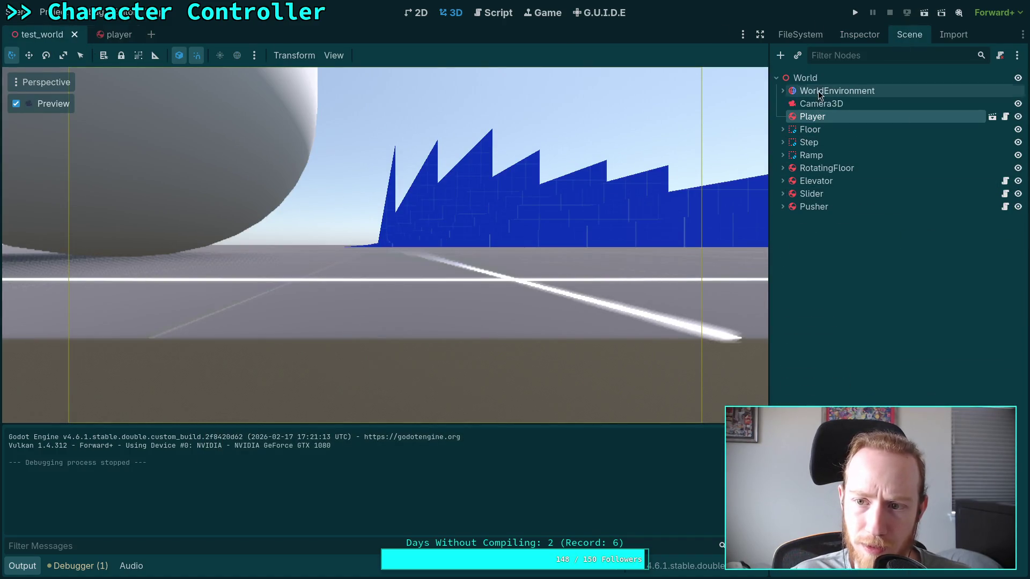
pyautogui.click(859, 34)
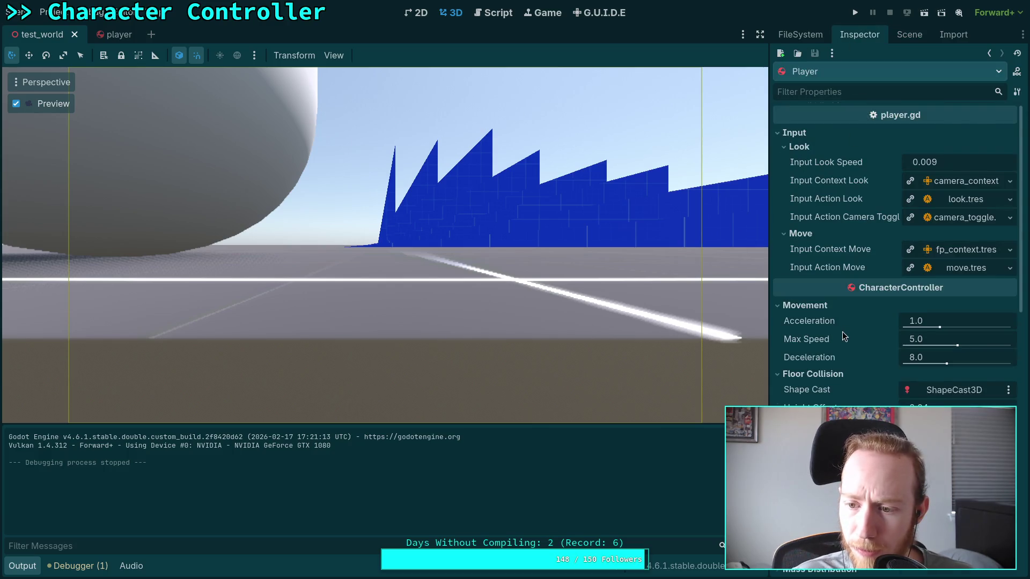
pyautogui.scroll(-15, 852, 348)
pyautogui.moveTo(814, 298)
pyautogui.mouseDown()
pyautogui.moveTo(826, 298)
pyautogui.moveTo(810, 298)
pyautogui.mouseUp()
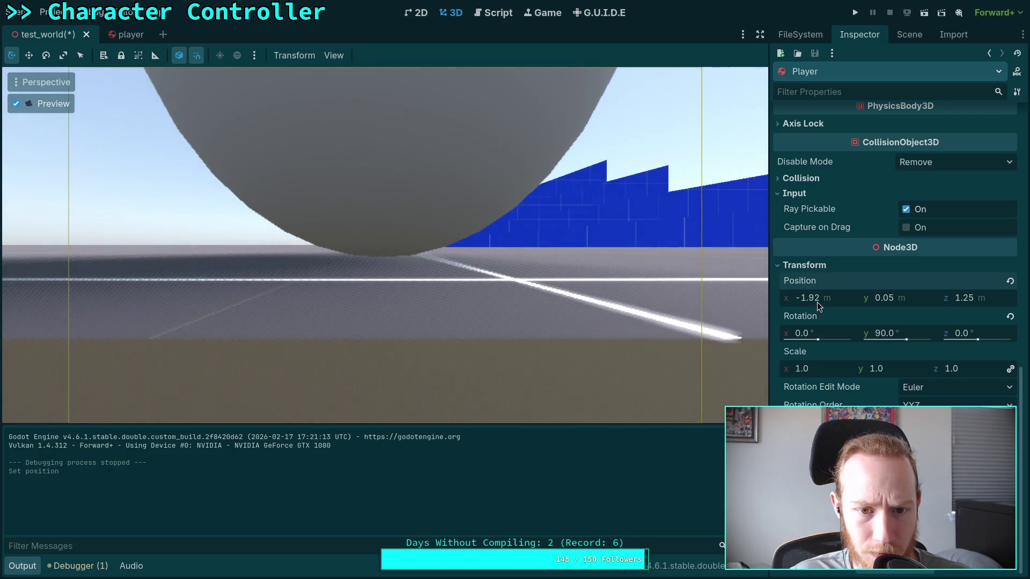
pyautogui.hotkey('ctrl', 's')
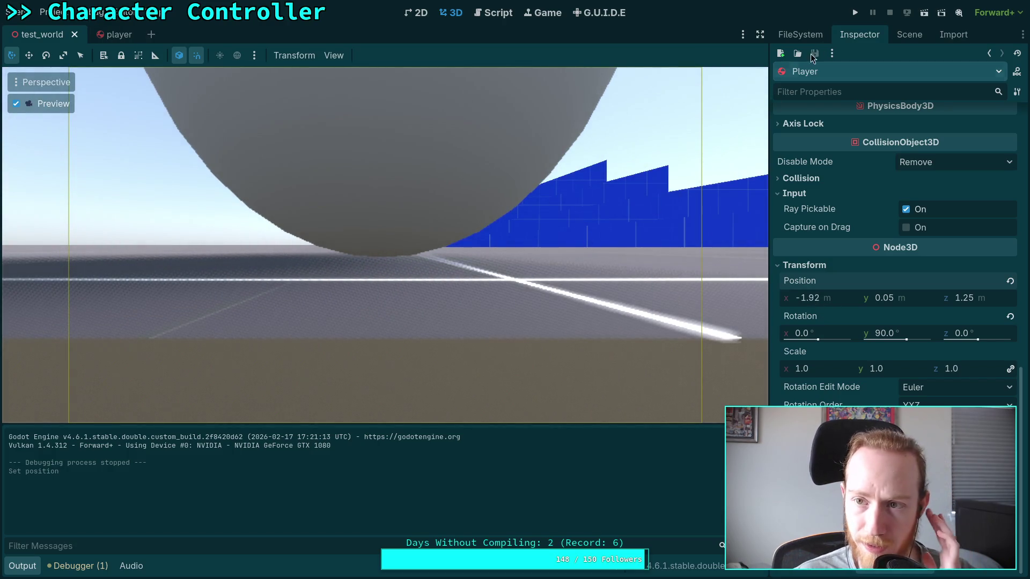
# Step: Test-run the game twice, stopping and closing each run
pyautogui.press('F5')
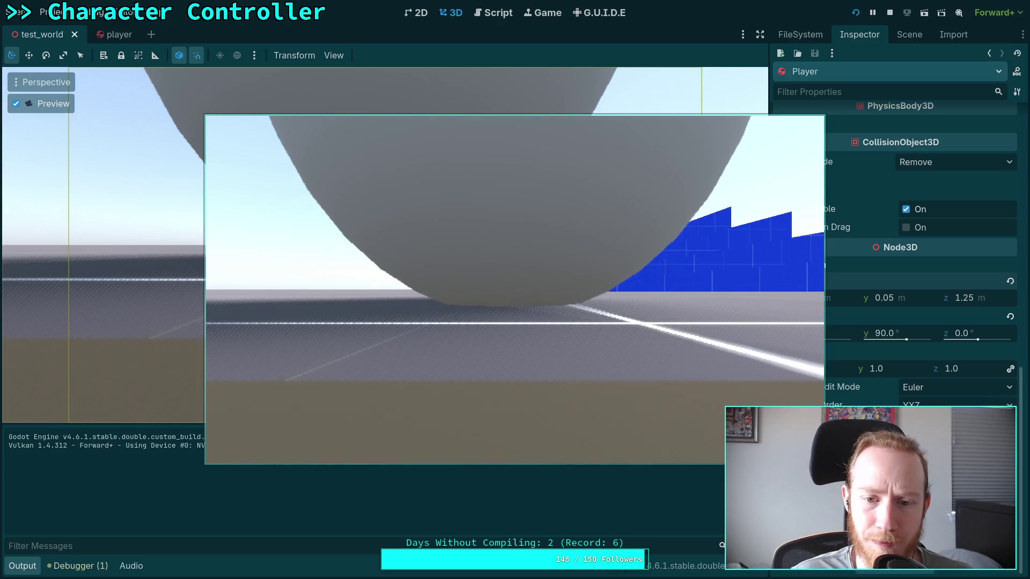
pyautogui.click(891, 13)
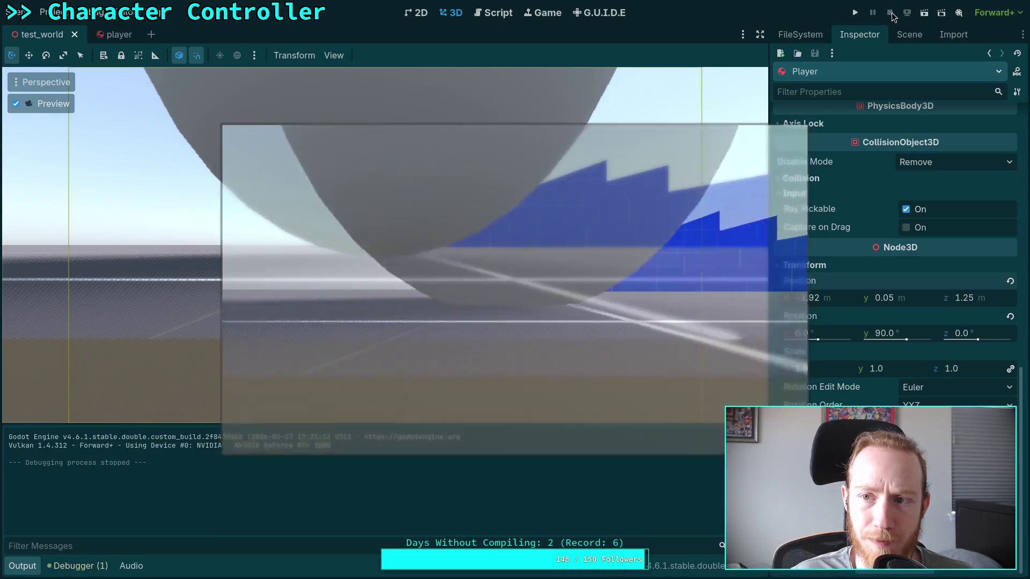
pyautogui.click(854, 13)
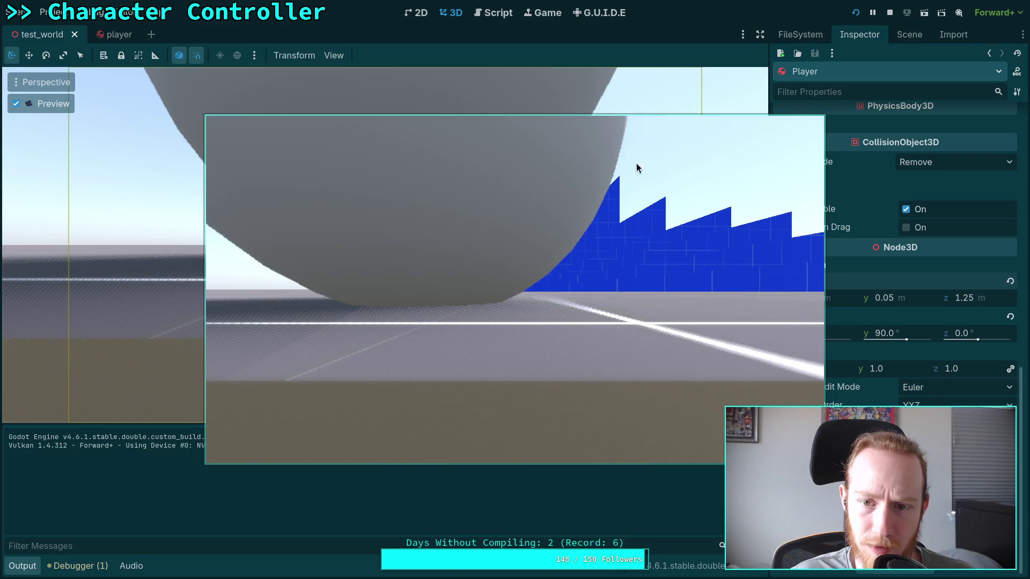
pyautogui.press('Escape')
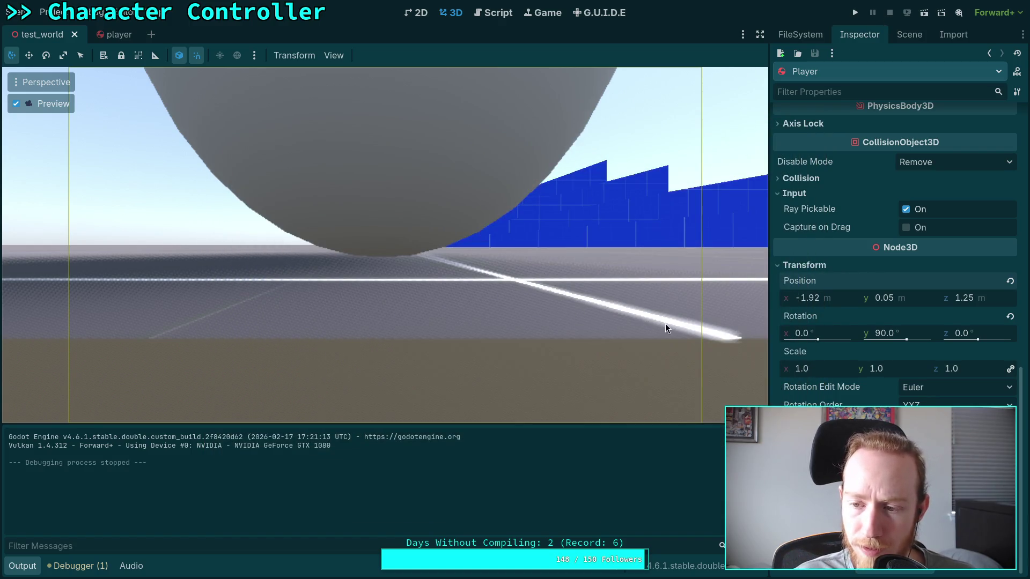
# Step: In the player scene, commit Height Offset 0.05 and test-run the game
pyautogui.click(909, 33)
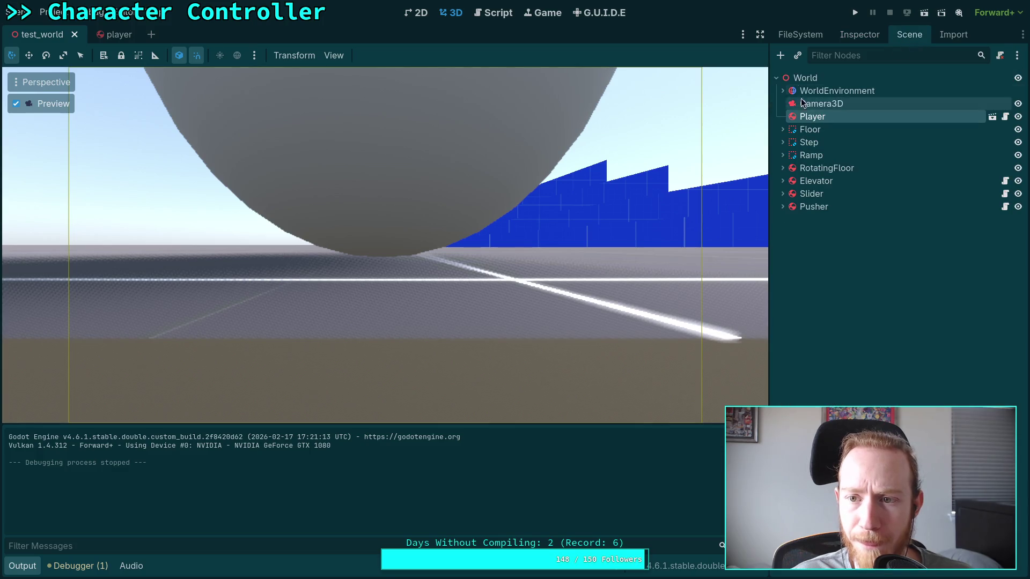
pyautogui.click(115, 34)
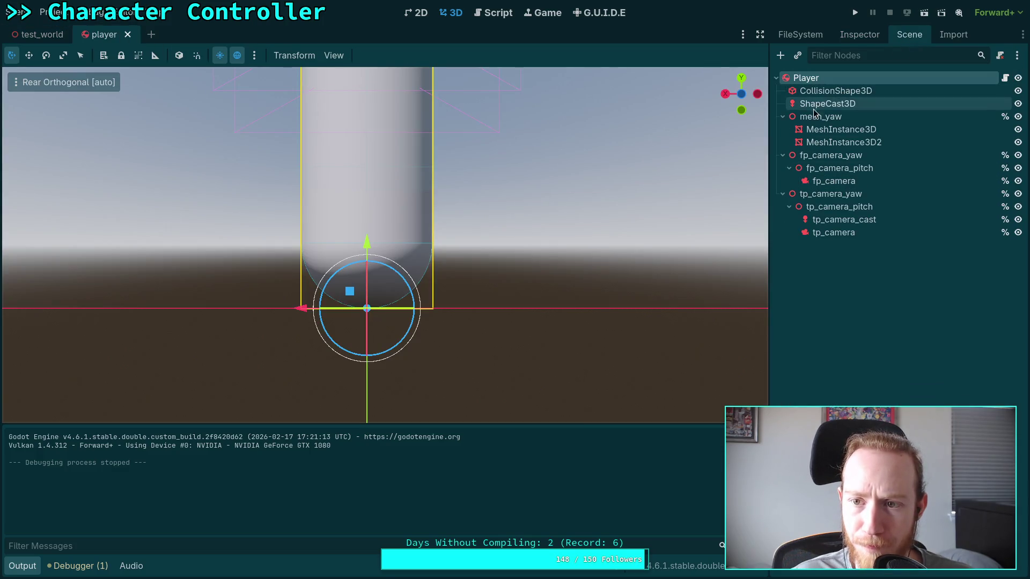
pyautogui.click(860, 34)
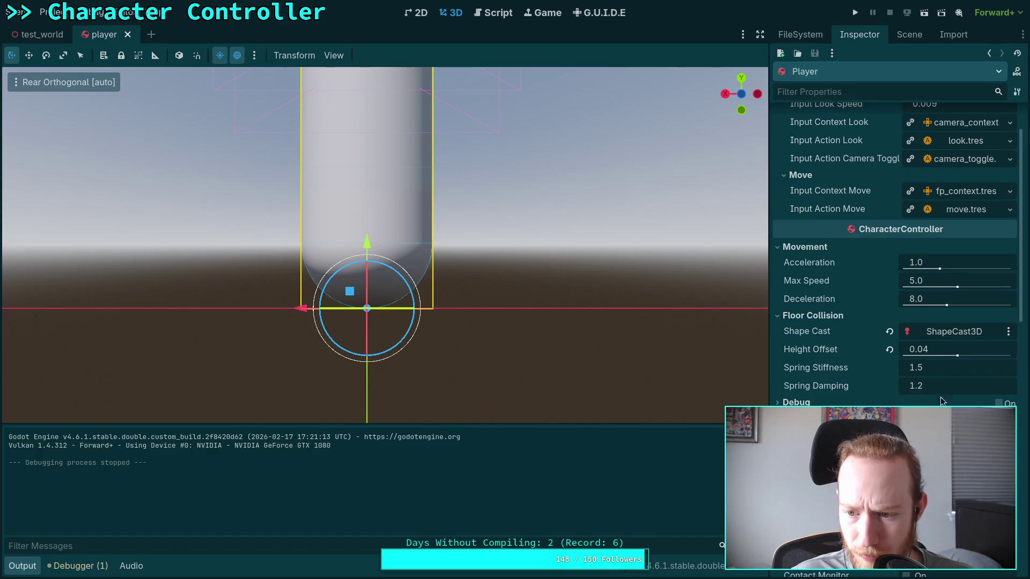
pyautogui.click(946, 348)
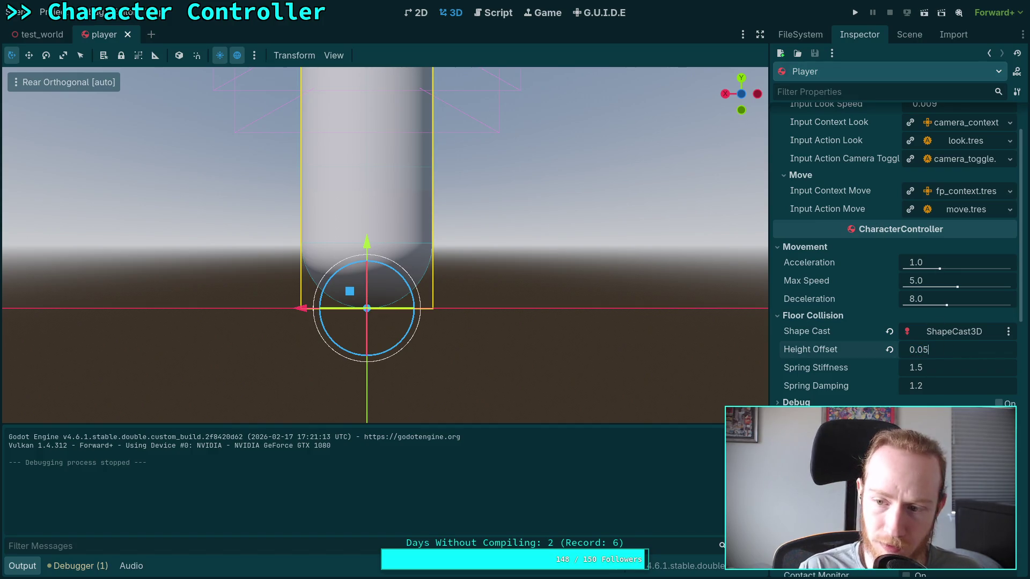
pyautogui.press('Return')
pyautogui.click(855, 13)
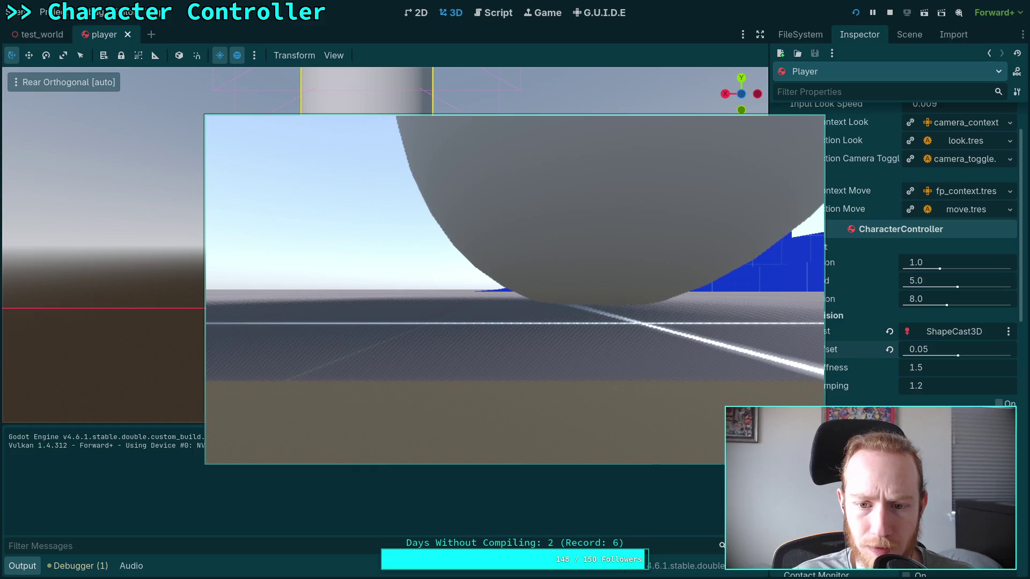
pyautogui.click(889, 12)
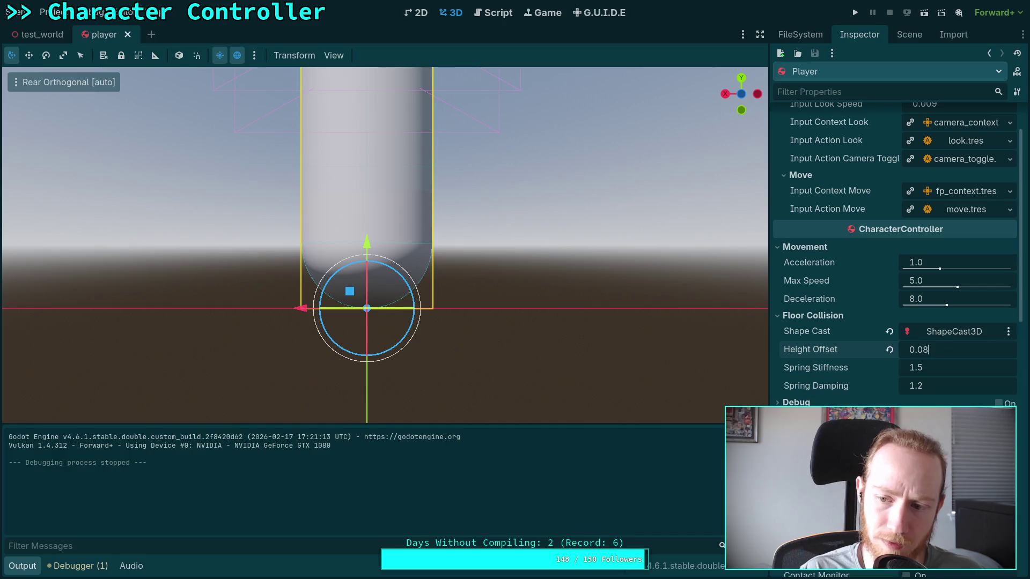
# Step: Test Height Offset 0.08, then set 0.06, save the player scene, and test again
pyautogui.press('Return')
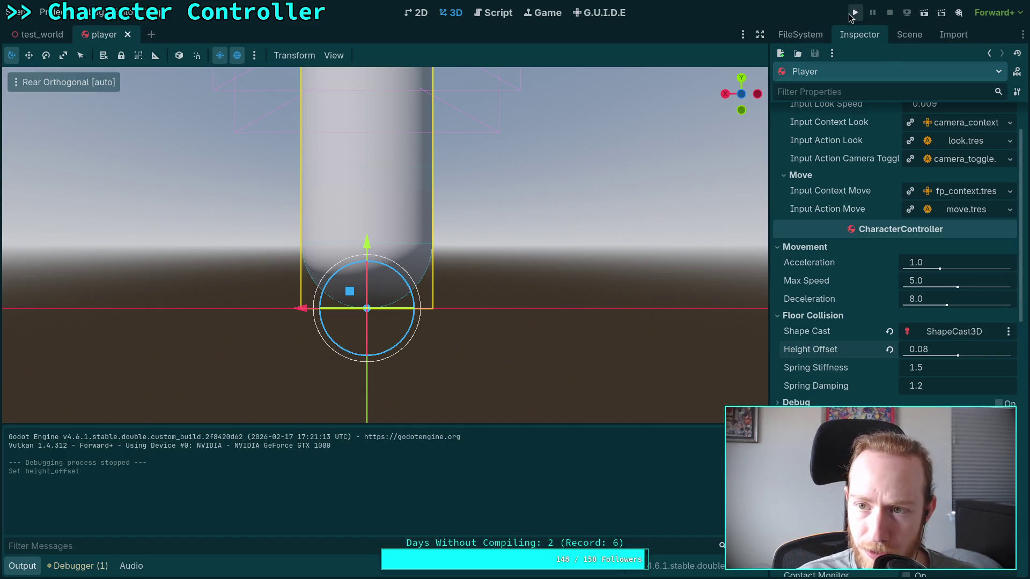
pyautogui.click(852, 14)
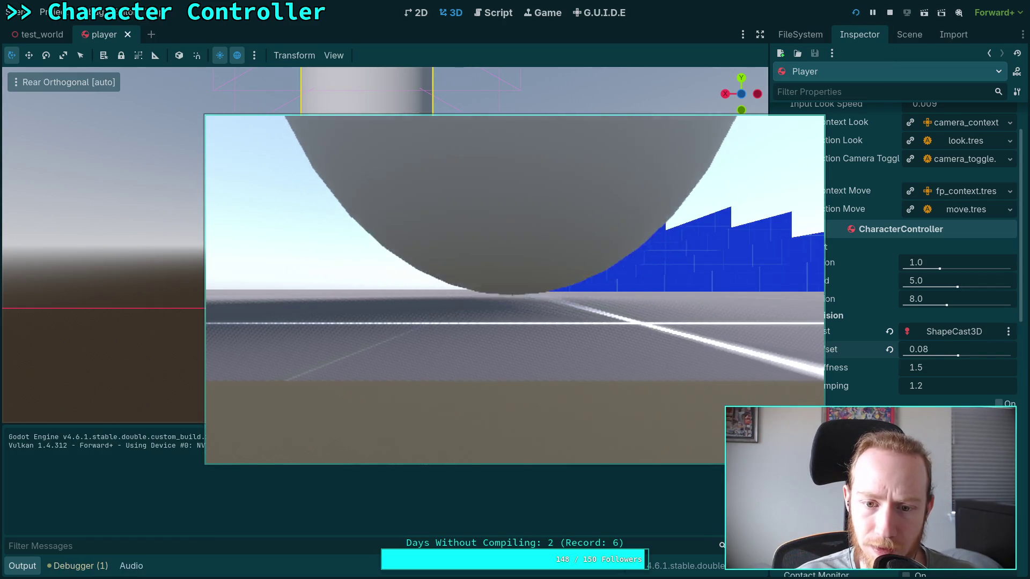
pyautogui.click(889, 12)
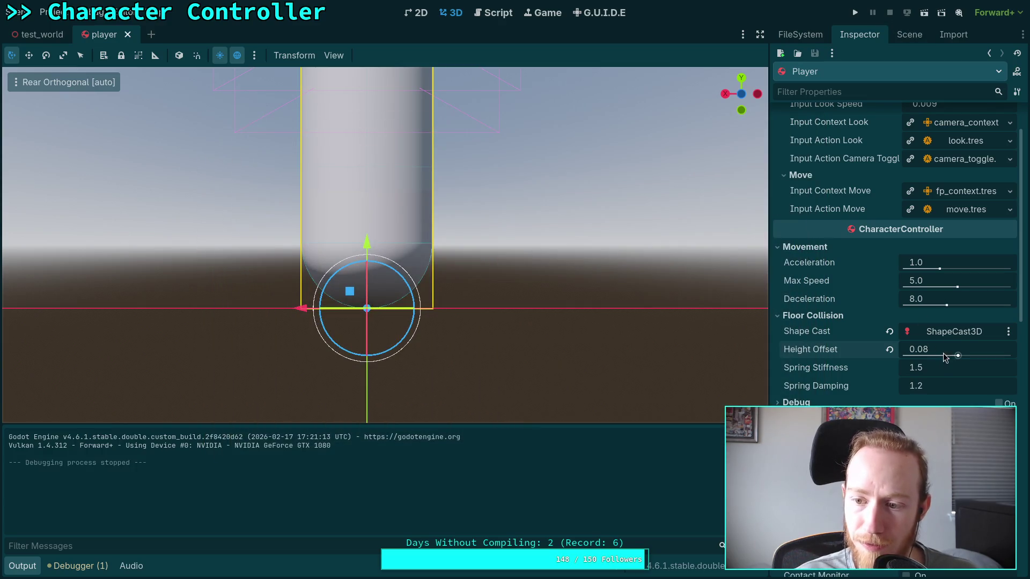
pyautogui.click(945, 354)
pyautogui.write('0.07')
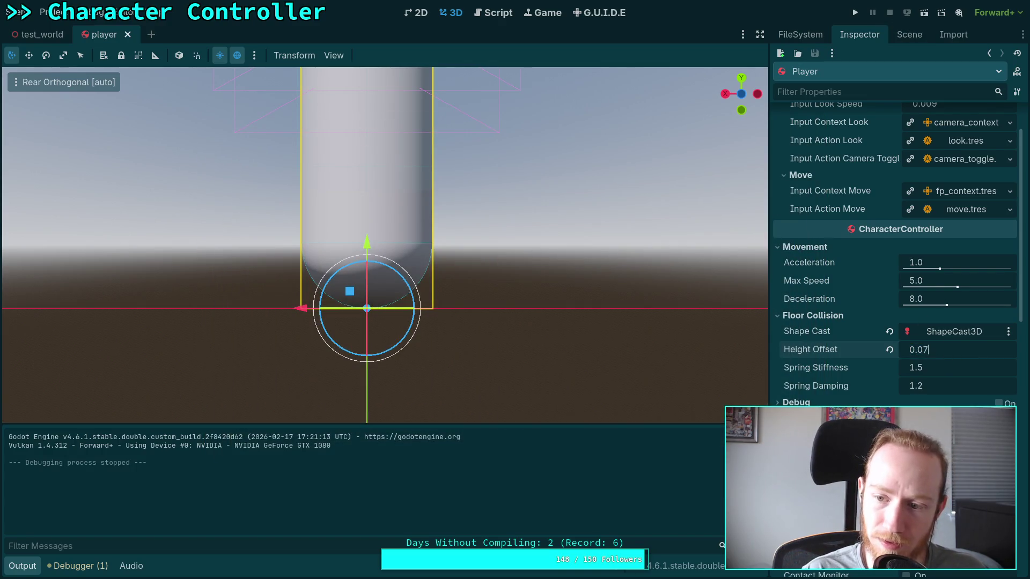
pyautogui.press('BackSpace')
pyautogui.write('6')
pyautogui.press('Return')
pyautogui.hotkey('ctrl', 's')
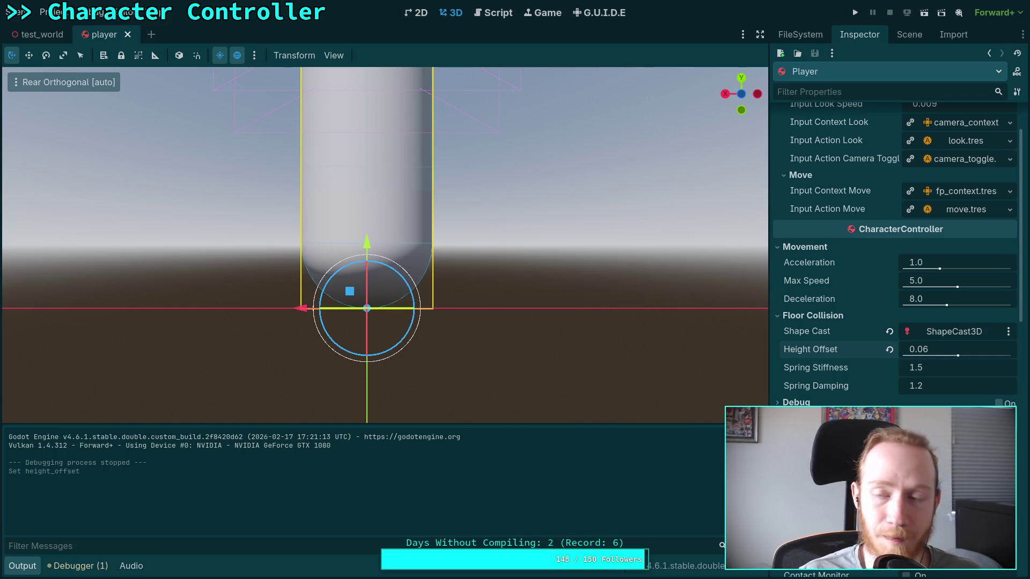
pyautogui.click(855, 12)
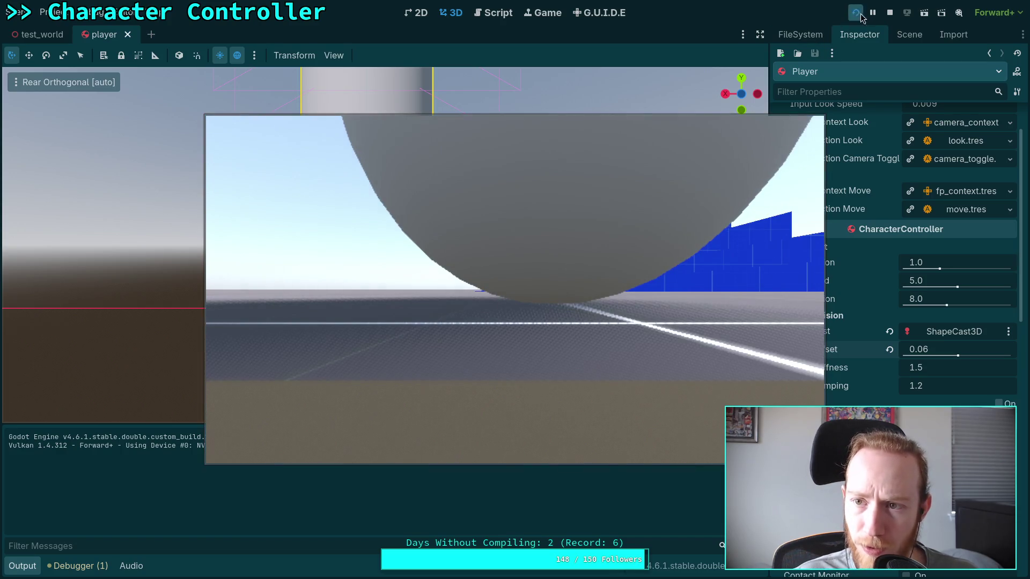
pyautogui.click(888, 13)
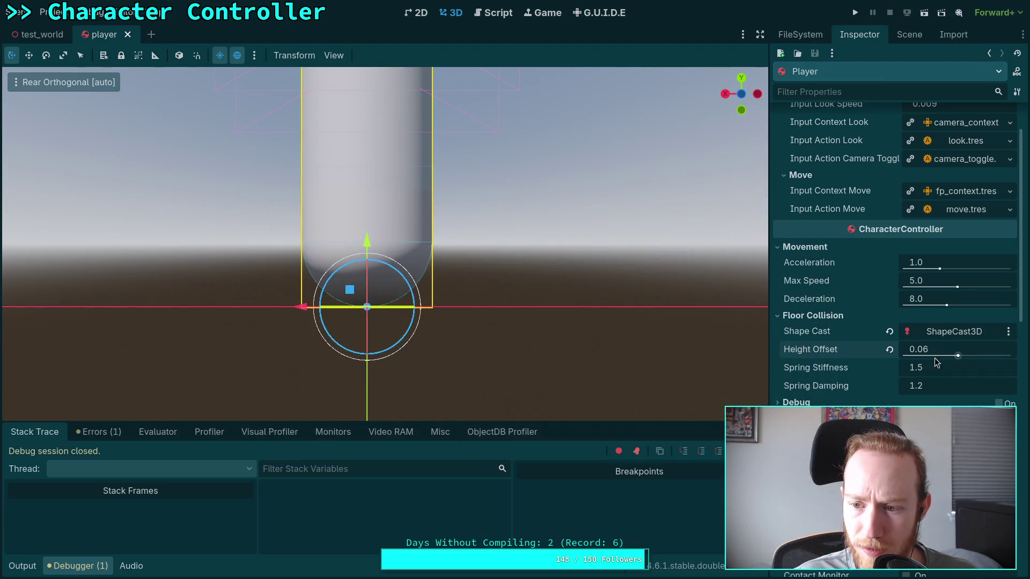
# Step: Lower the Height Offset to 0.05 and then to 0.04
pyautogui.click(953, 348)
pyautogui.press('BackSpace')
pyautogui.write('5')
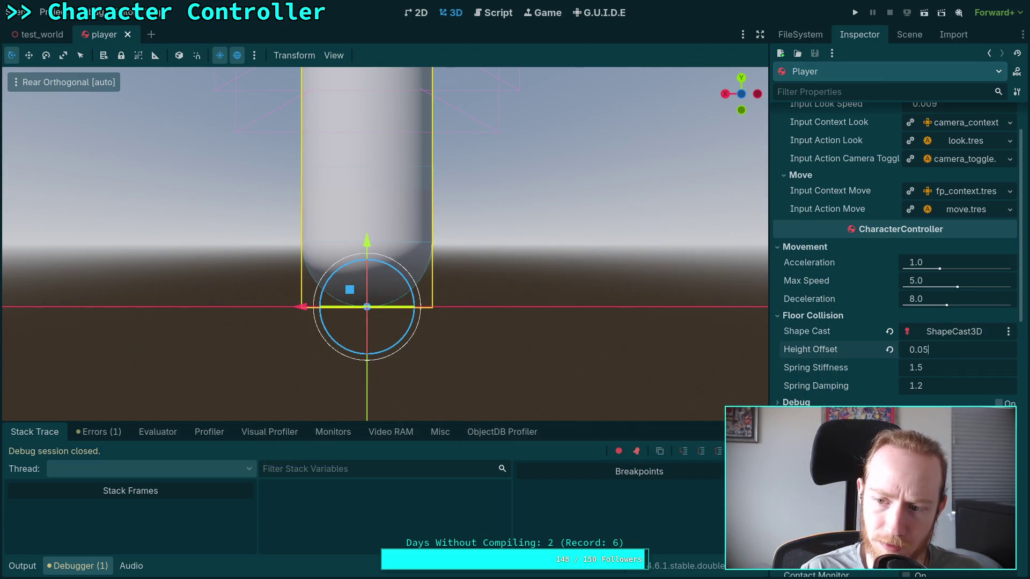
pyautogui.press('Return')
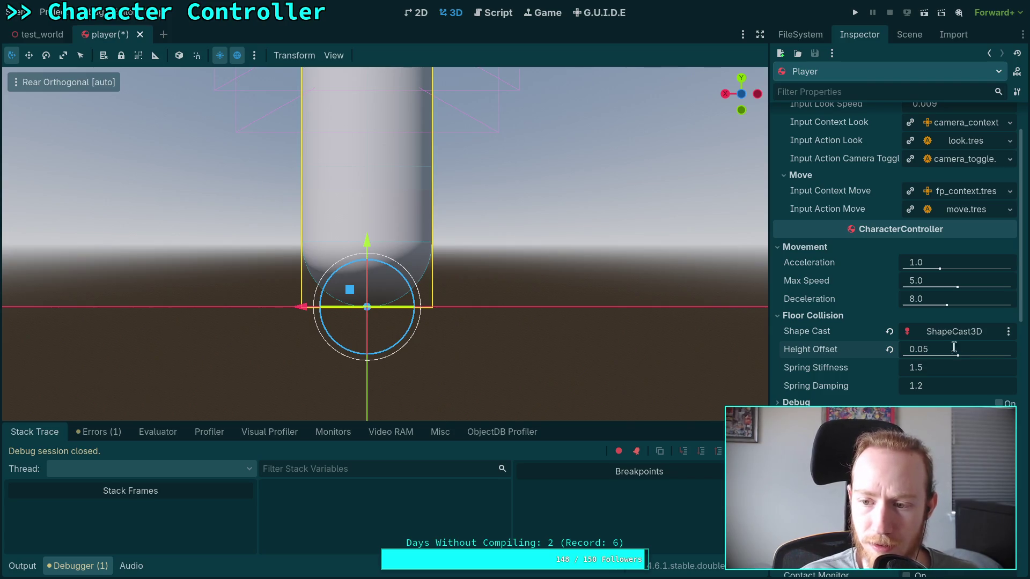
pyautogui.click(955, 350)
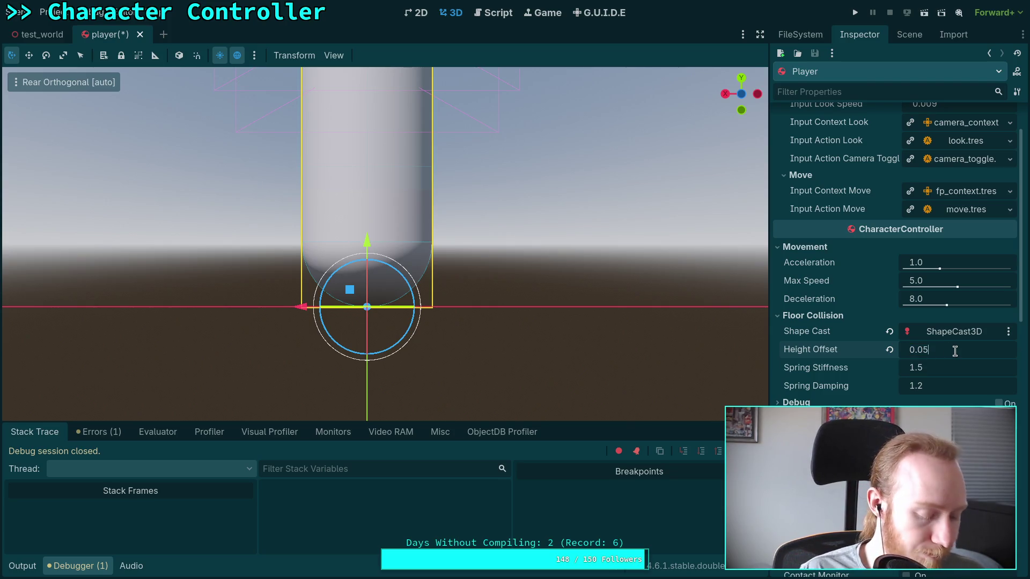
pyautogui.press('BackSpace')
pyautogui.write('4')
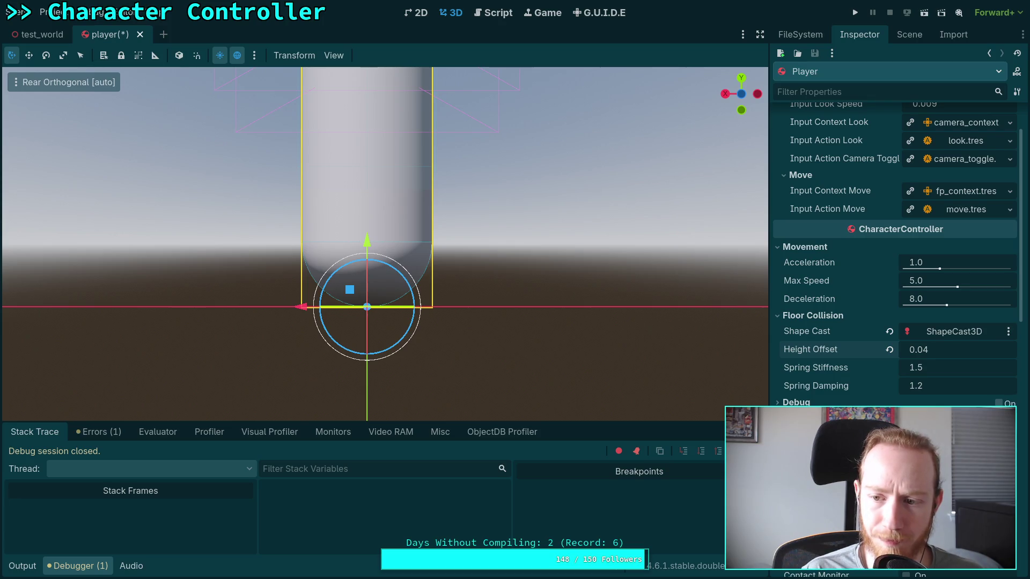
pyautogui.press('Return')
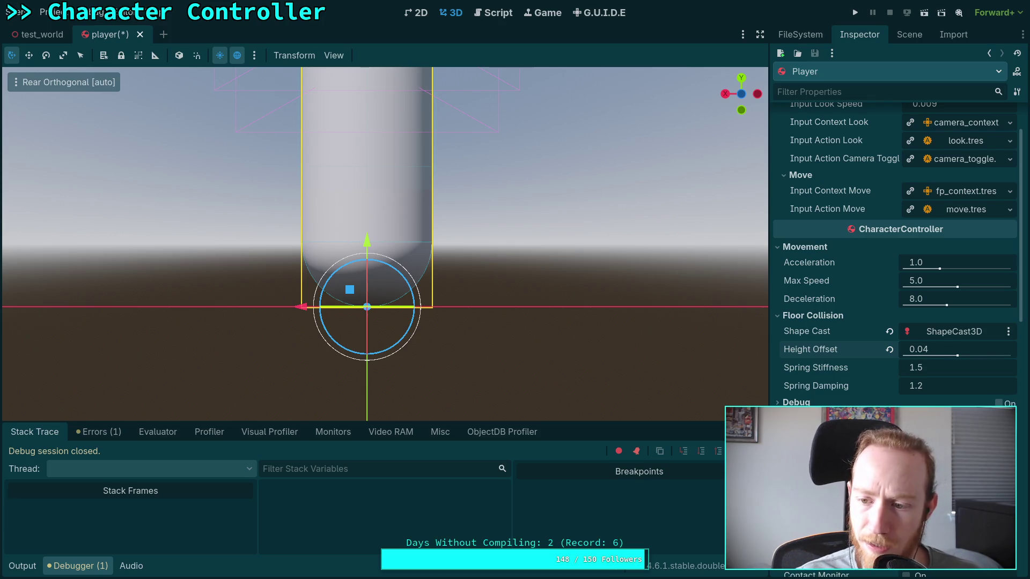
# Step: Set Spring Damping to 1.3, save the player scene, and test-run it
pyautogui.click(947, 385)
pyautogui.write('1.3')
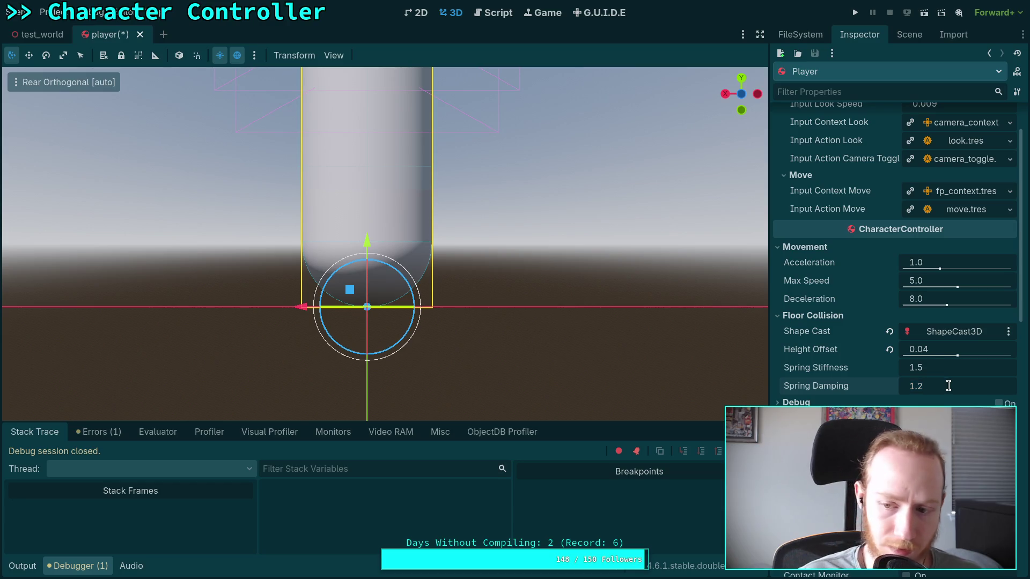
pyautogui.press('Return')
pyautogui.hotkey('ctrl', 's')
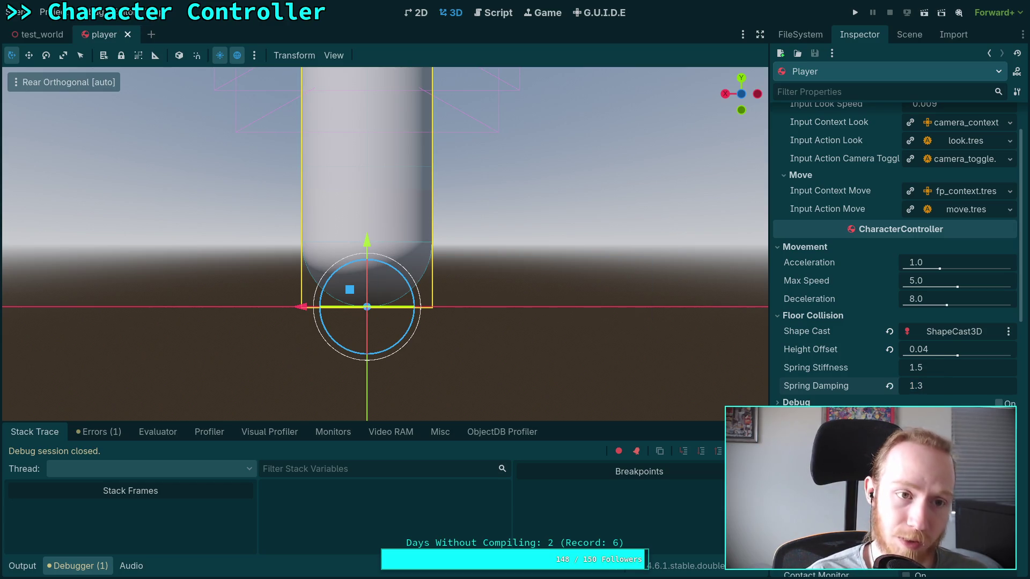
pyautogui.click(857, 9)
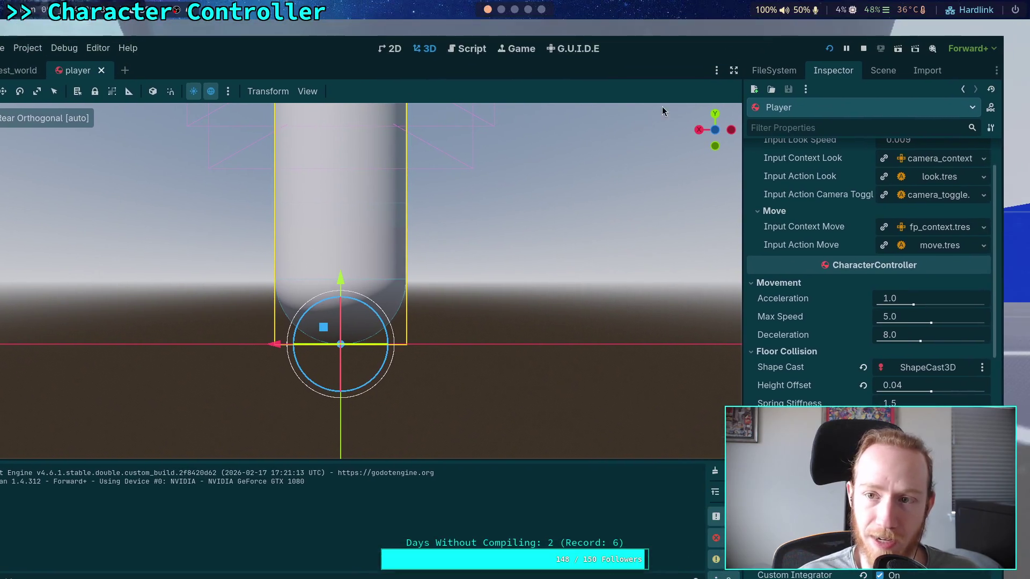
pyautogui.click(863, 48)
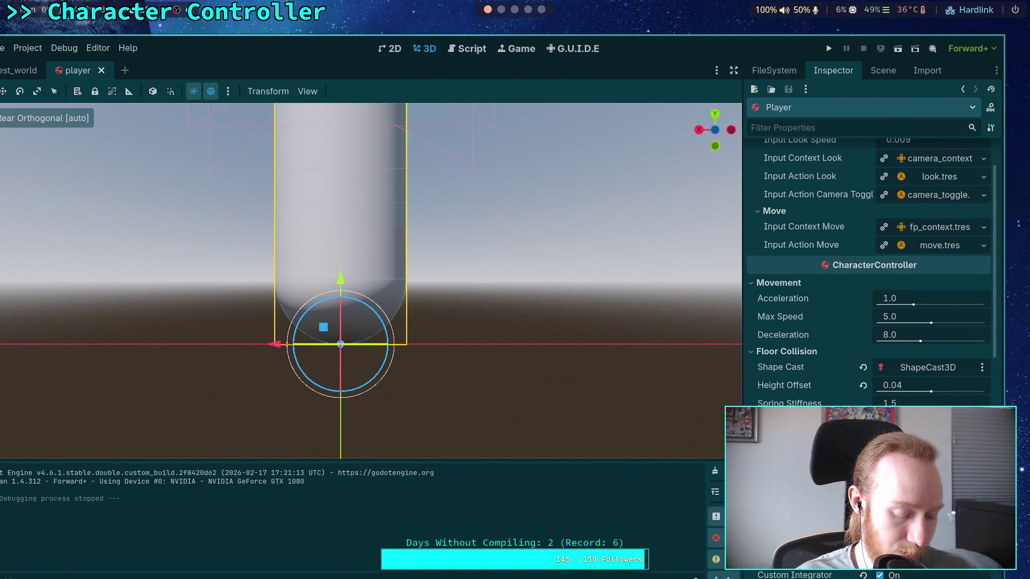
# Step: Launch a fresh run and walk the capsule onto the blue wall, jumping along its edge
pyautogui.press('F5')
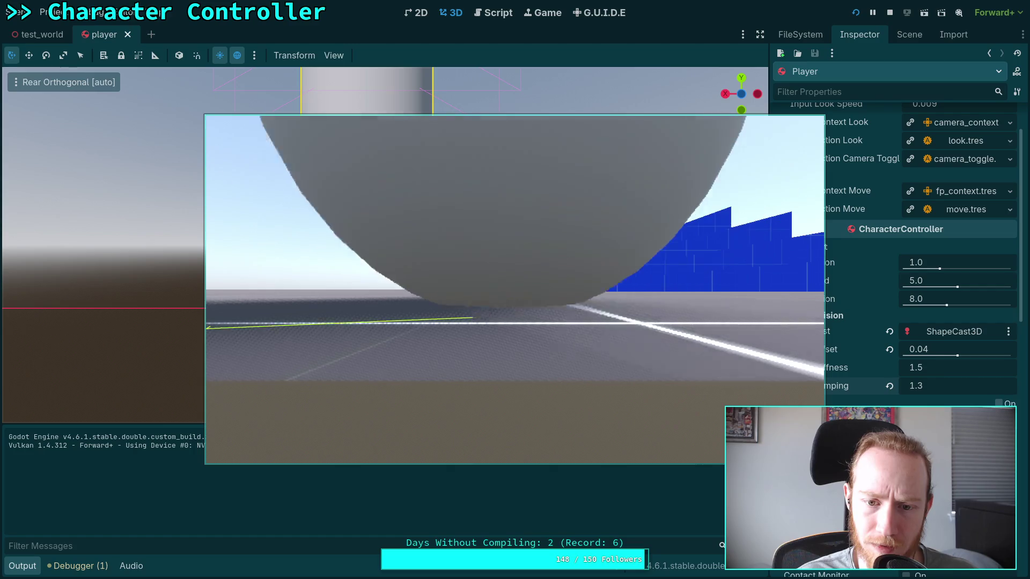
pyautogui.press('w')
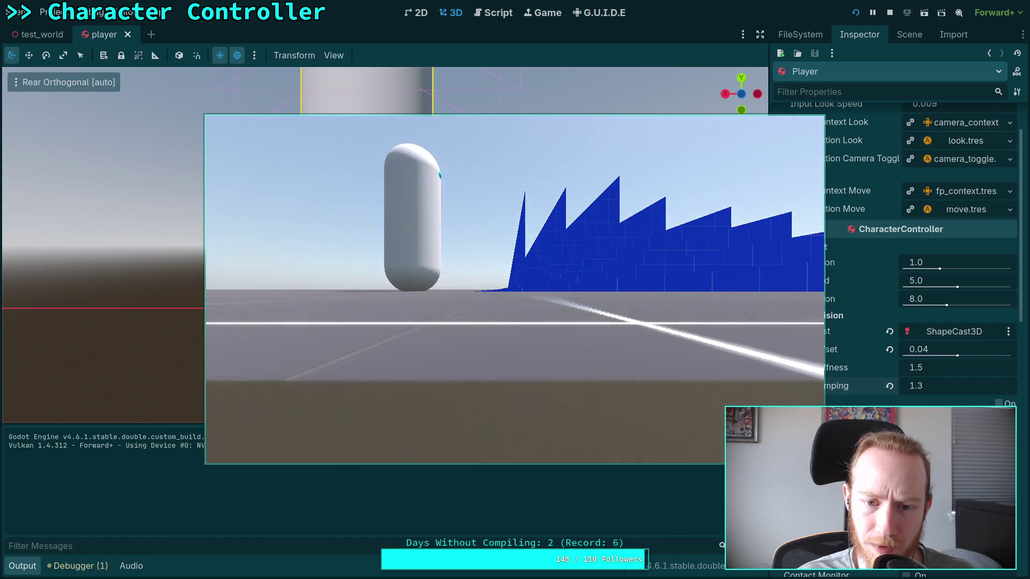
pyautogui.press('d')
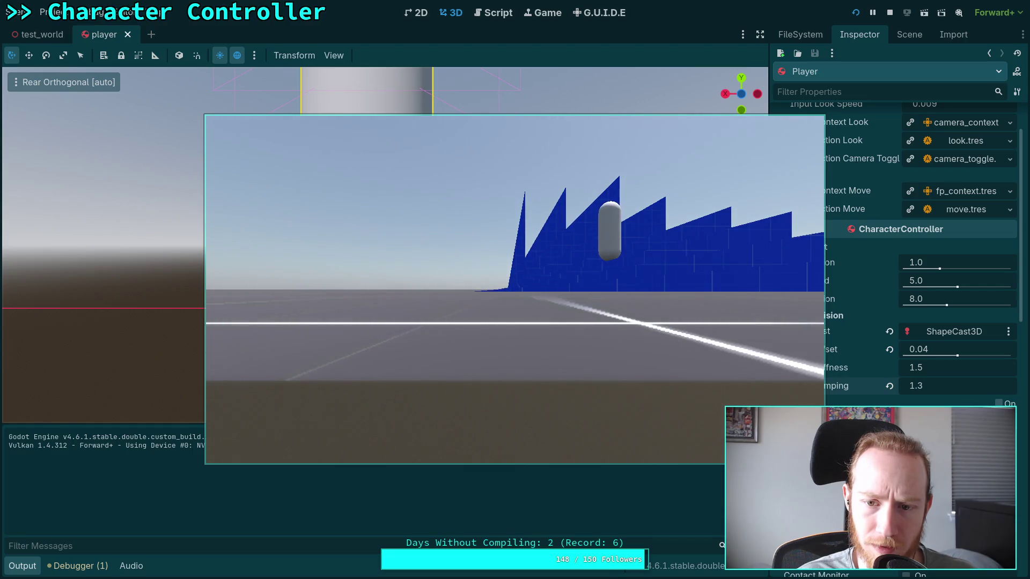
pyautogui.press('space')
pyautogui.press('a')
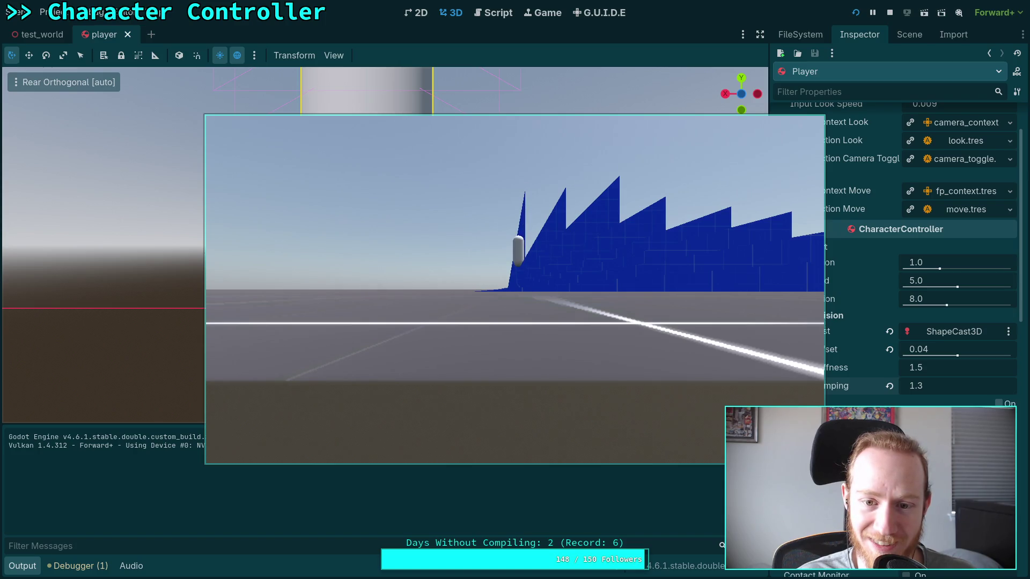
pyautogui.press('space')
pyautogui.press('d')
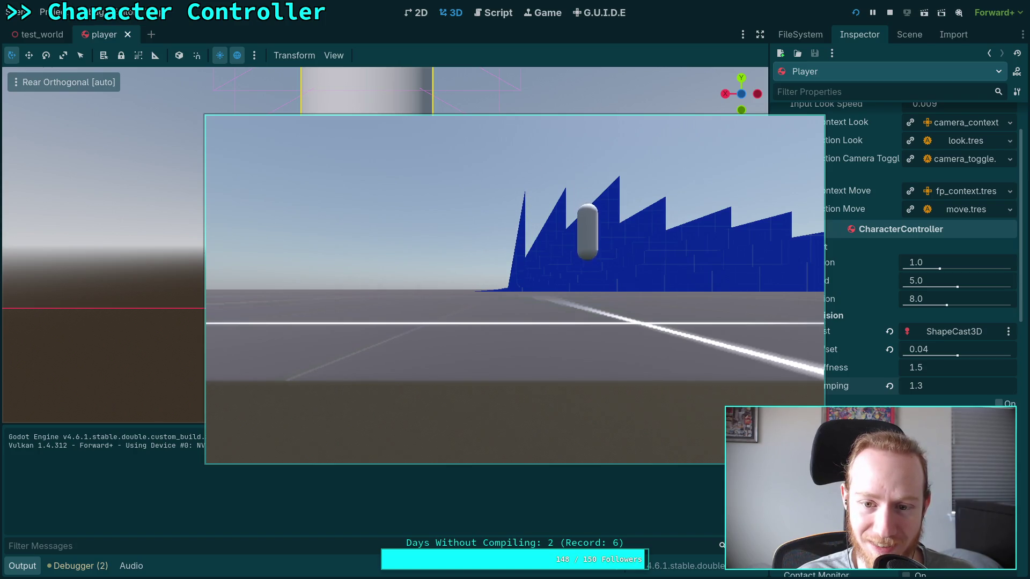
pyautogui.press('s')
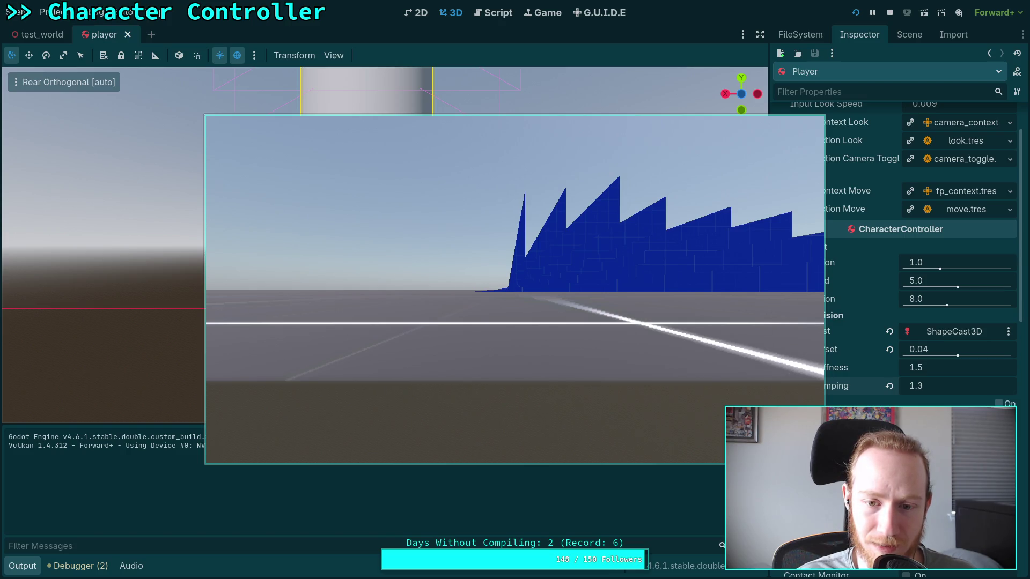
# Step: Walk the capsule past the camera and up the blue ramp, then end the run with F8
pyautogui.press('d')
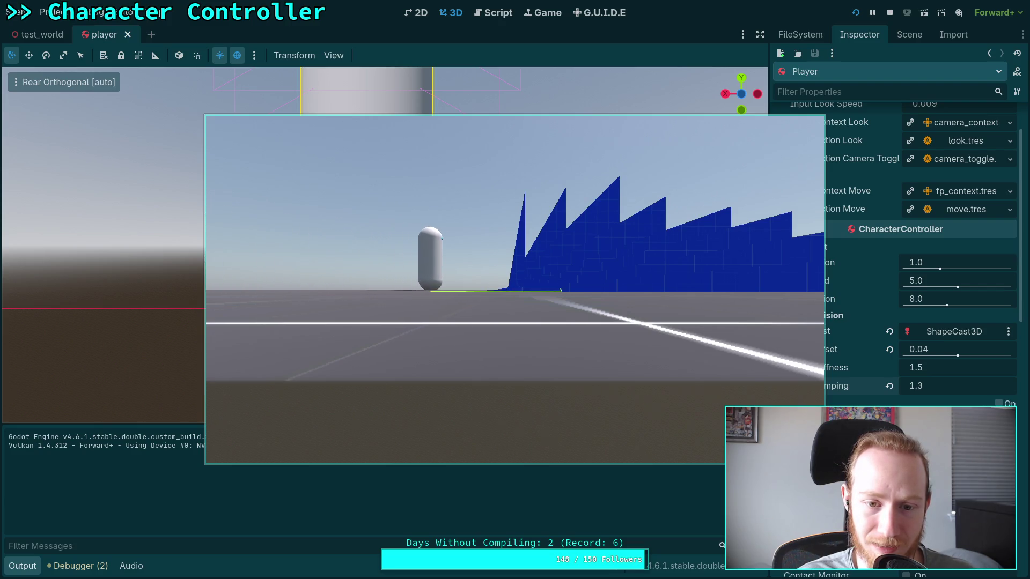
pyautogui.press('s')
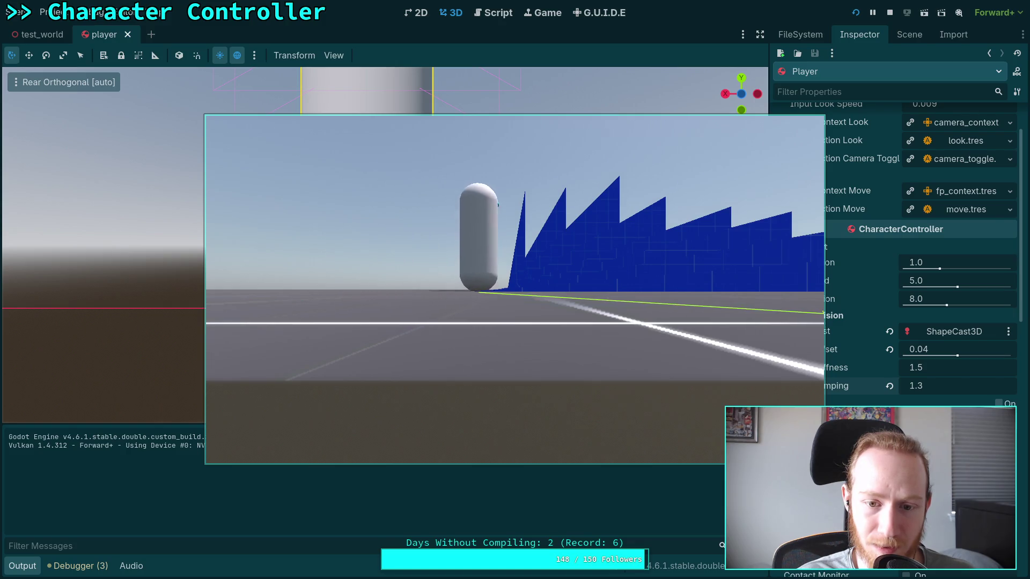
pyautogui.press('s')
pyautogui.press('s')
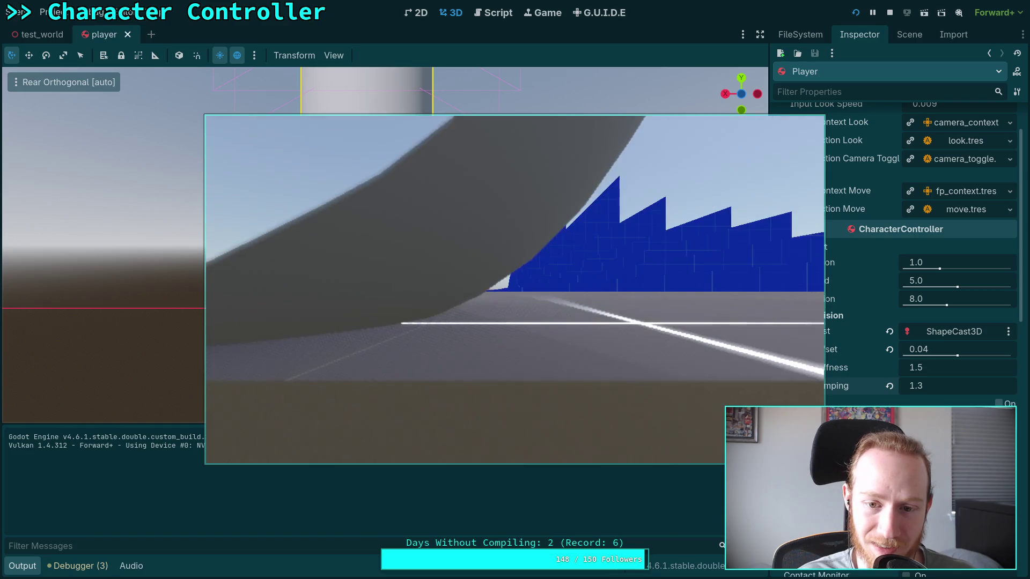
pyautogui.press('s')
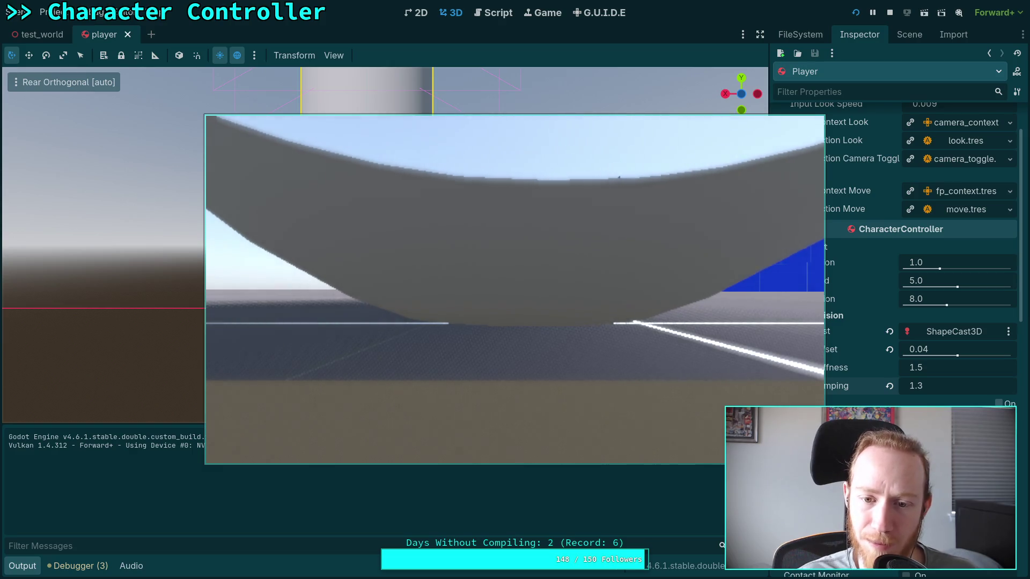
pyautogui.press('d')
pyautogui.press('a')
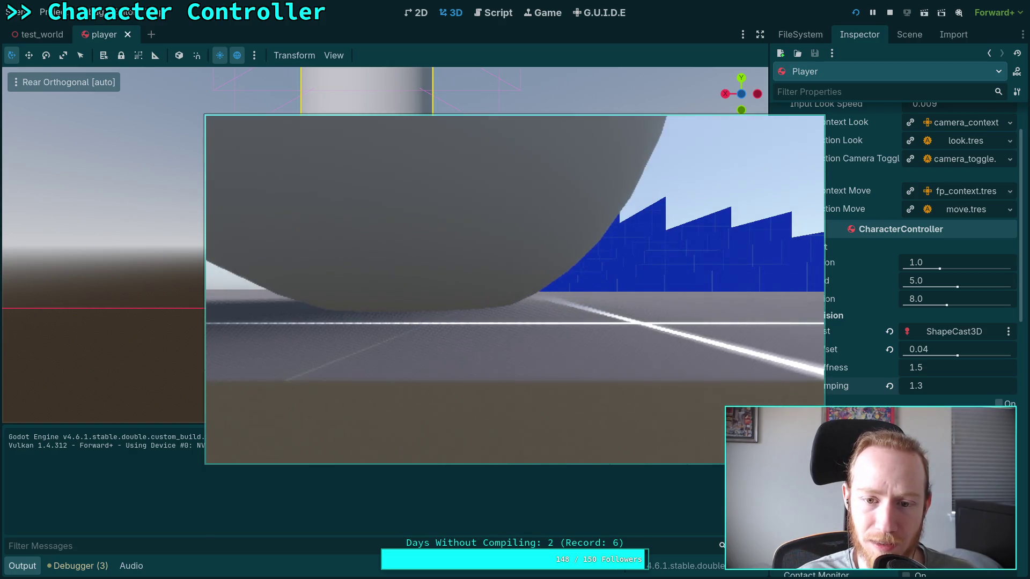
pyautogui.press('w')
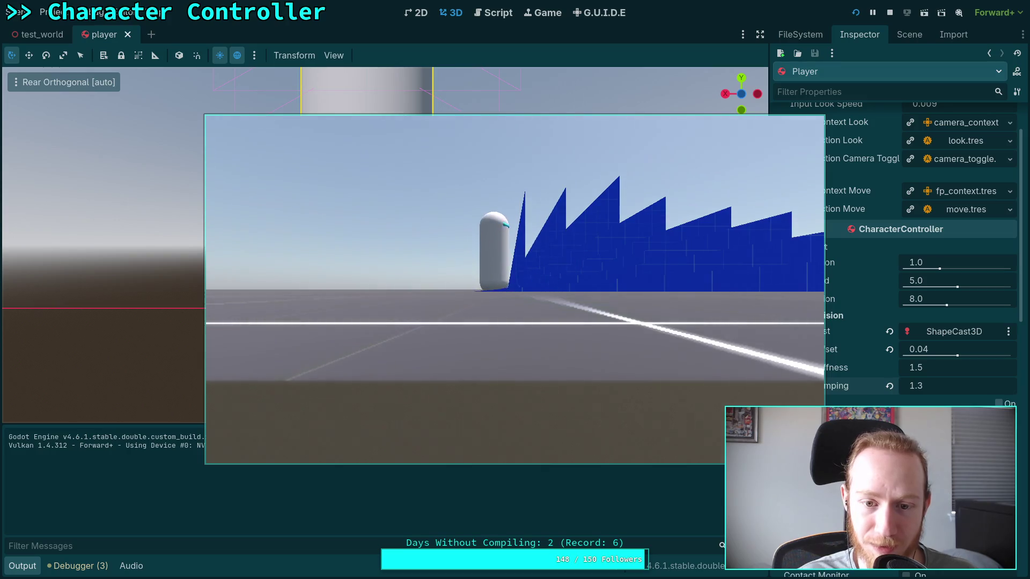
pyautogui.press('d')
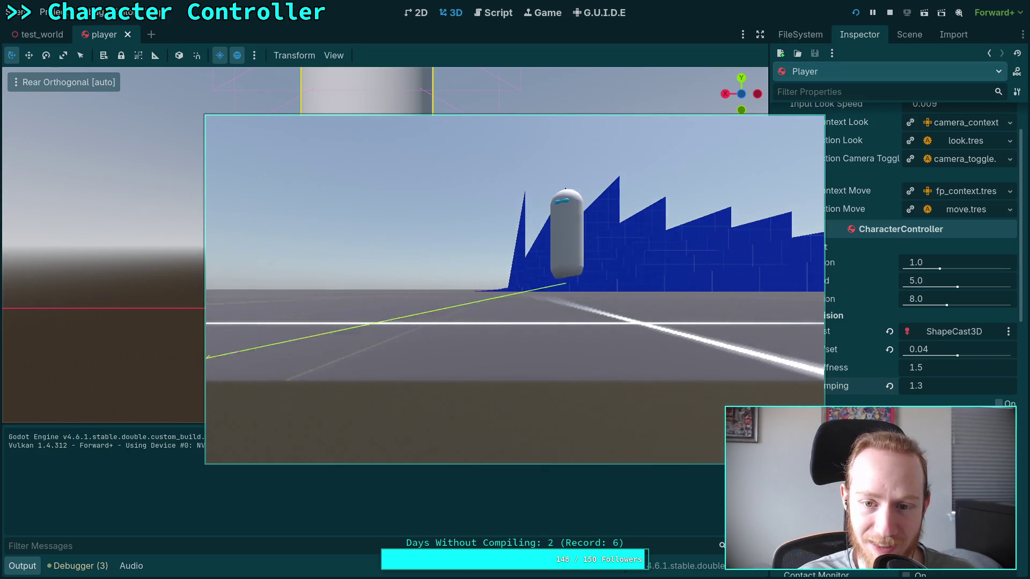
pyautogui.press('s')
pyautogui.press('s')
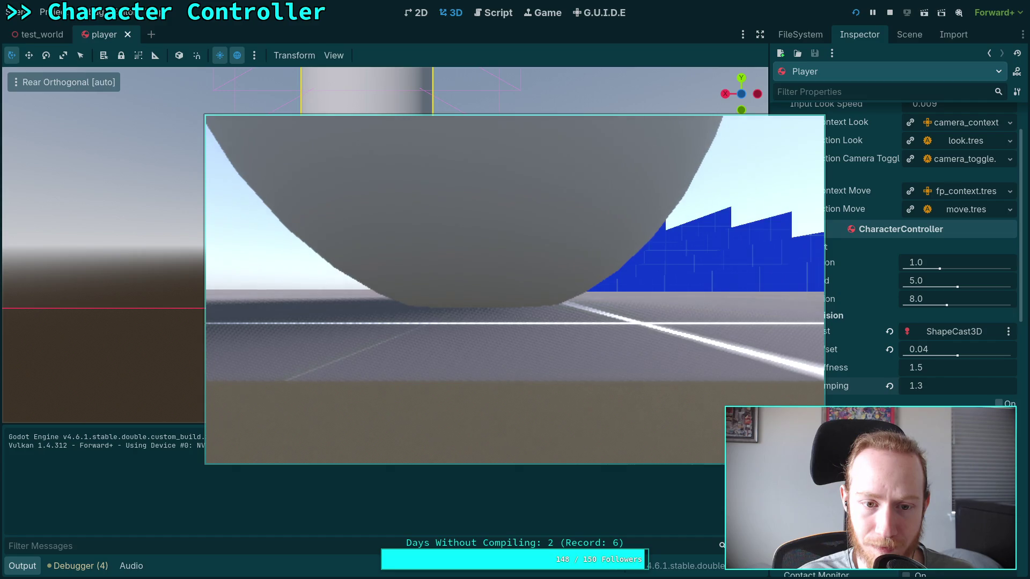
pyautogui.press('F8')
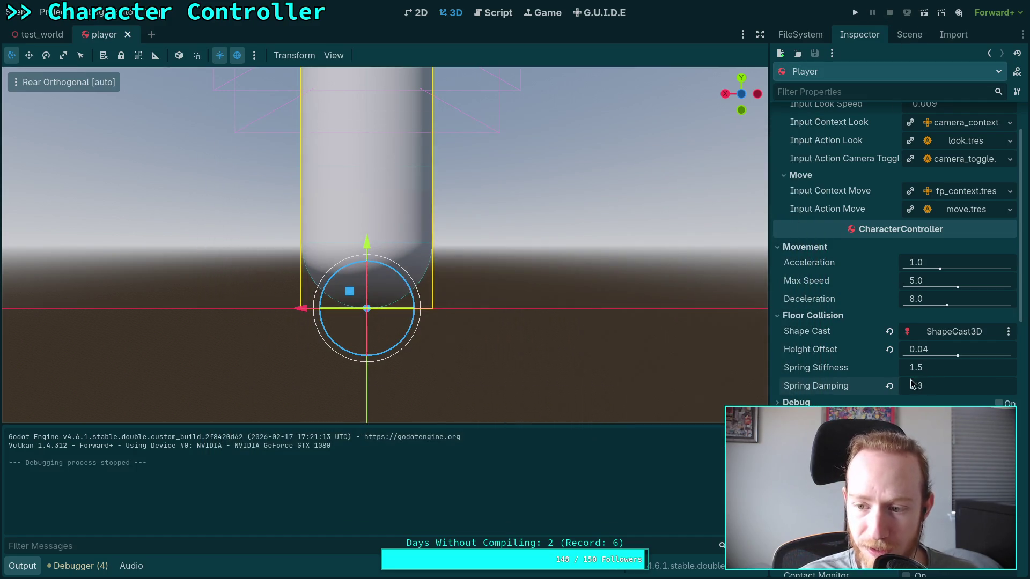
# Step: Set Spring Damping to 1.4 and test it in a game run
pyautogui.click(910, 382)
pyautogui.write('1.4')
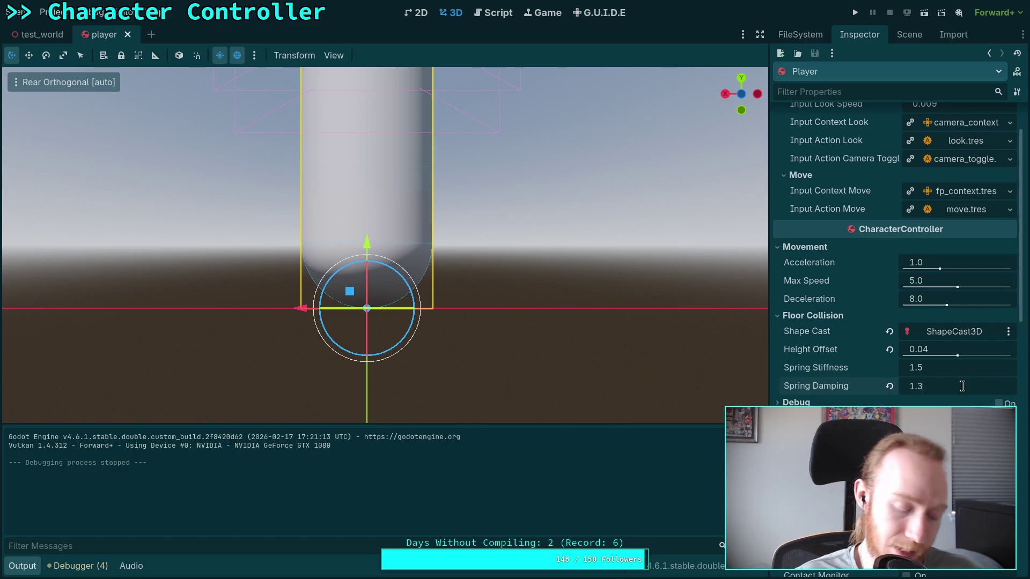
pyautogui.press('Return')
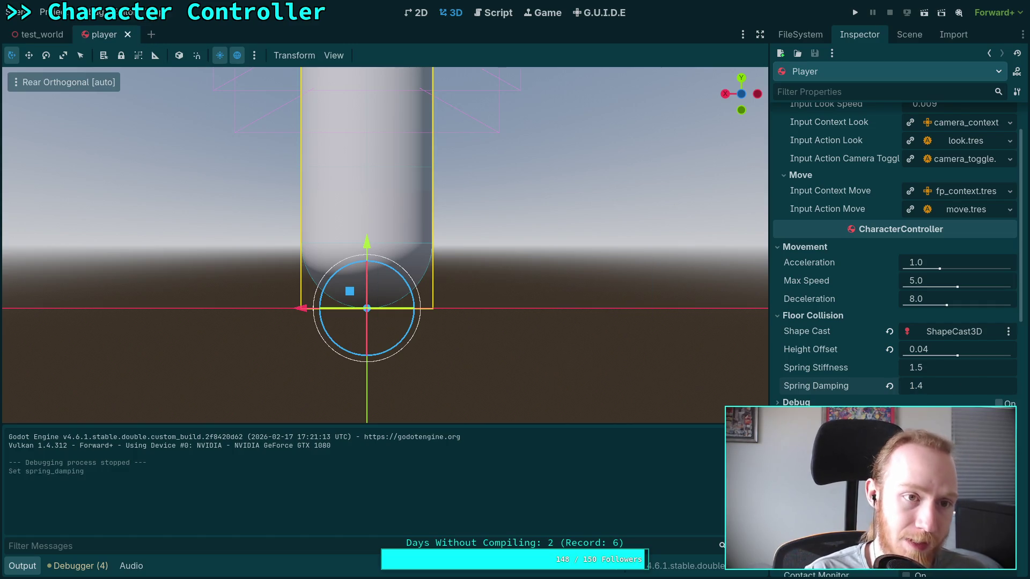
pyautogui.click(854, 12)
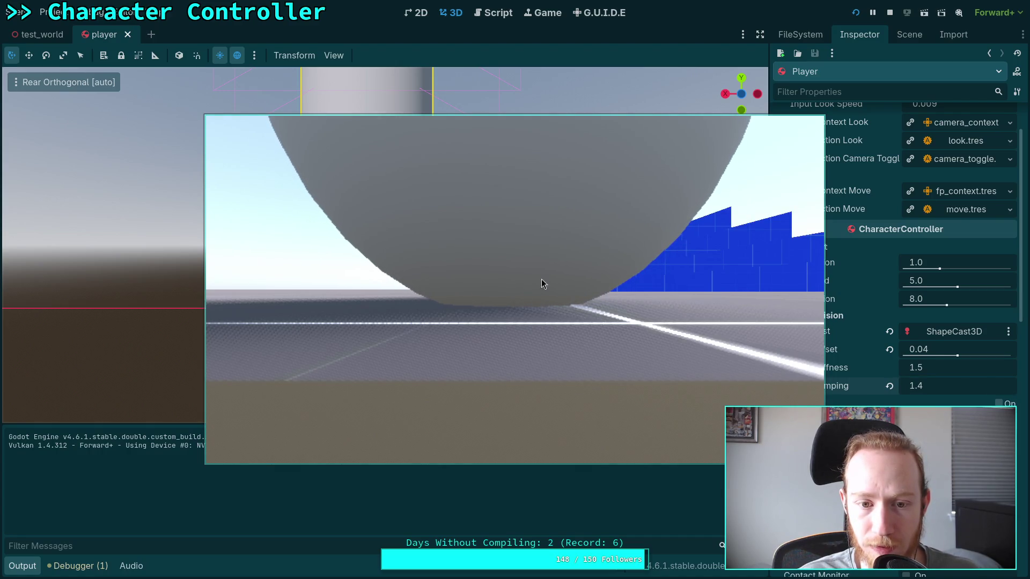
pyautogui.click(889, 12)
# Step: Try Spring Damping 2.0 and test it with a game run from the player scene
pyautogui.click(949, 386)
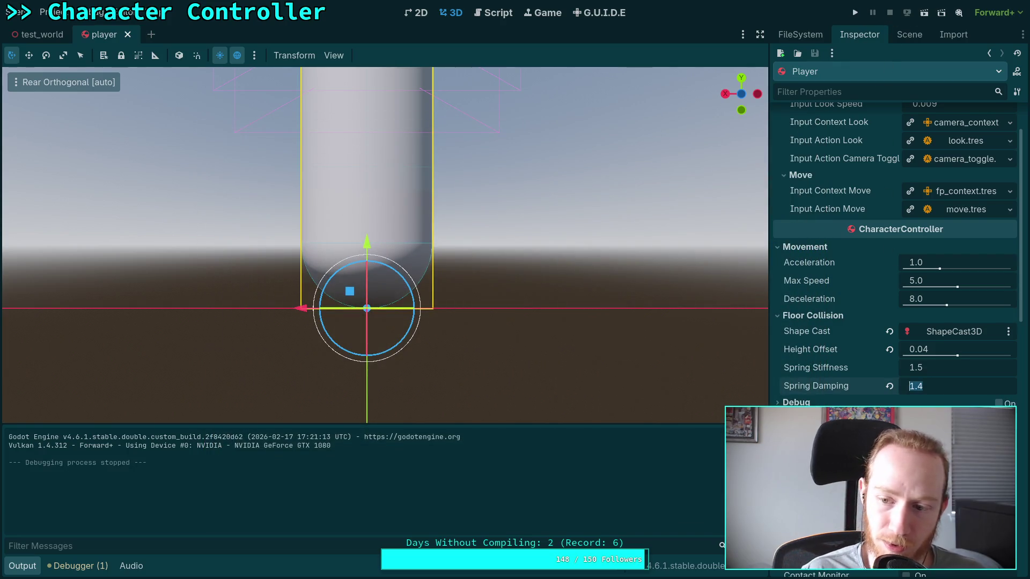
pyautogui.write('2')
pyautogui.press('Return')
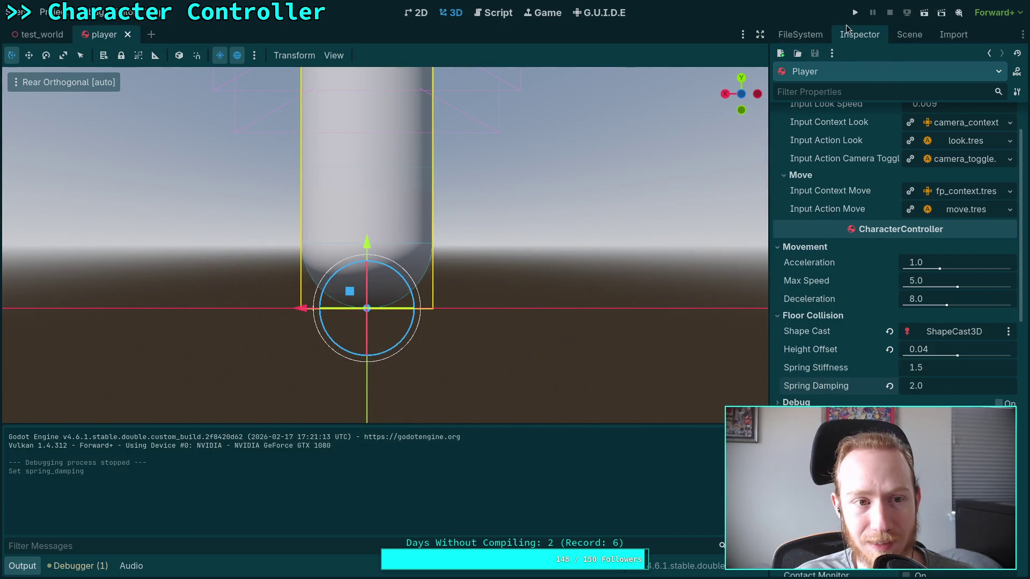
pyautogui.click(42, 33)
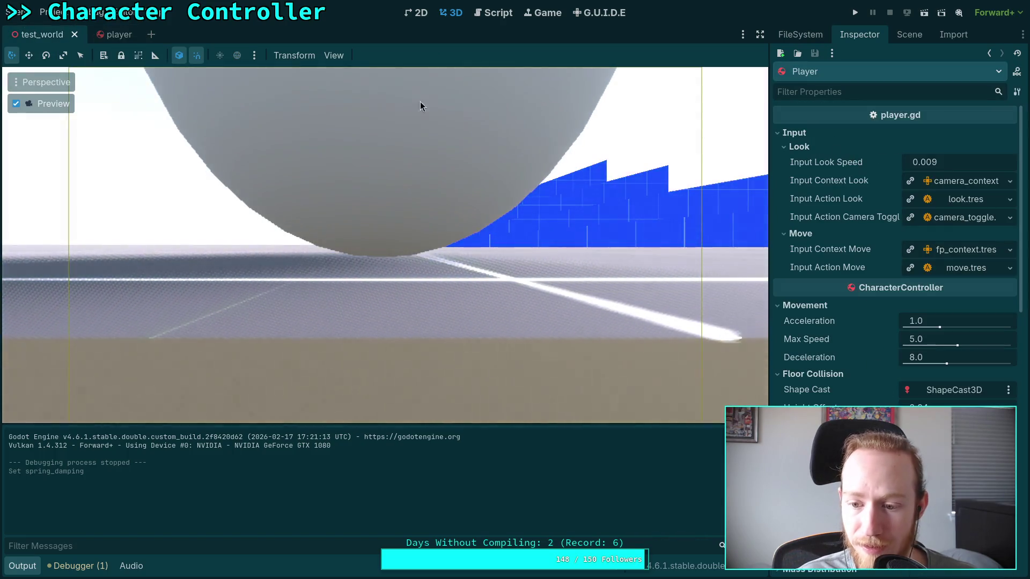
pyautogui.hotkey('ctrl', 'Tab')
pyautogui.press('F5')
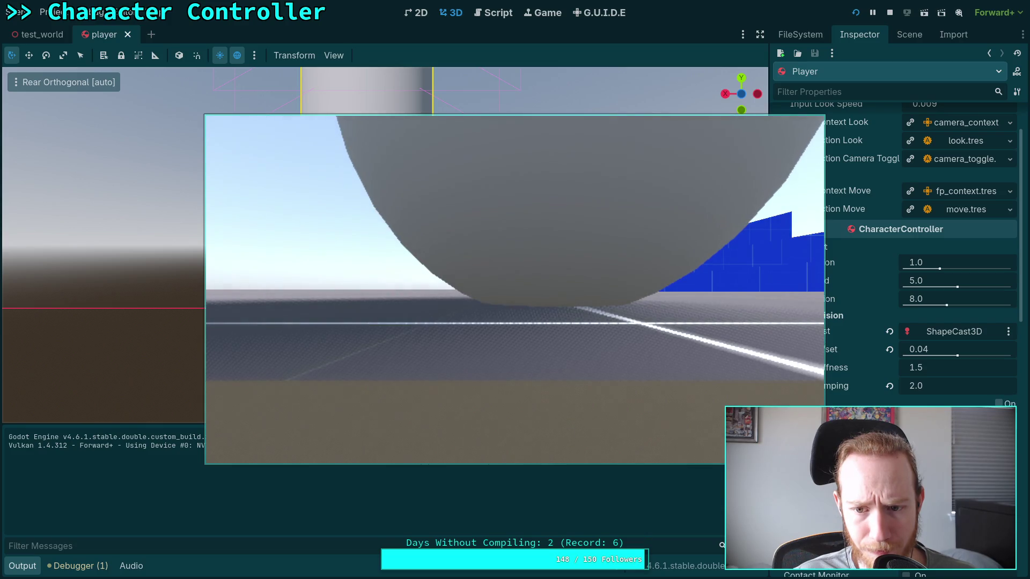
pyautogui.press('F8')
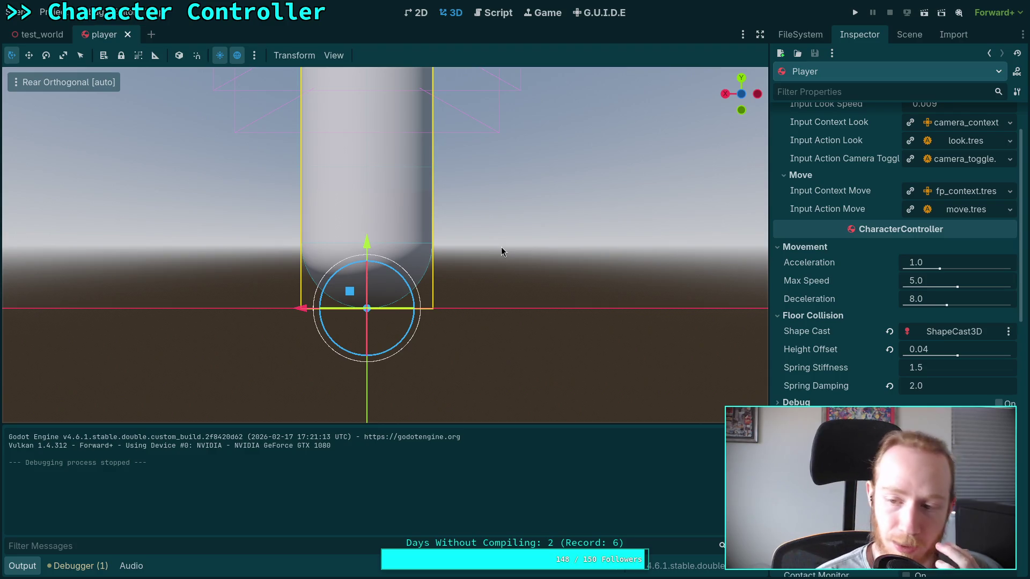
# Step: Settle on Spring Damping 1.2, save the player scene, and run the game again
pyautogui.click(891, 387)
pyautogui.write('1.2')
pyautogui.press('Return')
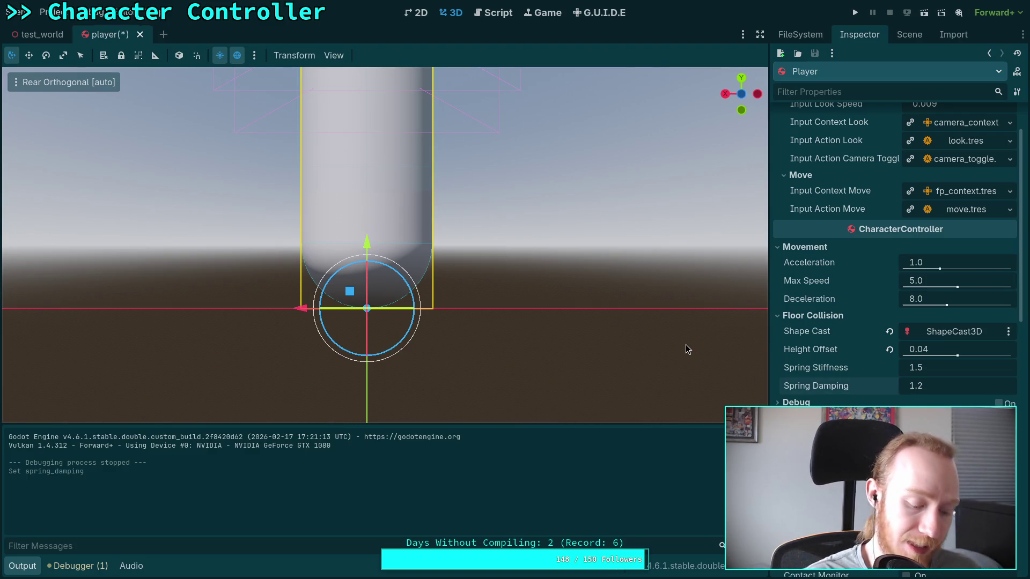
pyautogui.hotkey('ctrl', 's')
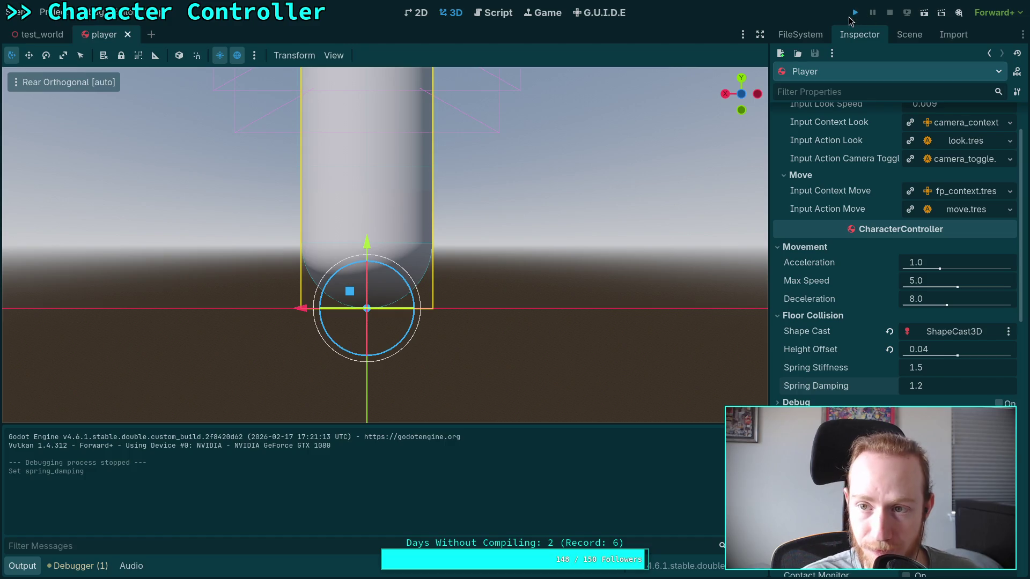
pyautogui.click(851, 16)
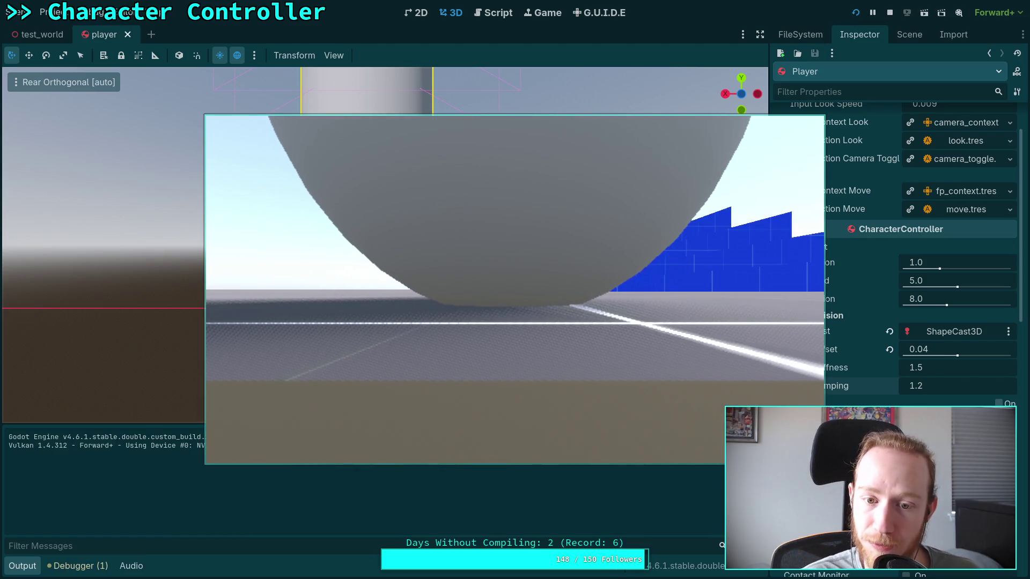